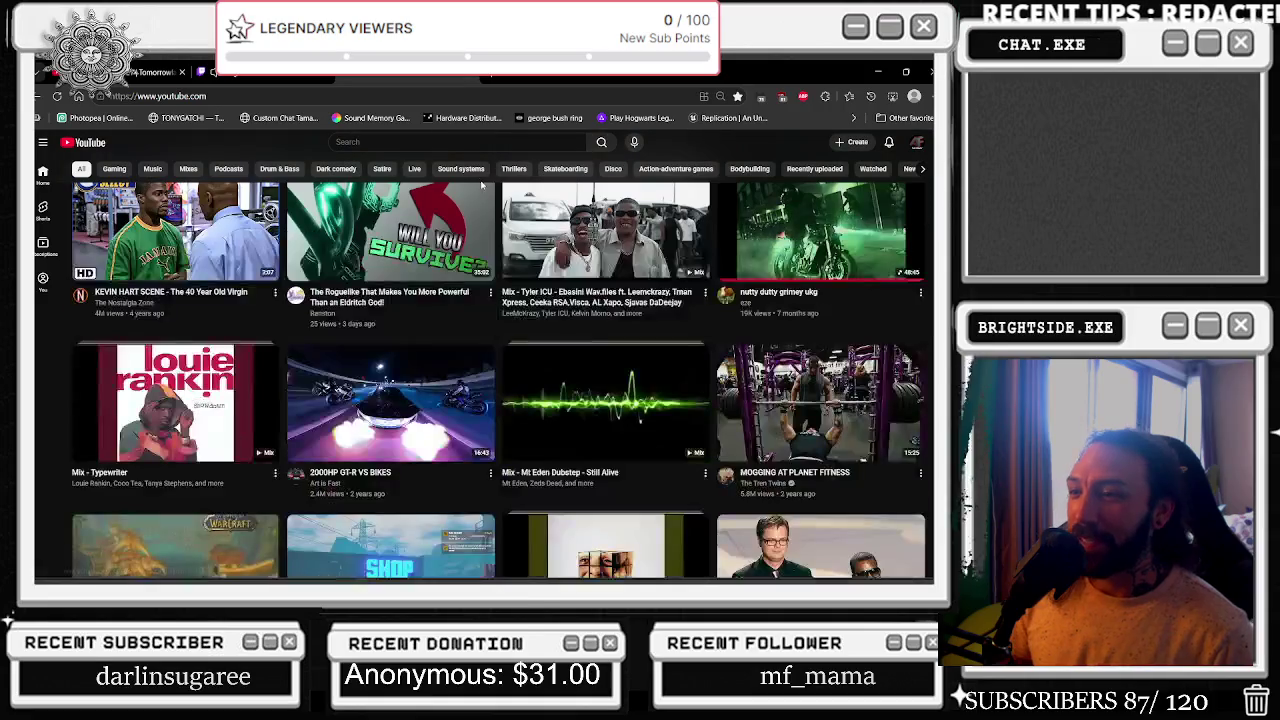
- Play the Save the Last Dance video at 720p quality in fullscreen
scroll(438, 186, down, 3)
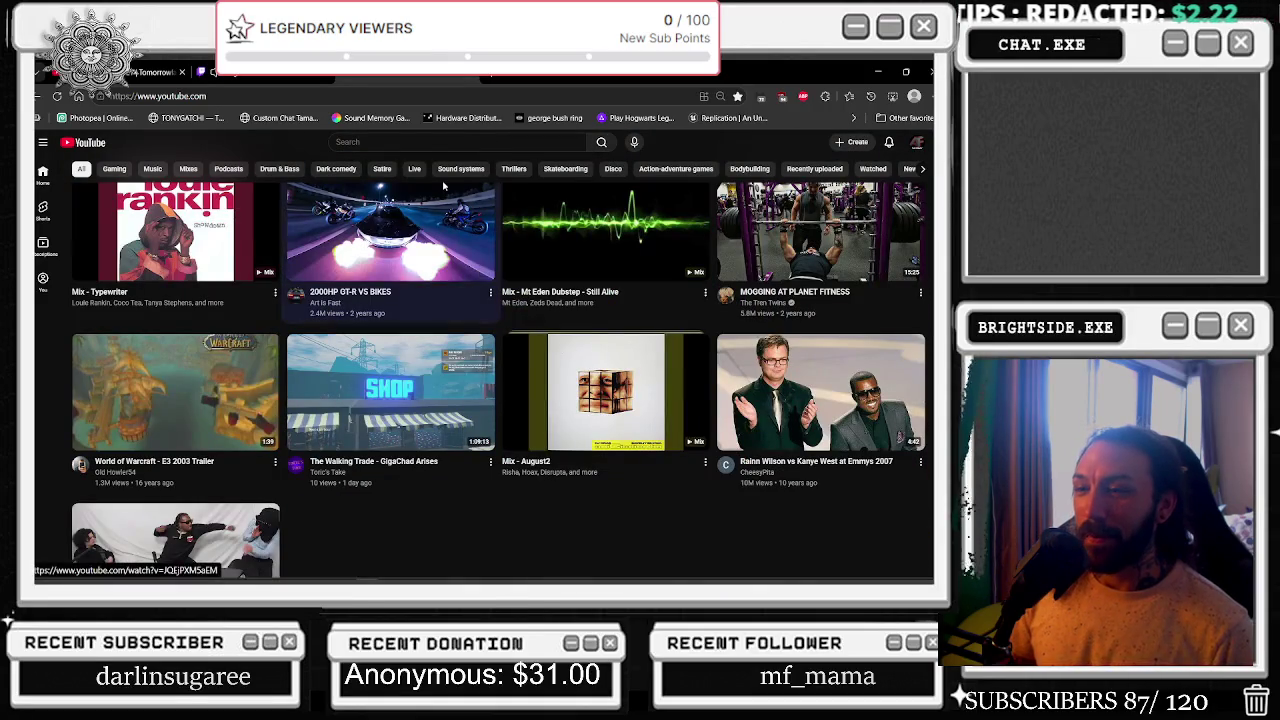
scroll(426, 237, down, 5)
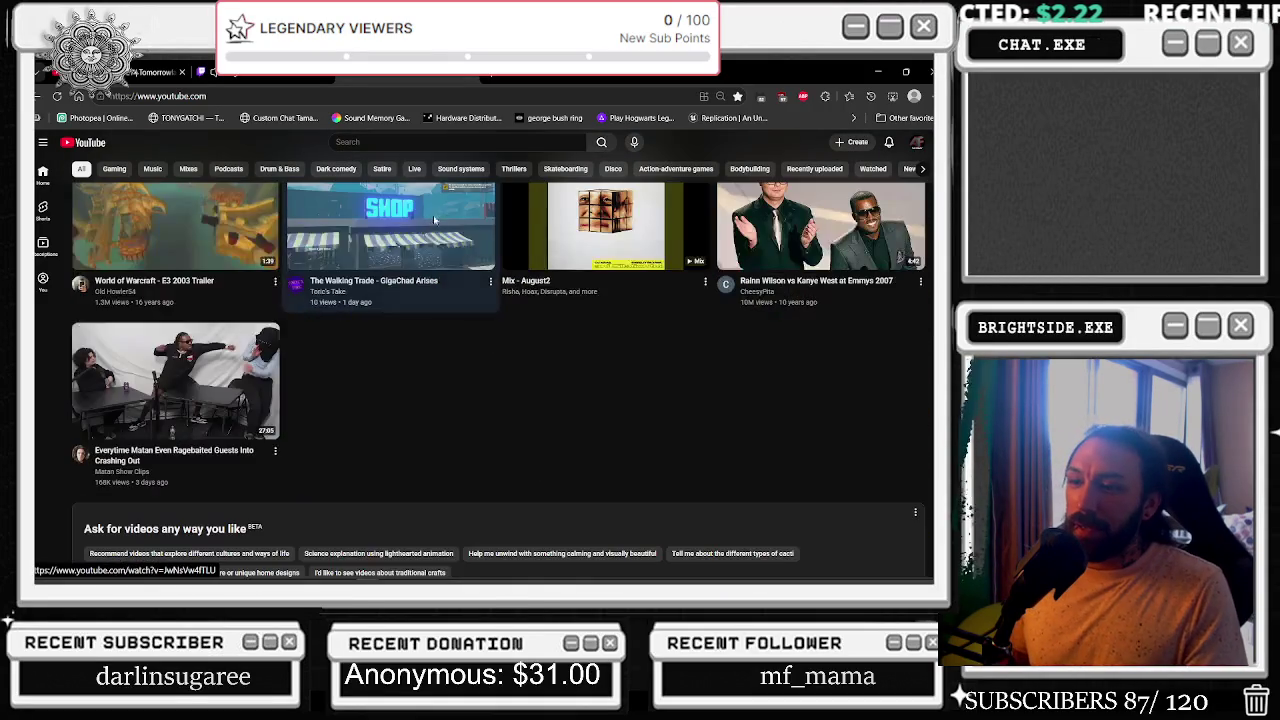
scroll(426, 237, up, 3)
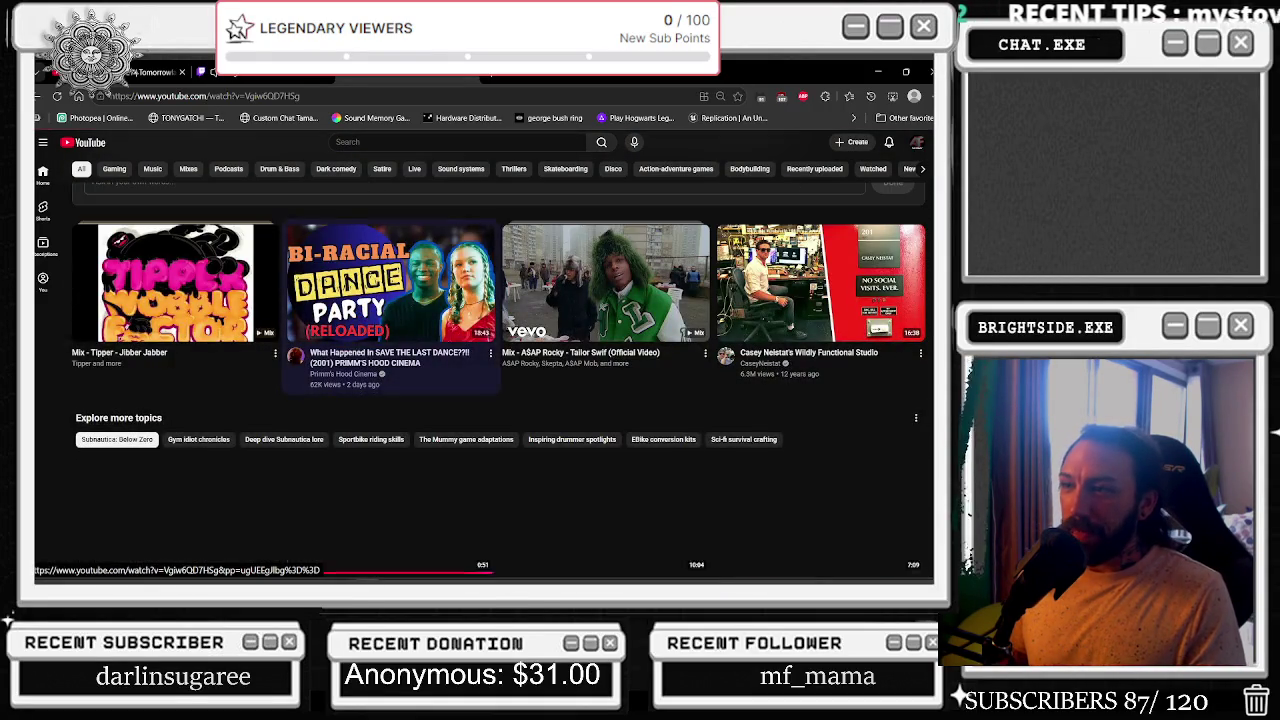
click(383, 304)
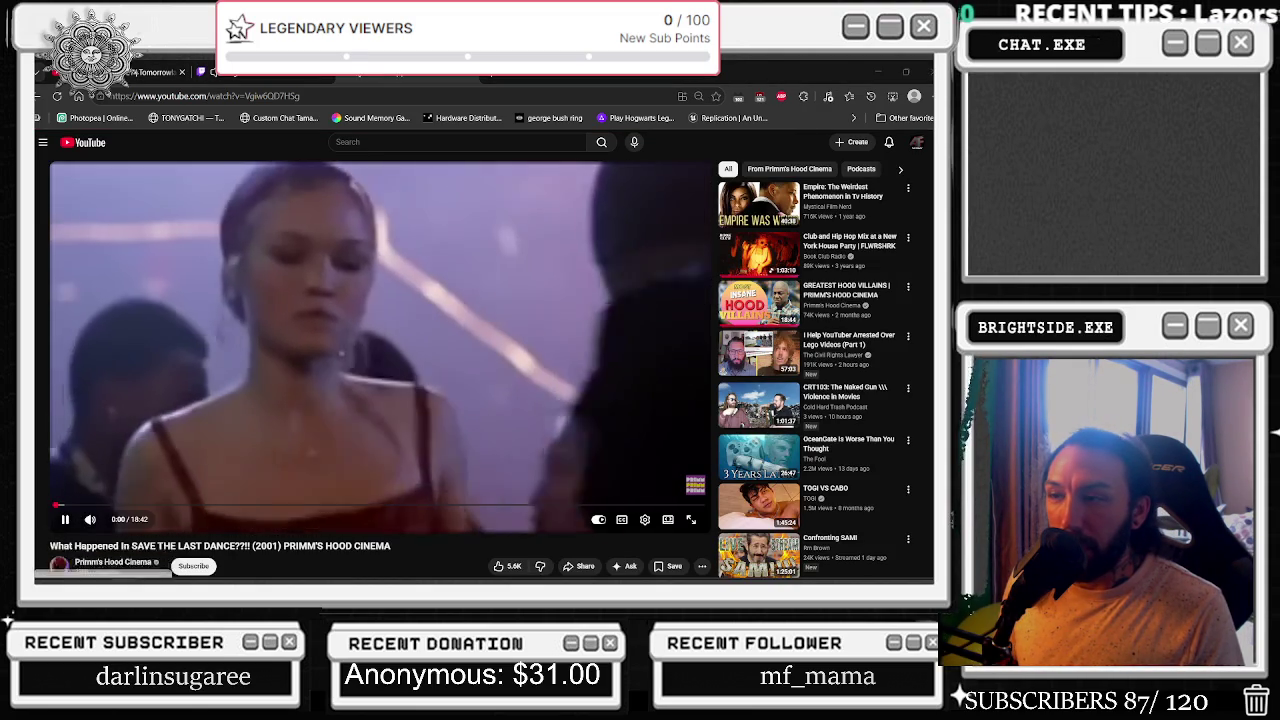
click(645, 519)
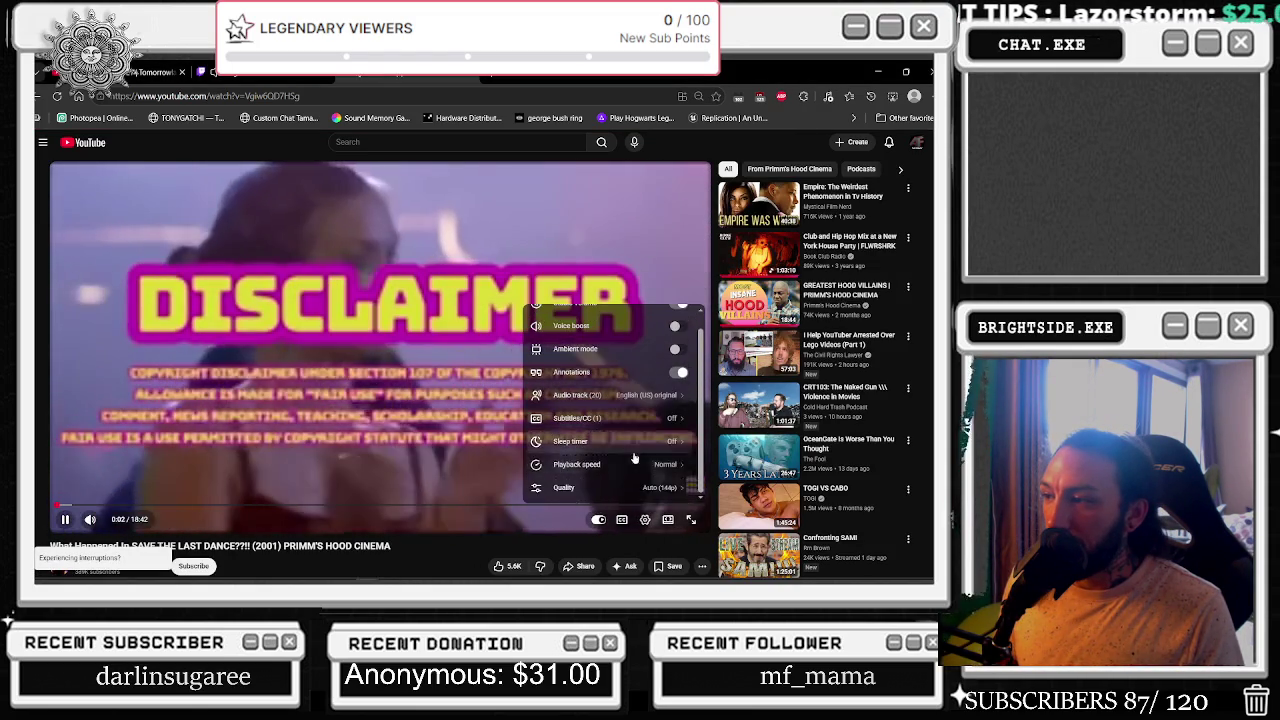
click(650, 500)
click(630, 402)
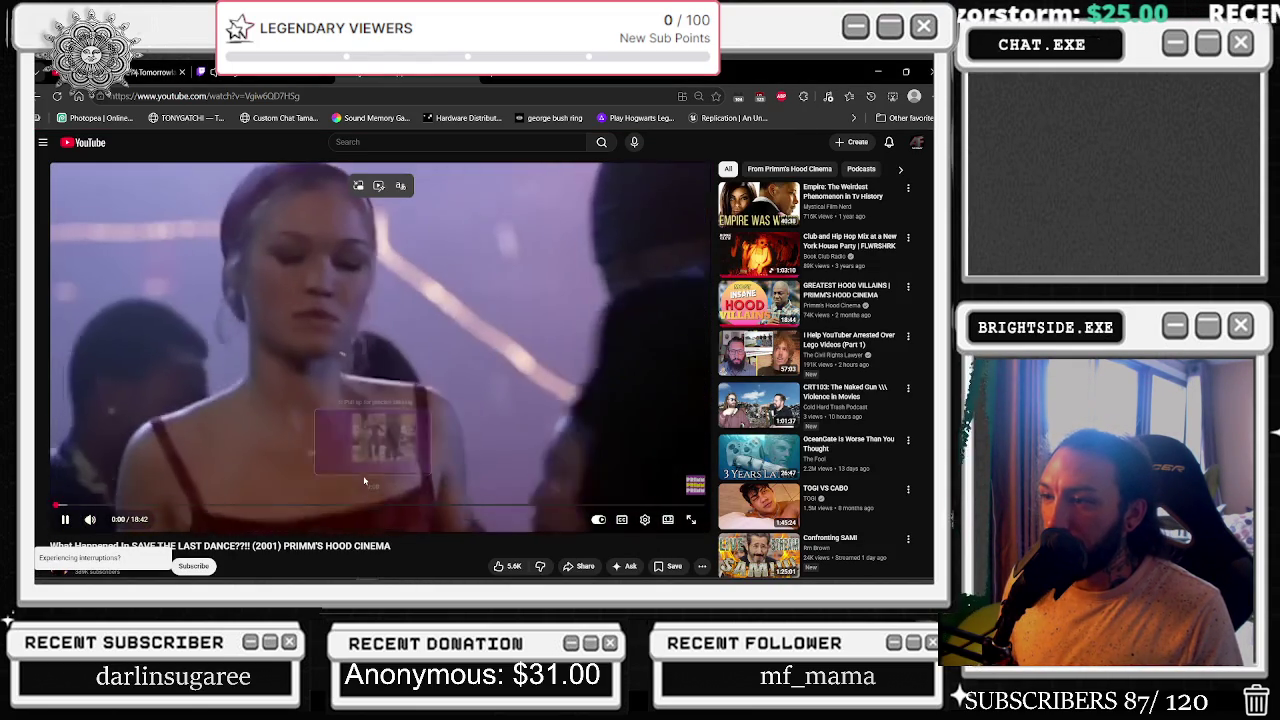
click(690, 519)
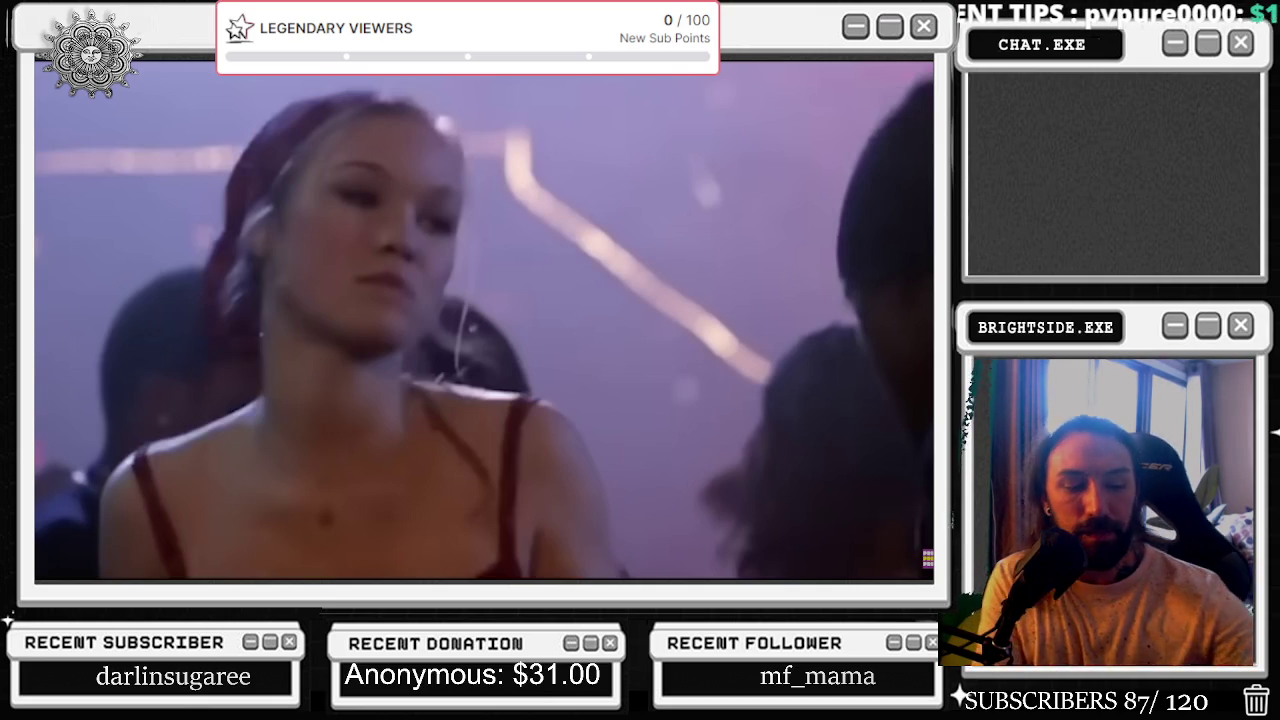
- Return to the REZZMAUS set in the browser, then minimise the browser to reveal Unreal Editor
key(alt+Tab)
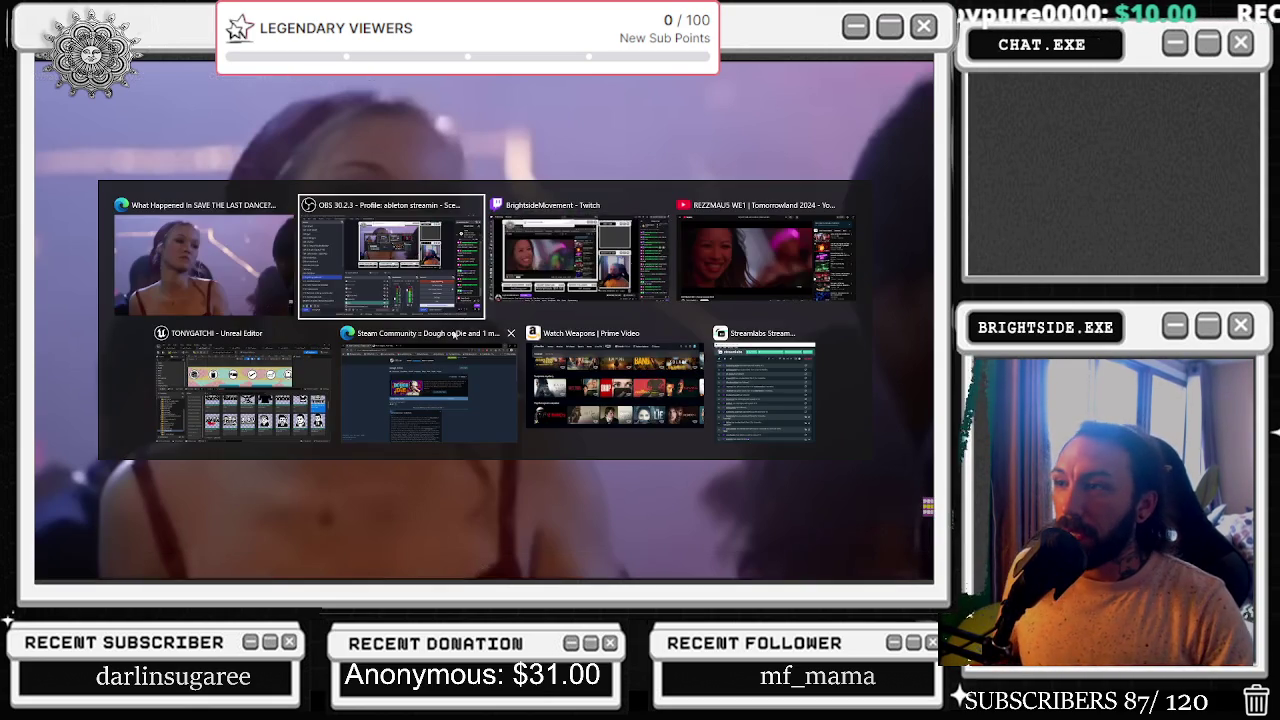
click(720, 251)
key(space)
key(space)
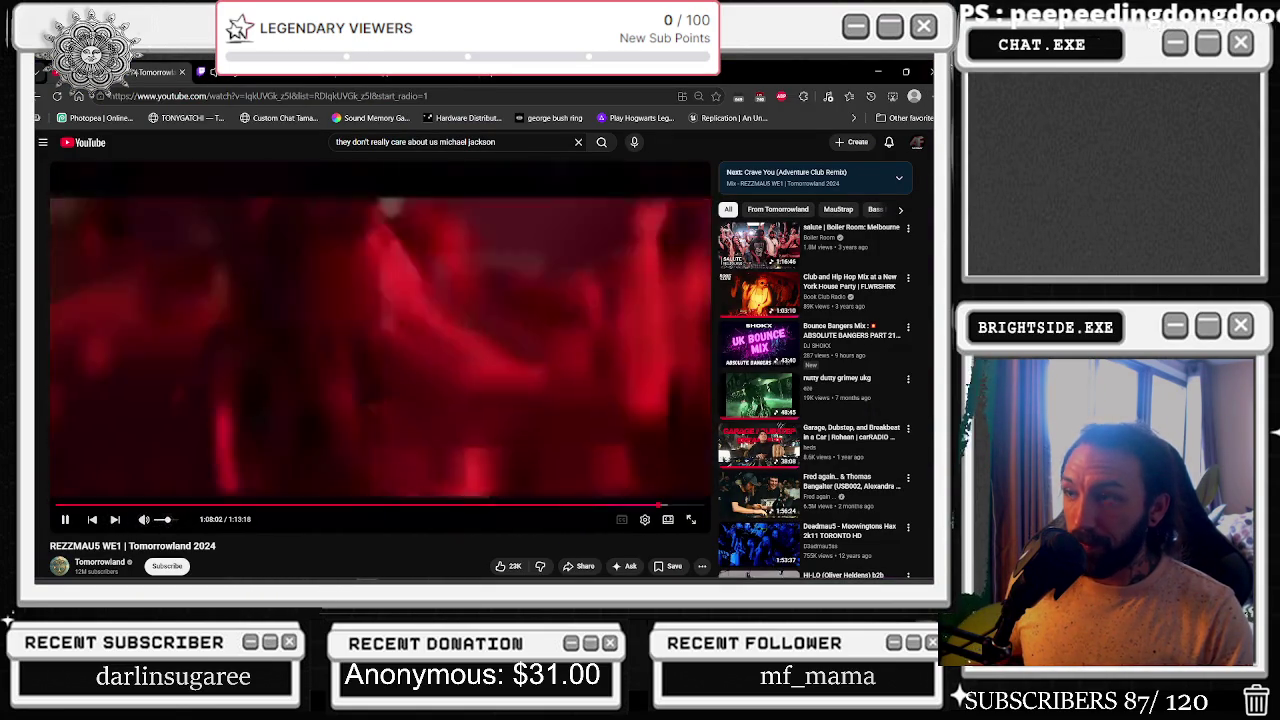
click(876, 72)
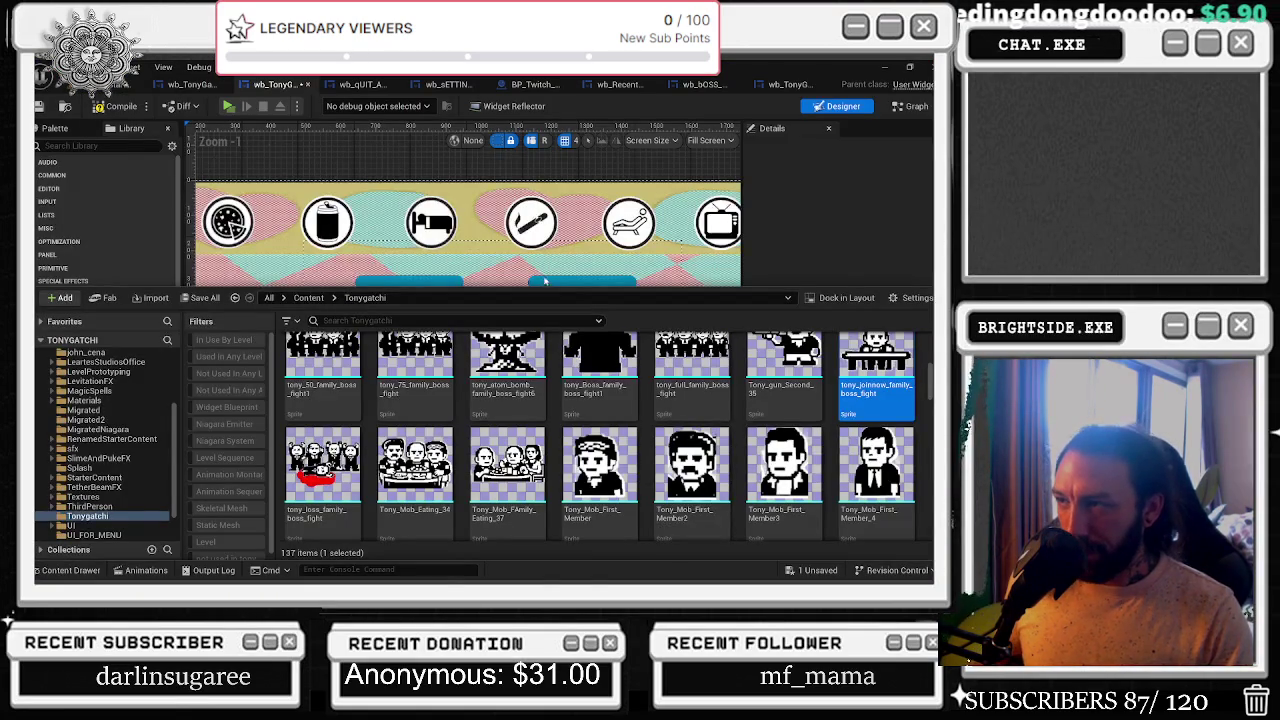
- Cycle through the health bars, boss queue and recent activity widgets to the BP_Twitch_TonyGatchi Event Graph
scroll(544, 283, down, 1)
click(785, 84)
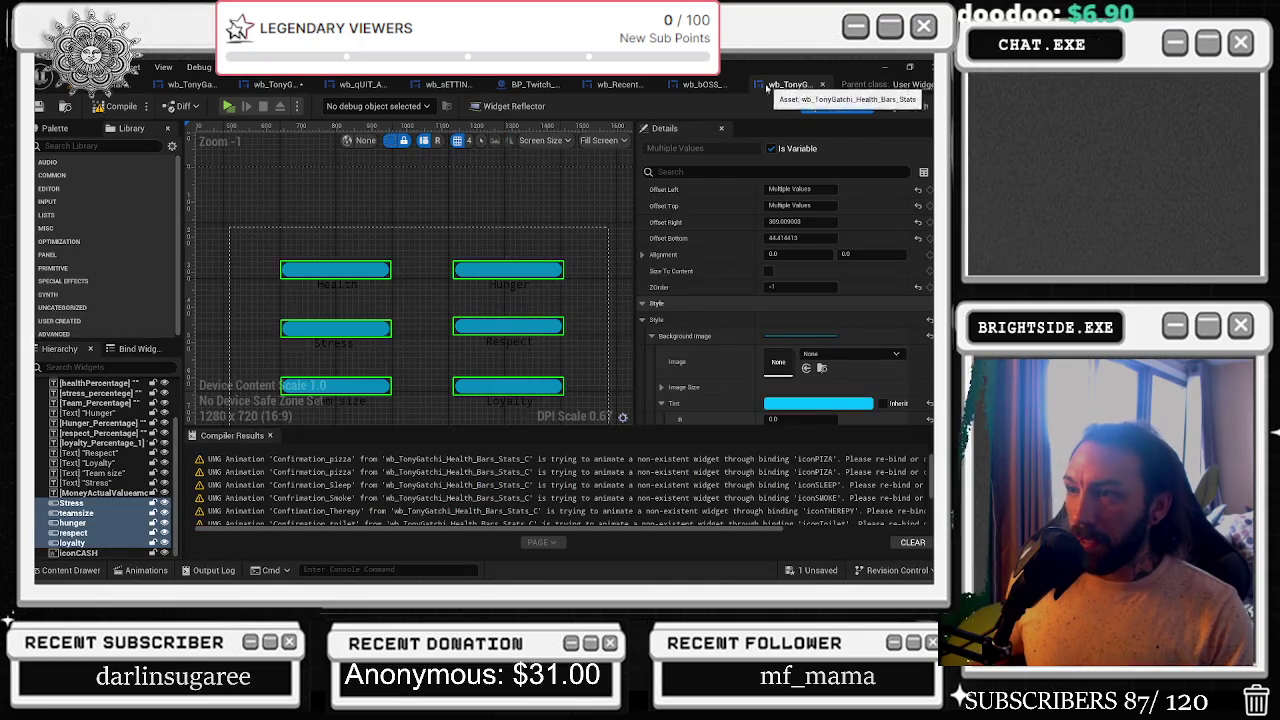
click(722, 84)
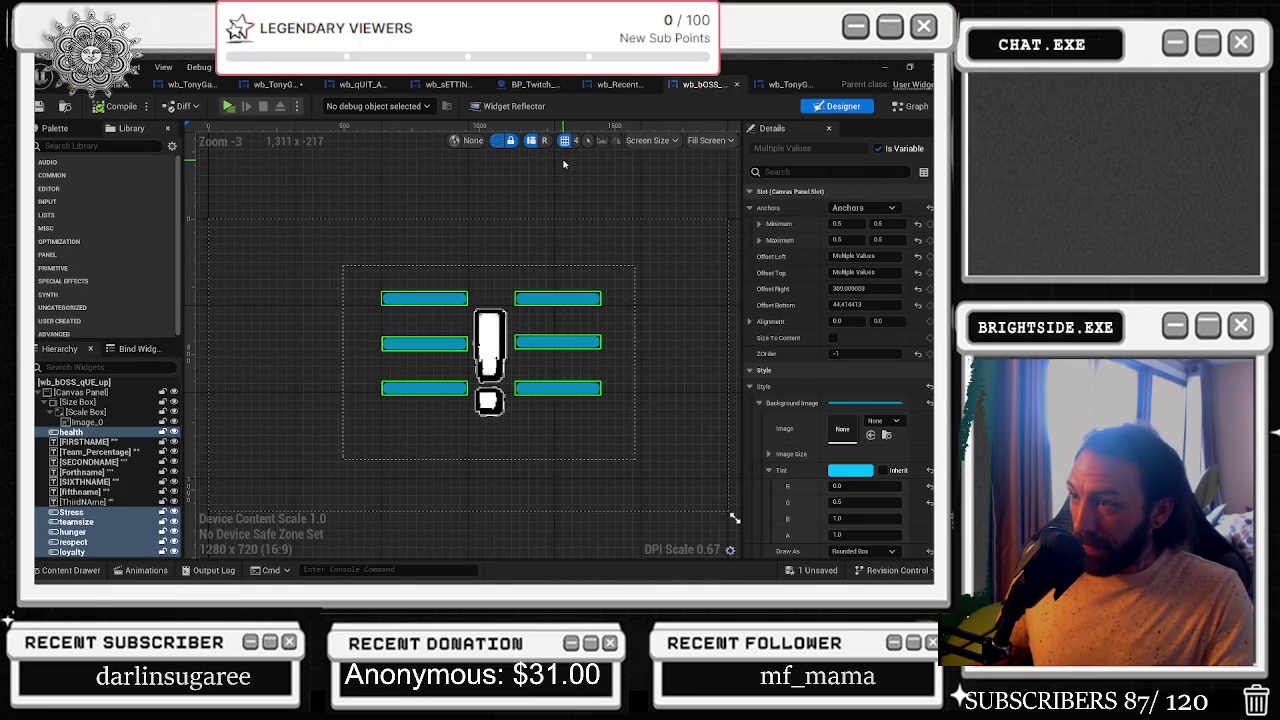
click(617, 84)
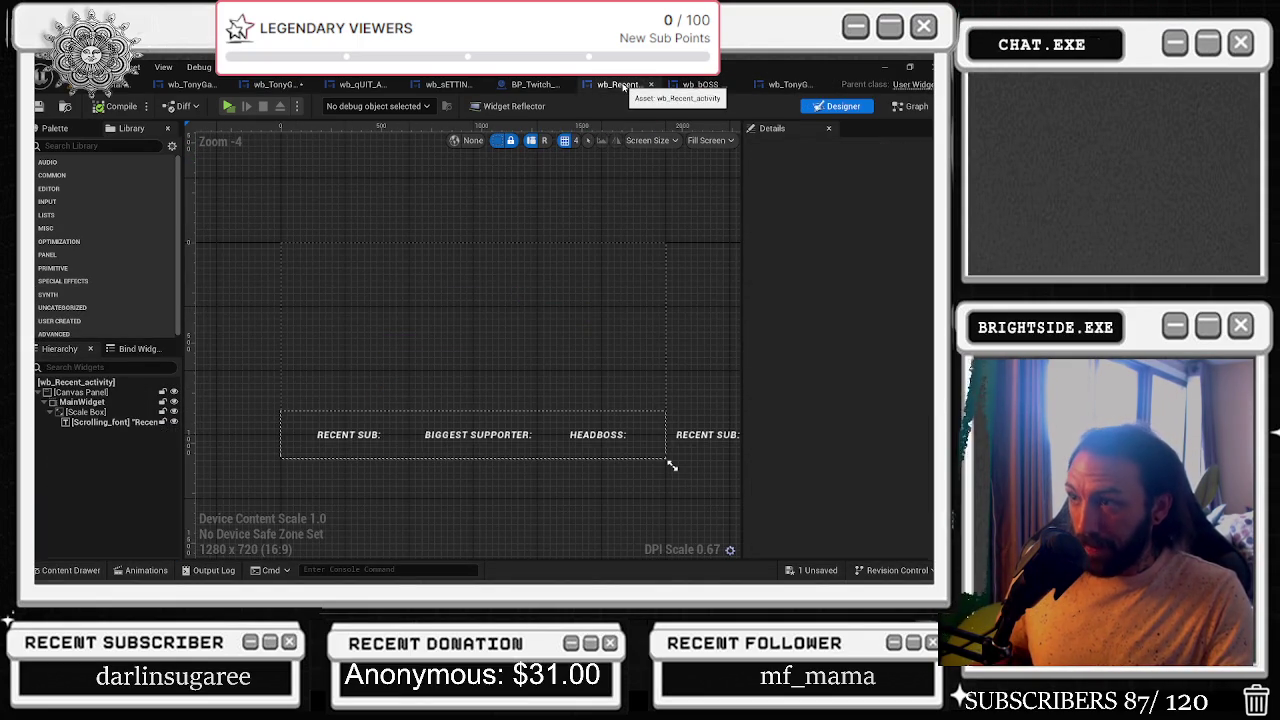
click(530, 84)
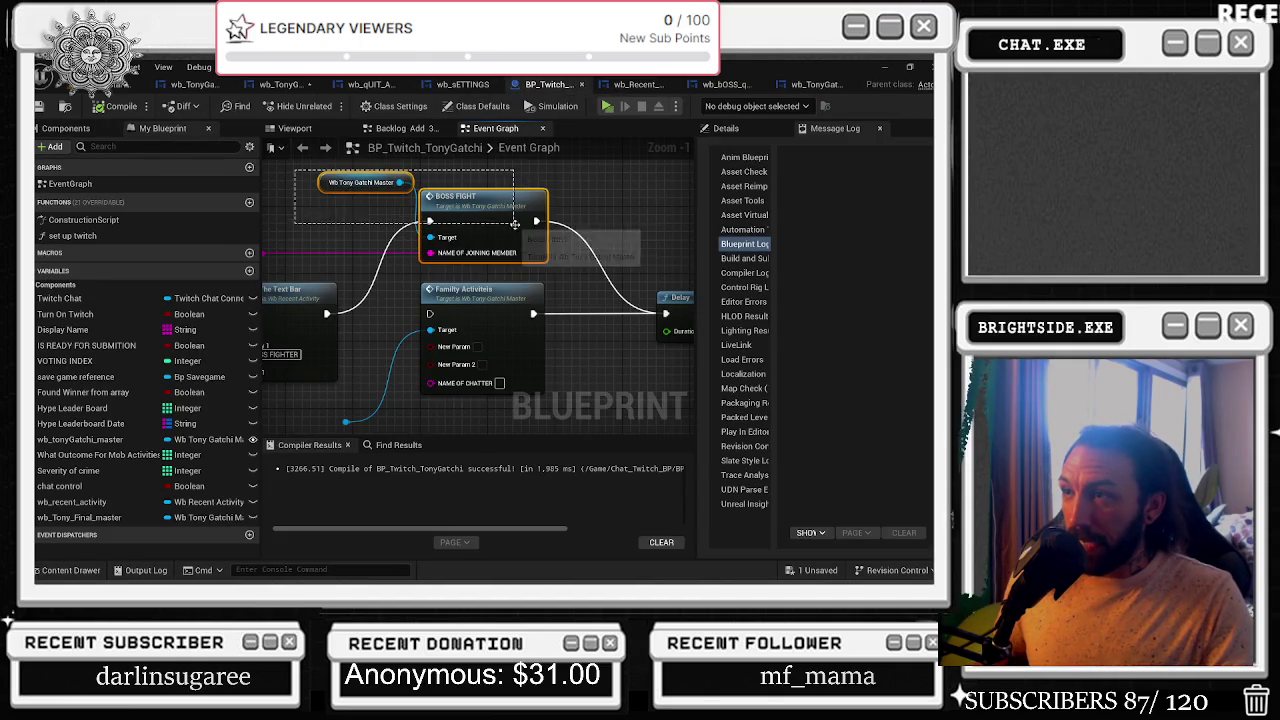
- Add a Bossfight QUE call from Wb Tony Gatchi Master, wired between Text Bar and Delay
mouse_move(400, 182)
mouse_down()
mouse_move(386, 227)
mouse_move(454, 148)
mouse_up()
text(bossfight)
key(Return)
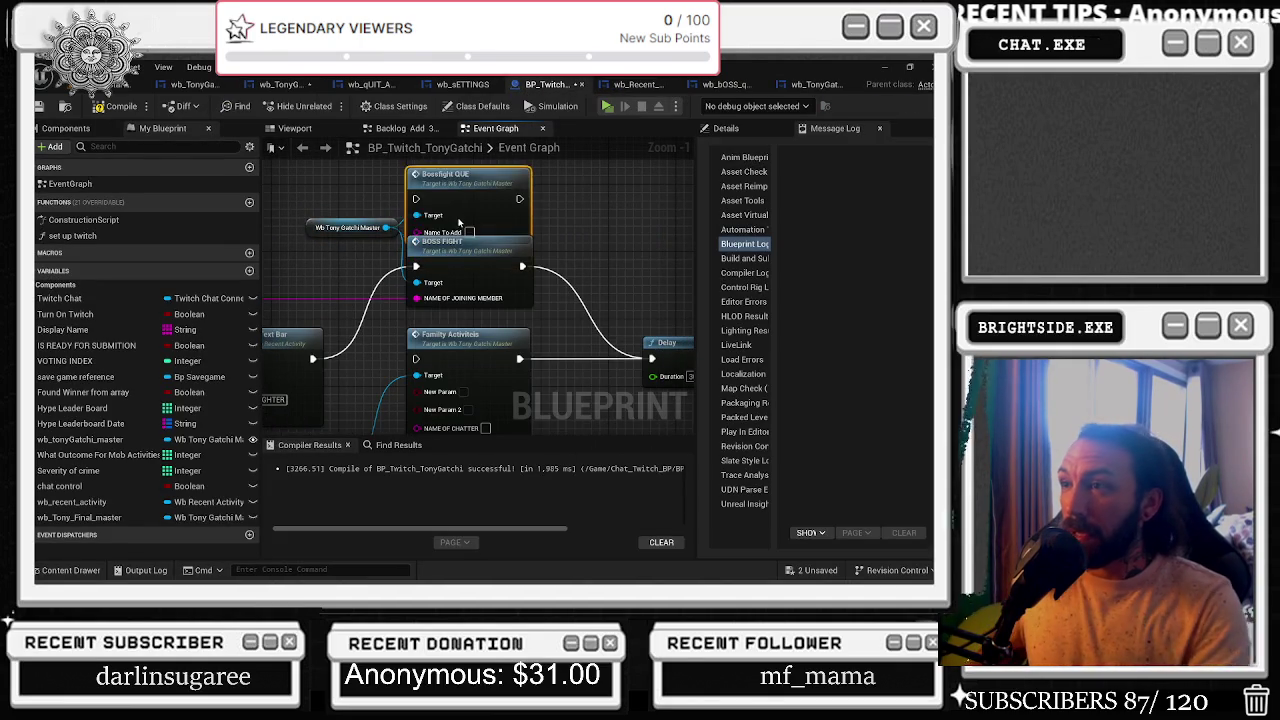
click(424, 247)
mouse_move(424, 247)
mouse_down()
mouse_move(432, 305)
mouse_move(432, 232)
mouse_up()
mouse_move(529, 324)
mouse_down()
mouse_move(549, 308)
mouse_move(530, 299)
mouse_move(535, 231)
mouse_up()
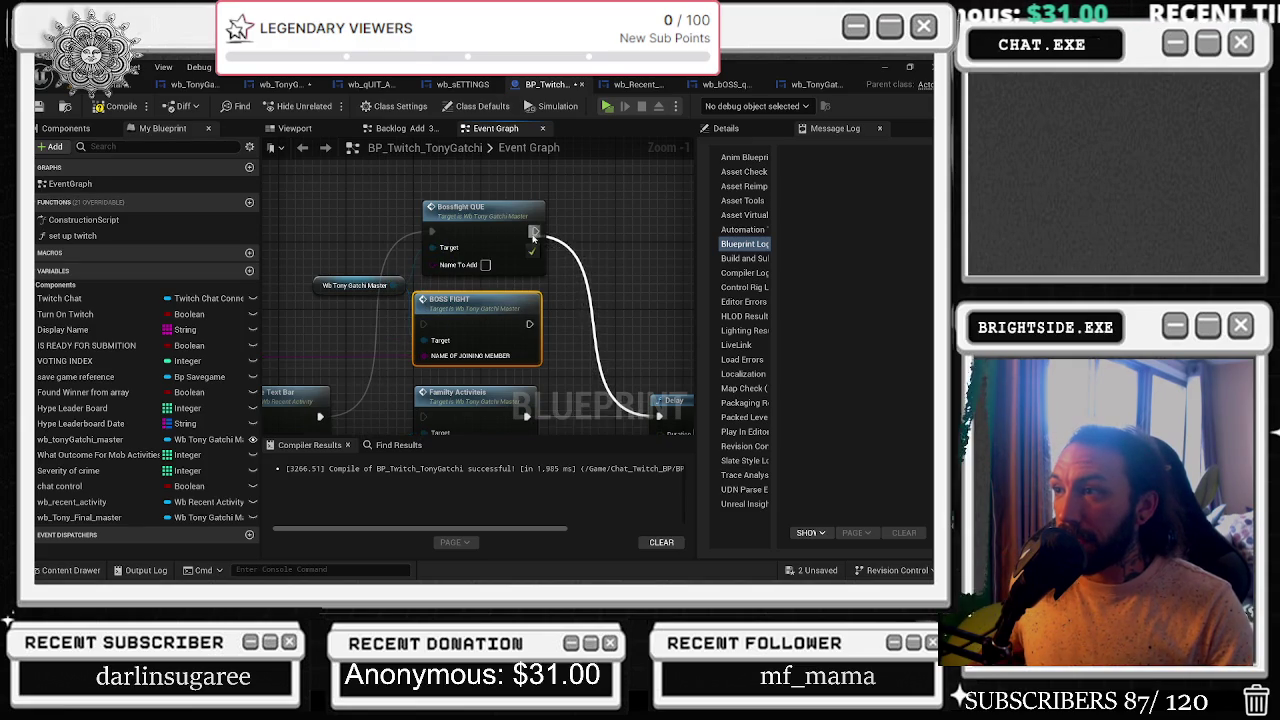
drag(425, 355, 432, 264)
- Feed the joining member's name into Name To Add and delete the BOSS FIGHT and Family Activities calls
click(460, 300)
key(Delete)
click(480, 392)
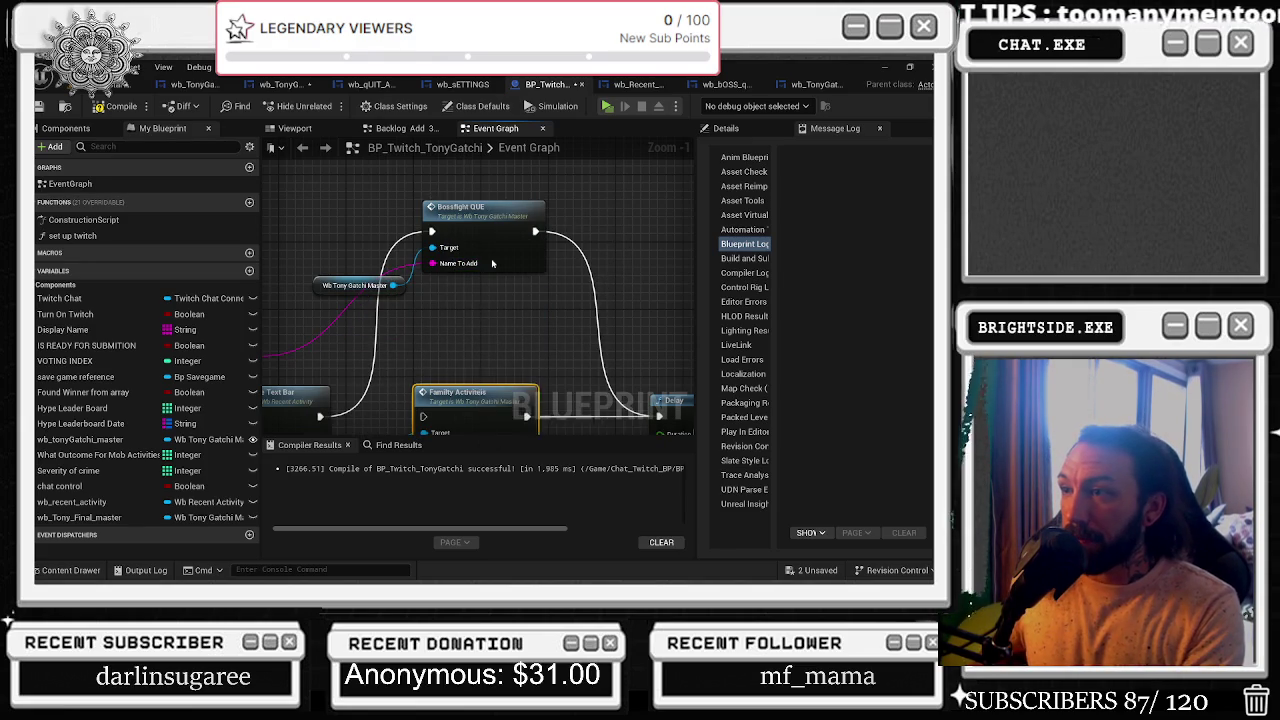
key(Delete)
mouse_move(479, 199)
mouse_down()
mouse_move(479, 376)
mouse_move(482, 352)
mouse_up()
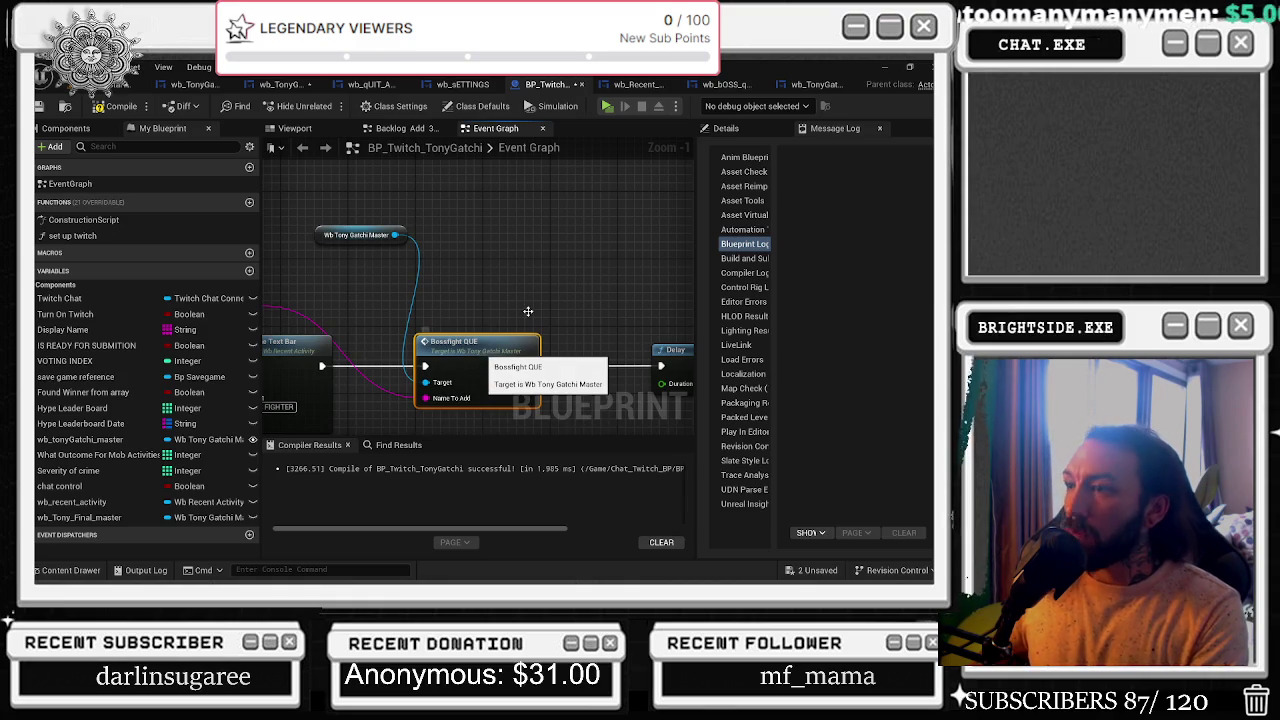
double_click(480, 345)
- Locate and select the BOSS_FIGHT event node in wb_TonyGatchi_master's graph
scroll(547, 251, down, 5)
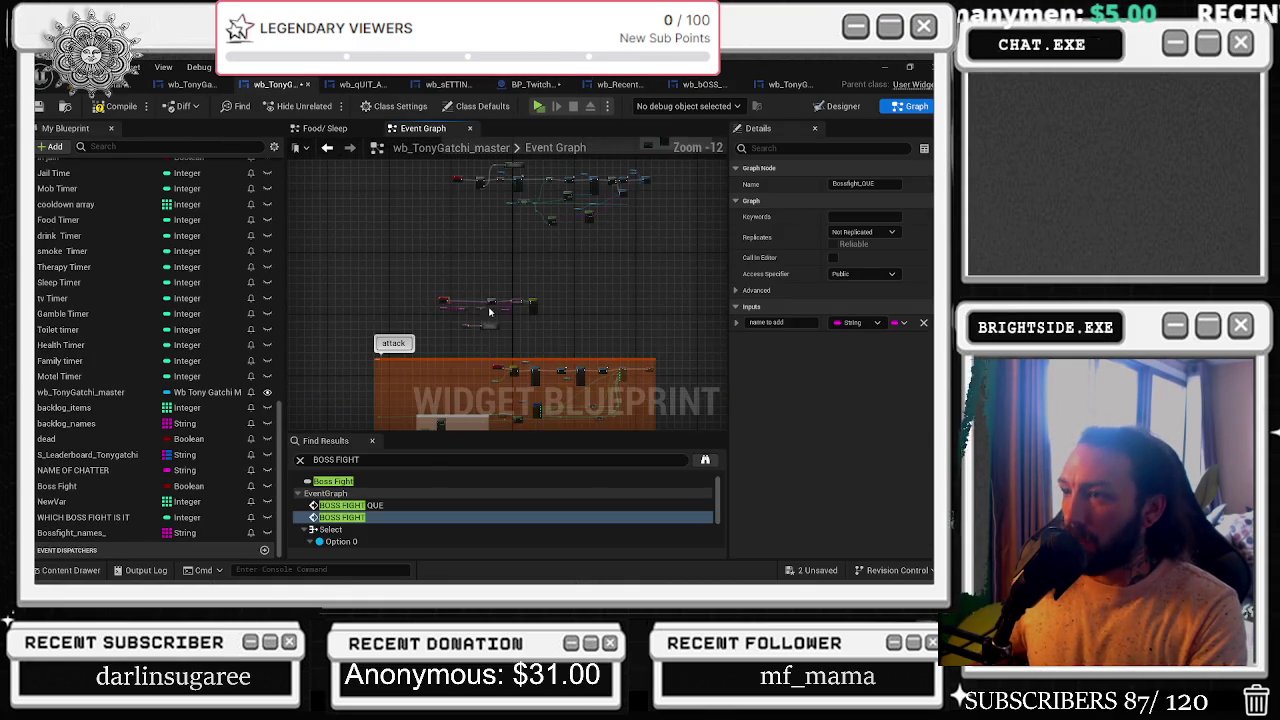
drag(547, 251, 427, 273)
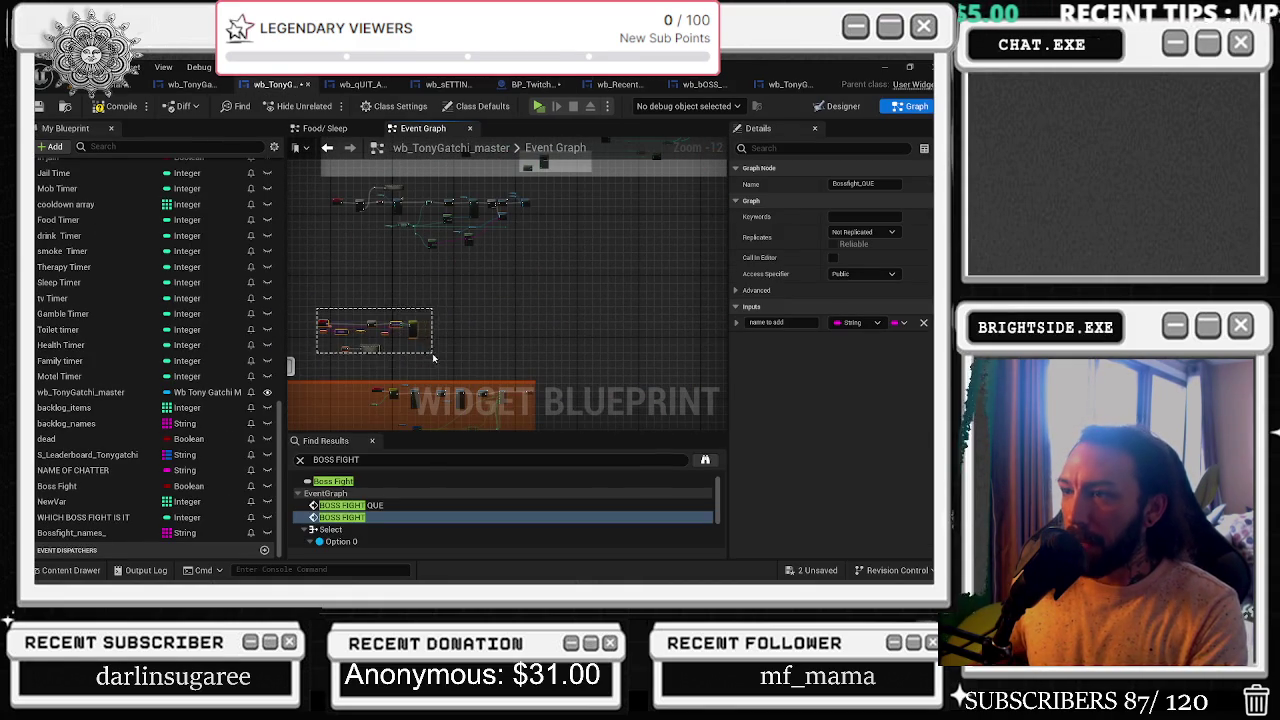
click(360, 345)
scroll(332, 199, up, 6)
scroll(332, 199, up, 3)
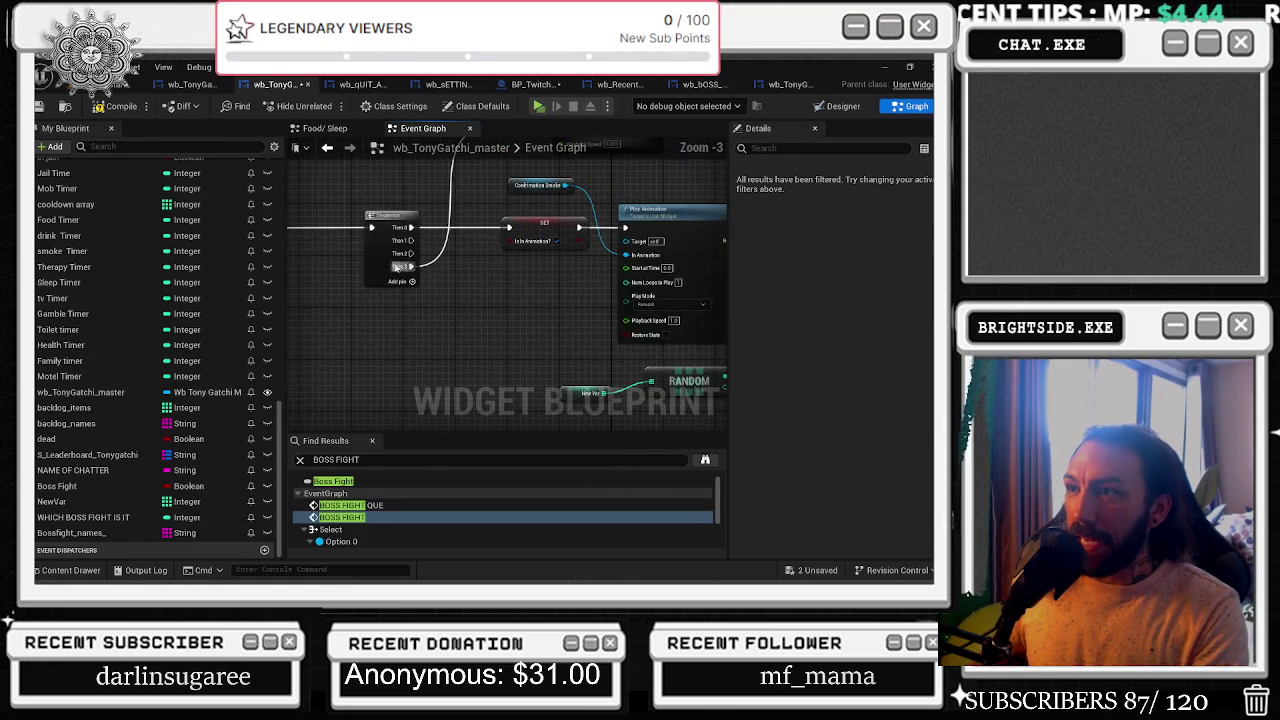
mouse_move(326, 239)
mouse_down()
mouse_move(560, 335)
mouse_move(501, 335)
mouse_up()
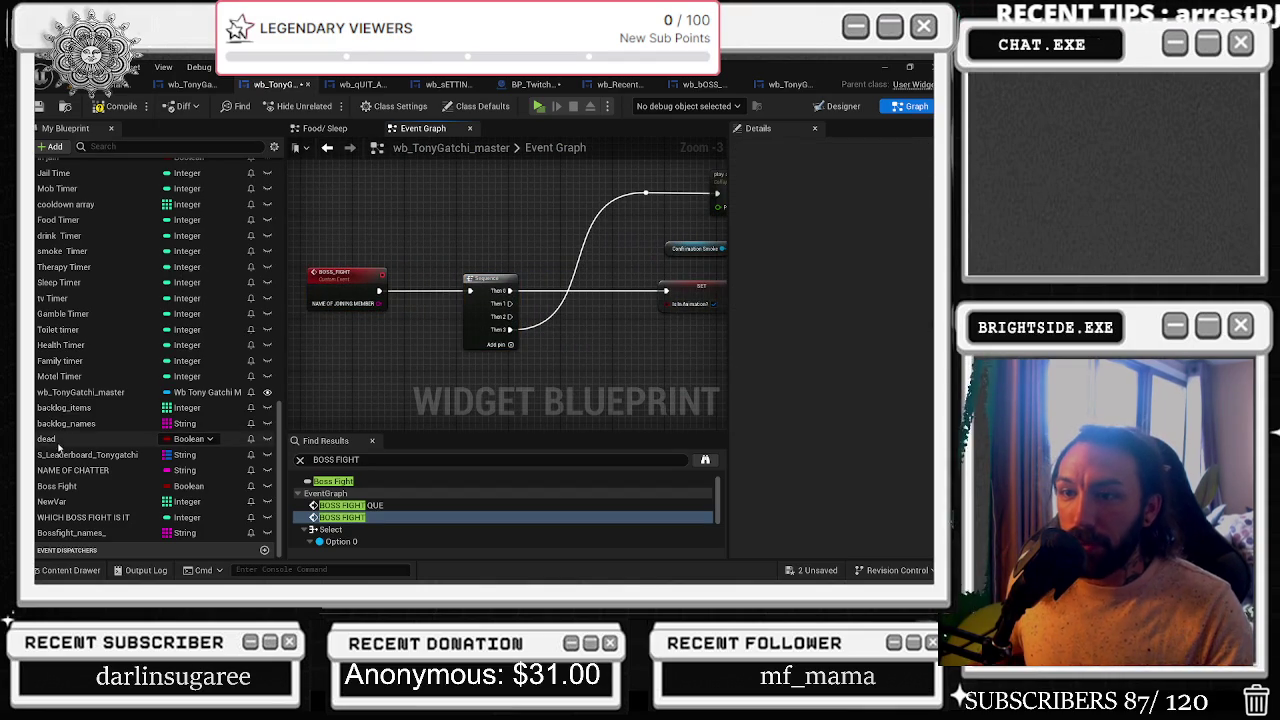
- Add a SET Boss Fight node after the Sequence and jump to the play animation node
click(138, 147)
text(b)
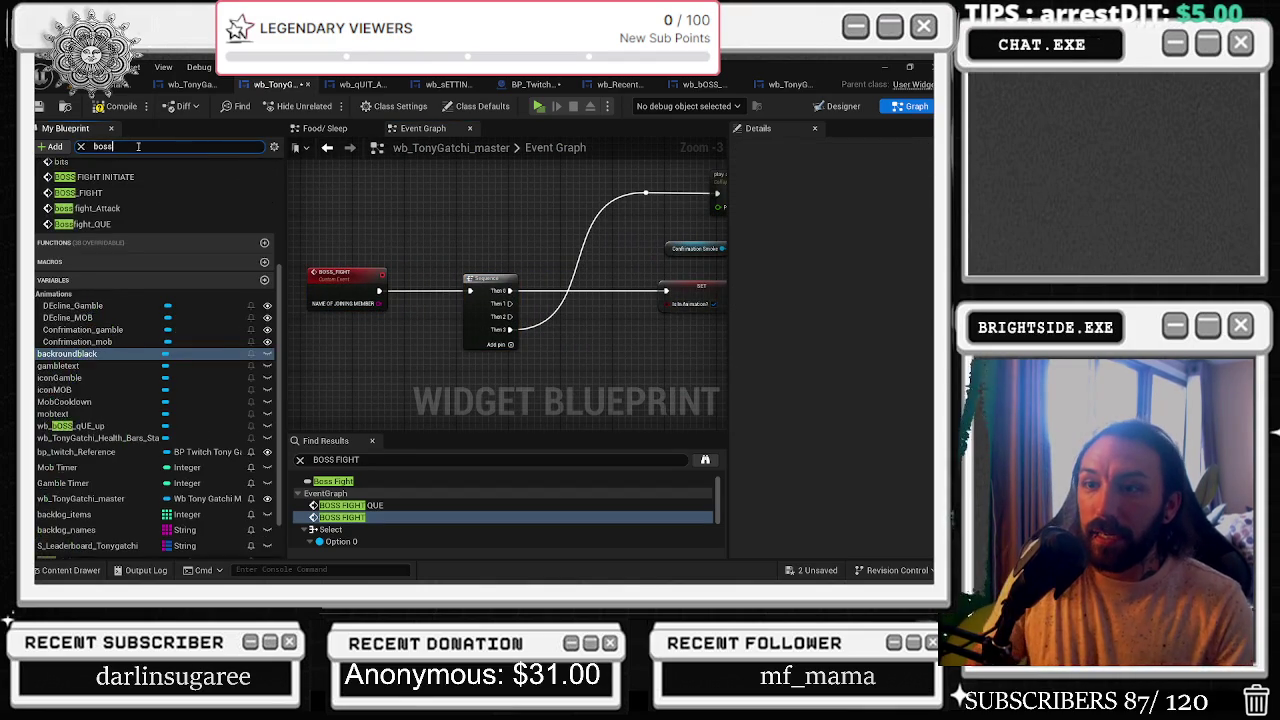
text(oss)
mouse_move(60, 326)
mouse_down()
mouse_move(560, 335)
mouse_move(544, 296)
mouse_up()
key(ctrl+z)
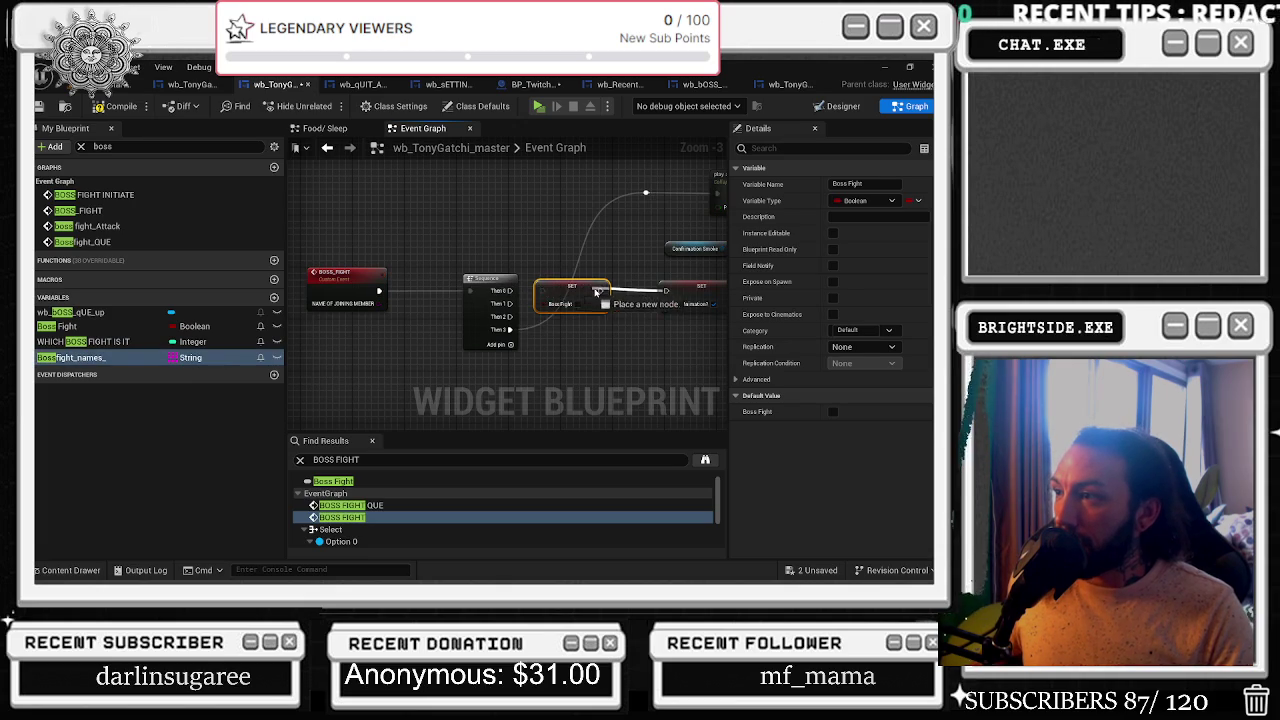
click(585, 293)
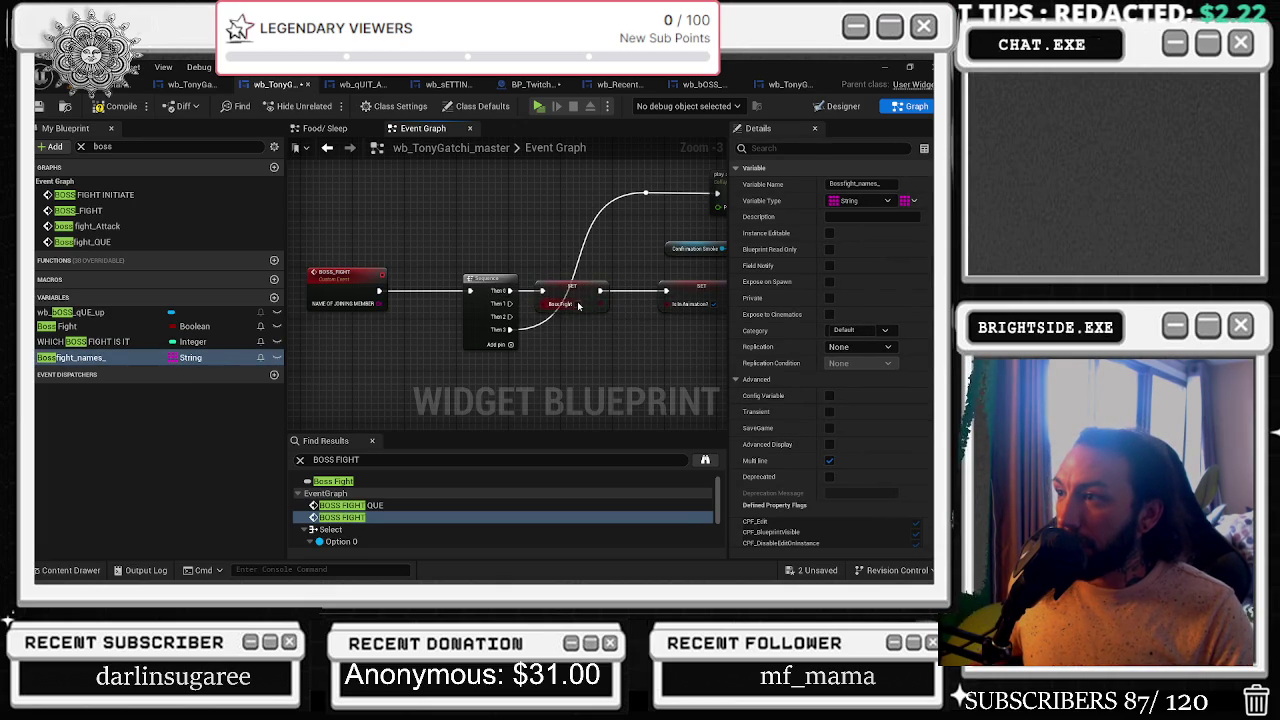
click(600, 320)
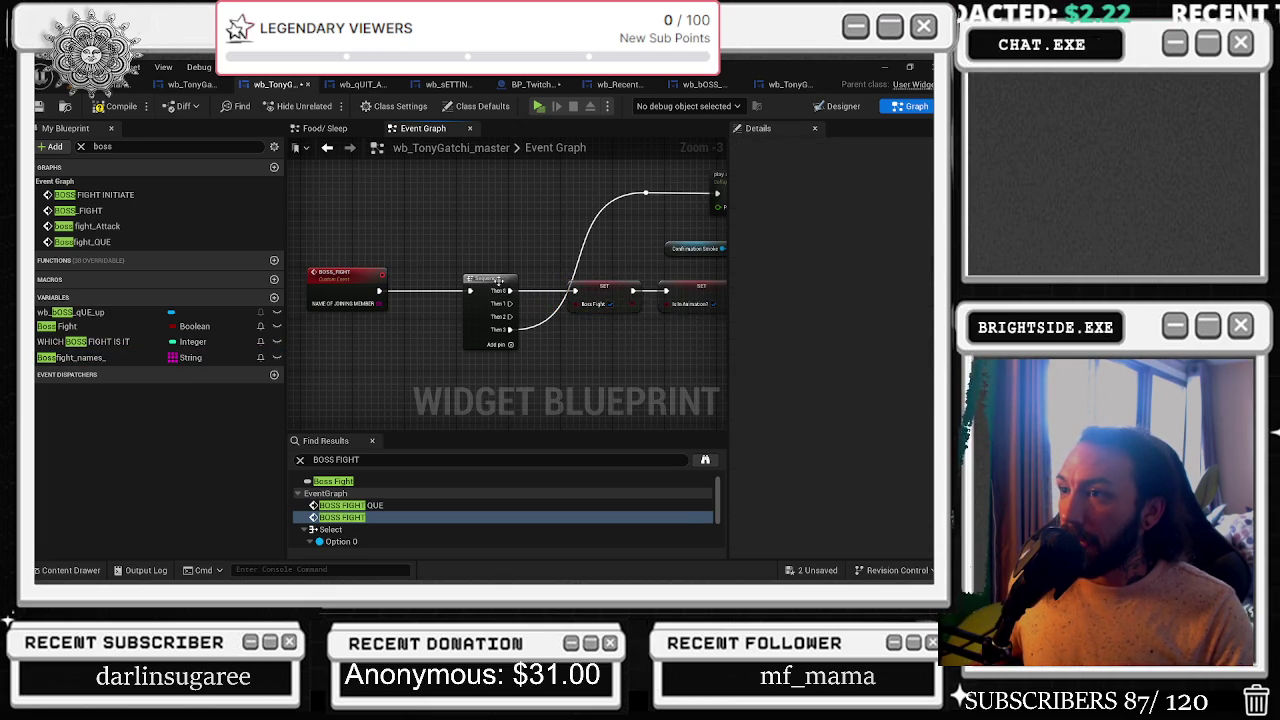
click(607, 287)
scroll(455, 273, down, 2)
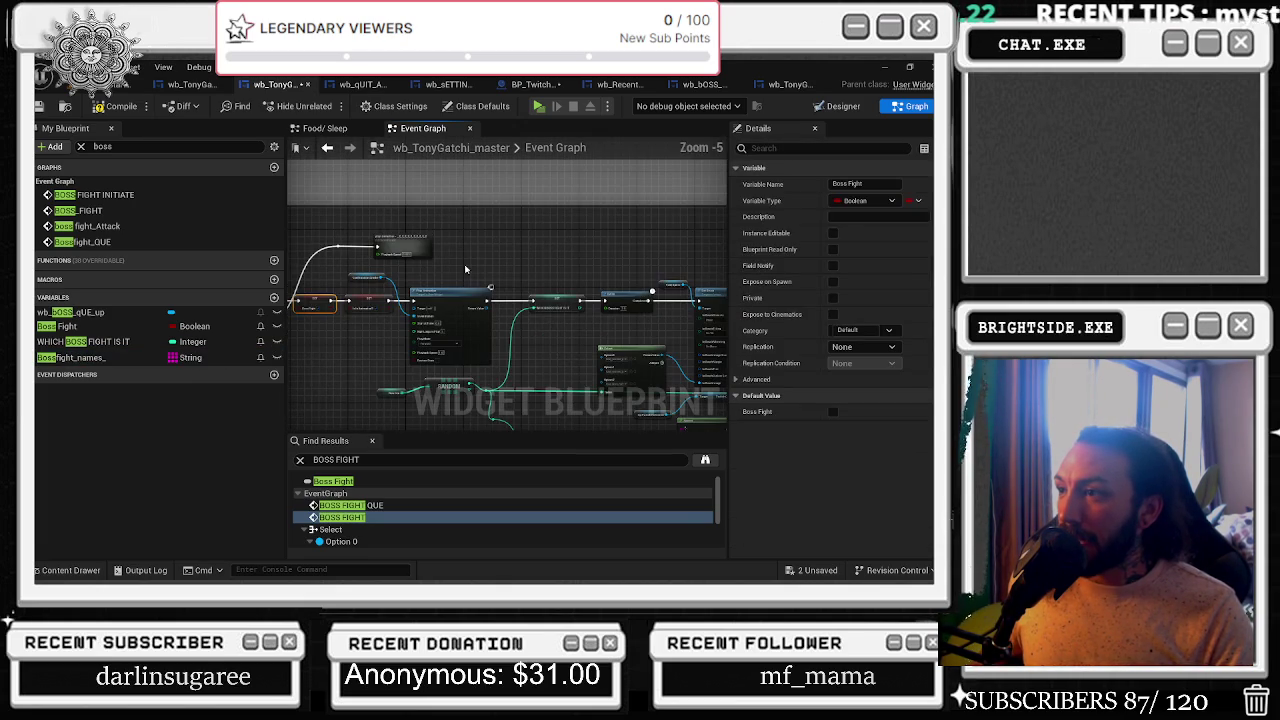
double_click(382, 234)
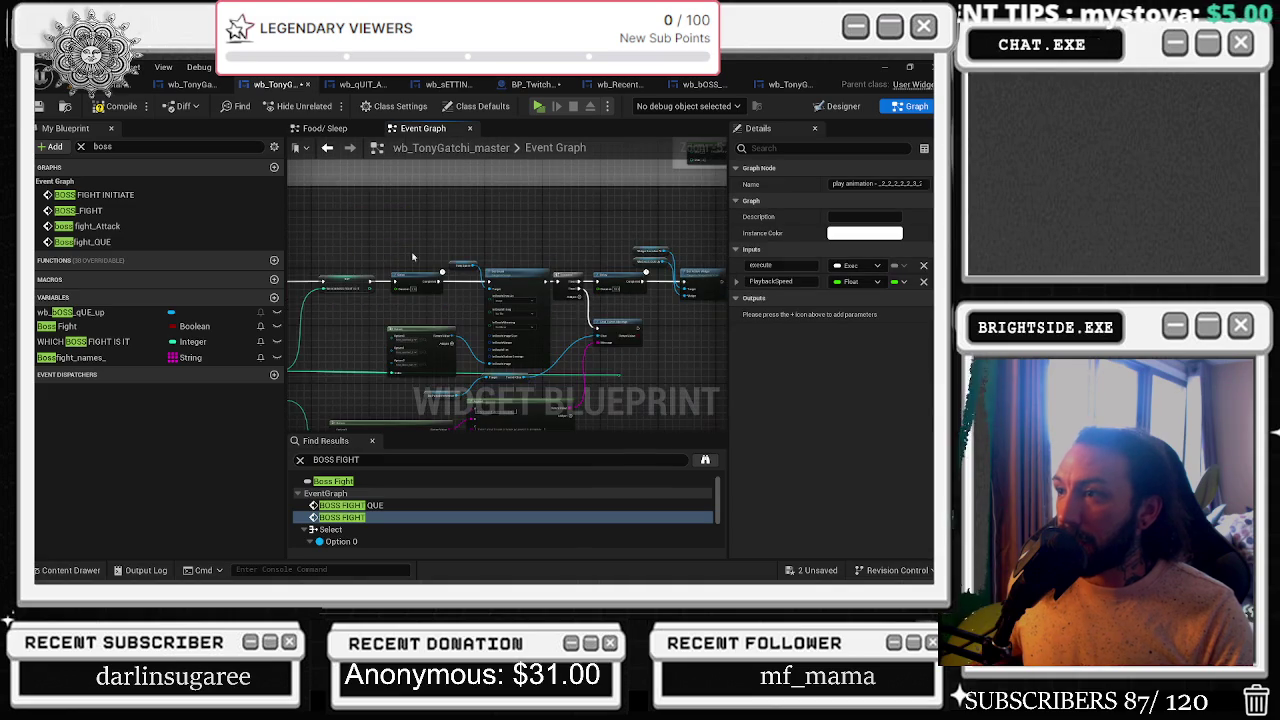
- Nudge the Delay and Sequence nodes slightly right into line
scroll(590, 315, up, 3)
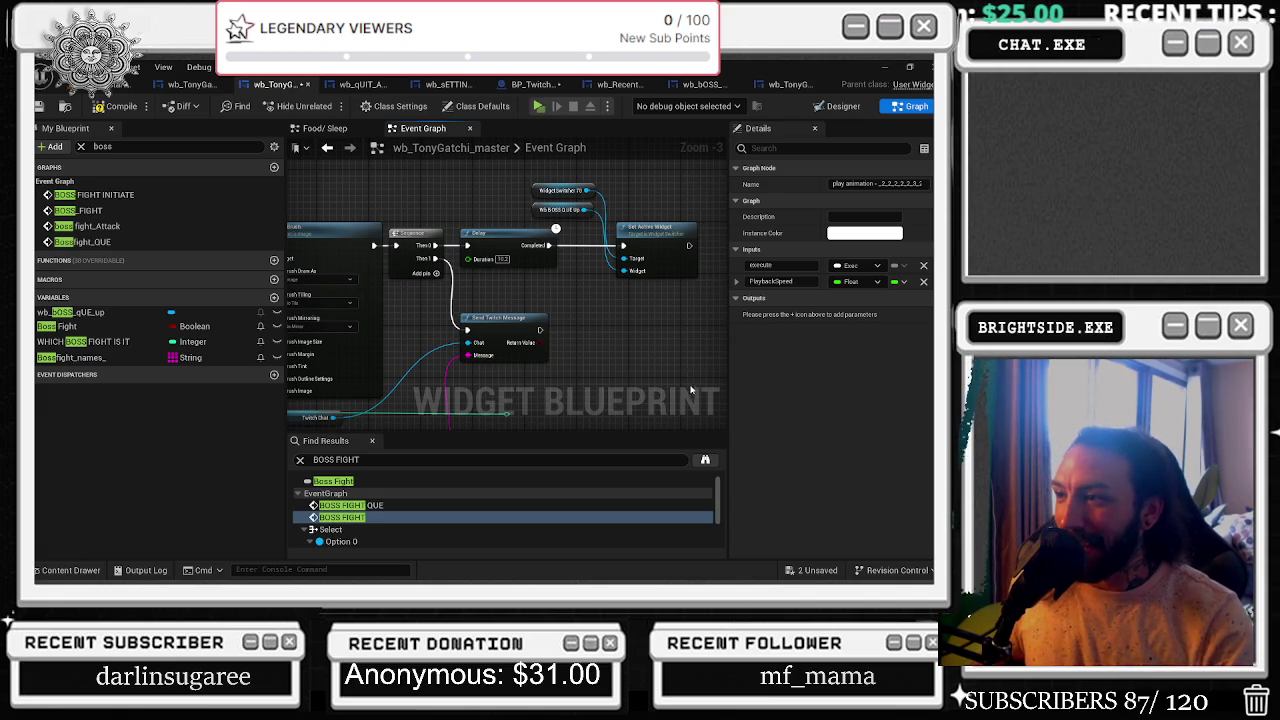
scroll(600, 258, down, 1)
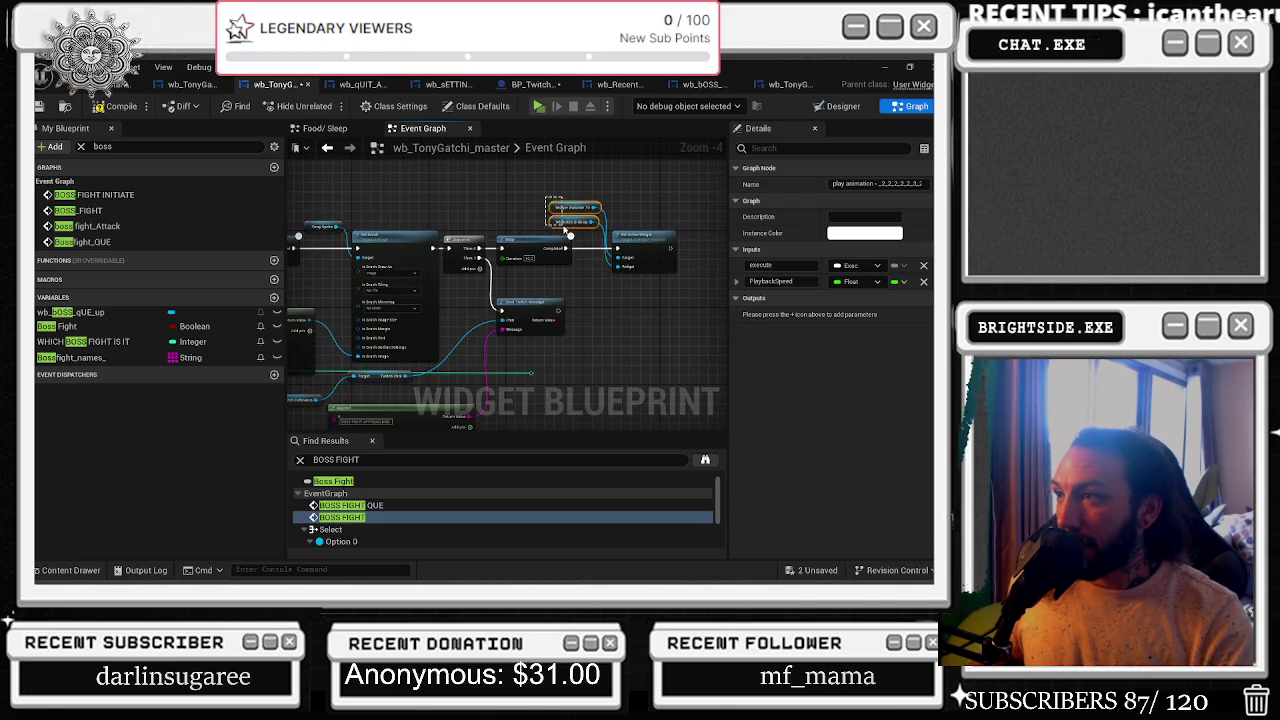
click(568, 231)
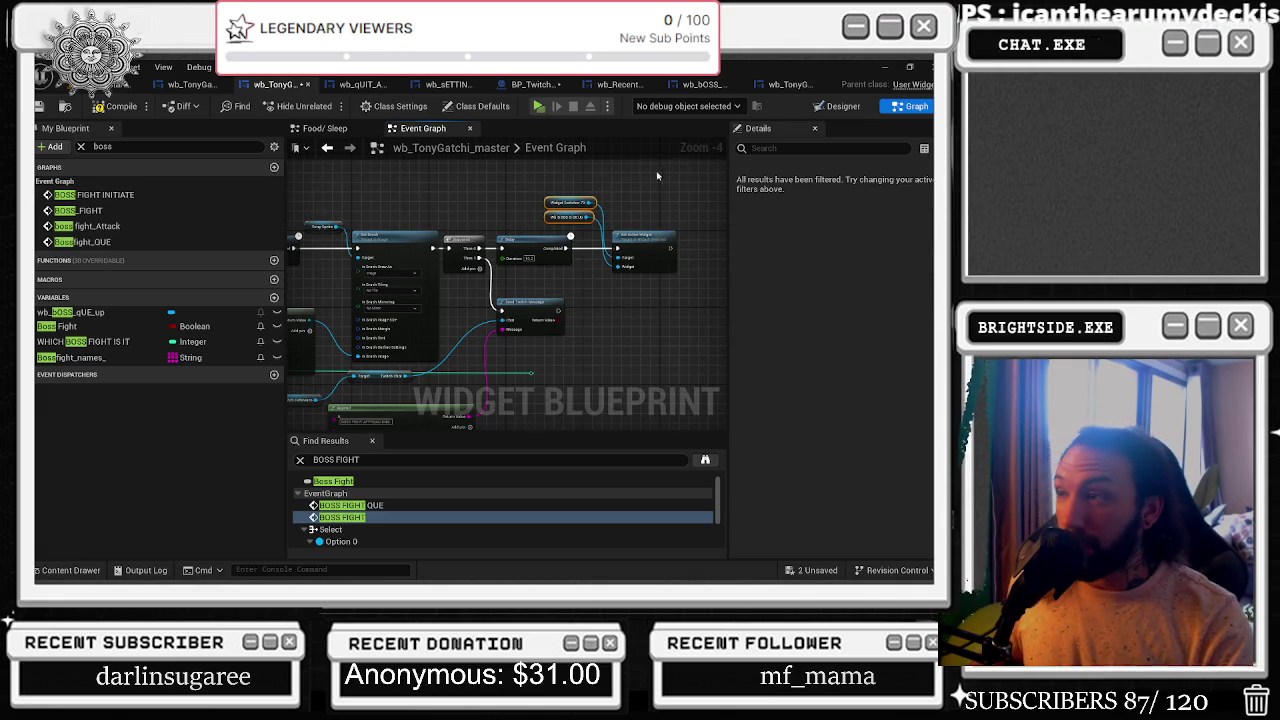
drag(540, 240, 550, 240)
click(466, 237)
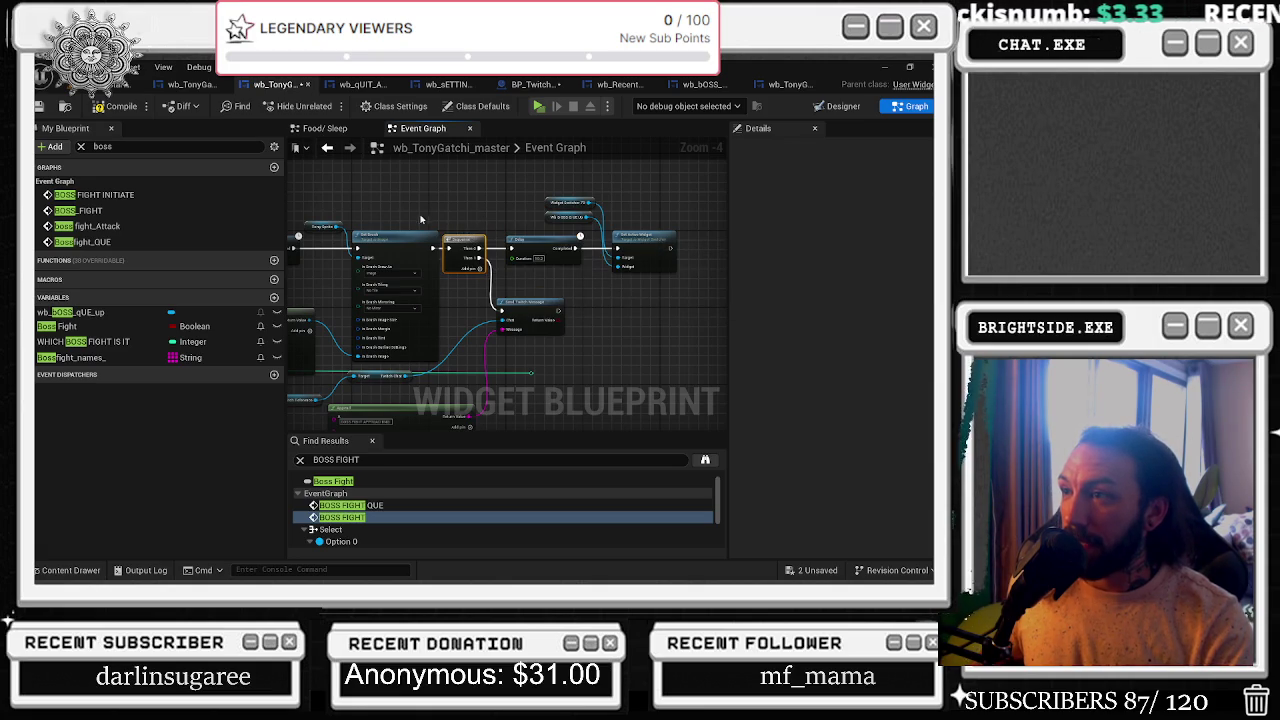
drag(463, 238, 470, 231)
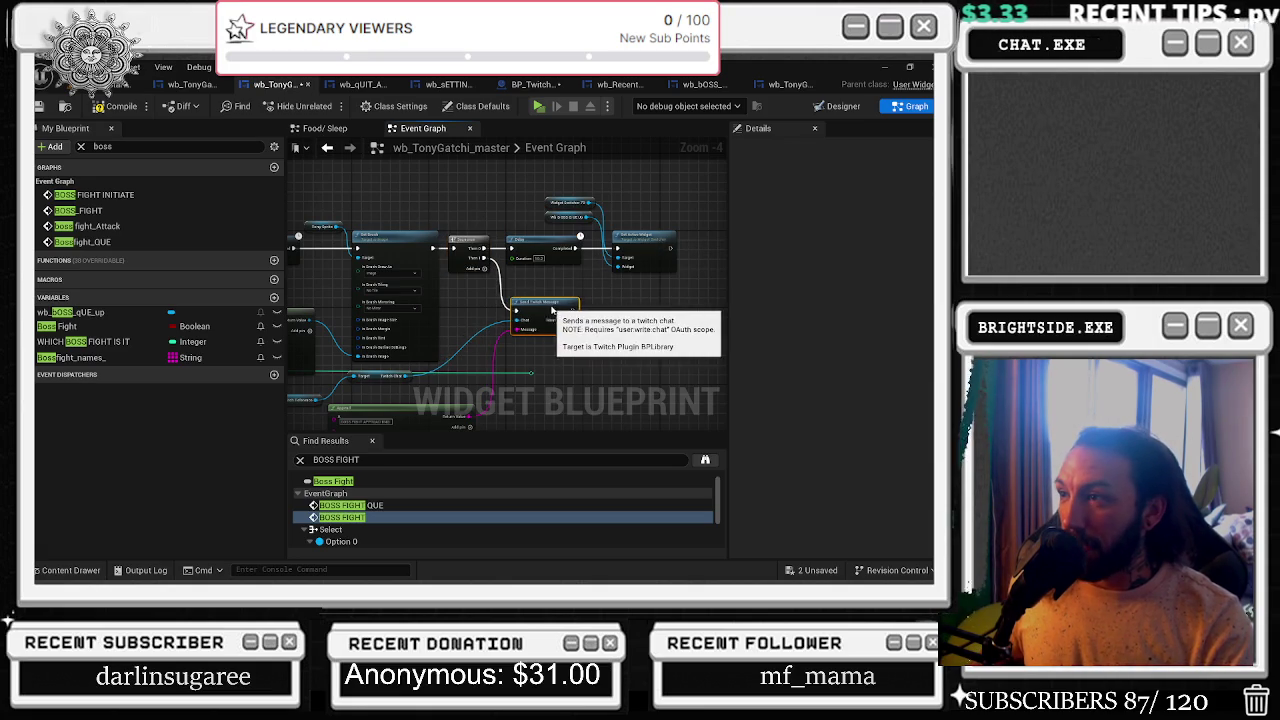
- Frame the Set Active Widget section and pull a new connection from its output
click(533, 302)
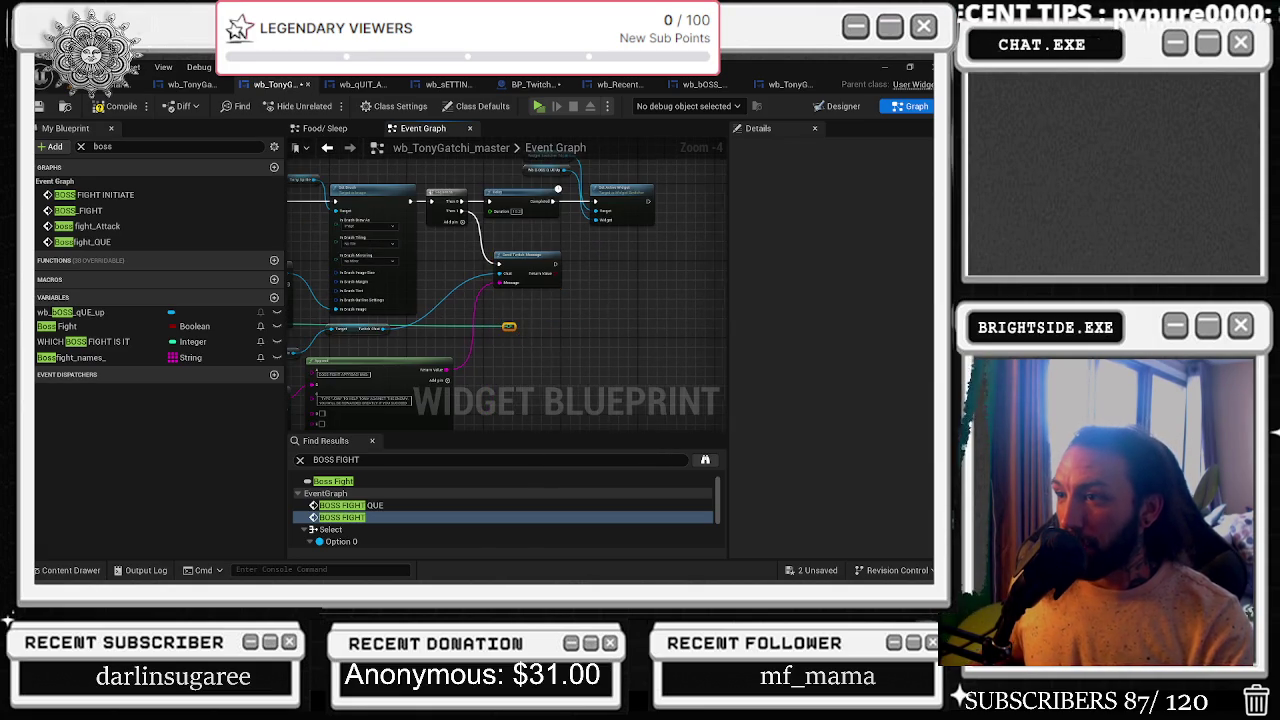
drag(527, 341, 617, 325)
scroll(631, 264, down, 4)
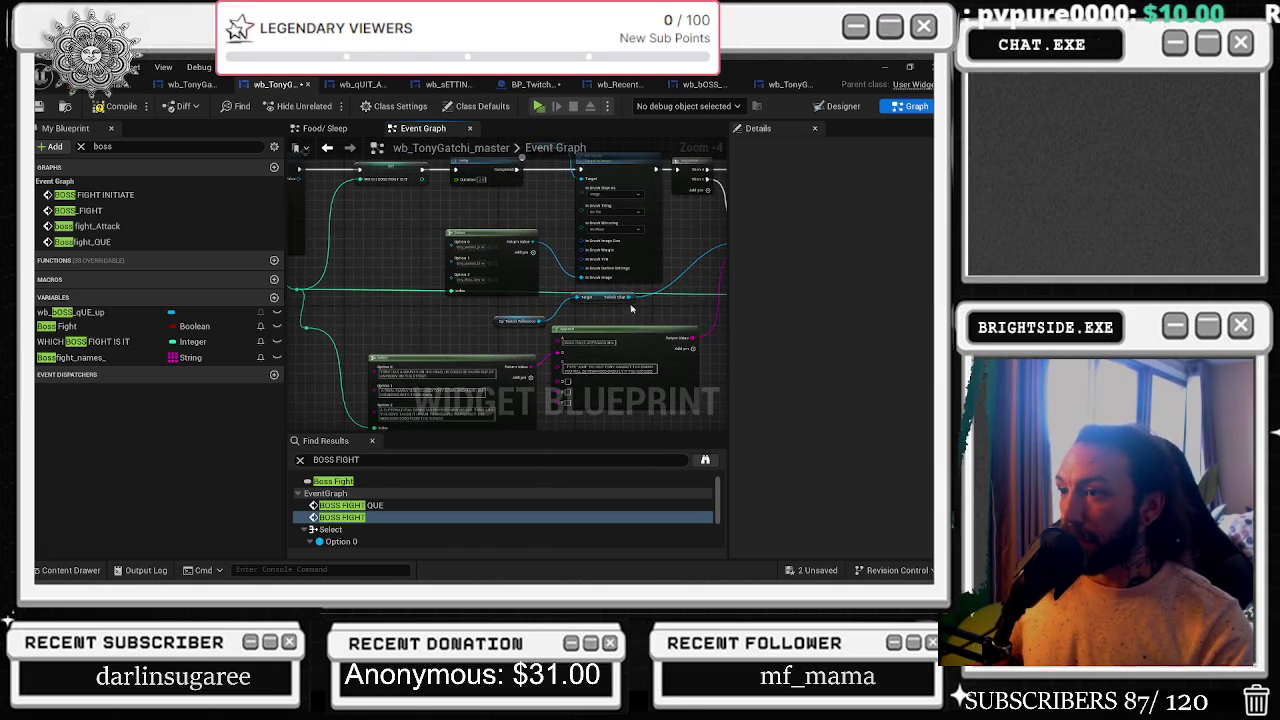
drag(631, 264, 476, 282)
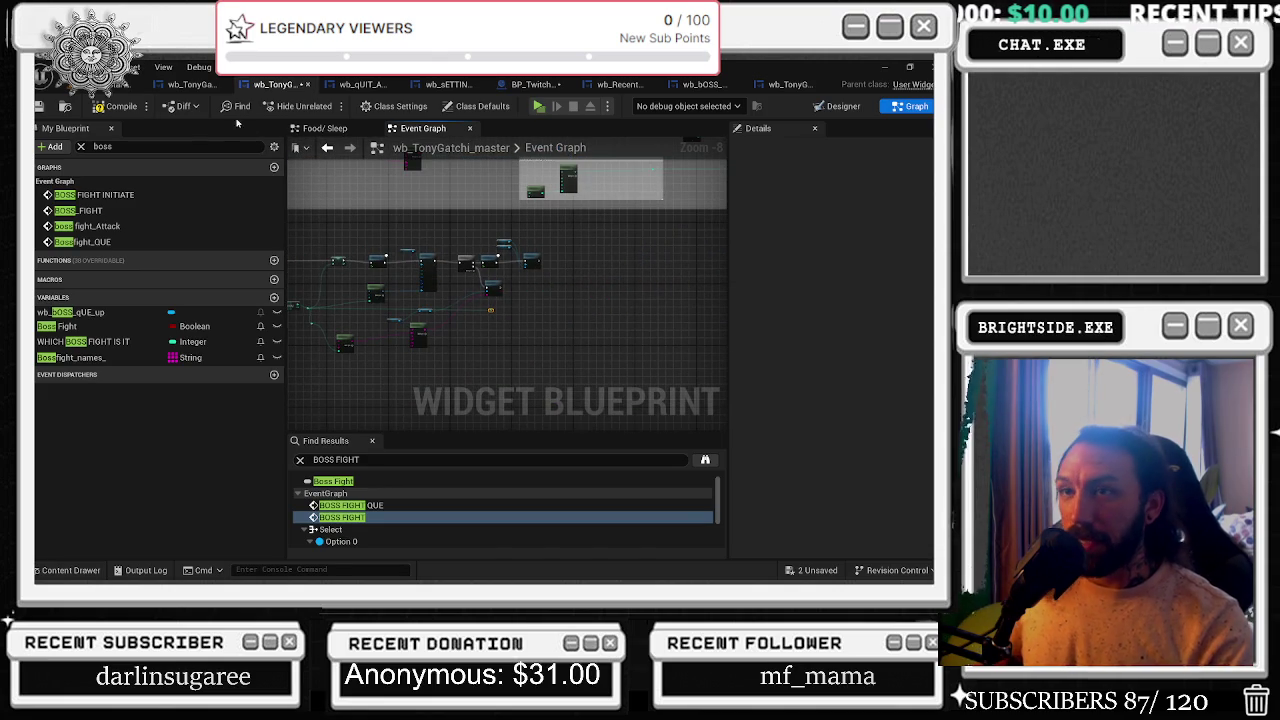
scroll(524, 252, up, 6)
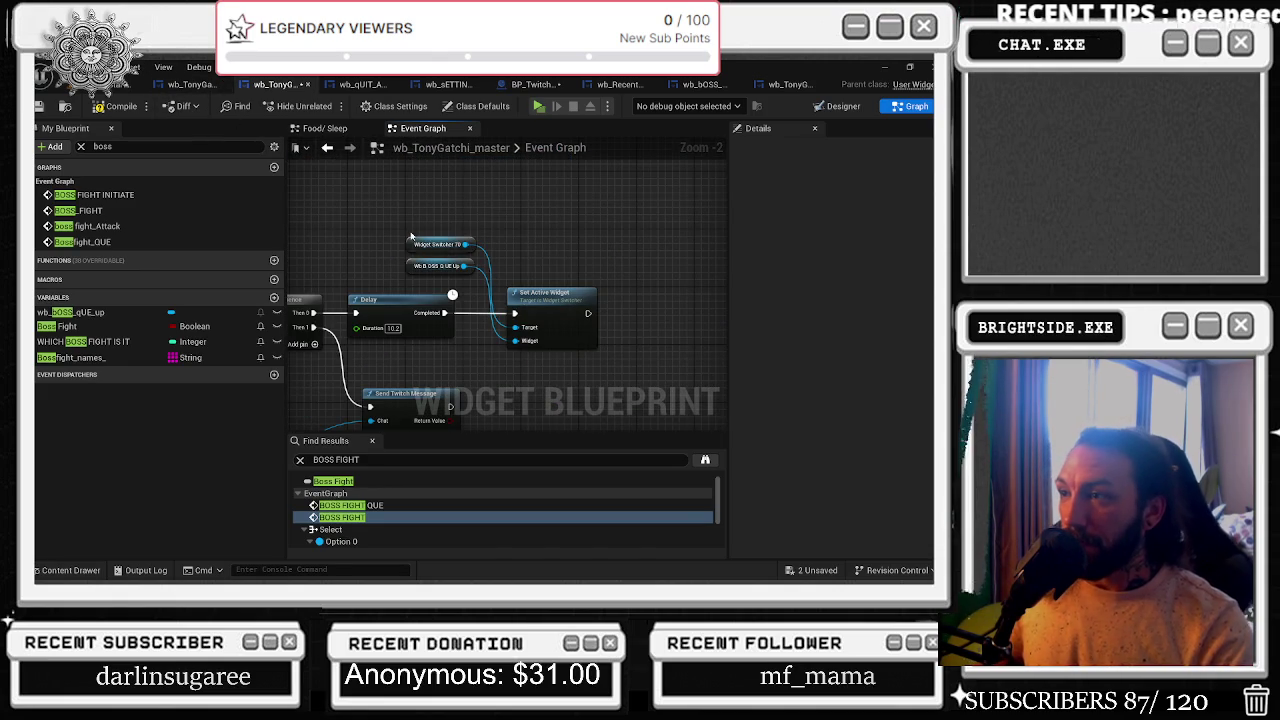
scroll(494, 222, down, 5)
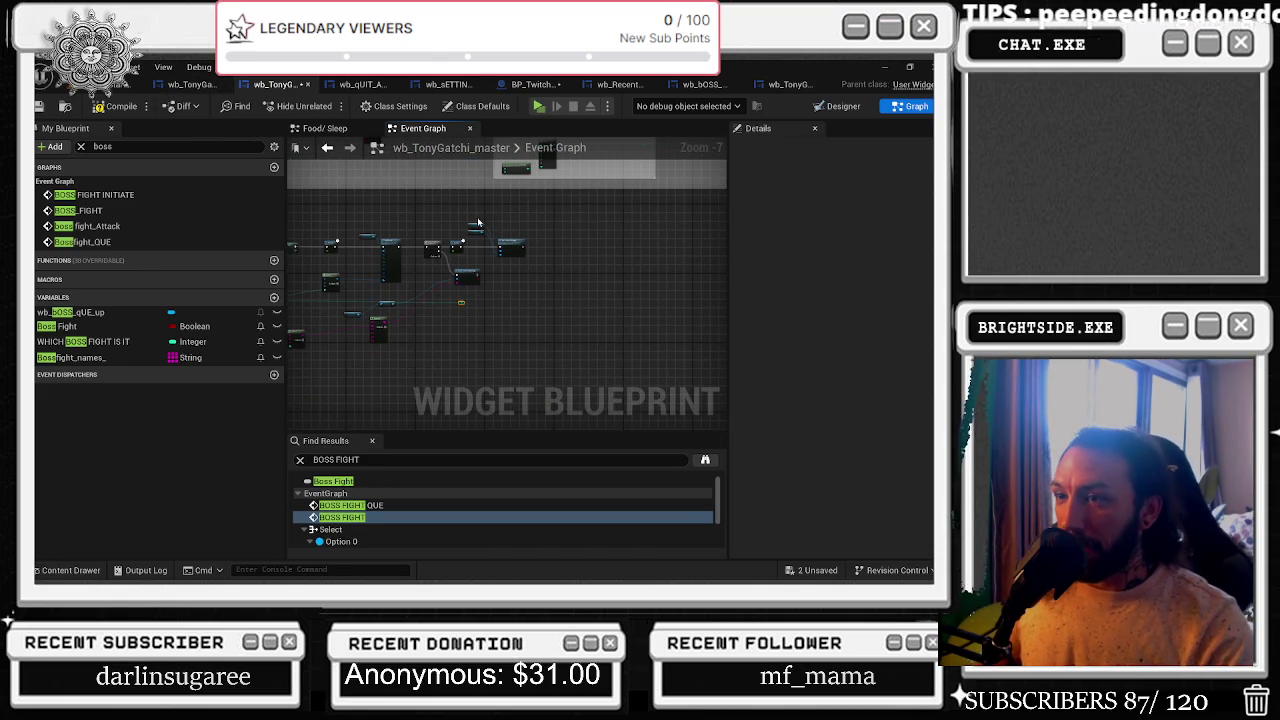
scroll(478, 222, up, 1)
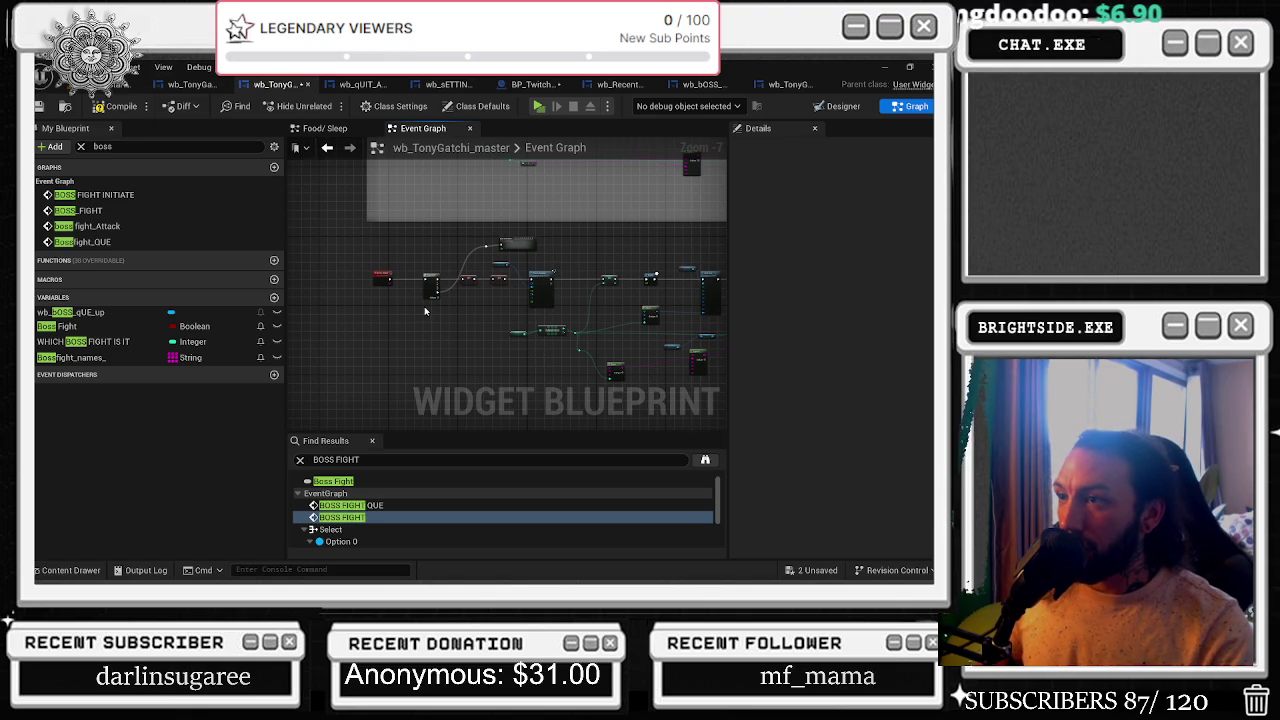
scroll(425, 311, up, 3)
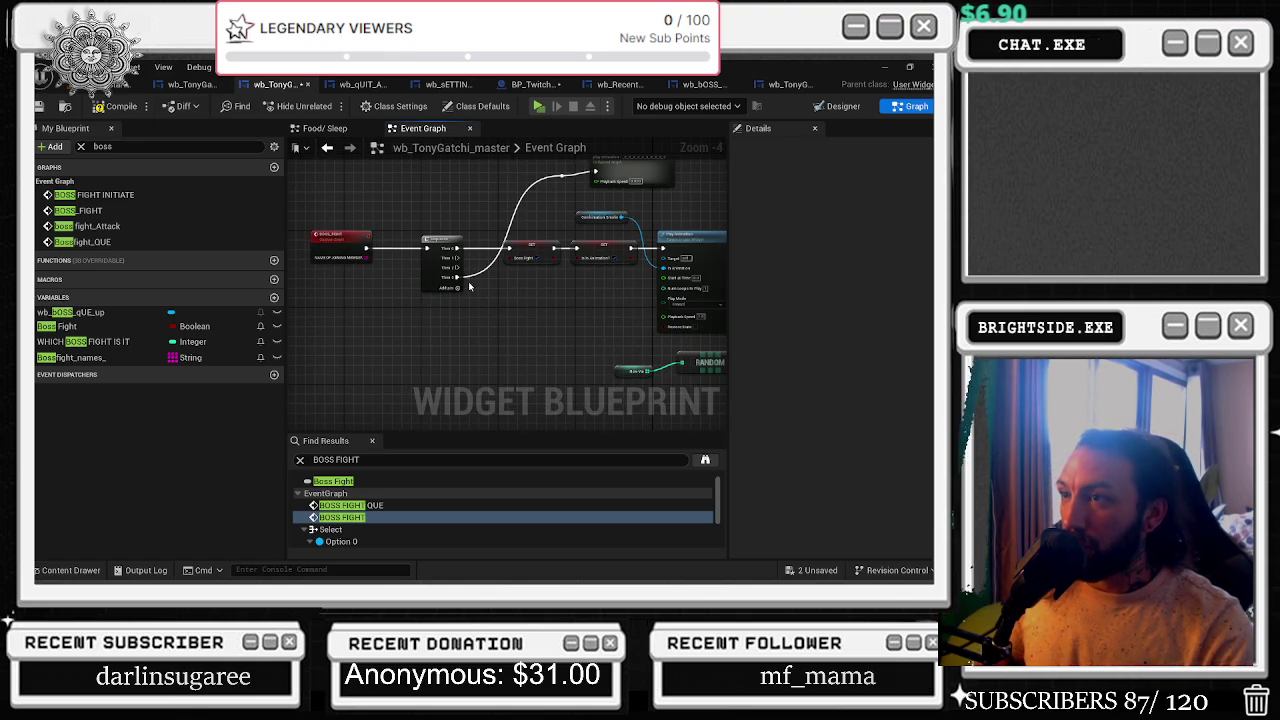
scroll(502, 330, down, 3)
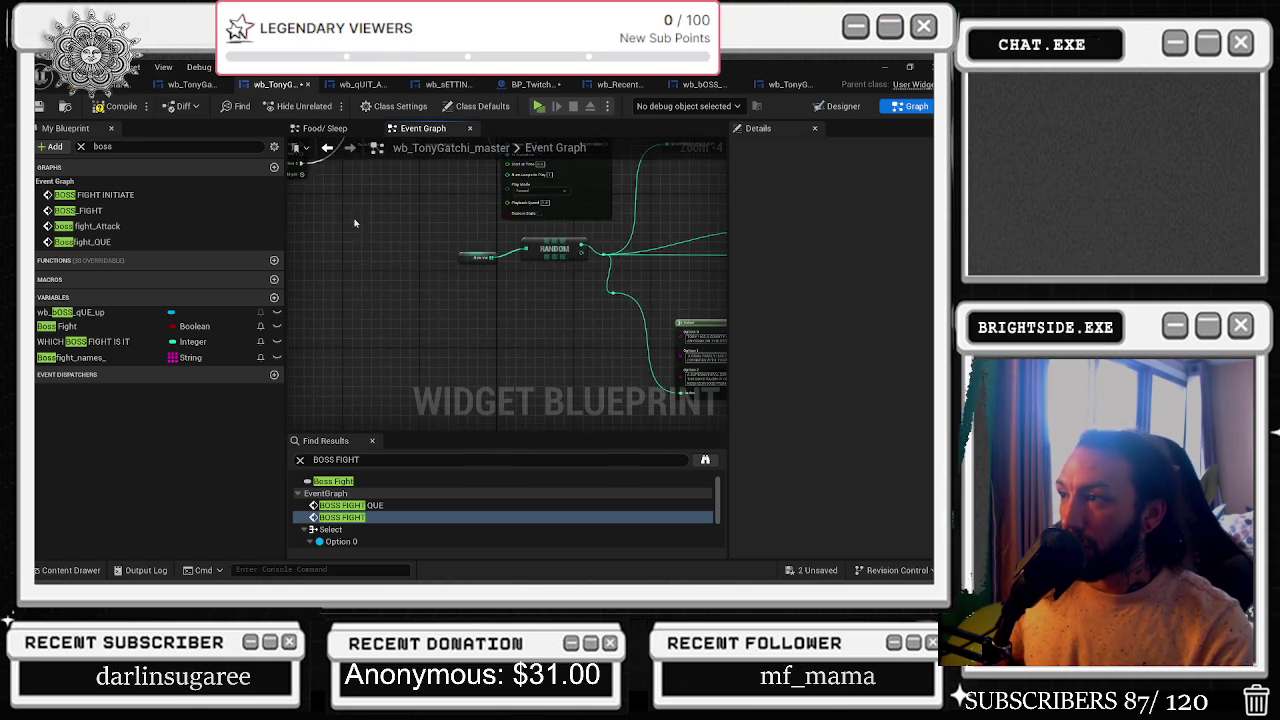
scroll(458, 235, up, 5)
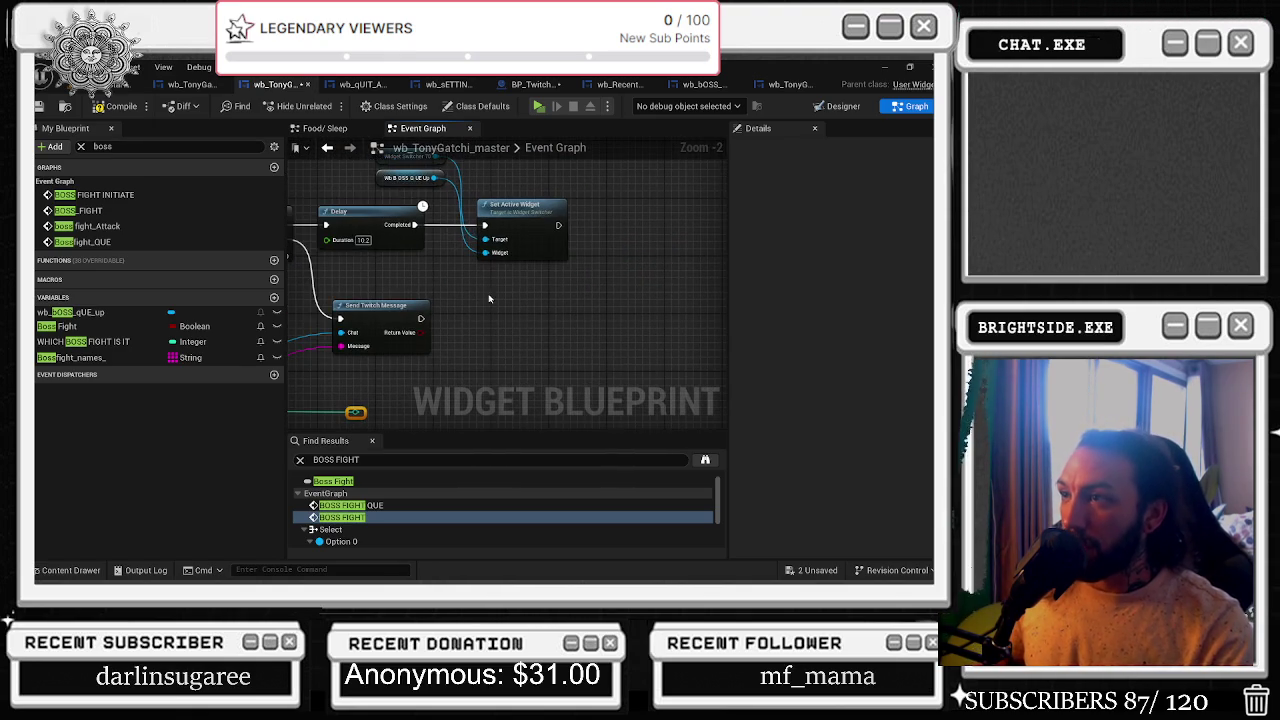
drag(558, 225, 580, 226)
- Add a Set Timer by Event after Set Active Widget with Time 1 and Looping ticked
text(set)
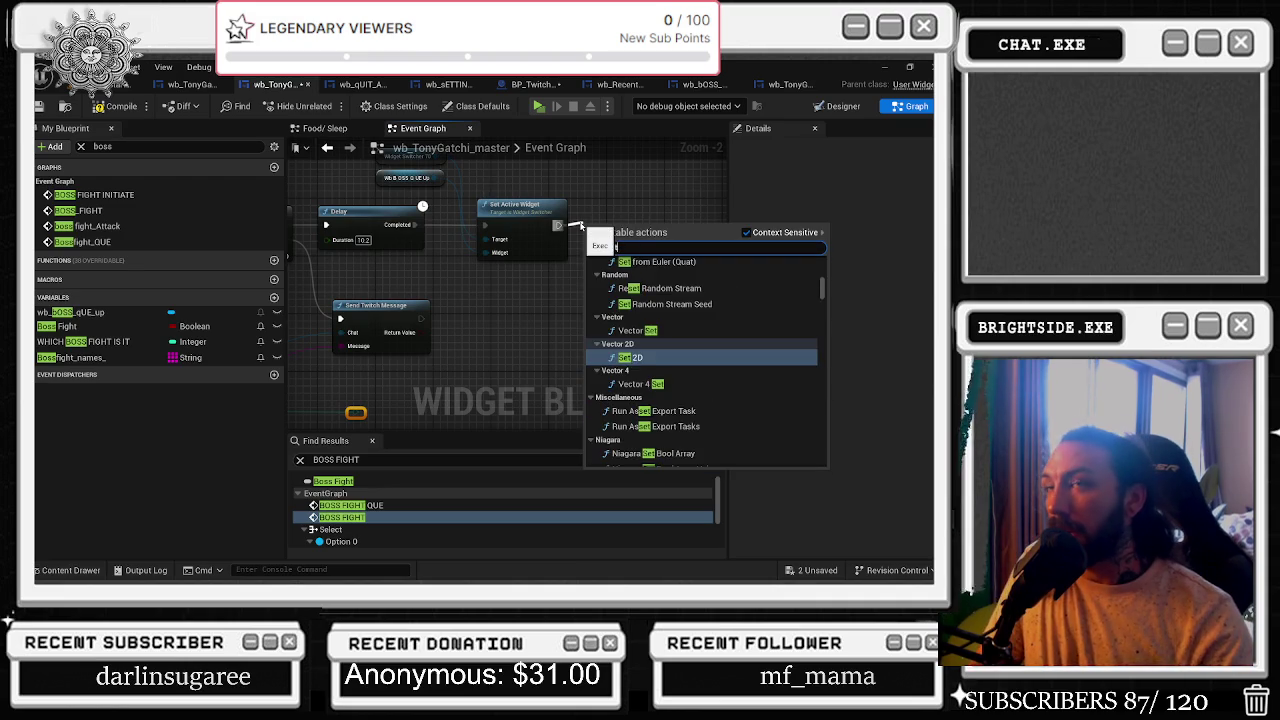
text( timer by ev)
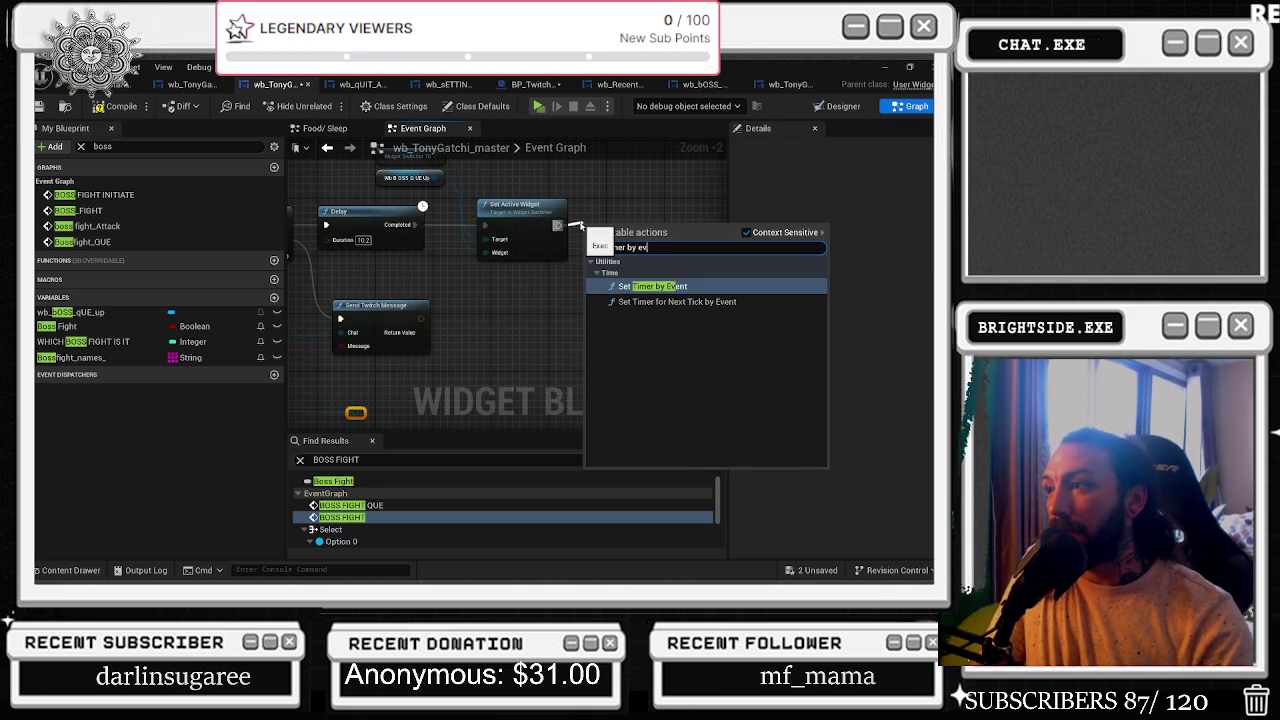
key(Return)
mouse_move(626, 226)
mouse_down()
mouse_move(654, 212)
mouse_move(555, 182)
mouse_up()
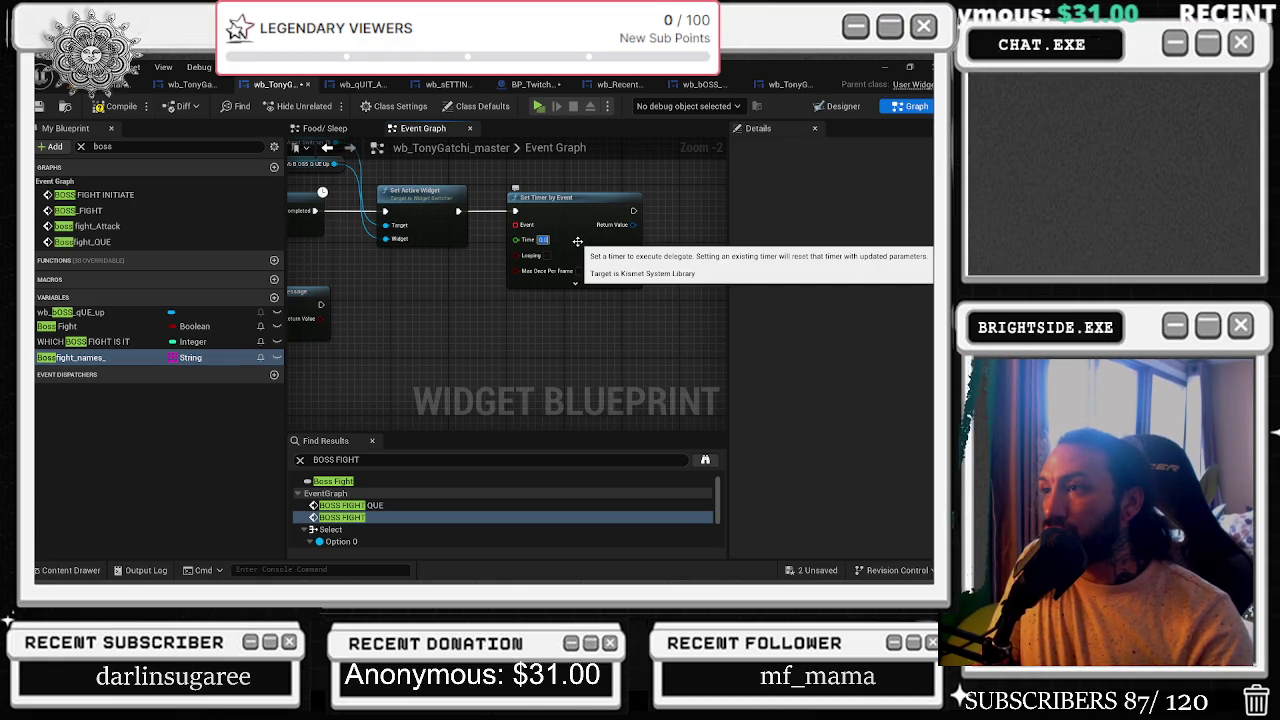
text(1)
click(546, 255)
click(578, 271)
- Bind the timer's Event pin to a new custom event and start naming it
drag(517, 225, 452, 343)
text(custom)
key(Return)
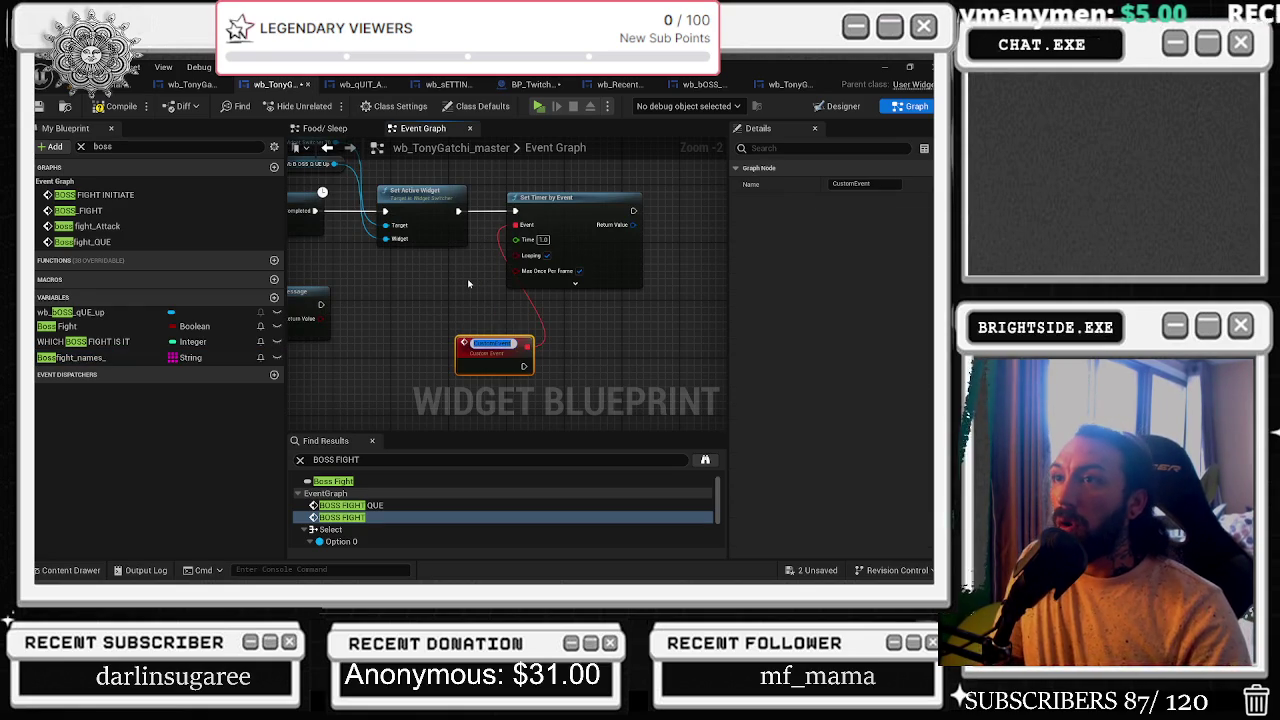
text(hi)
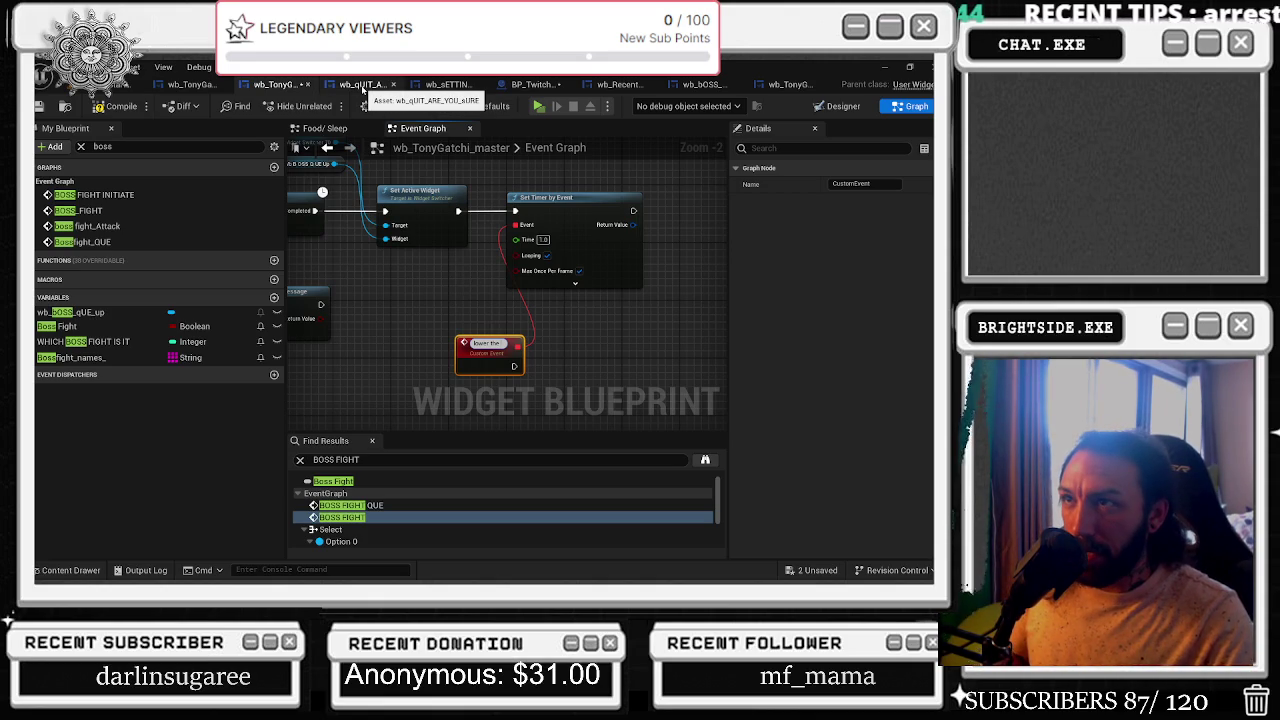
- Glance at wb_QUIT_ARE_YOU_SURE, then return to wb_TonyGatchi_master's event graph
click(363, 86)
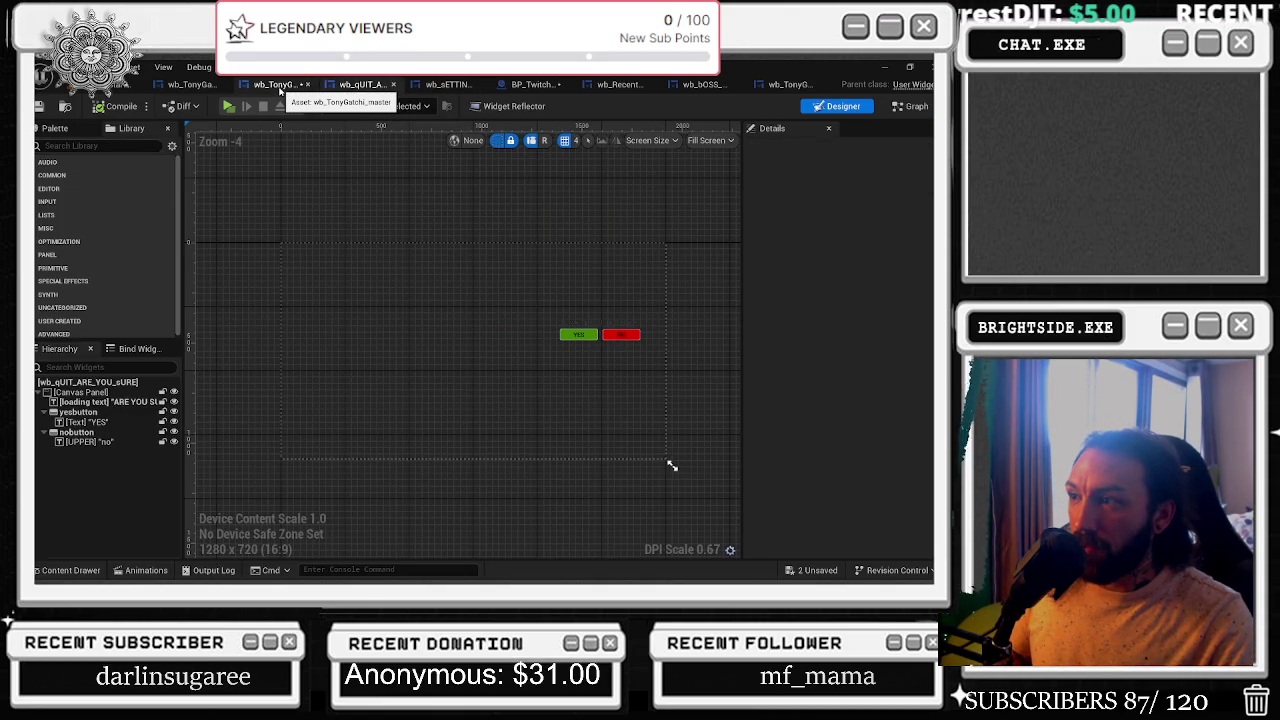
click(278, 85)
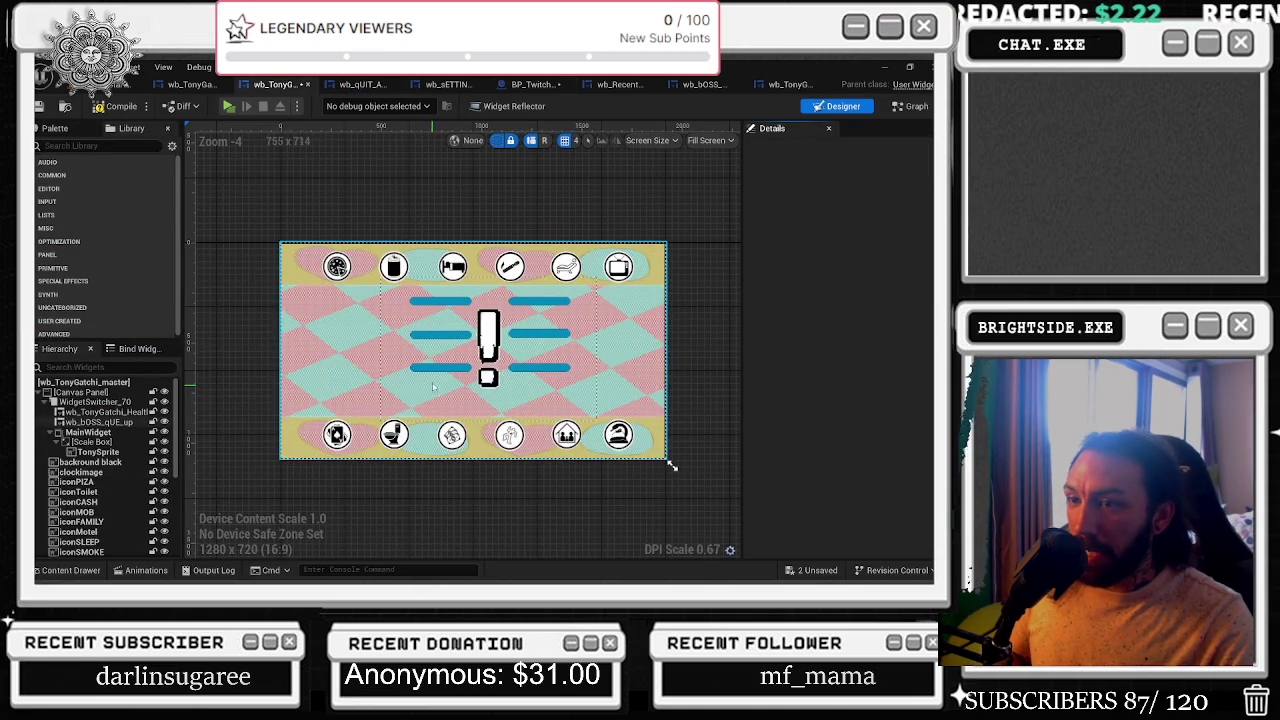
click(910, 106)
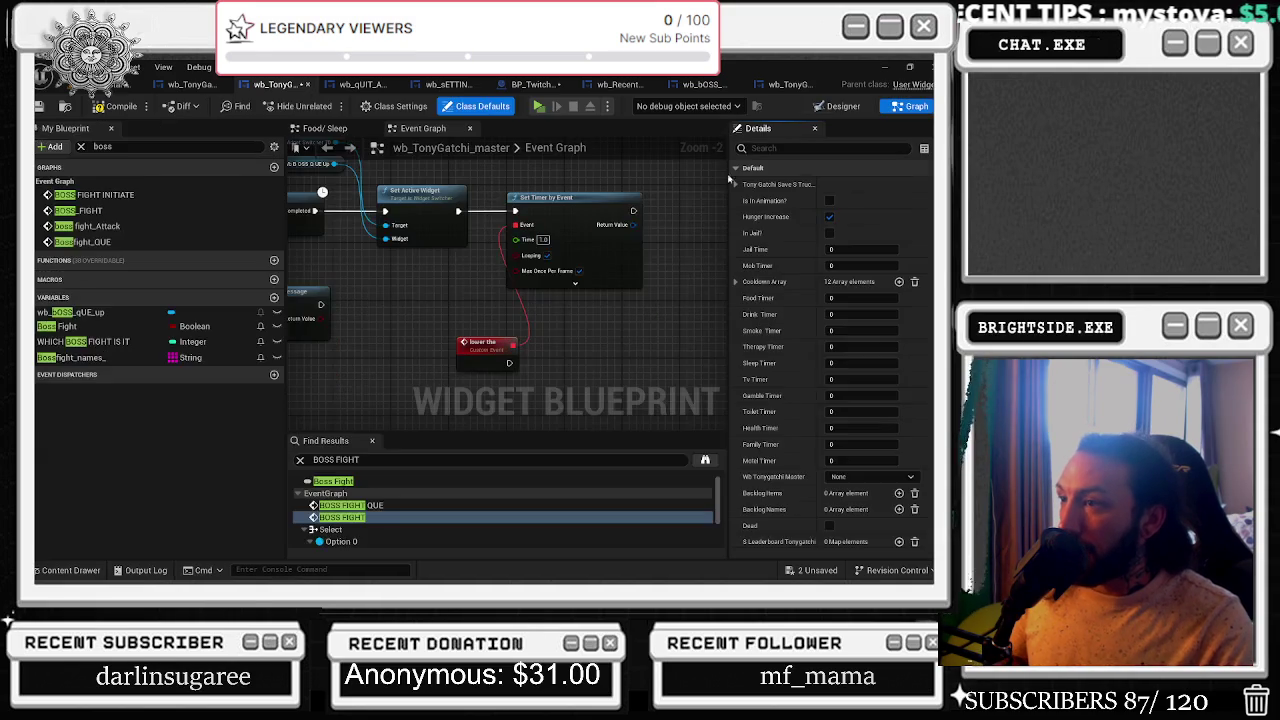
- Name the custom event 'lower the boss countdown' and follow it with a Branch
click(883, 183)
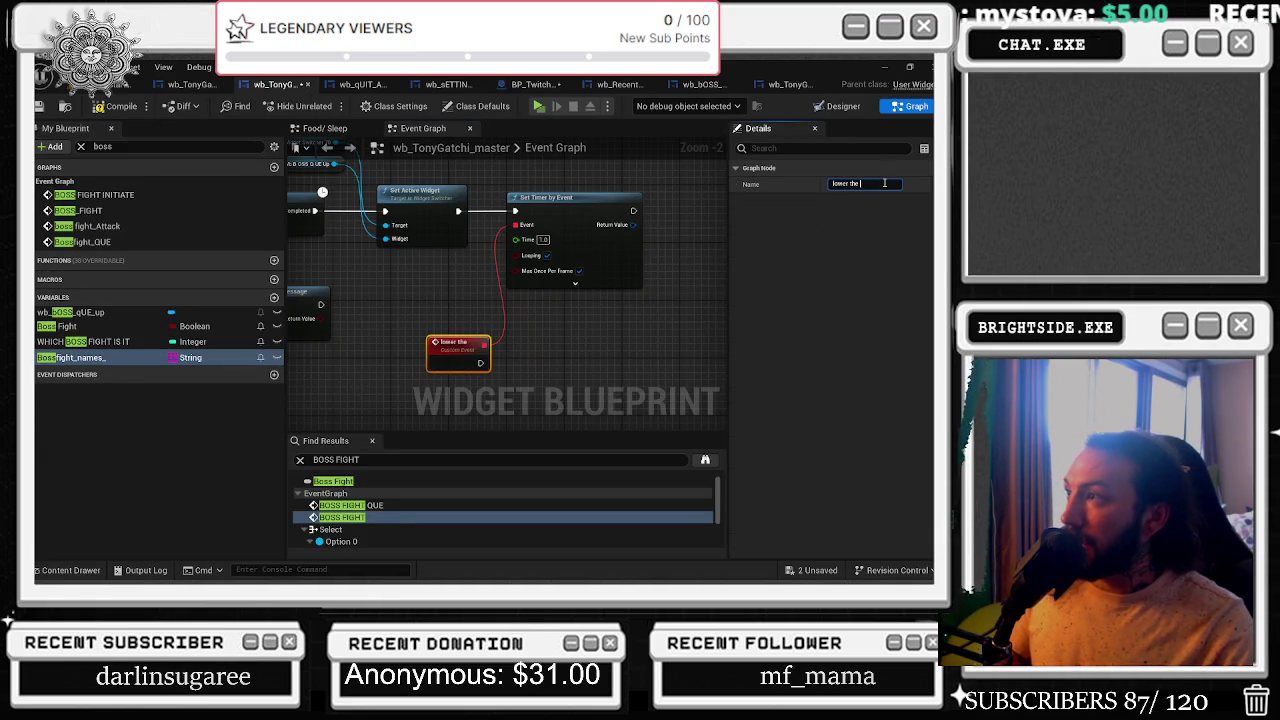
text(boss countdown)
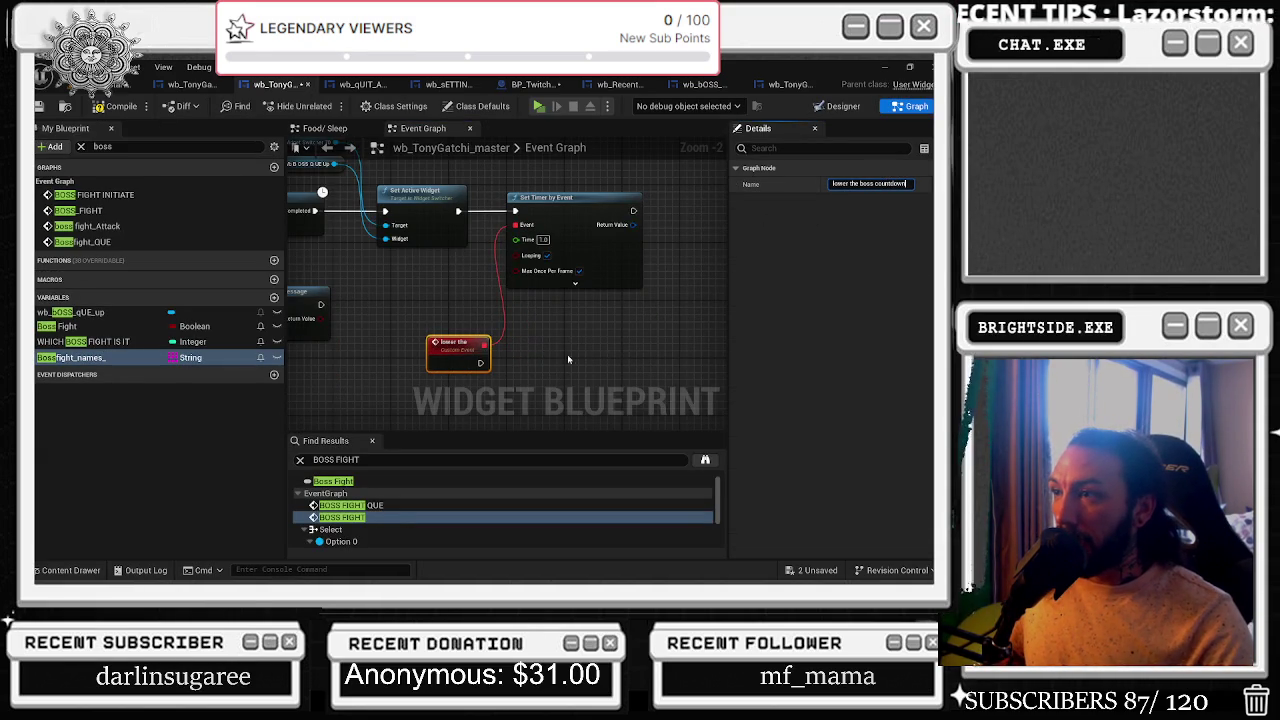
key(Return)
click(514, 363)
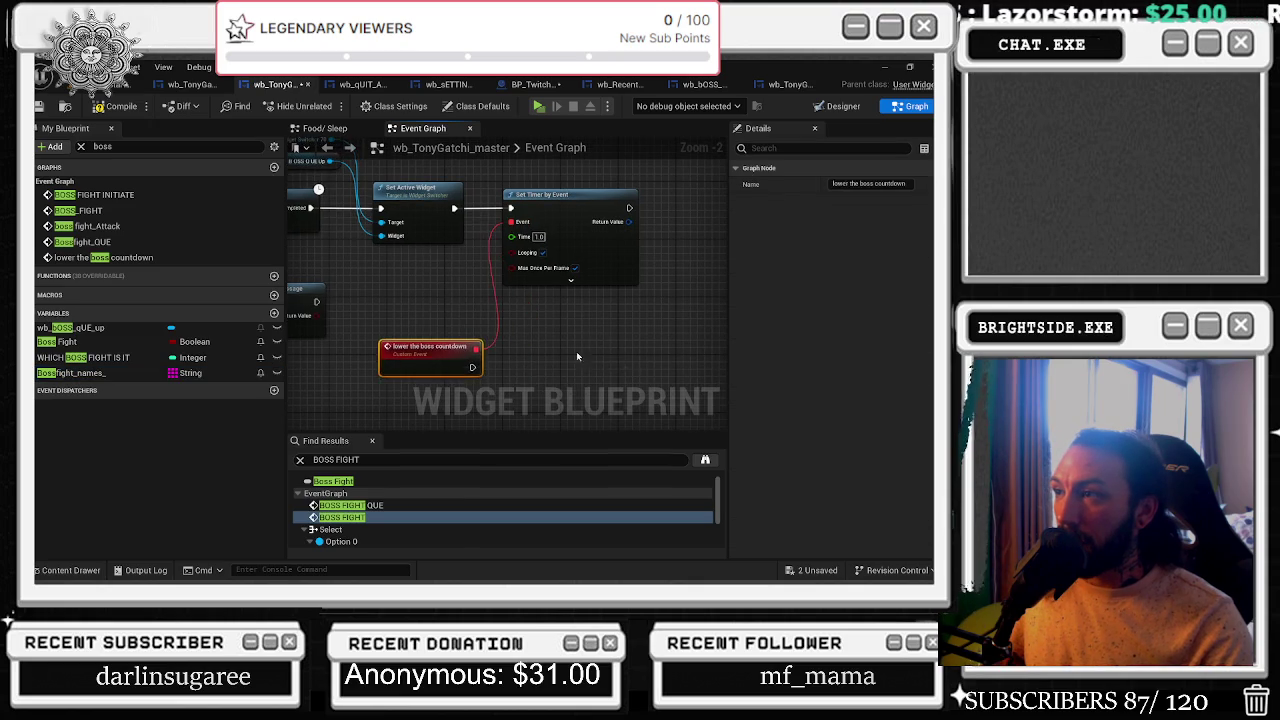
drag(600, 352, 409, 324)
click(384, 336)
mouse_move(315, 336)
mouse_down()
mouse_move(470, 362)
mouse_move(521, 350)
mouse_up()
click(537, 310)
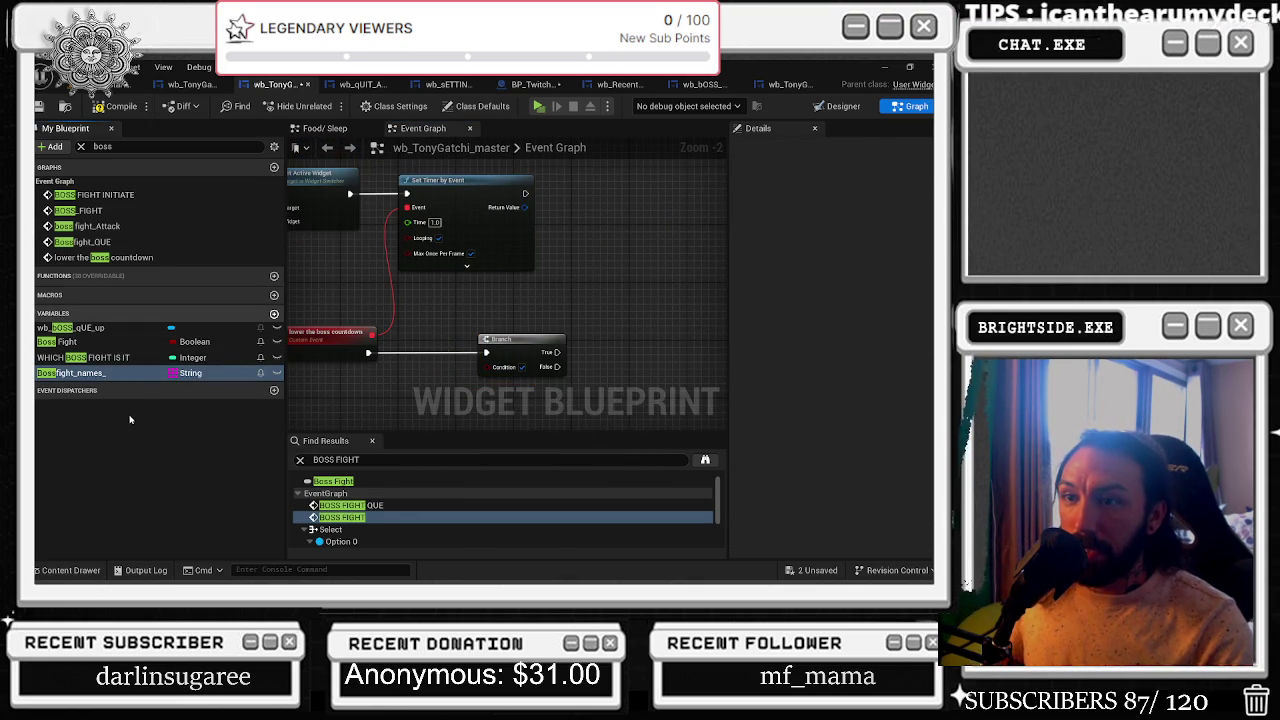
- Create a new Integer variable named boss countdown
click(274, 313)
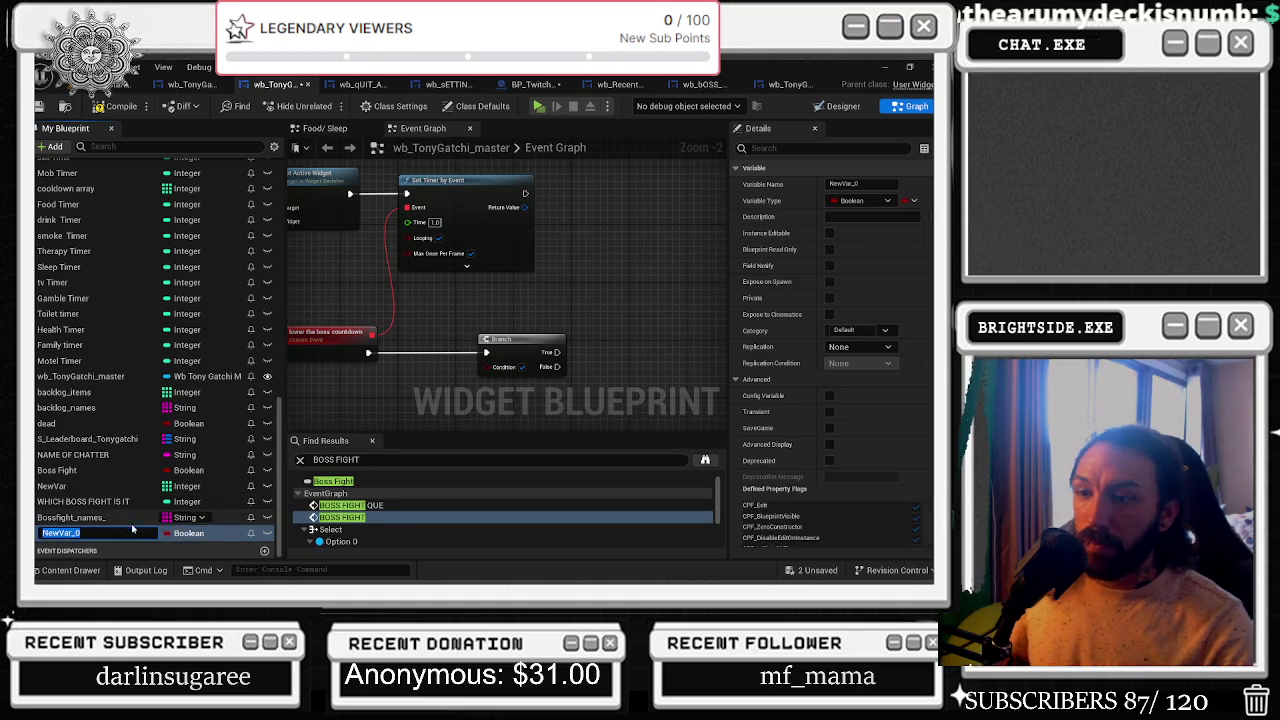
text(boss countdown)
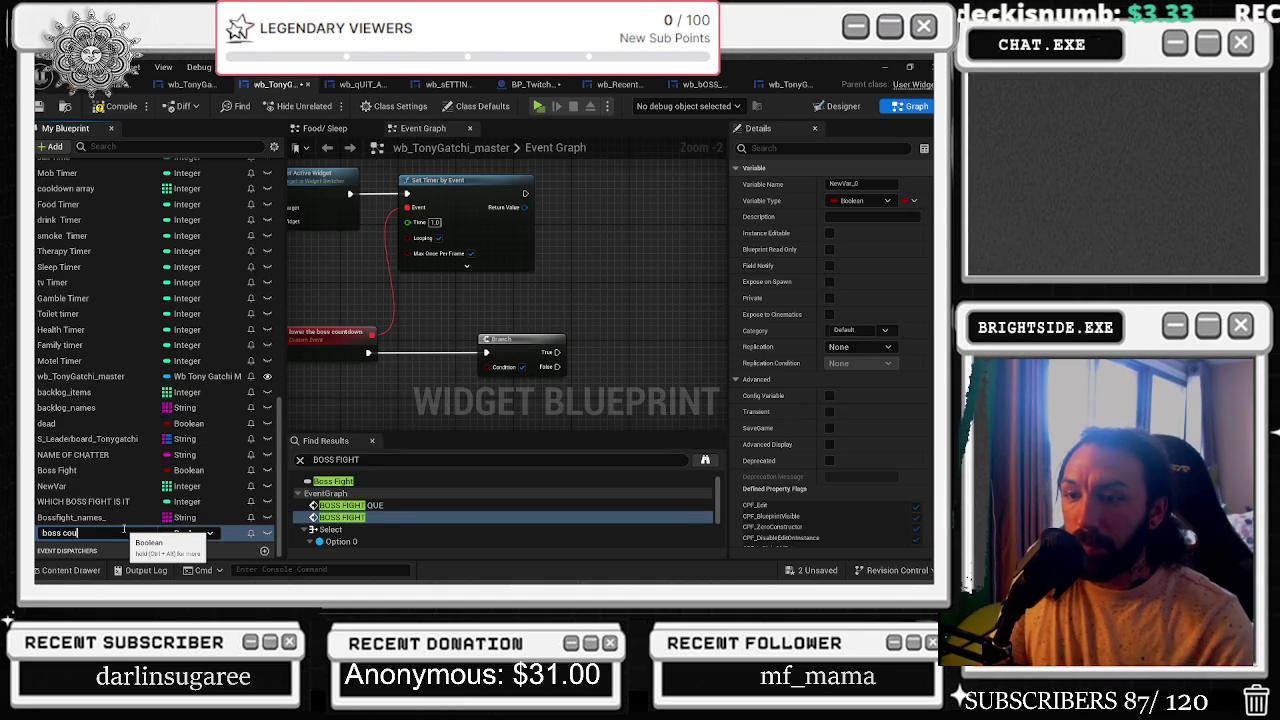
key(Return)
click(188, 533)
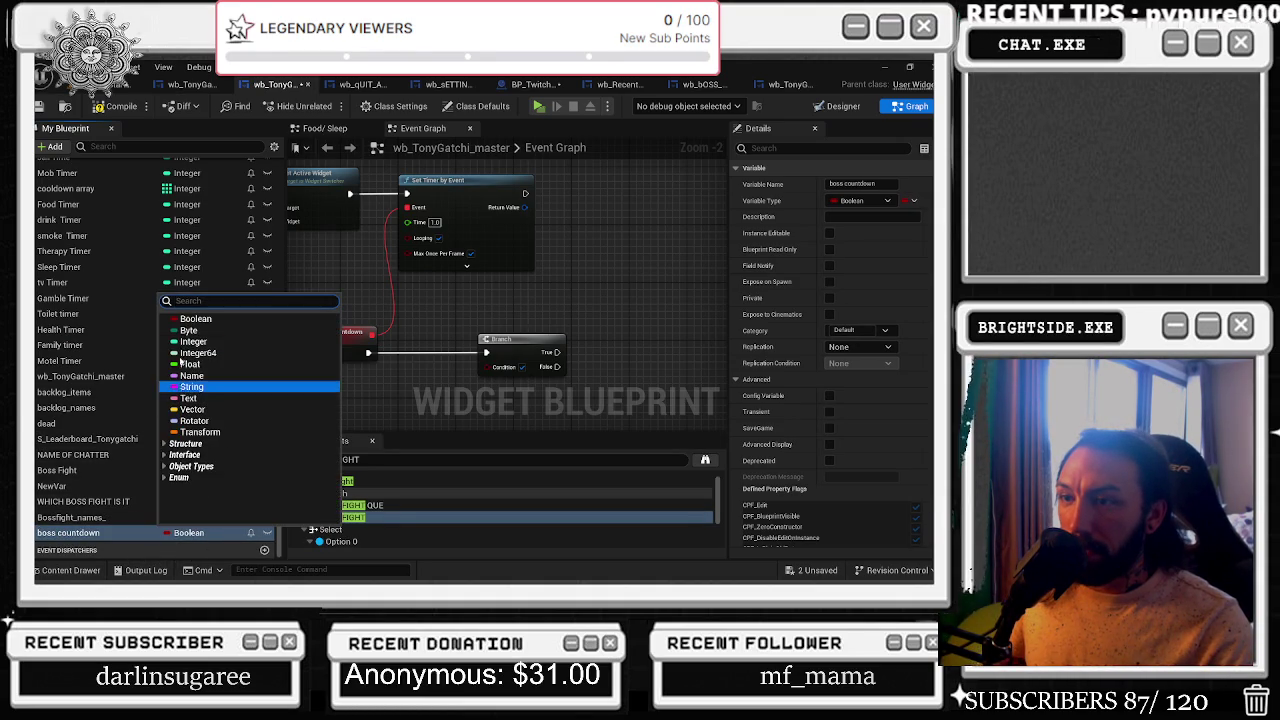
key(Escape)
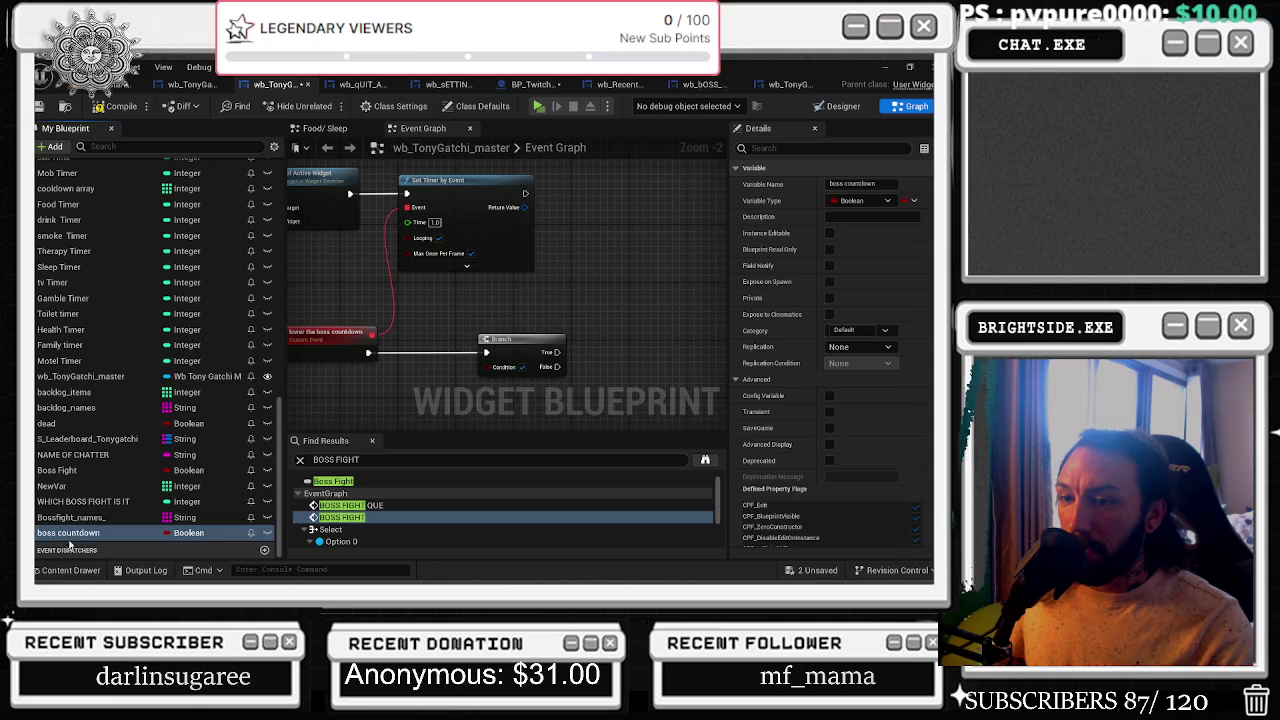
- Place a boss countdown getter and wire it into a <= comparison node
mouse_move(68, 533)
mouse_down()
mouse_move(90, 555)
mouse_move(363, 420)
mouse_move(363, 405)
mouse_up()
text(less or)
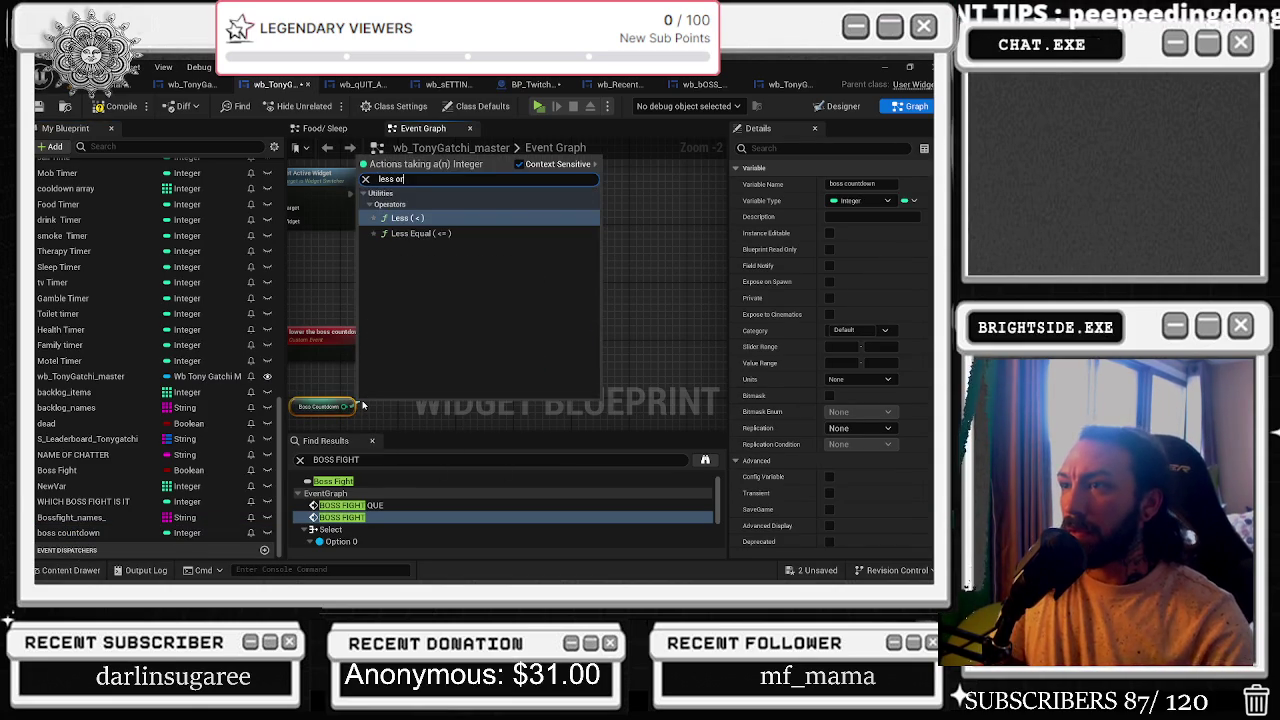
key(Escape)
drag(350, 406, 486, 363)
text(<=)
key(Return)
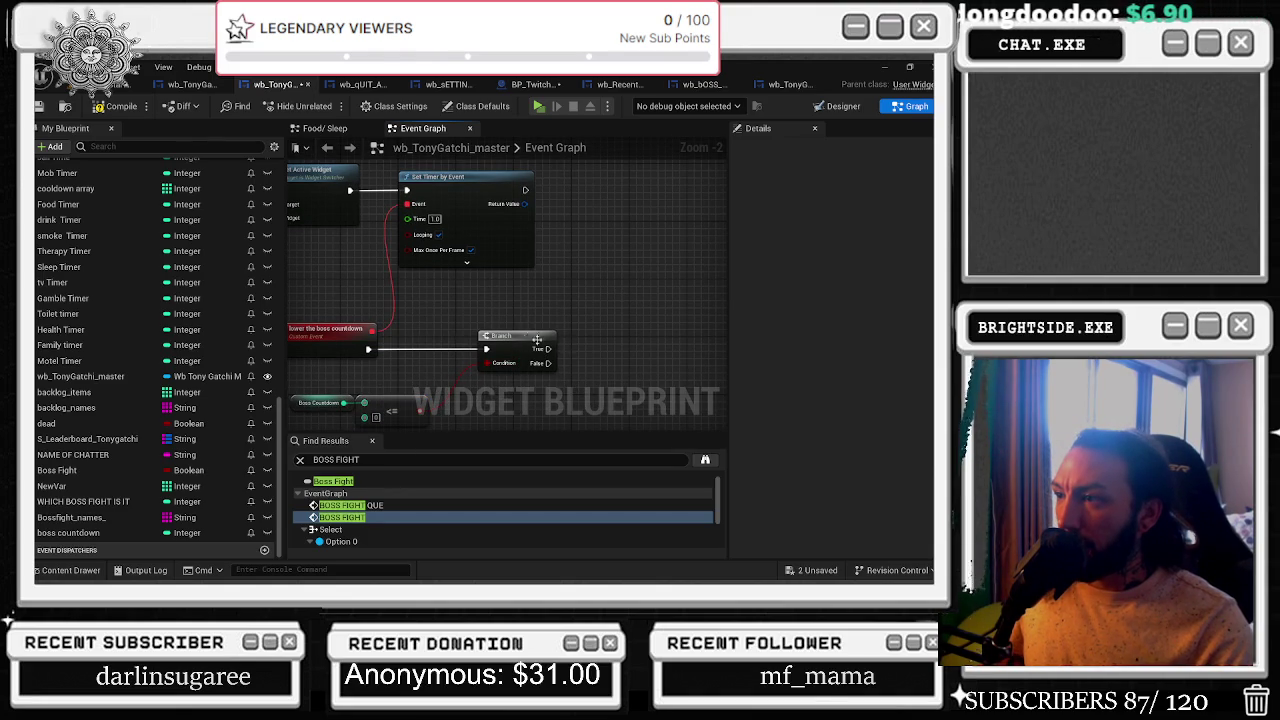
- Add Clear and Invalidate Timer by Handle on the timer's return value, triggered by Branch True
click(400, 406)
scroll(606, 343, down, 1)
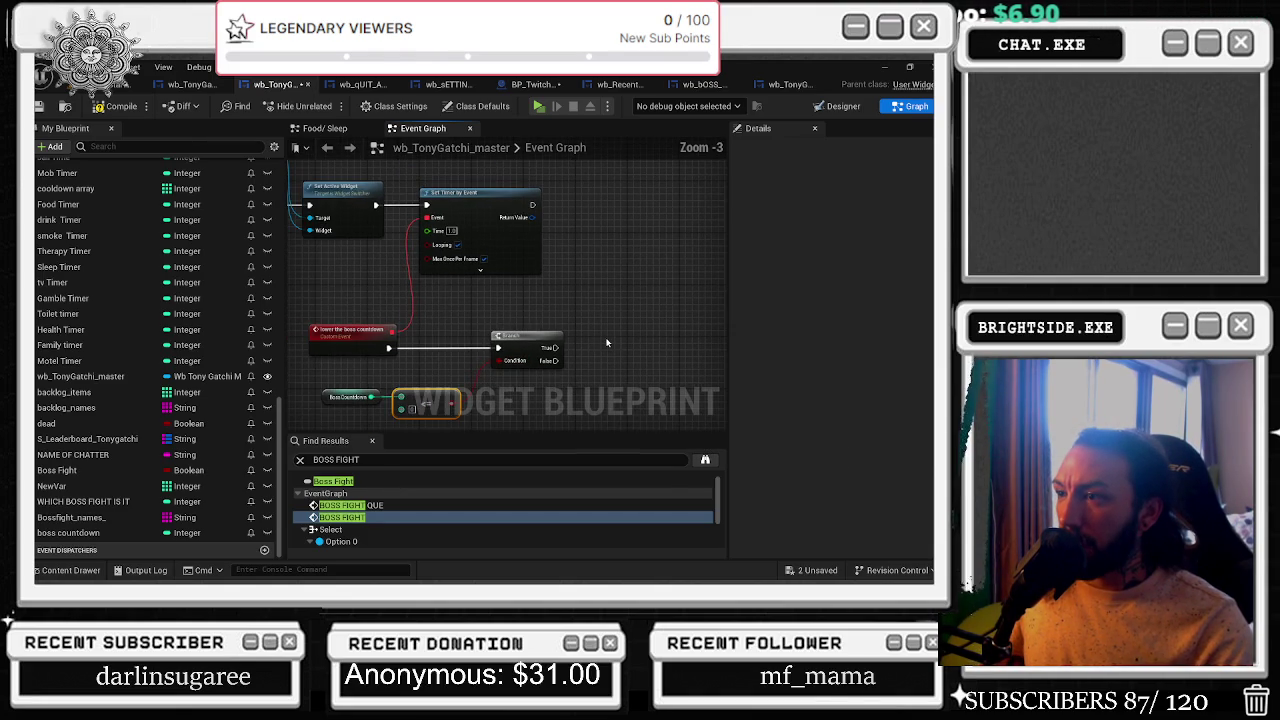
mouse_move(433, 222)
mouse_down()
mouse_move(472, 307)
mouse_move(532, 340)
mouse_up()
text(clear an)
key(Return)
drag(455, 353, 558, 343)
- Tidy the layout, nudging the less-or-equal node slightly up-right
click(600, 303)
drag(600, 303, 569, 297)
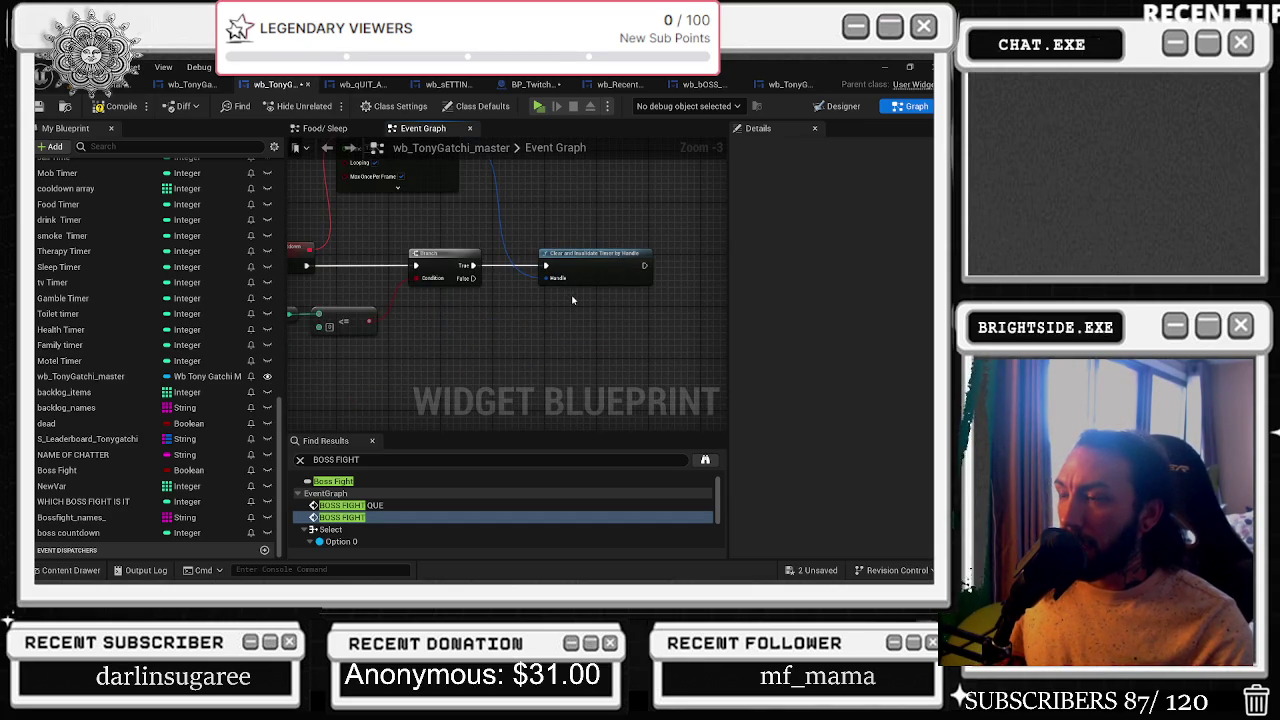
mouse_move(321, 328)
mouse_down()
mouse_move(470, 305)
mouse_move(470, 222)
mouse_move(588, 256)
mouse_move(672, 246)
mouse_up()
click(486, 264)
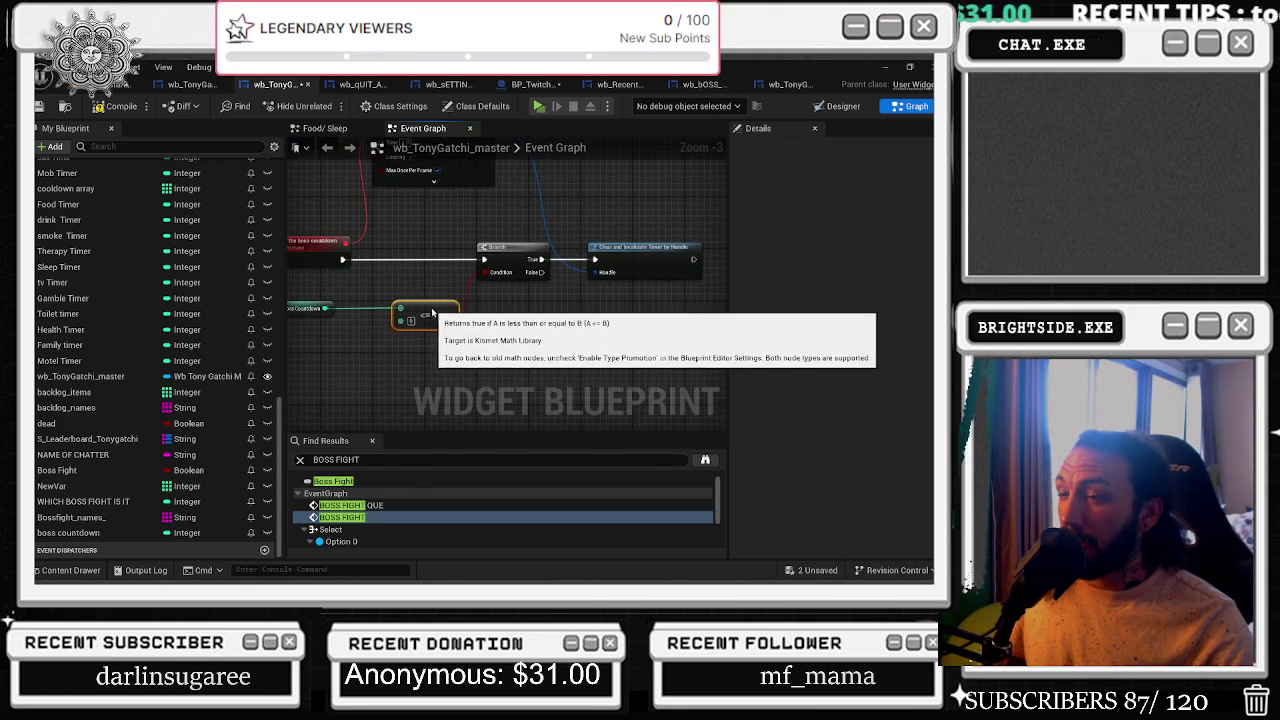
drag(424, 318, 430, 311)
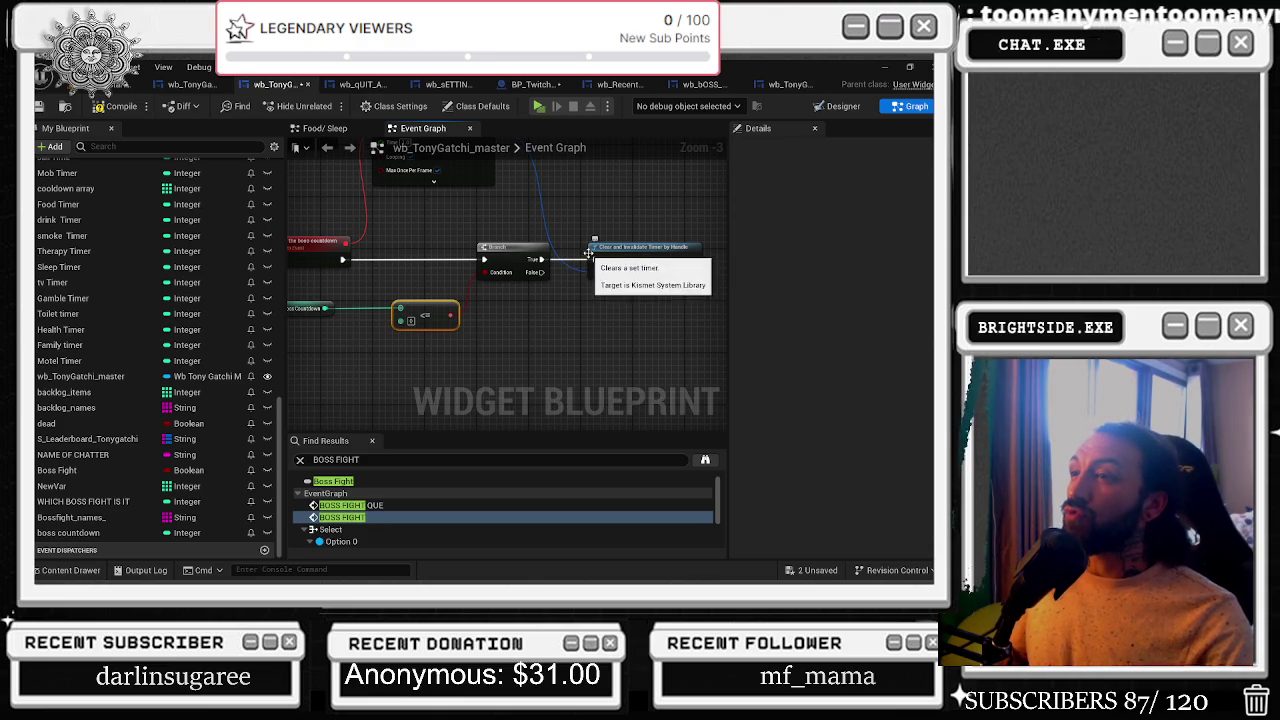
drag(588, 254, 291, 314)
- Add a Boss Fight Attack call after the timer clear node
drag(397, 320, 463, 310)
text(boss fight)
key(Return)
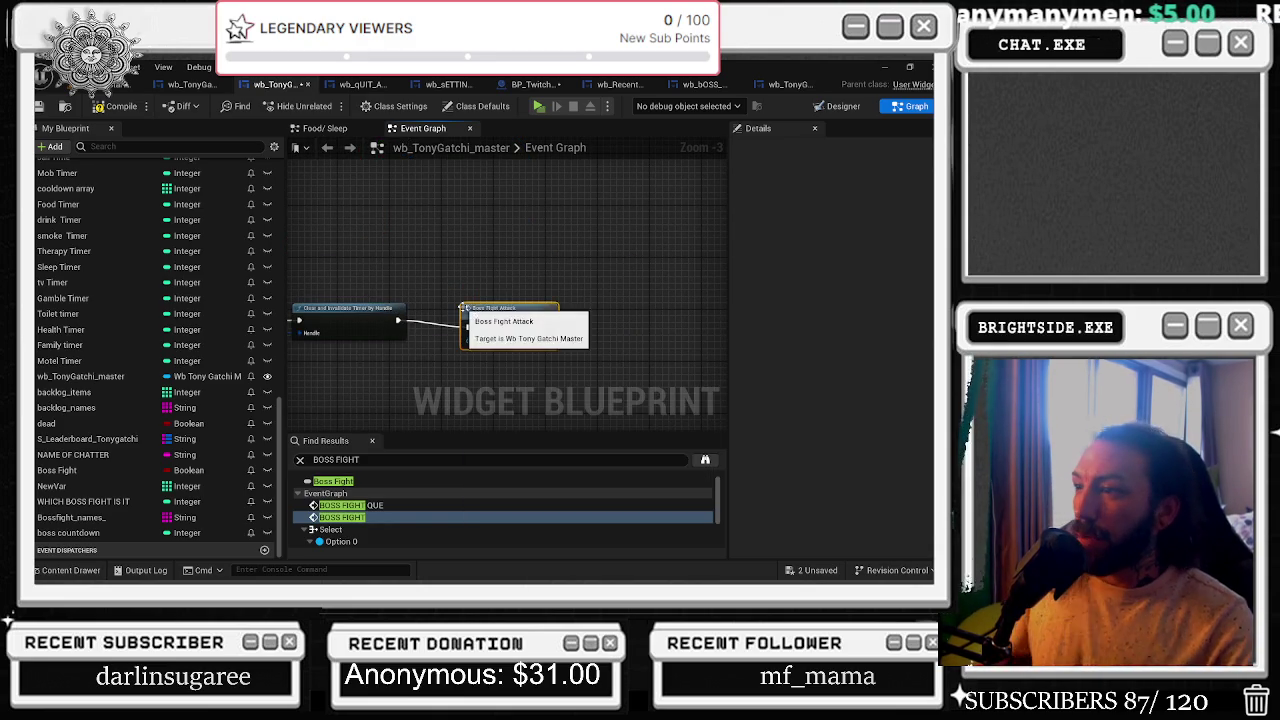
mouse_move(462, 308)
mouse_down()
mouse_move(540, 310)
mouse_move(350, 320)
mouse_up()
double_click(540, 310)
scroll(341, 321, down, 1)
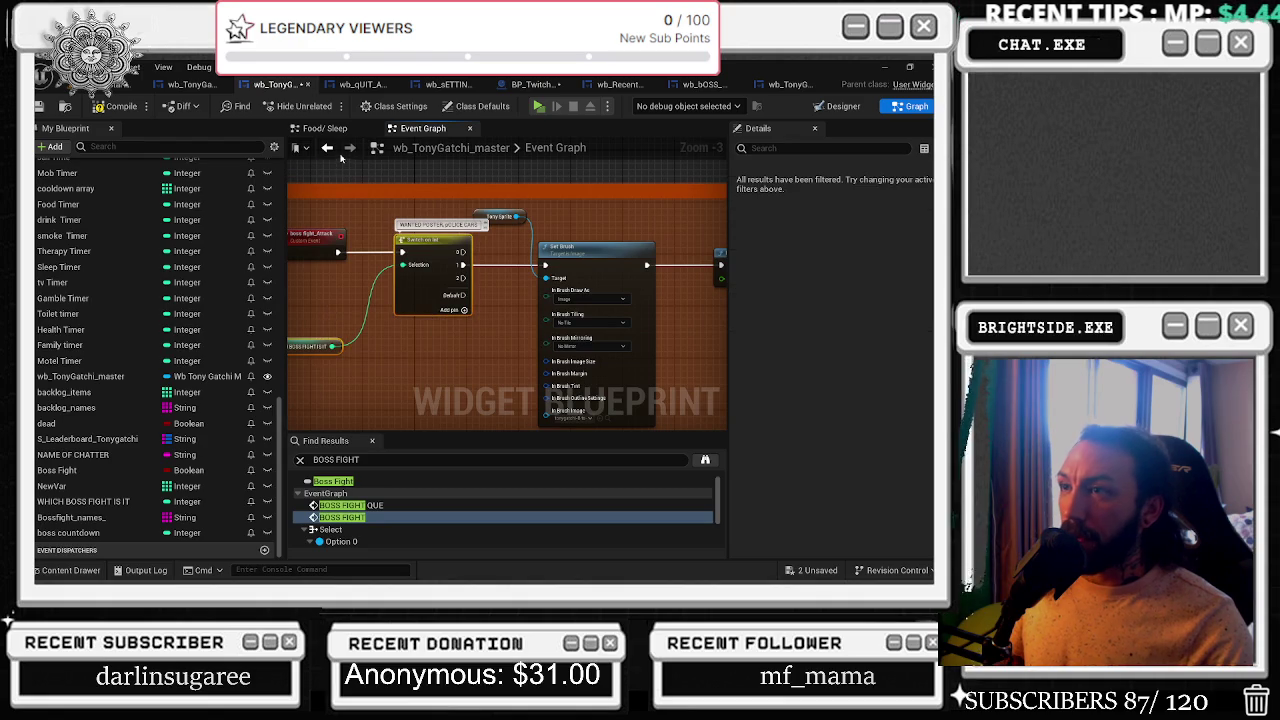
click(327, 147)
- Insert a Delay between the timer clear and Boss Fight Attack
scroll(510, 338, down, 2)
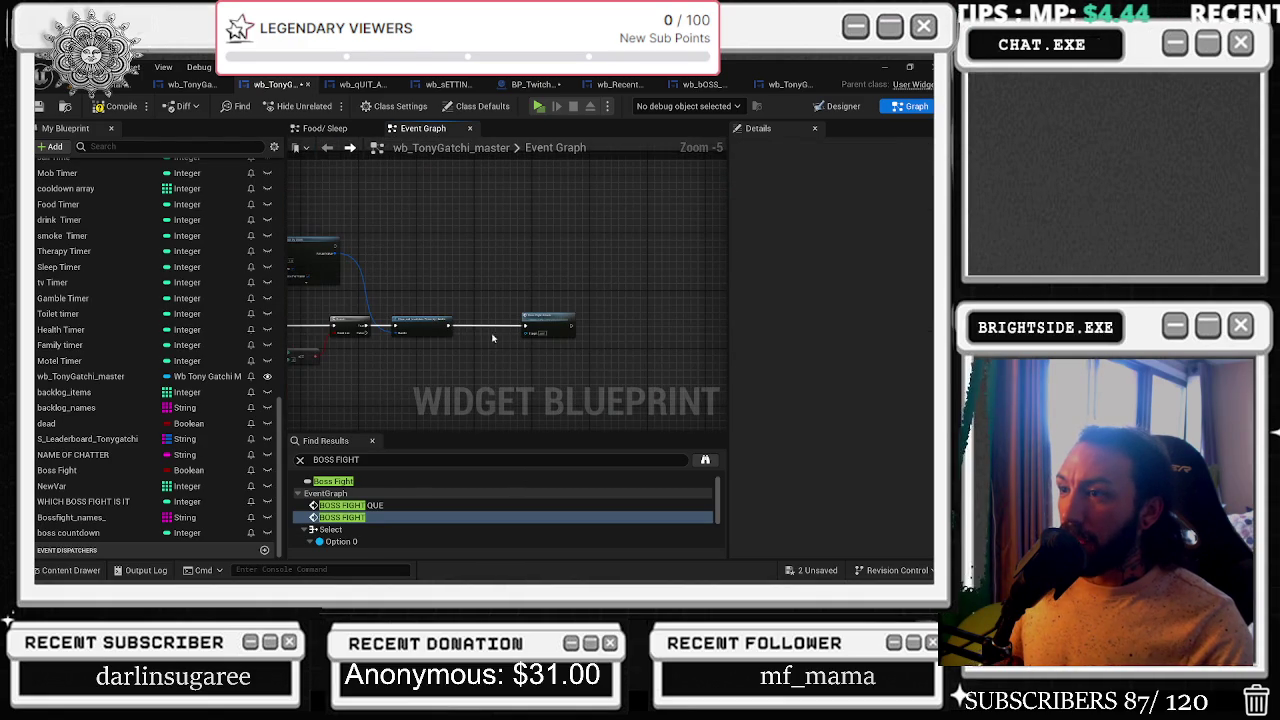
scroll(488, 338, up, 2)
key(ctrl+z)
scroll(532, 330, up, 1)
key(ctrl+z)
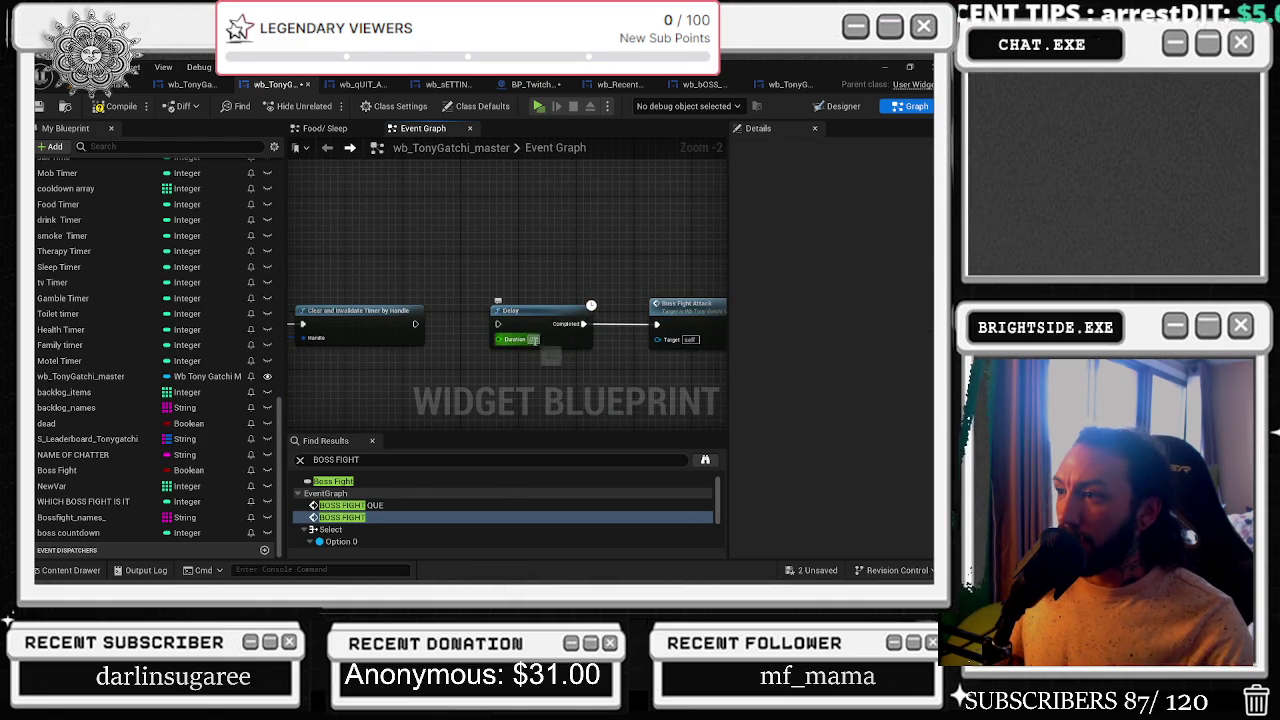
drag(415, 324, 500, 325)
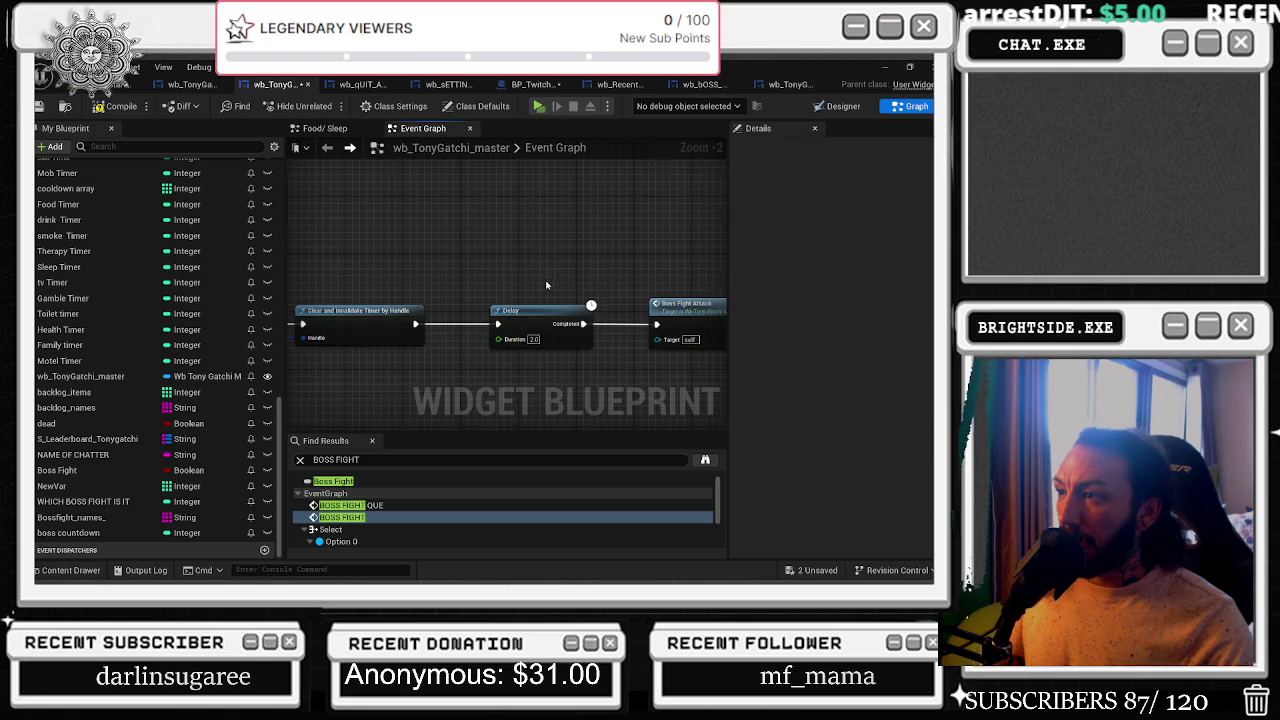
scroll(560, 310, down, 2)
click(405, 323)
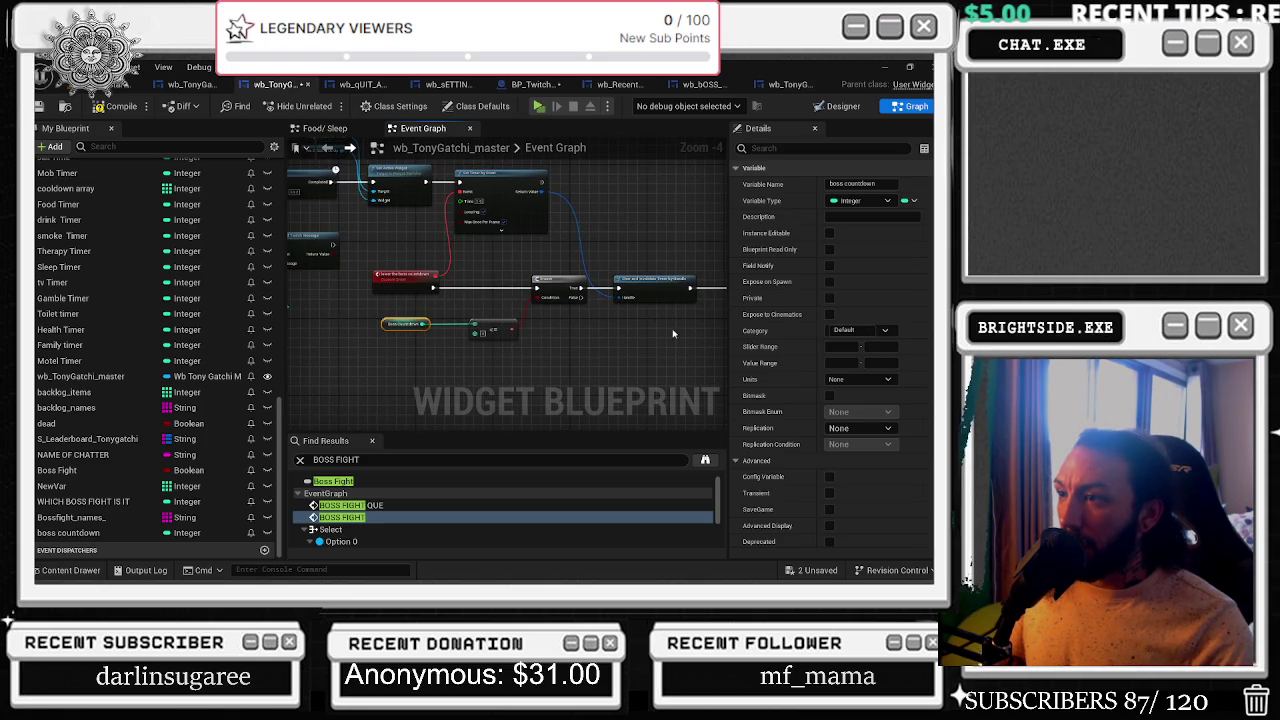
drag(637, 318, 302, 278)
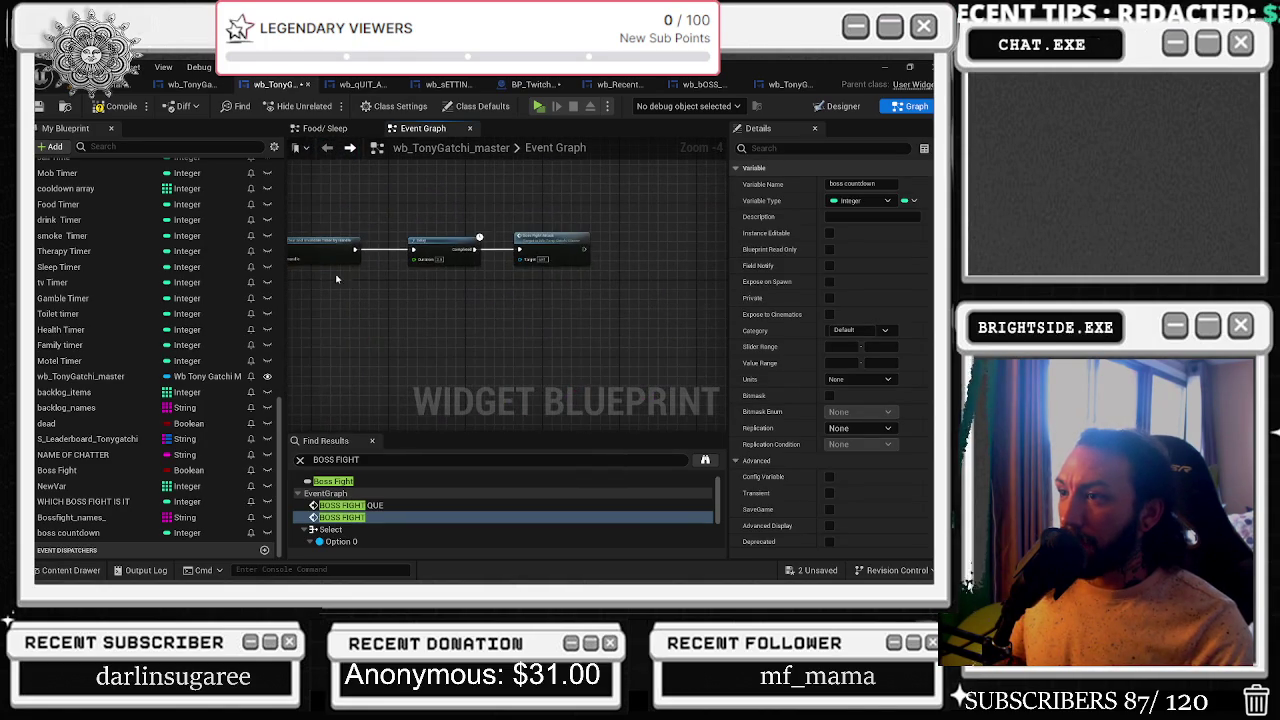
scroll(615, 243, up, 1)
click(615, 243)
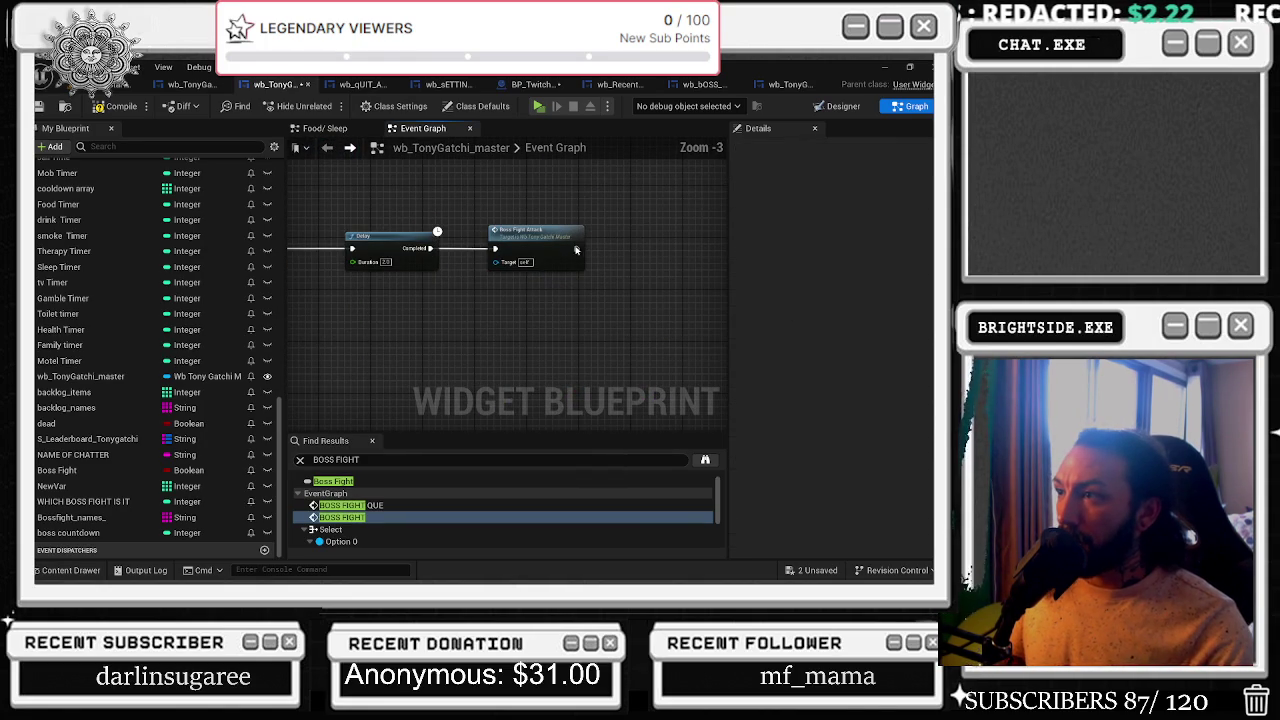
- Reset boss countdown with a SET node placed after Boss Fight Attack
key(ctrl+v)
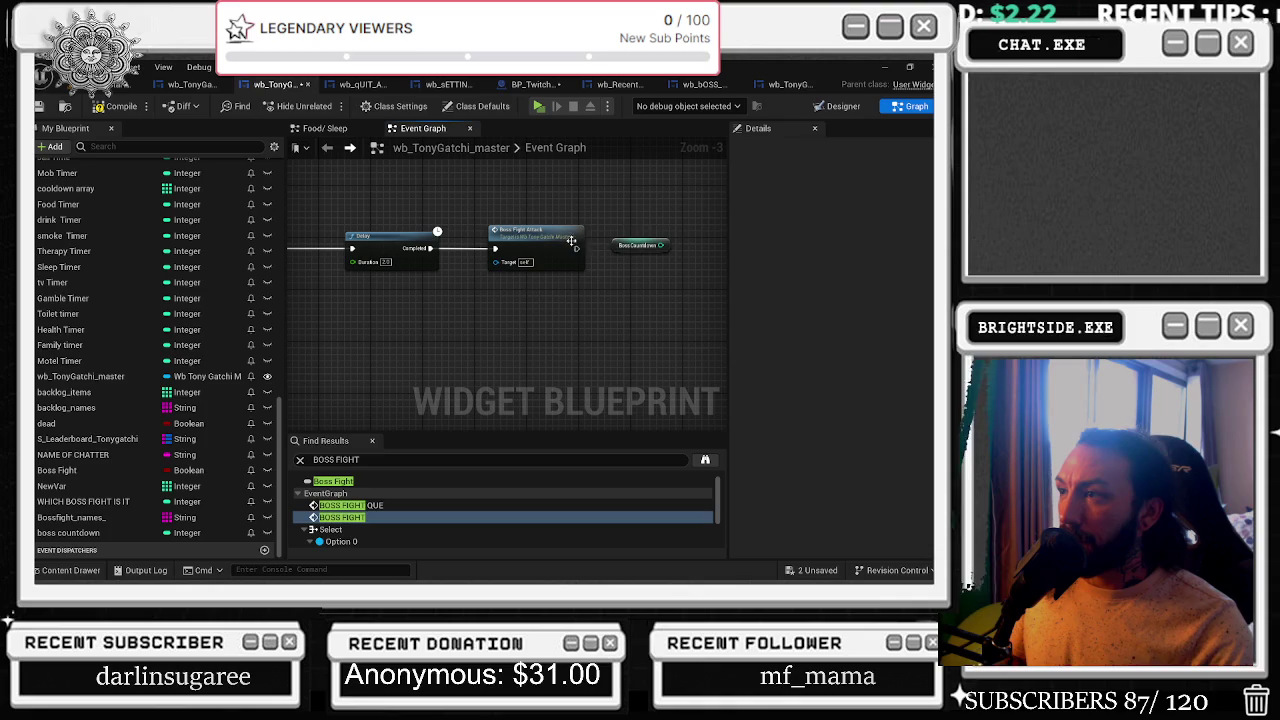
drag(68, 532, 608, 290)
drag(576, 248, 600, 287)
click(649, 310)
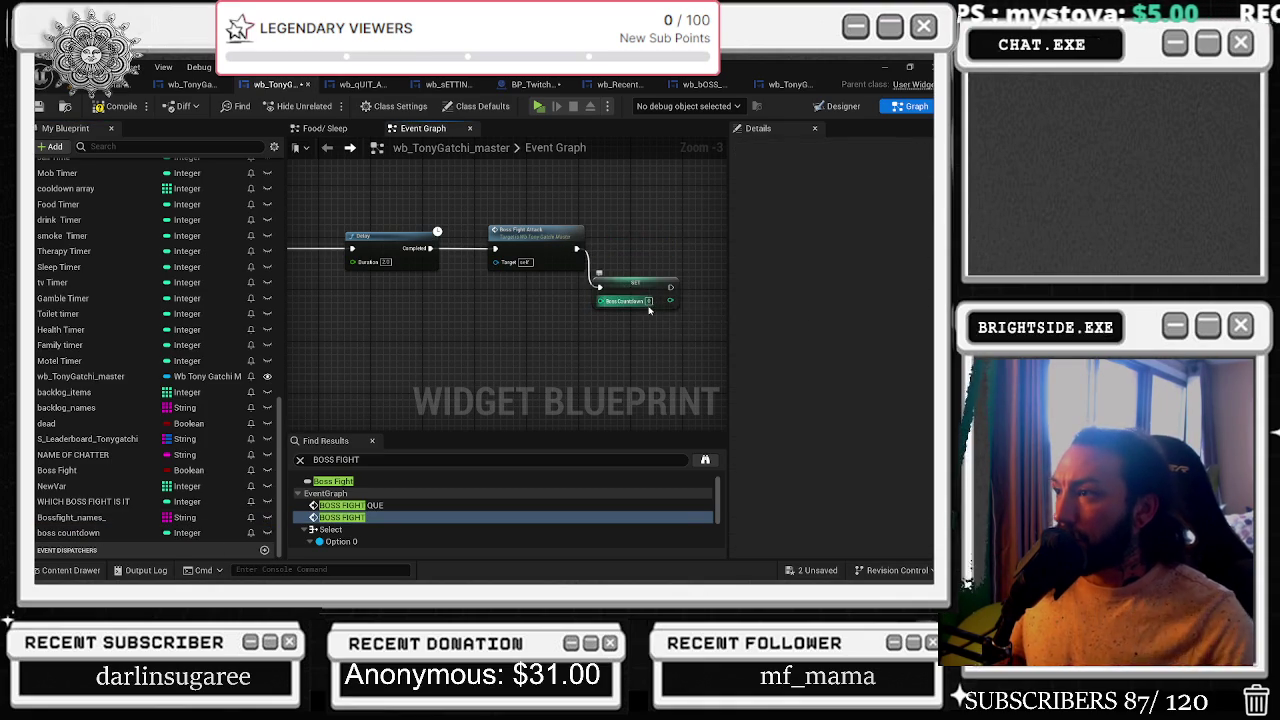
click(648, 300)
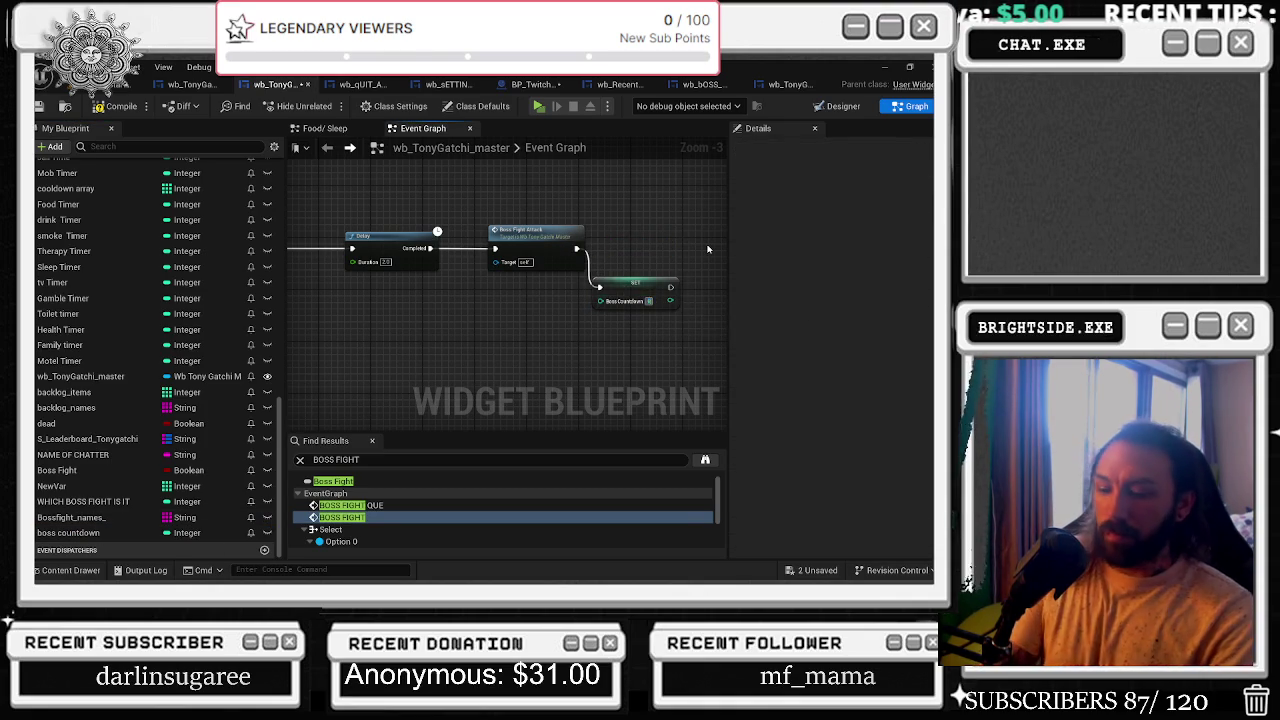
click(637, 284)
drag(637, 284, 650, 252)
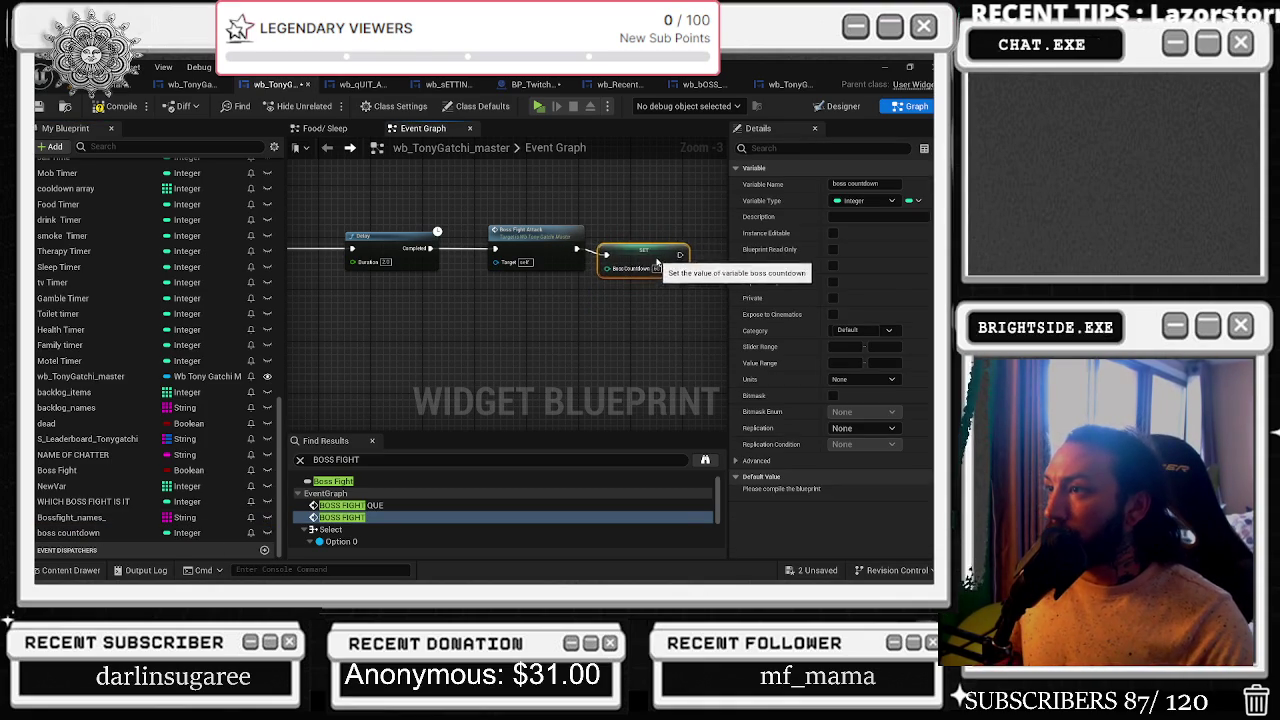
mouse_move(604, 327)
mouse_down()
mouse_move(560, 320)
mouse_move(590, 315)
mouse_move(400, 320)
mouse_up()
- Decrement boss countdown by 1 on the Branch's False path and compile the blueprint
mouse_move(52, 533)
mouse_down()
mouse_move(540, 354)
mouse_move(498, 322)
mouse_move(547, 316)
mouse_up()
text(boss)
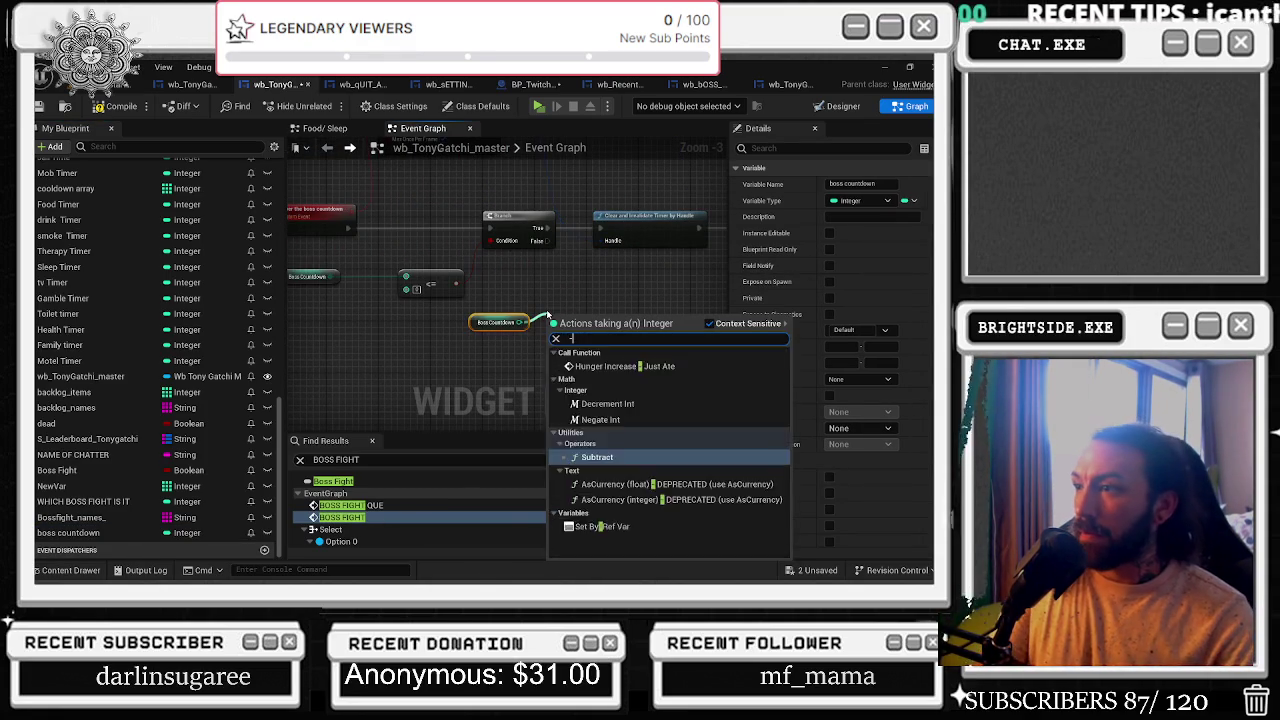
key(Escape)
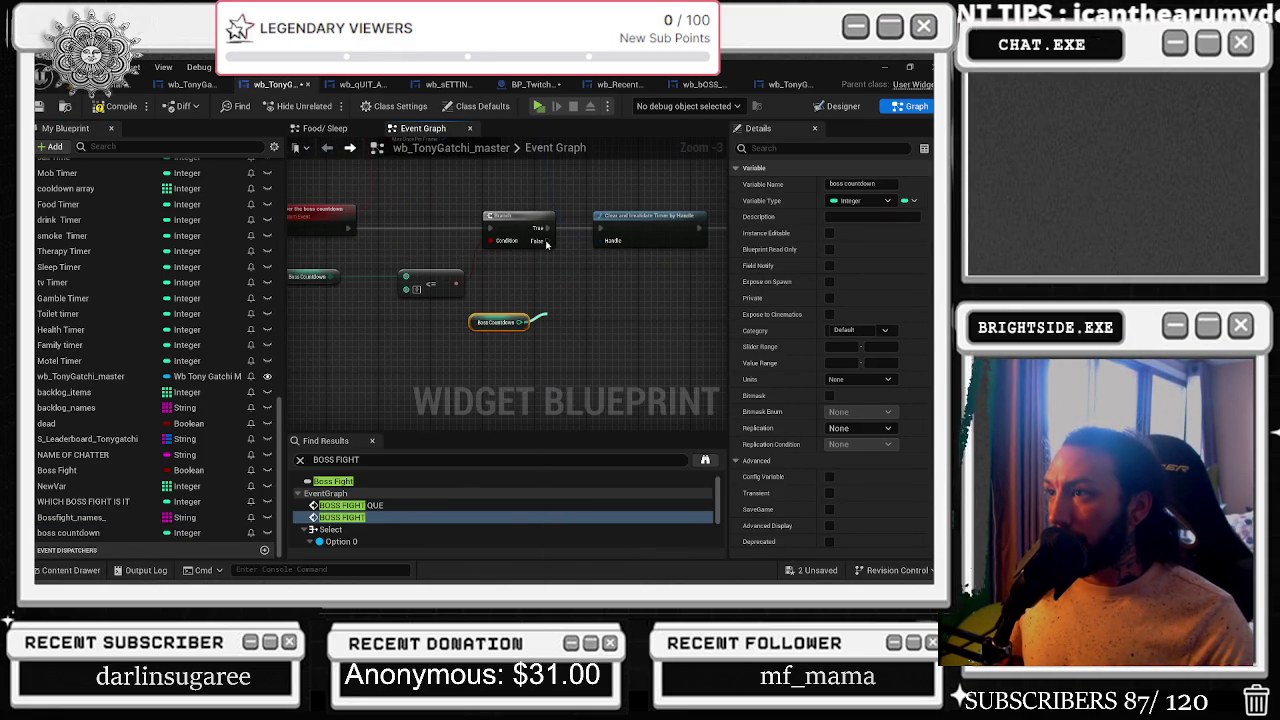
mouse_move(540, 241)
mouse_down()
mouse_move(575, 300)
mouse_move(606, 306)
mouse_move(602, 323)
mouse_up()
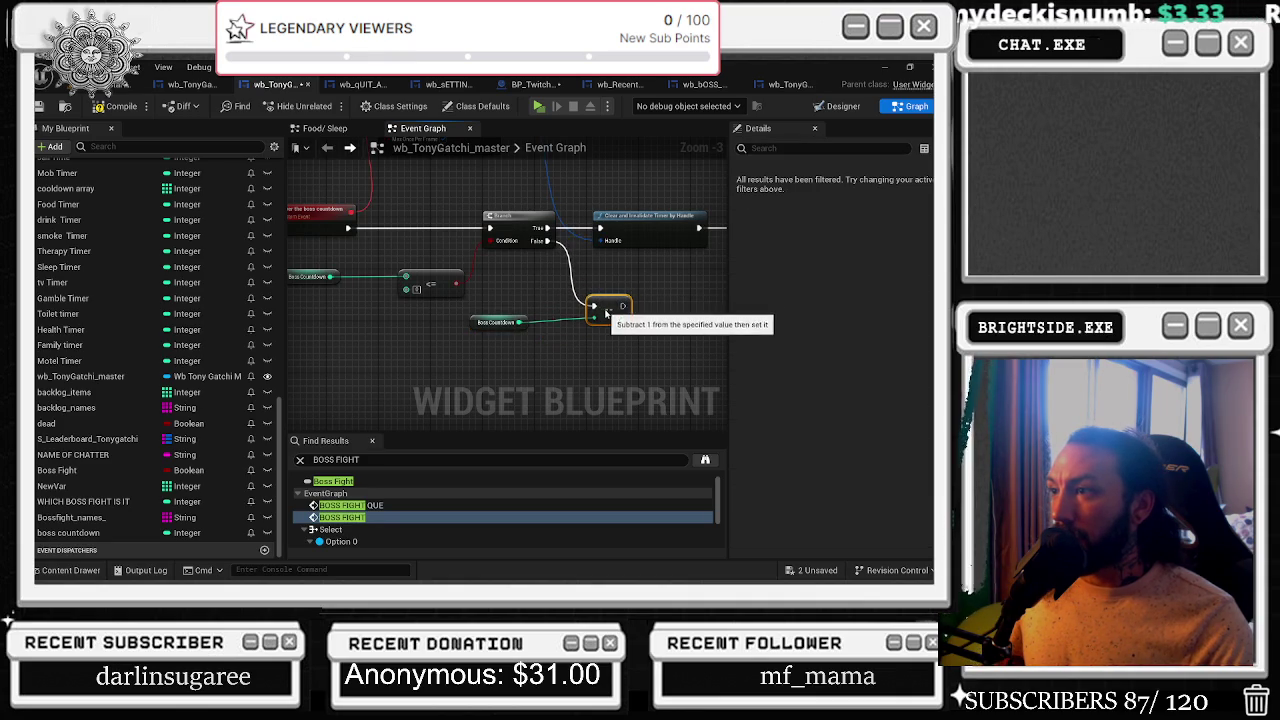
click(406, 234)
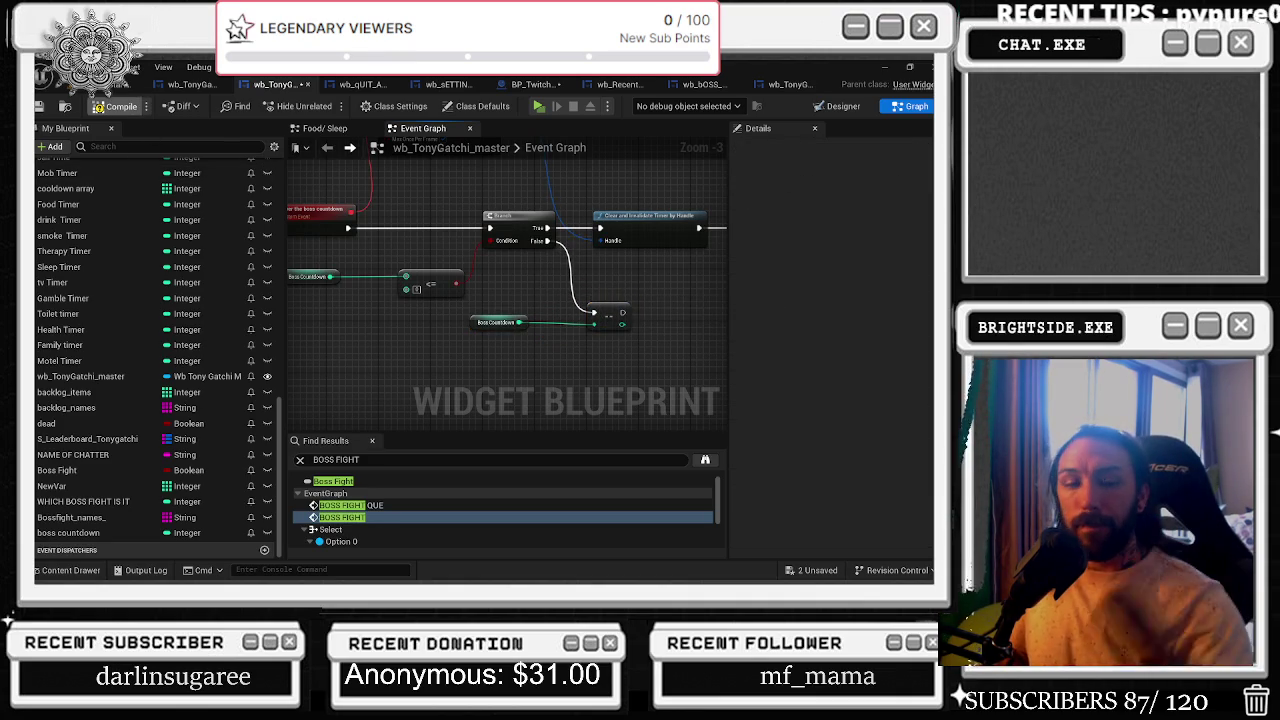
click(105, 106)
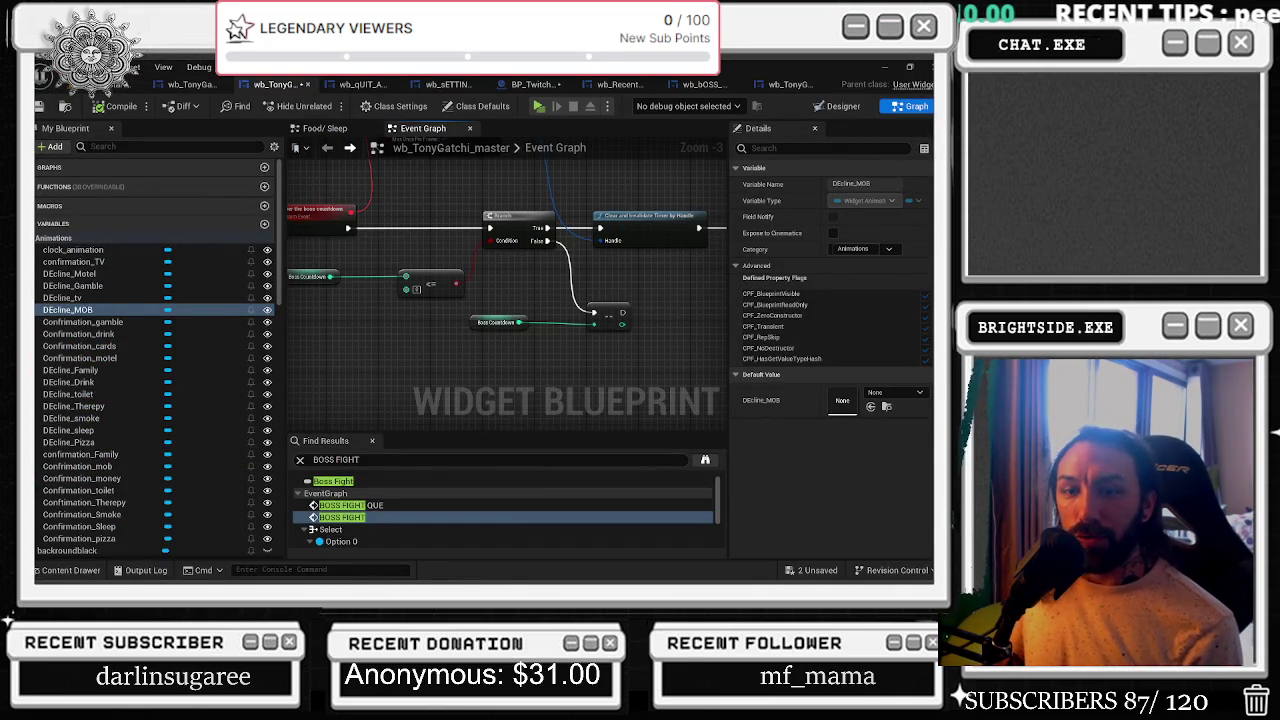
- Move the Boss Countdown and compare nodes up and to the right into place
drag(559, 315, 650, 345)
mouse_move(472, 321)
mouse_down()
mouse_move(492, 303)
mouse_move(545, 335)
mouse_up()
click(492, 303)
scroll(543, 297, down, 2)
scroll(541, 297, up, 1)
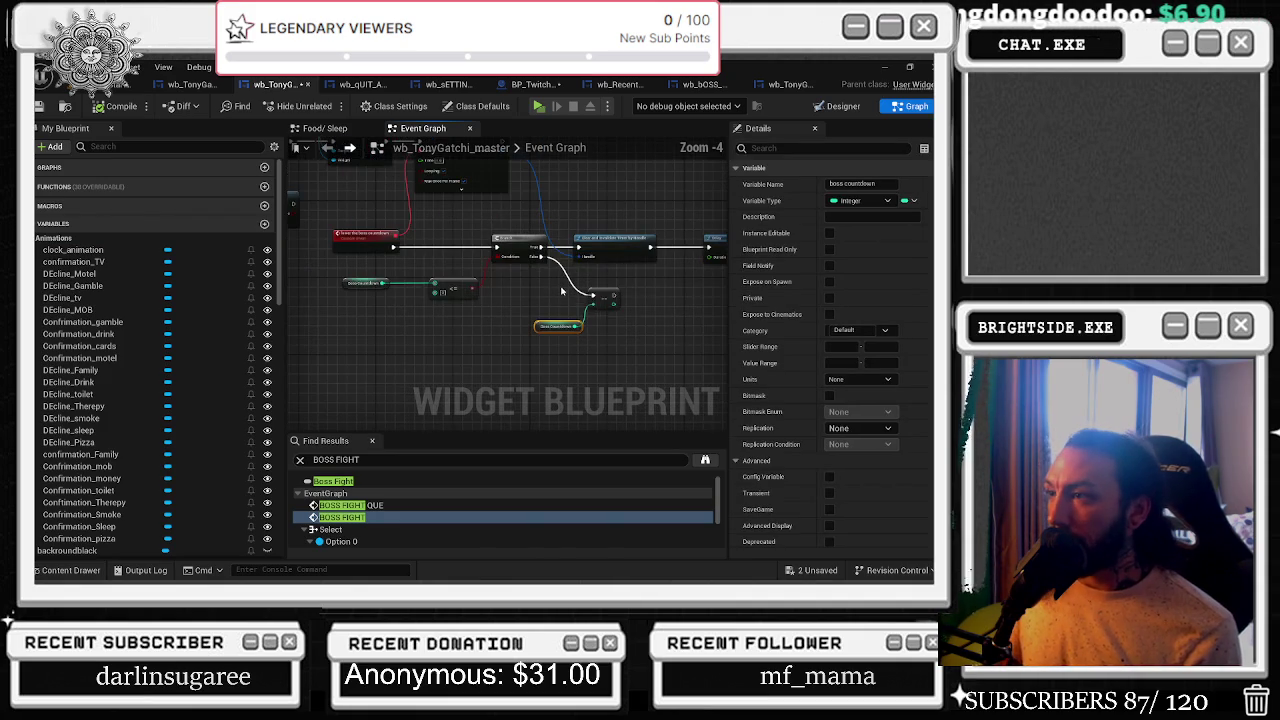
drag(645, 272, 560, 314)
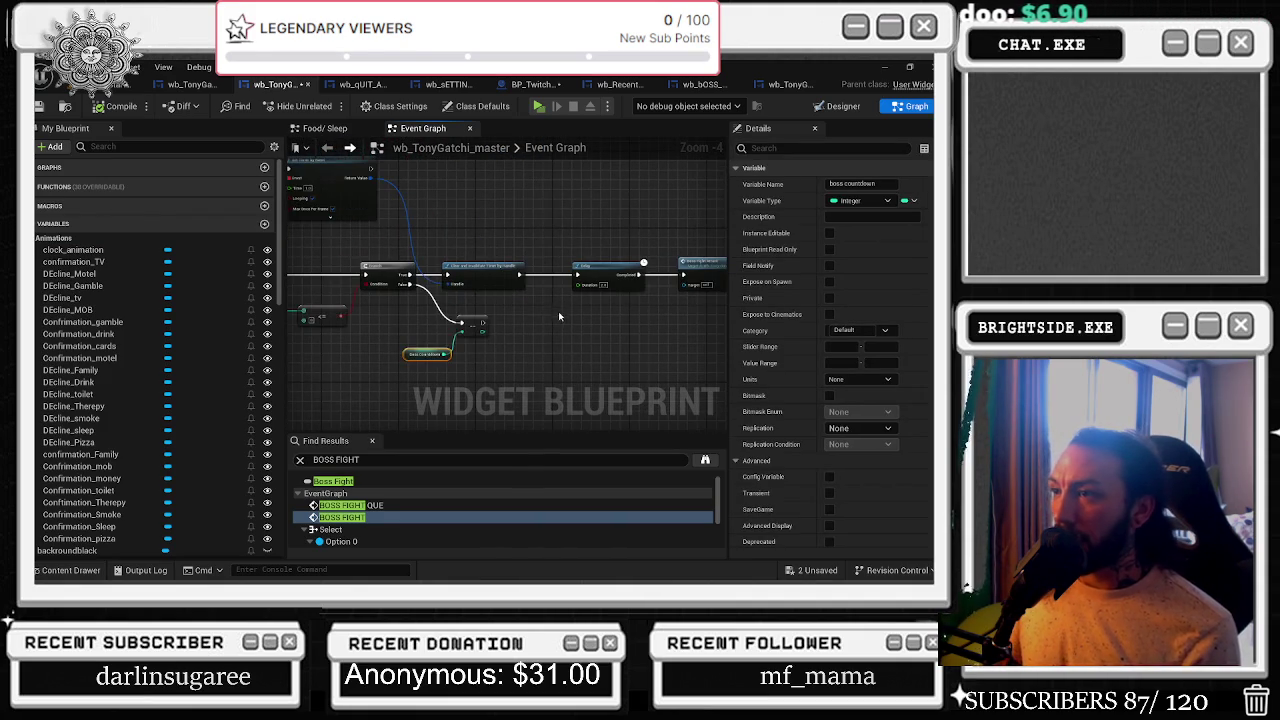
click(398, 329)
drag(431, 301, 506, 300)
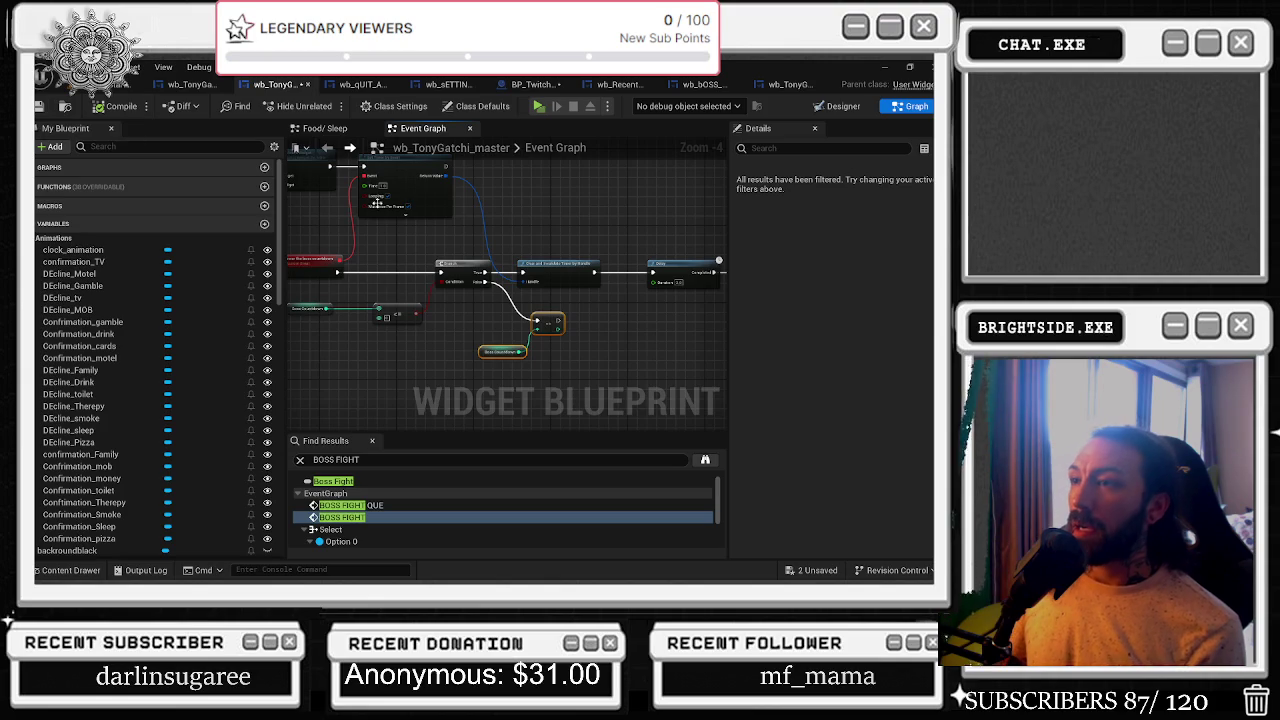
- Nudge the boss countdown Set node right, then zoom out and marquee-select the boss-fight node group
drag(405, 243, 435, 280)
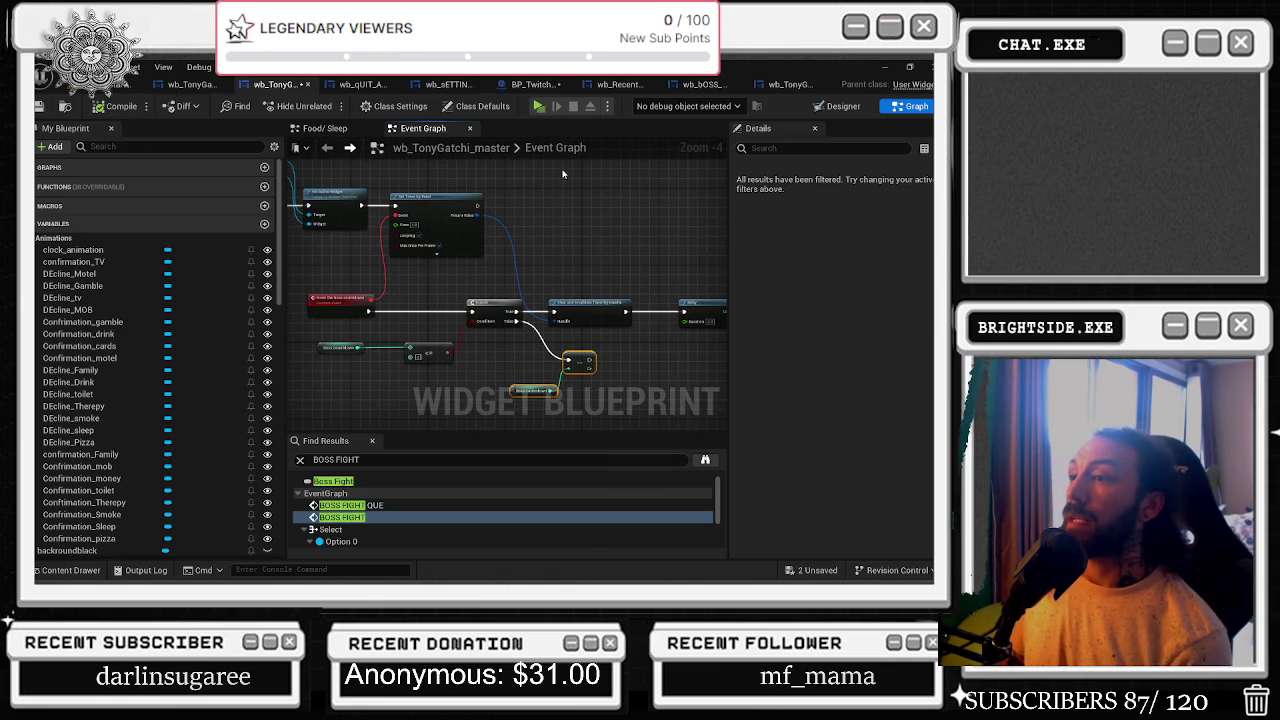
drag(584, 260, 426, 260)
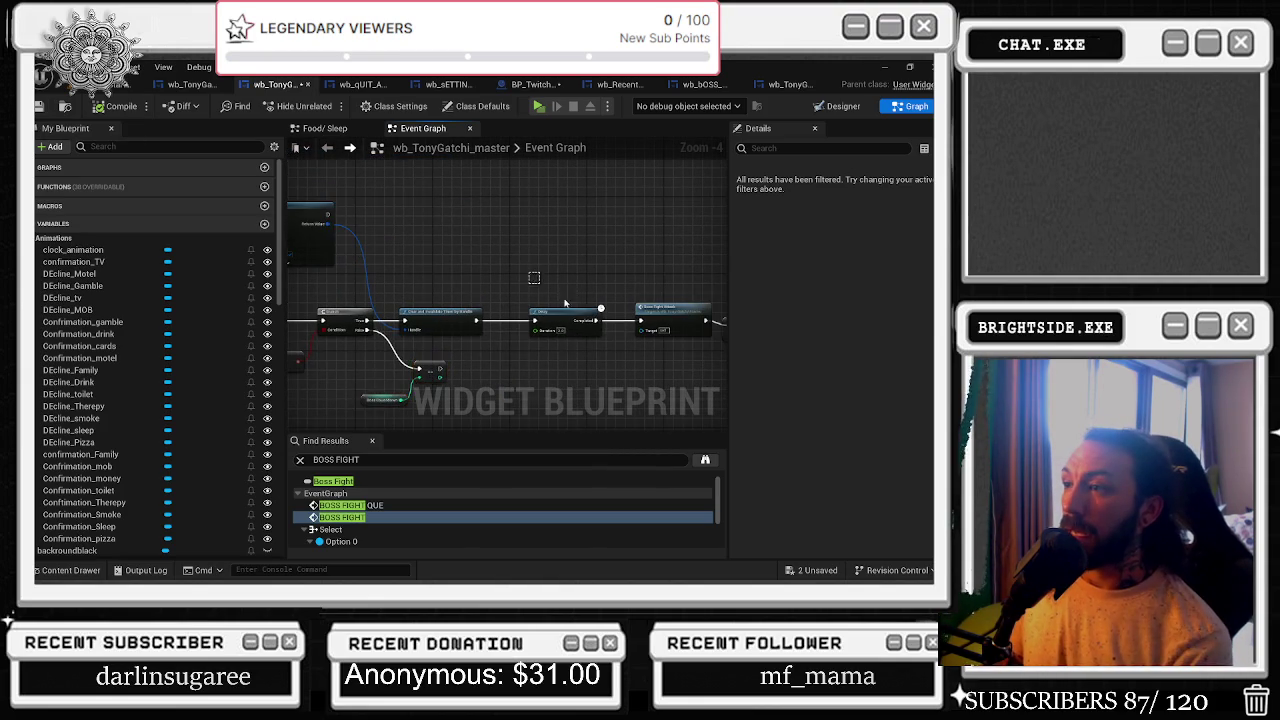
drag(616, 381, 491, 344)
click(541, 279)
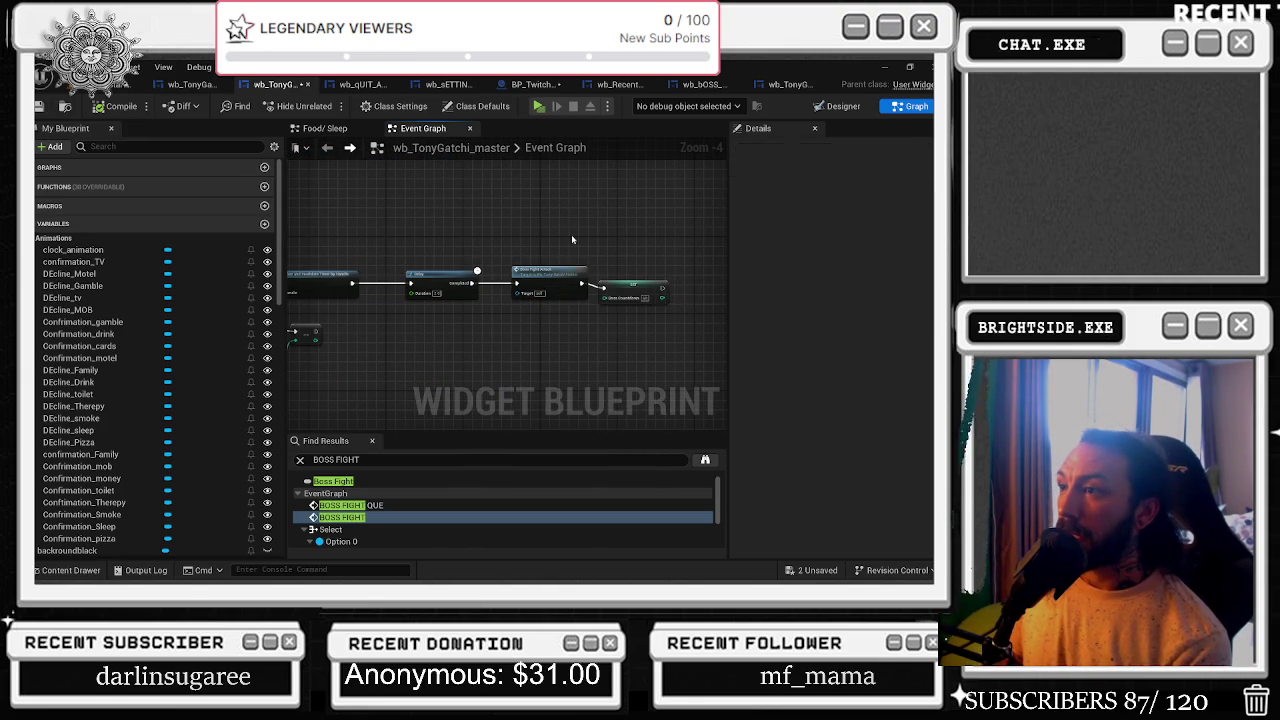
drag(630, 284, 649, 283)
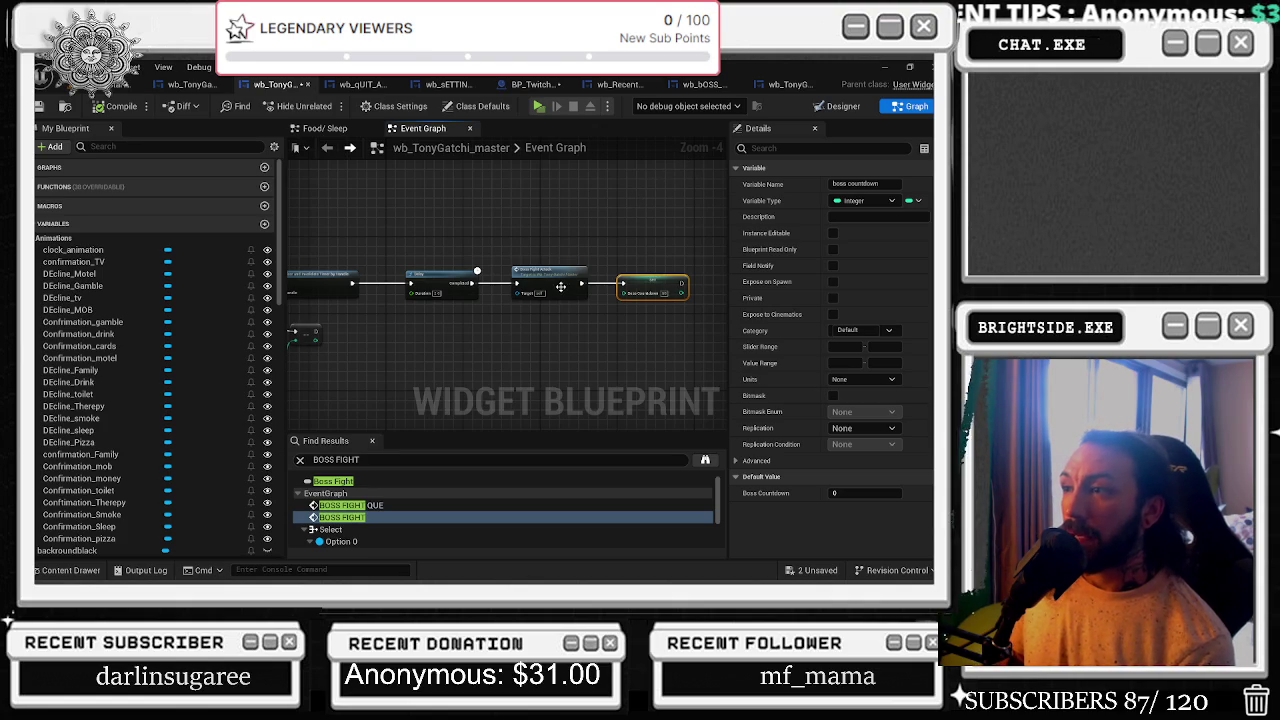
scroll(580, 285, down, 4)
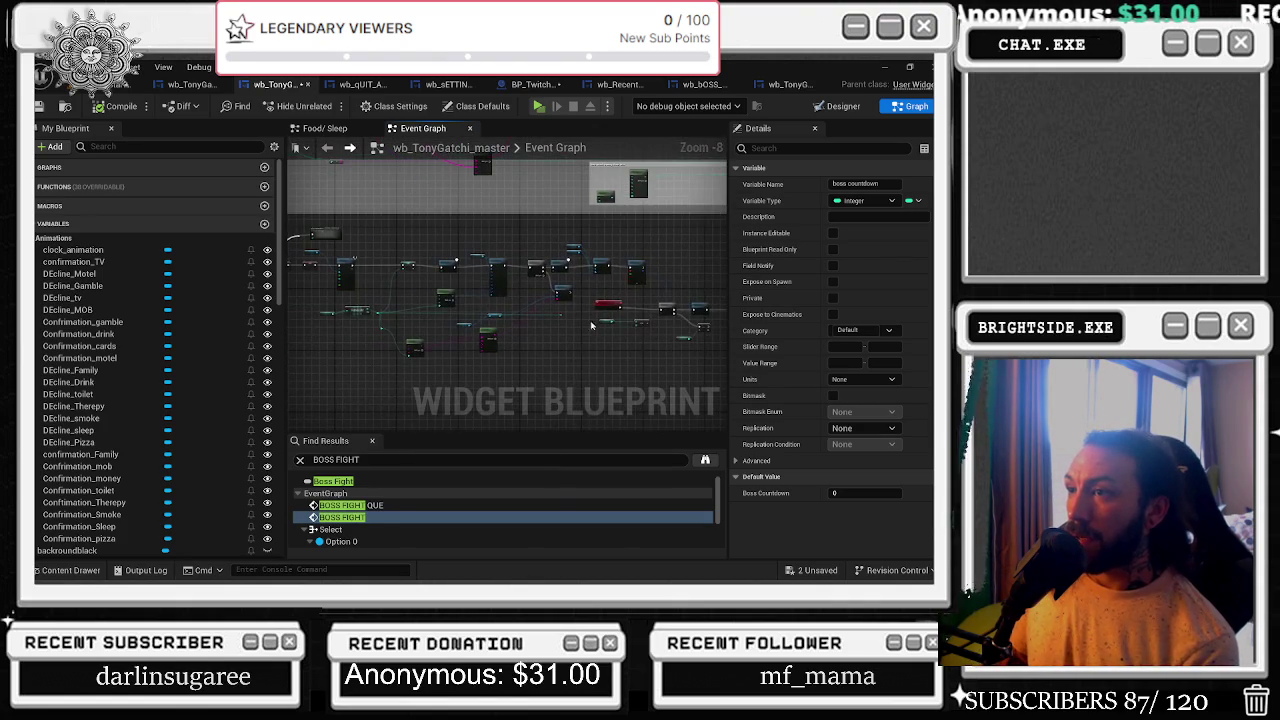
scroll(383, 277, down, 4)
drag(295, 252, 635, 330)
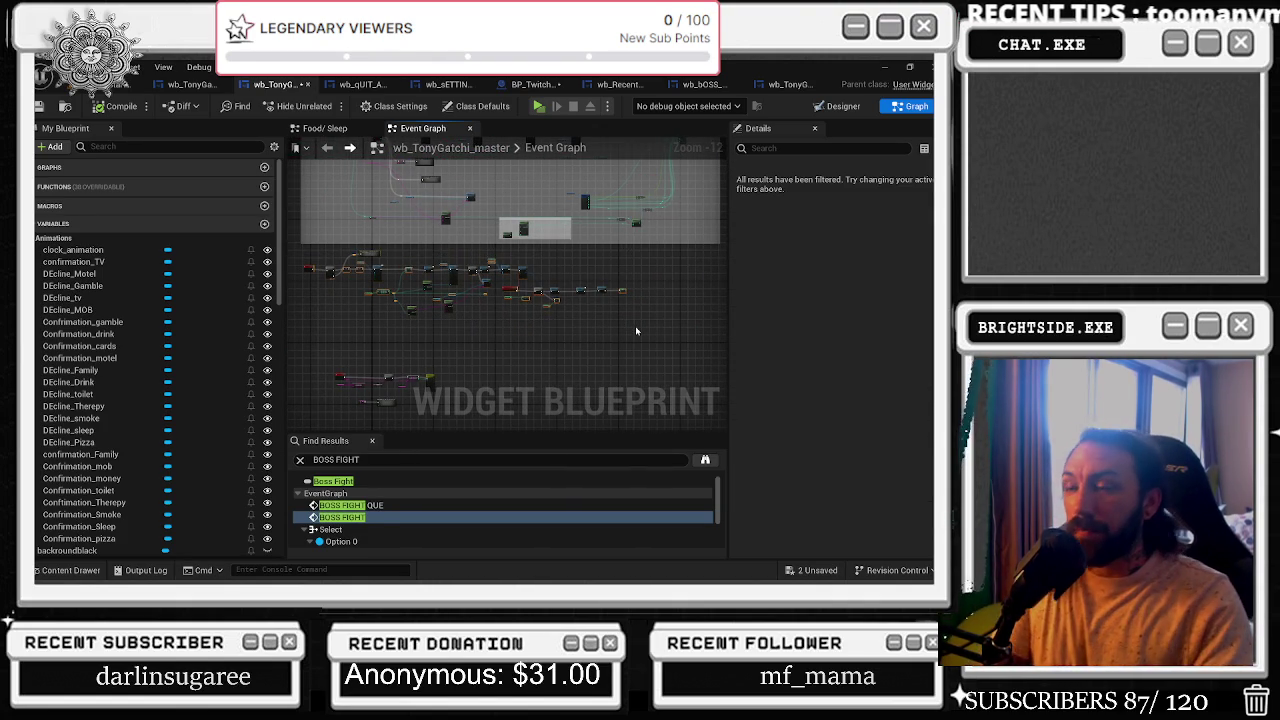
- Add a yellow comment titled 'boss fight initialize' with Show Bubble When Zoomed ticked
key(c)
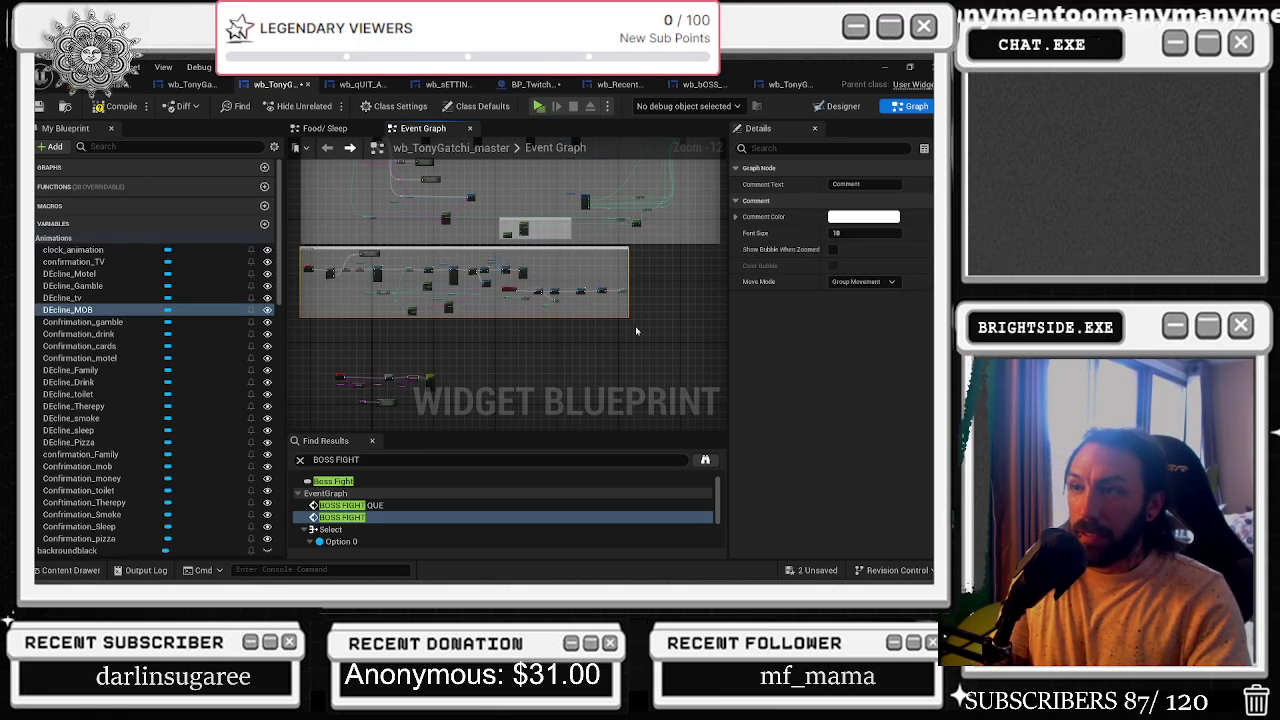
text(boss fight initialize)
key(Return)
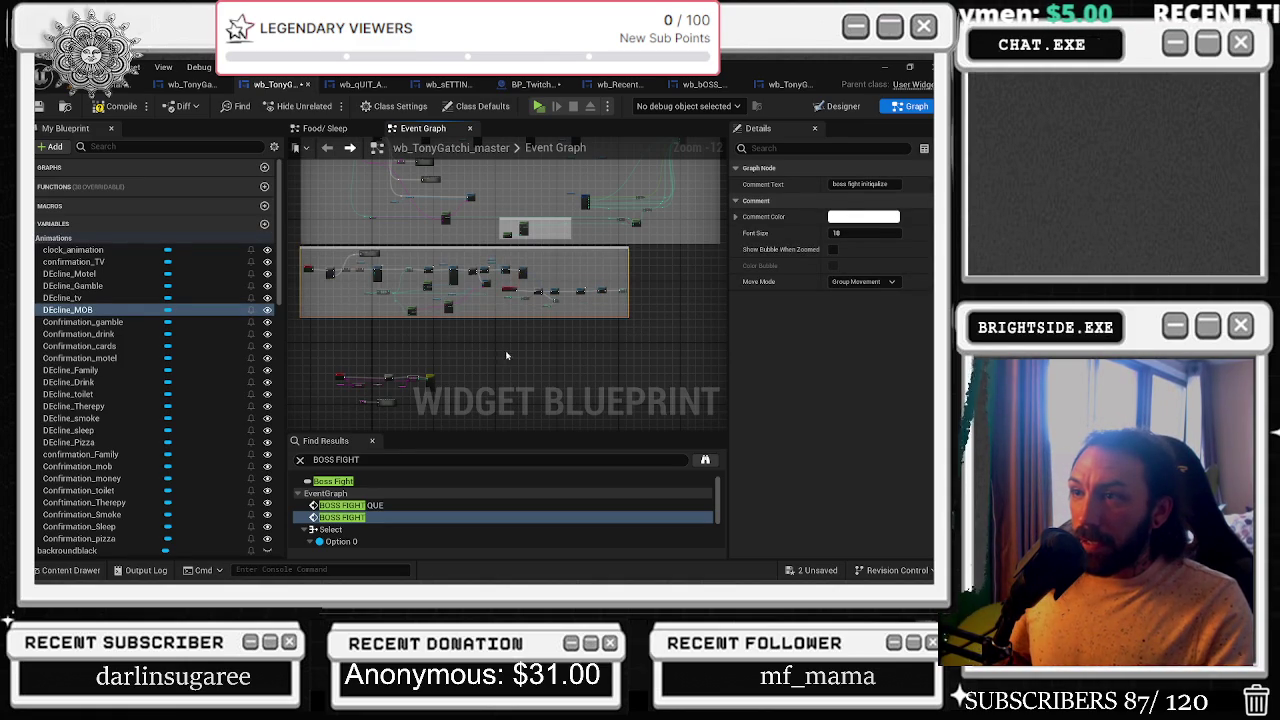
click(833, 249)
click(852, 216)
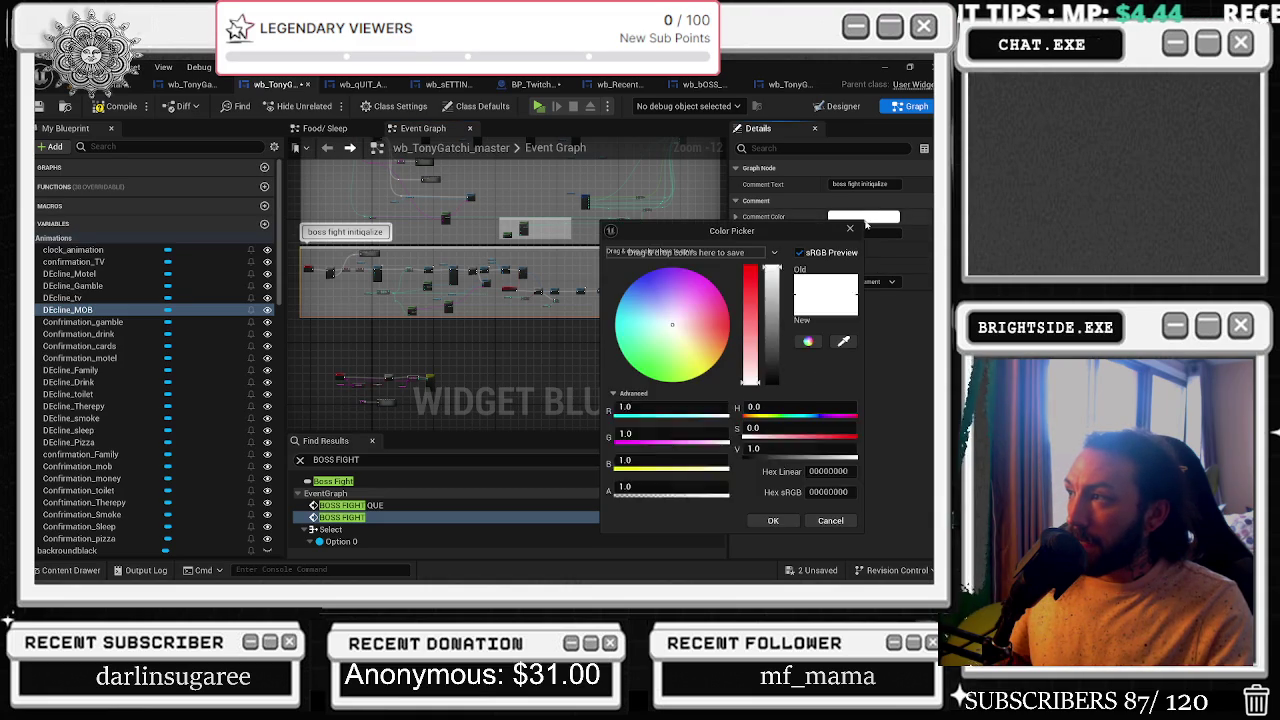
click(700, 337)
click(773, 520)
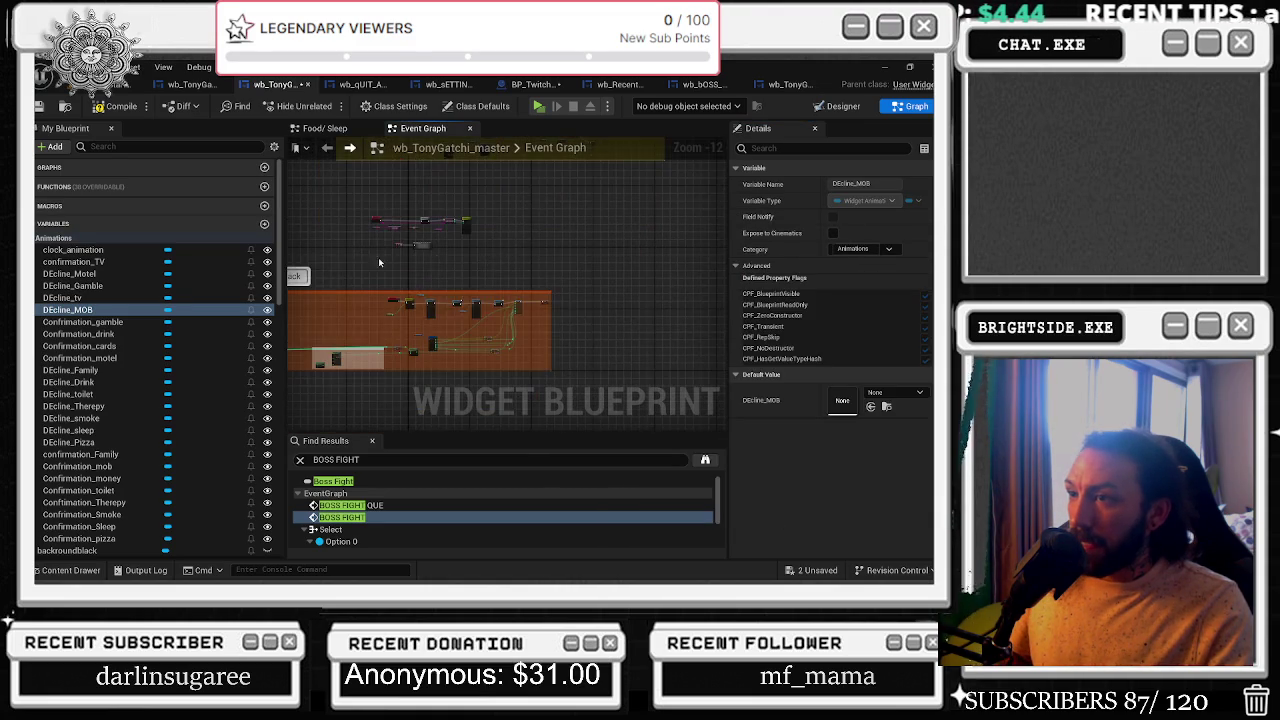
- Pan over to the orange 'attack' comment and select the area around it
drag(341, 272, 488, 277)
drag(373, 267, 635, 372)
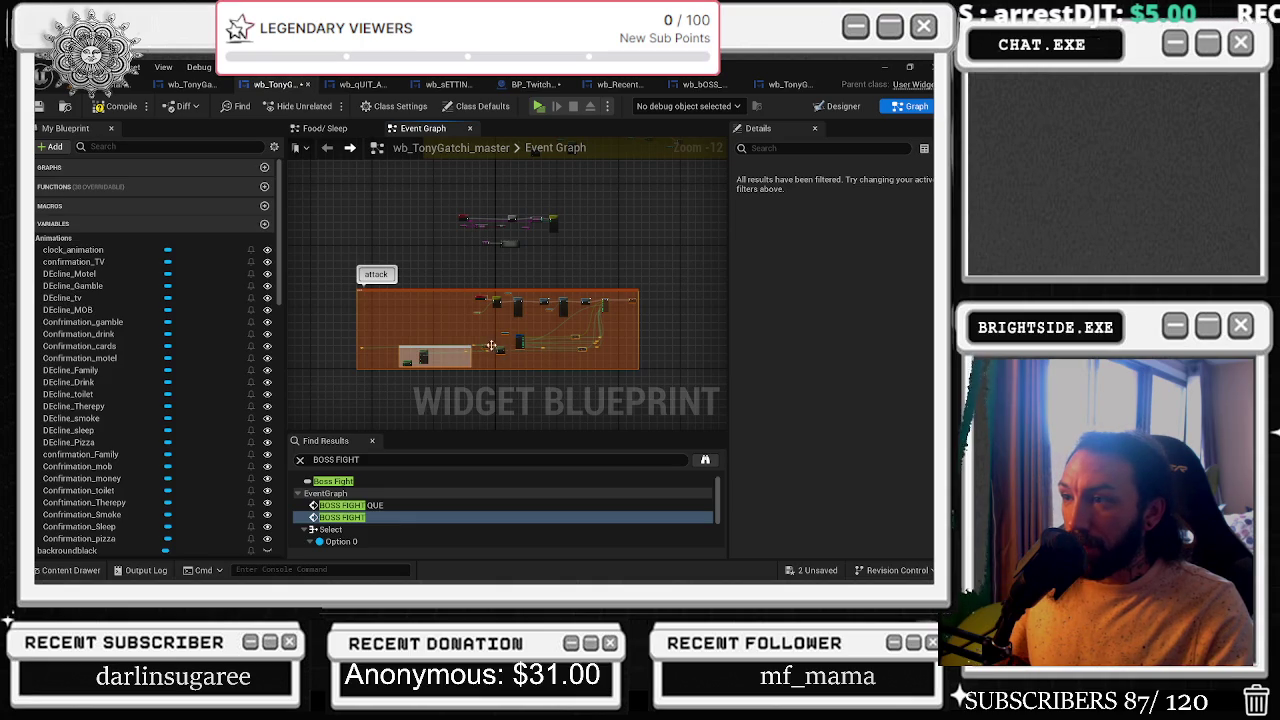
scroll(494, 346, up, 9)
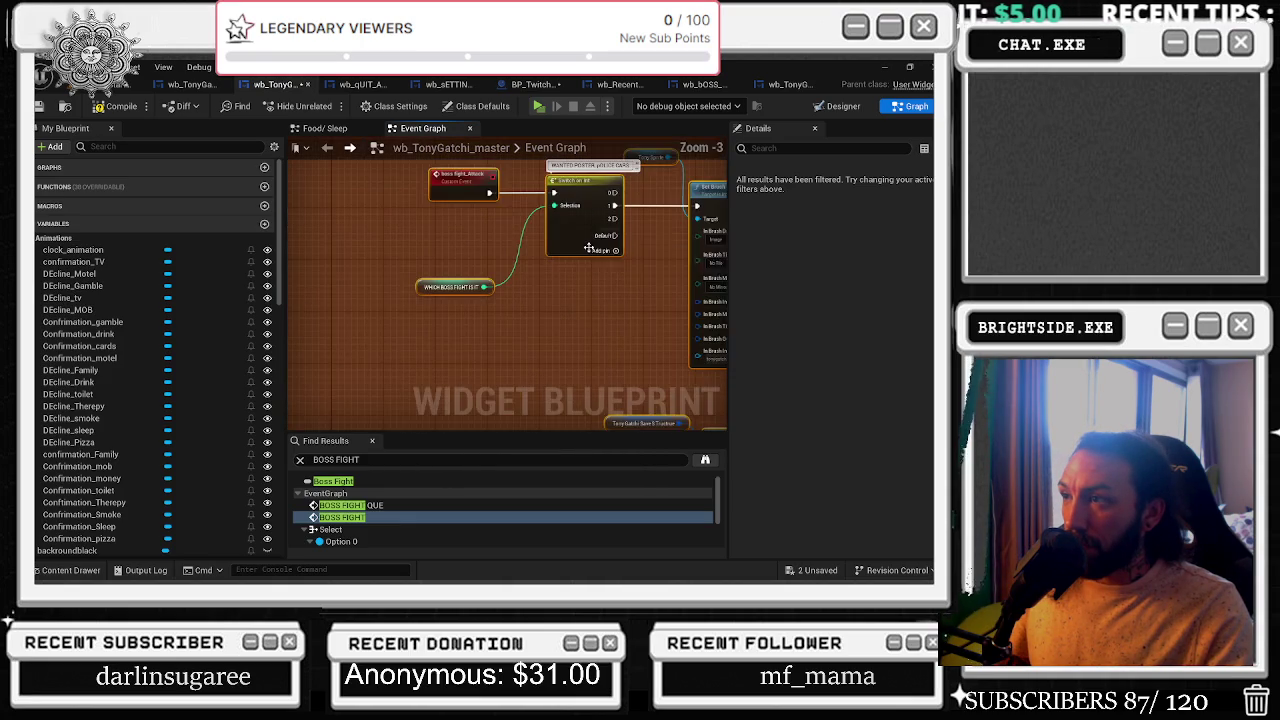
- Bring the BossFight_QUE event and CONTAINS check into view and select the BossFight_QUE and BossfightNames nodes
scroll(588, 247, down, 2)
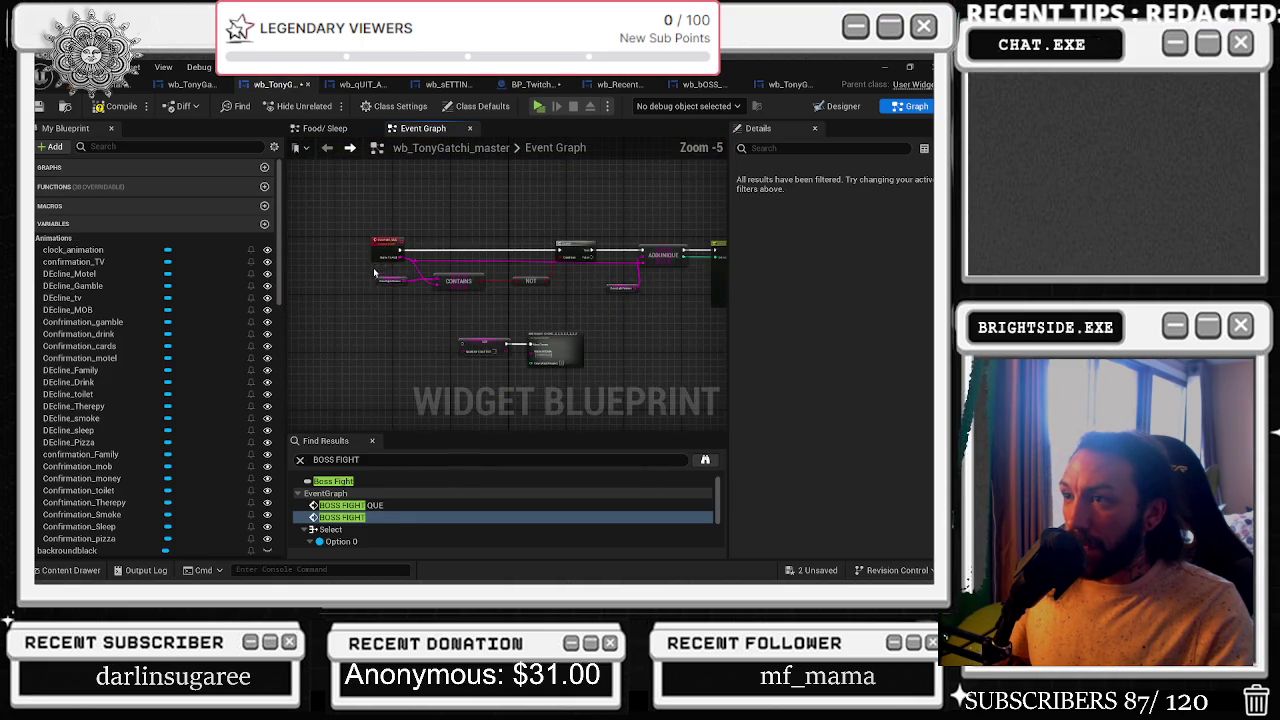
scroll(343, 211, down, 3)
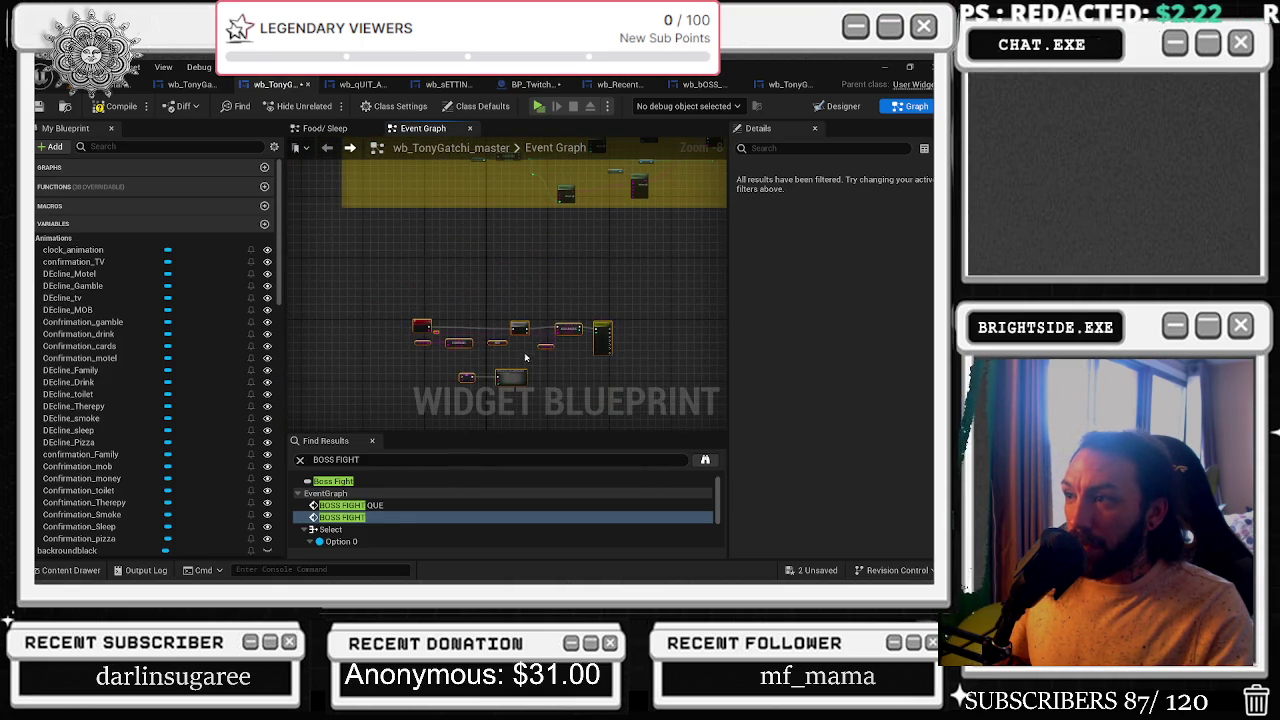
scroll(522, 355, up, 5)
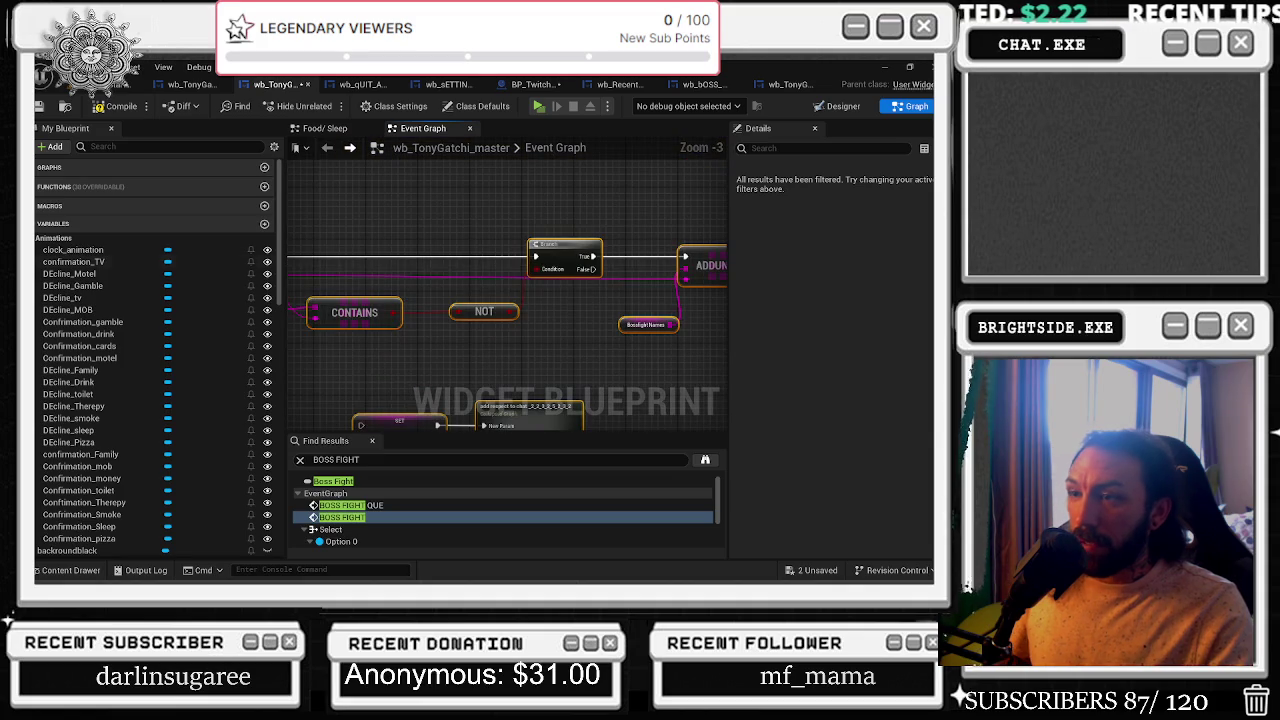
drag(440, 373, 583, 379)
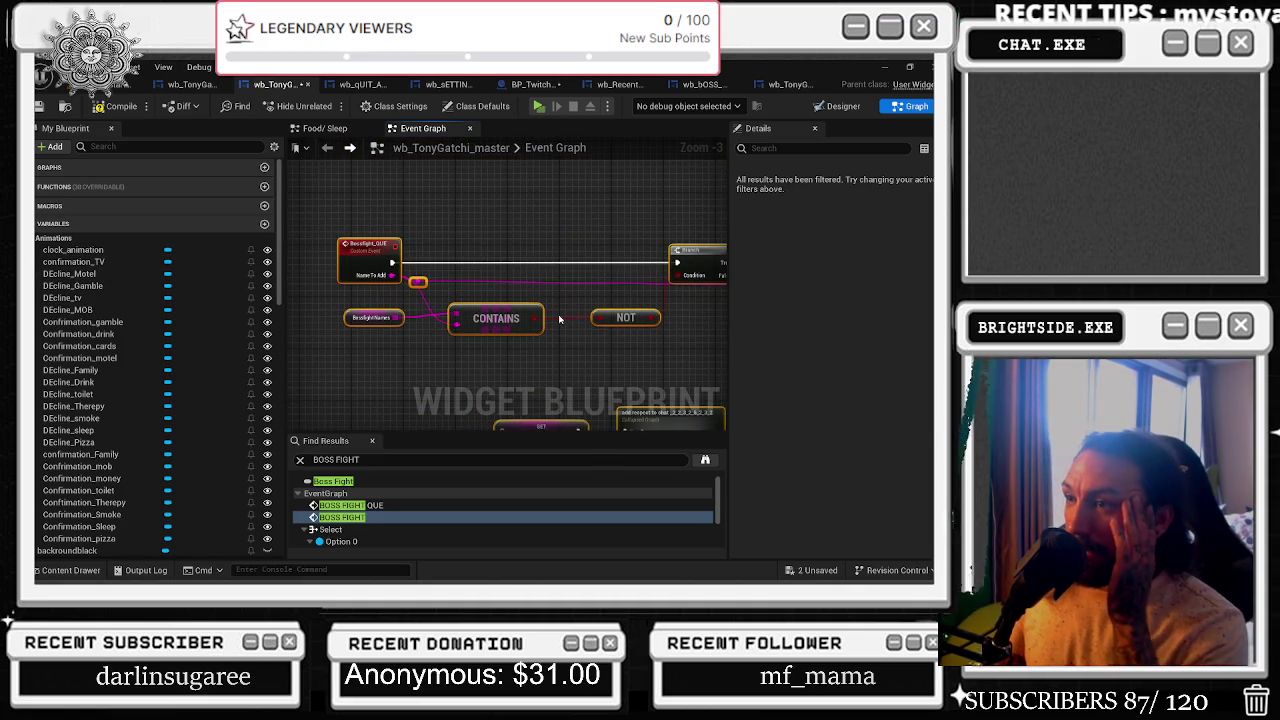
drag(325, 224, 443, 352)
- Follow the graph to the Branch, ADDUNIQUE and Switch on Int nodes, then switch to the YouTube browser
drag(574, 363, 409, 365)
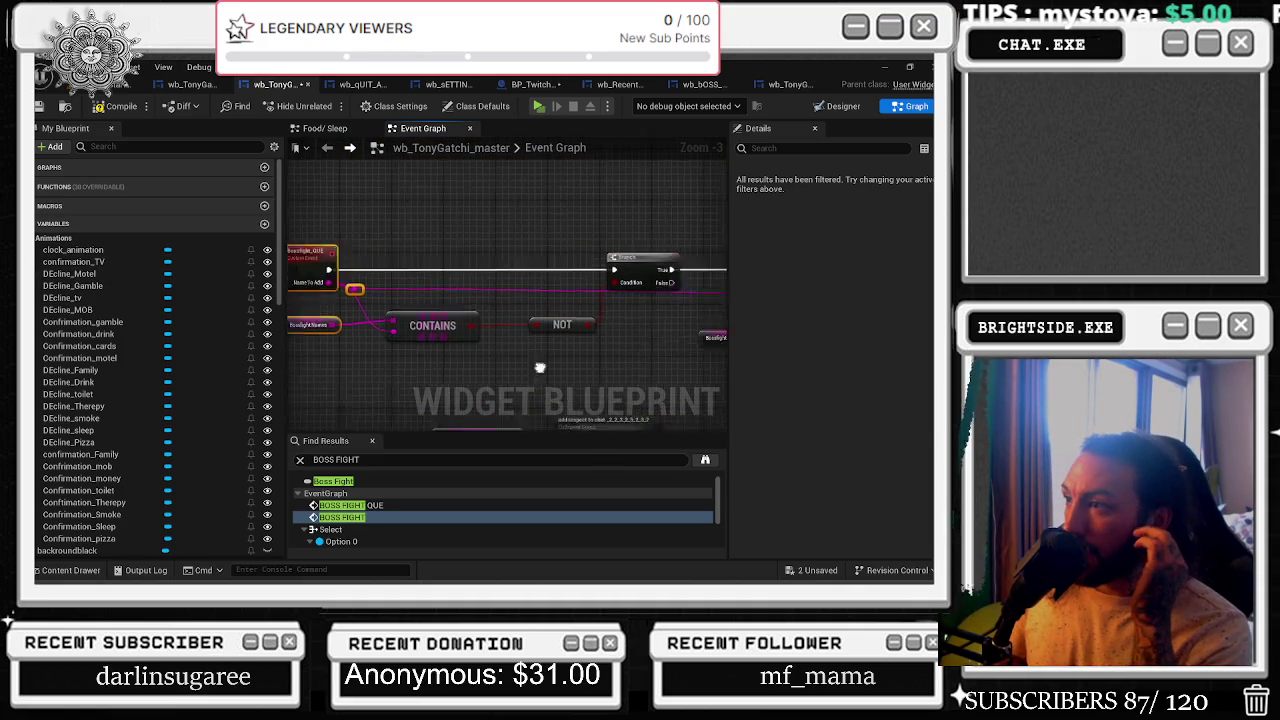
mouse_move(575, 368)
mouse_down()
mouse_move(440, 372)
mouse_move(346, 335)
mouse_move(677, 244)
mouse_up()
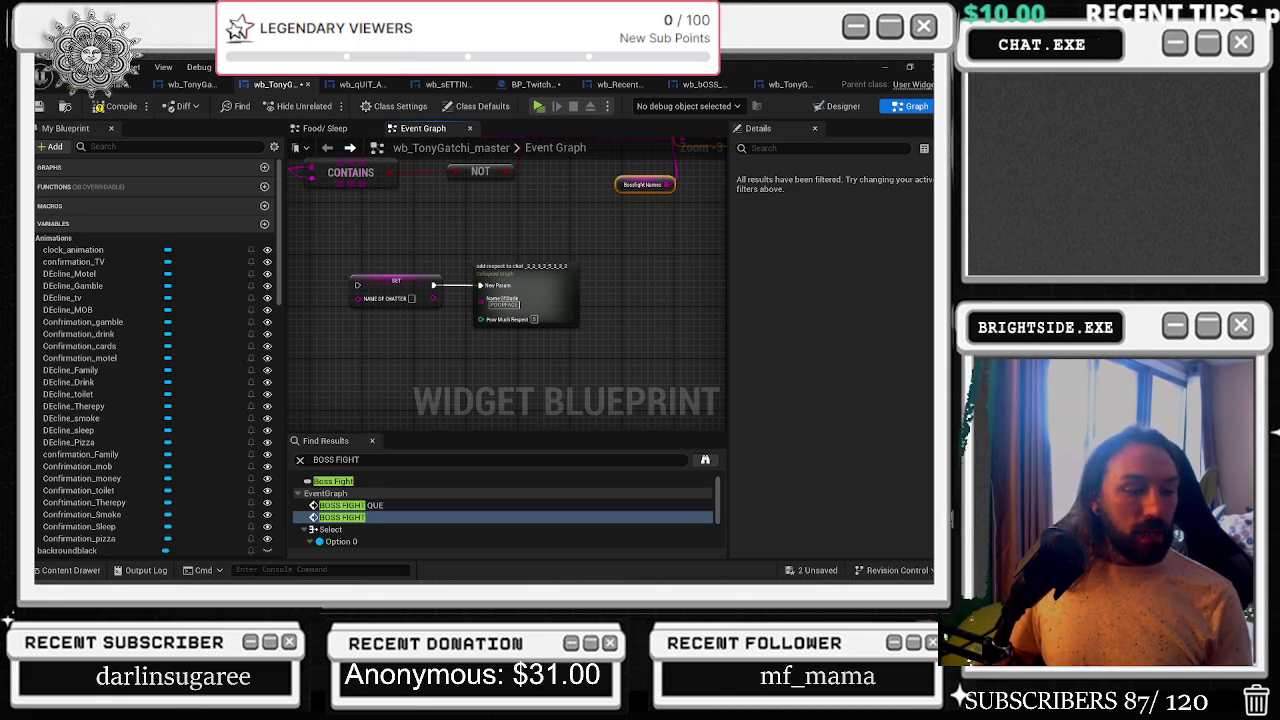
key(alt+Tab)
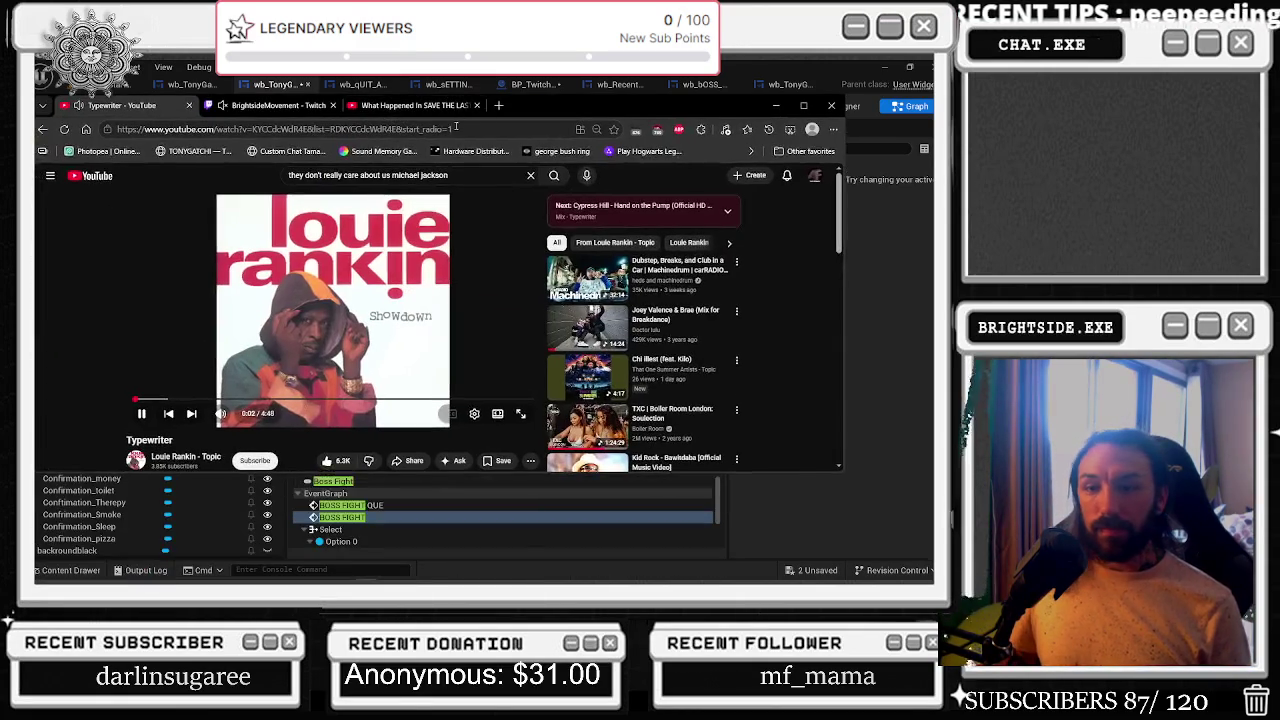
- Switch to the Save the Last Dance video, maximize the browser, and play it full screen
click(440, 105)
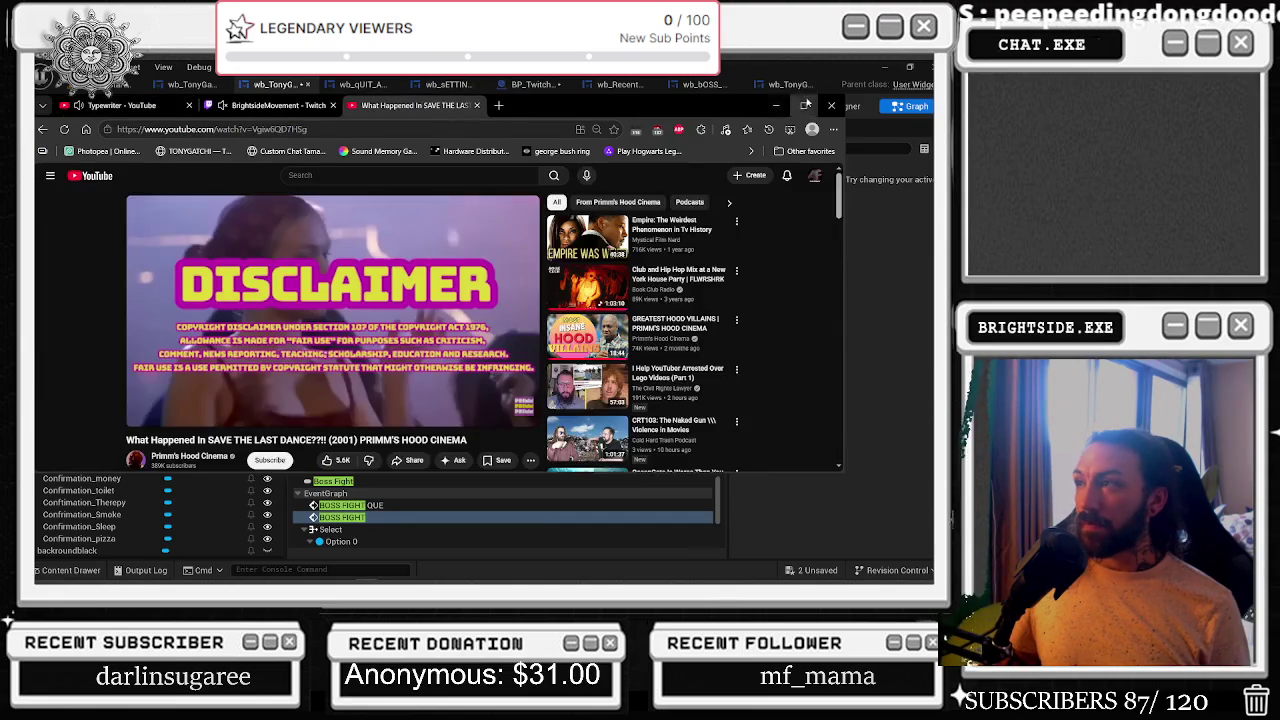
click(803, 105)
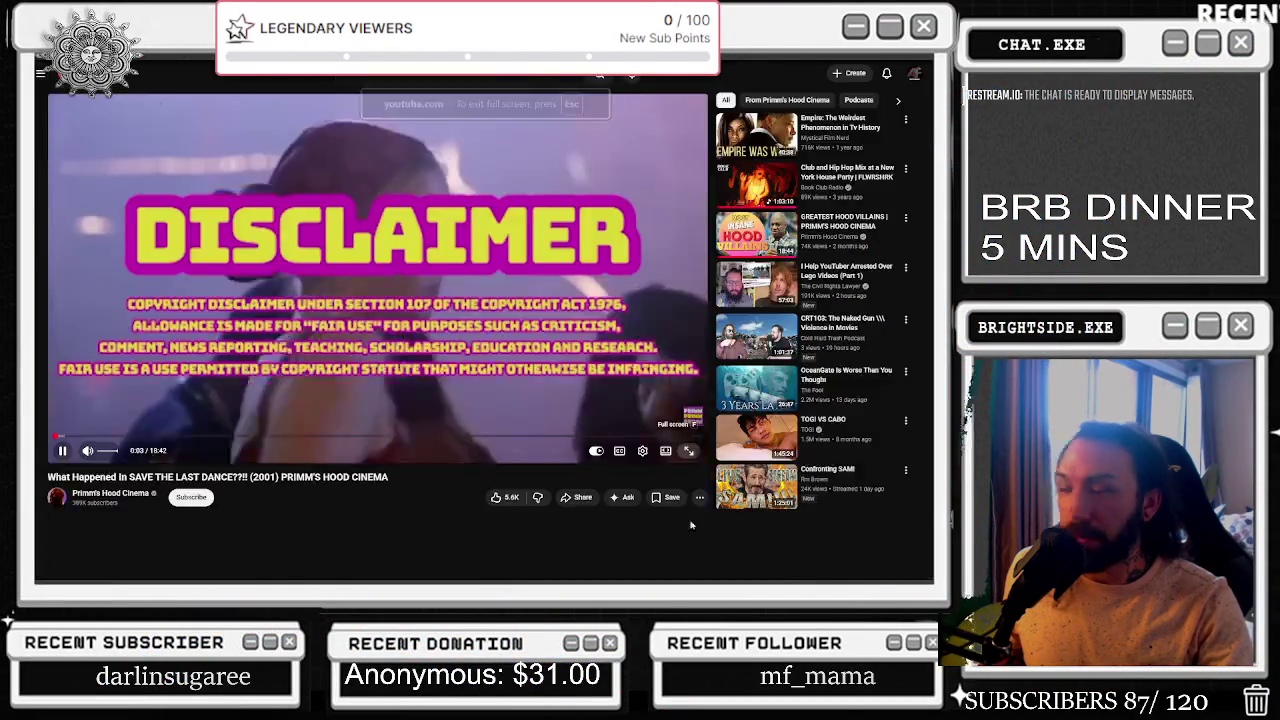
click(698, 521)
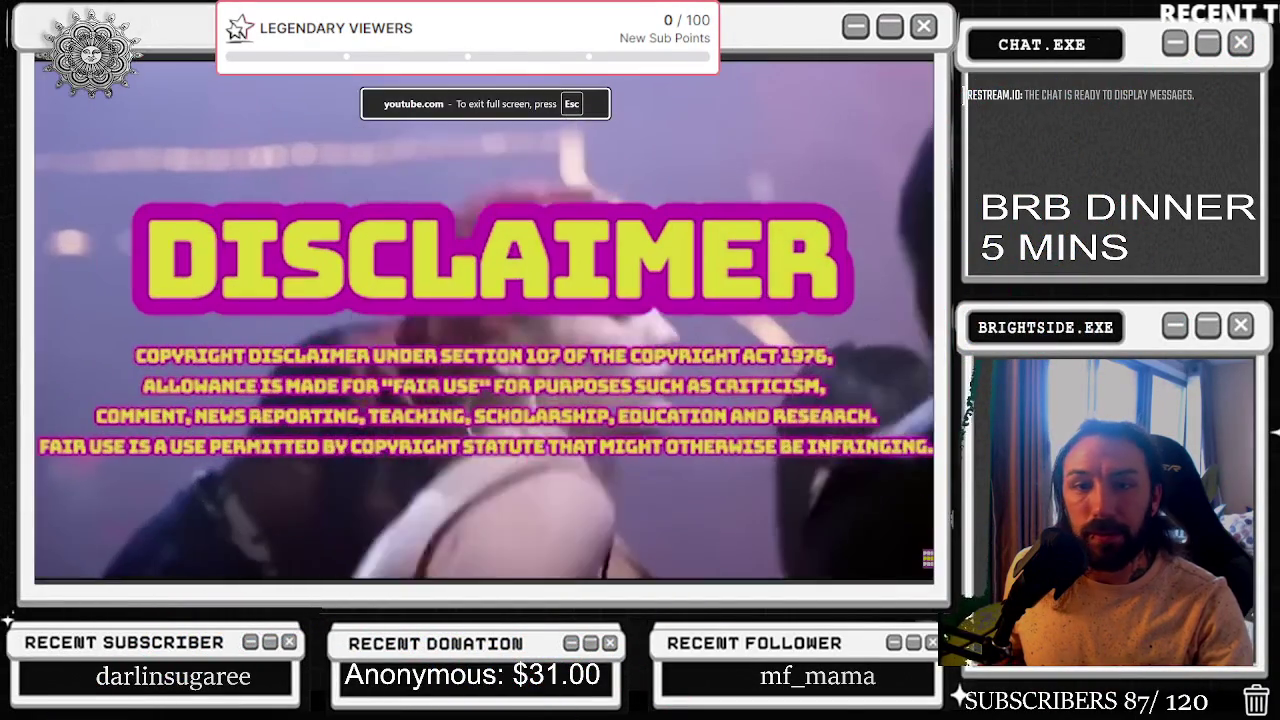
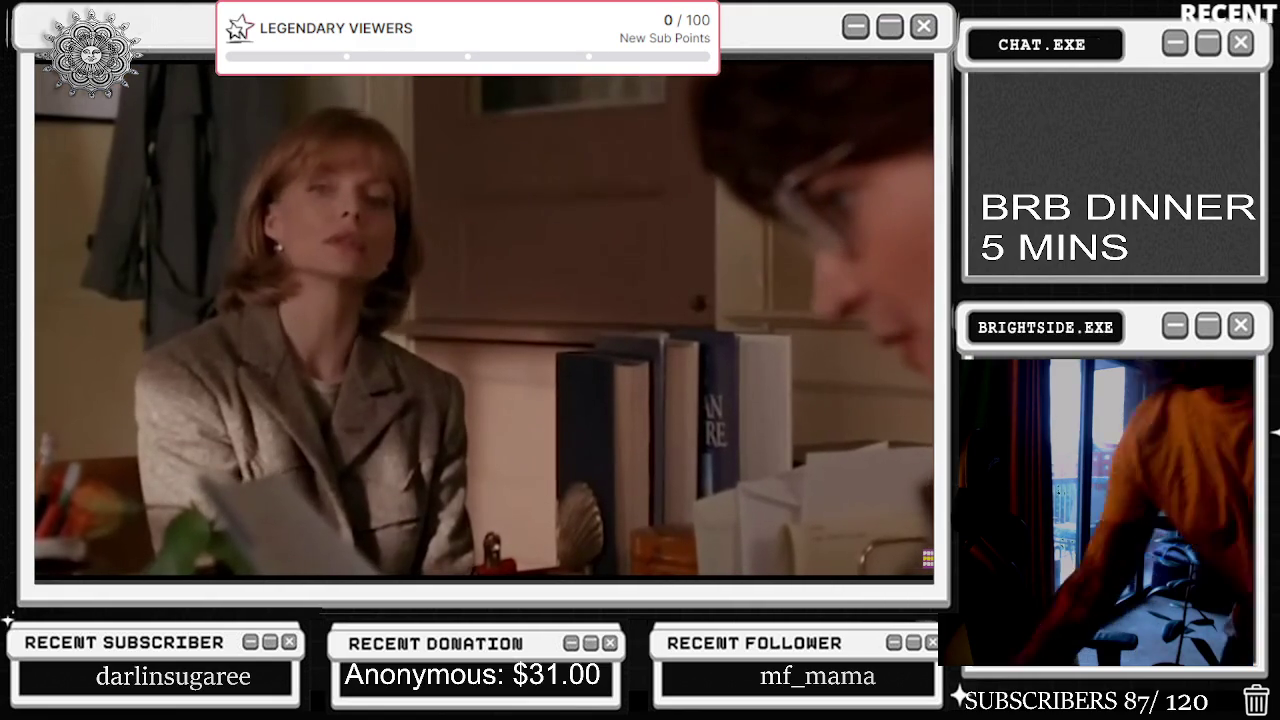
- Exit full-screen playback of the Dangerous Minds video, around 4:38 of 18:58
mouse_move(91, 267)
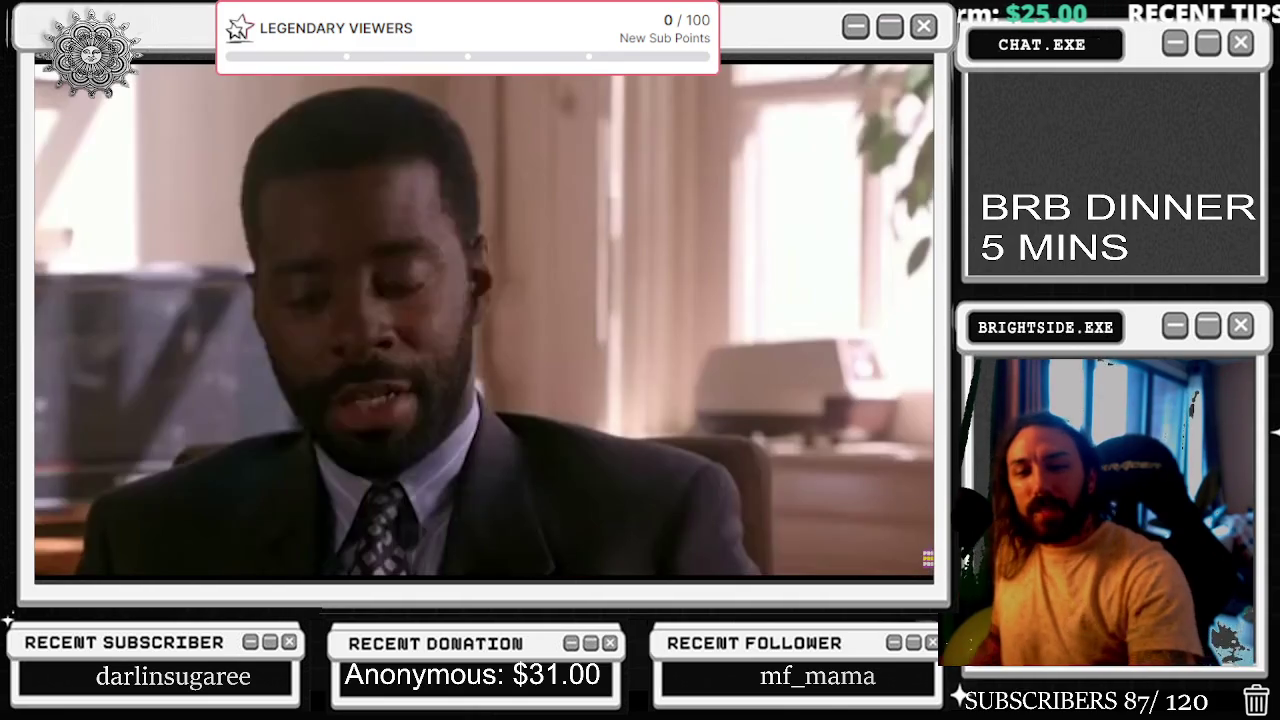
mouse_move(101, 573)
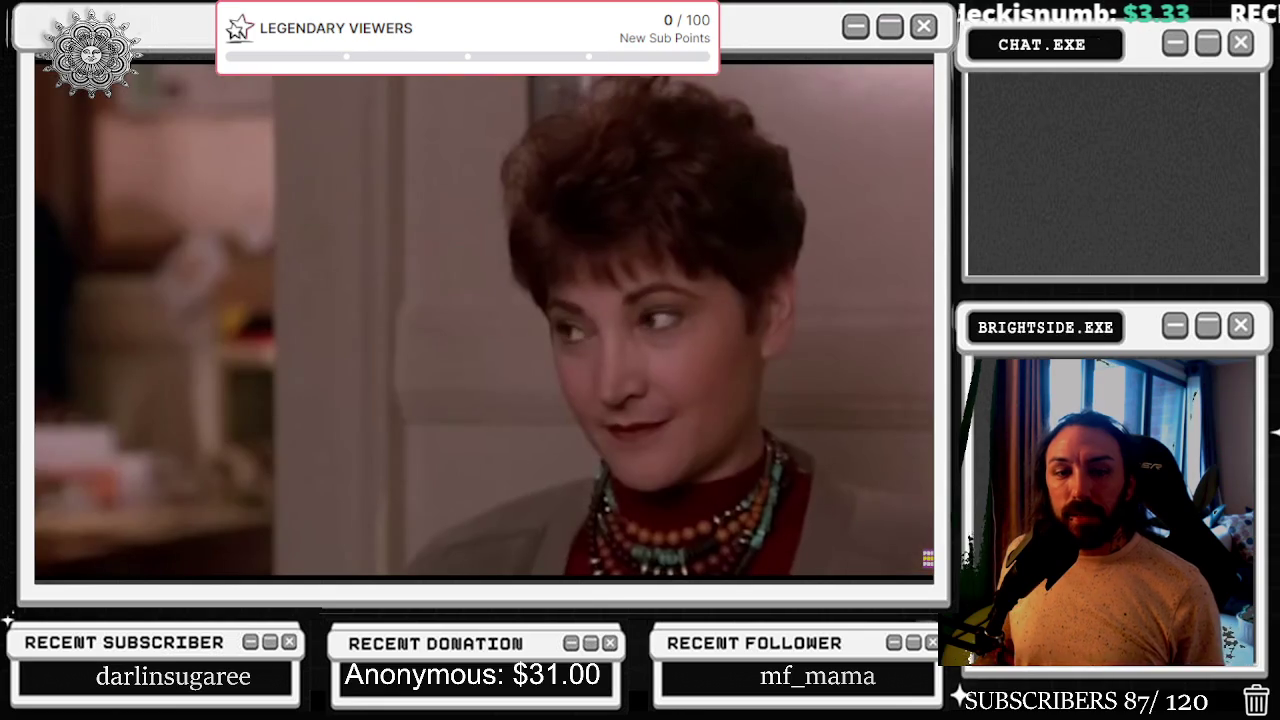
mouse_move(674, 417)
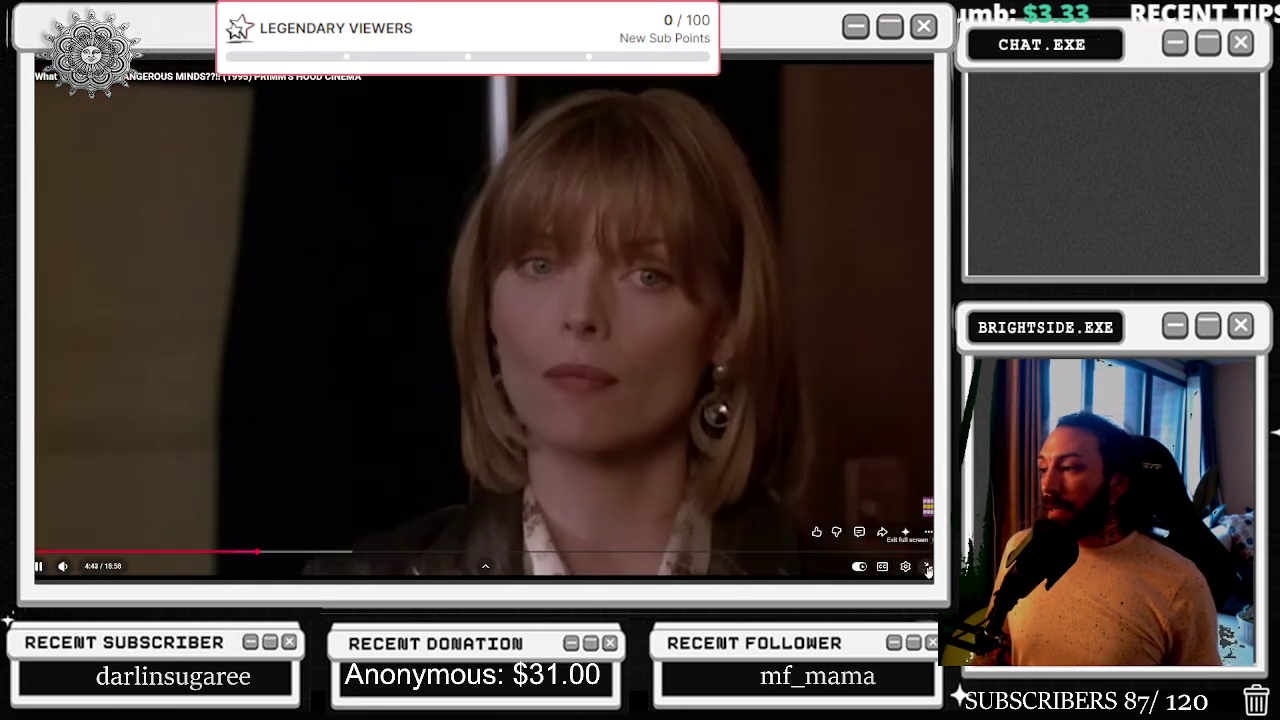
click(928, 566)
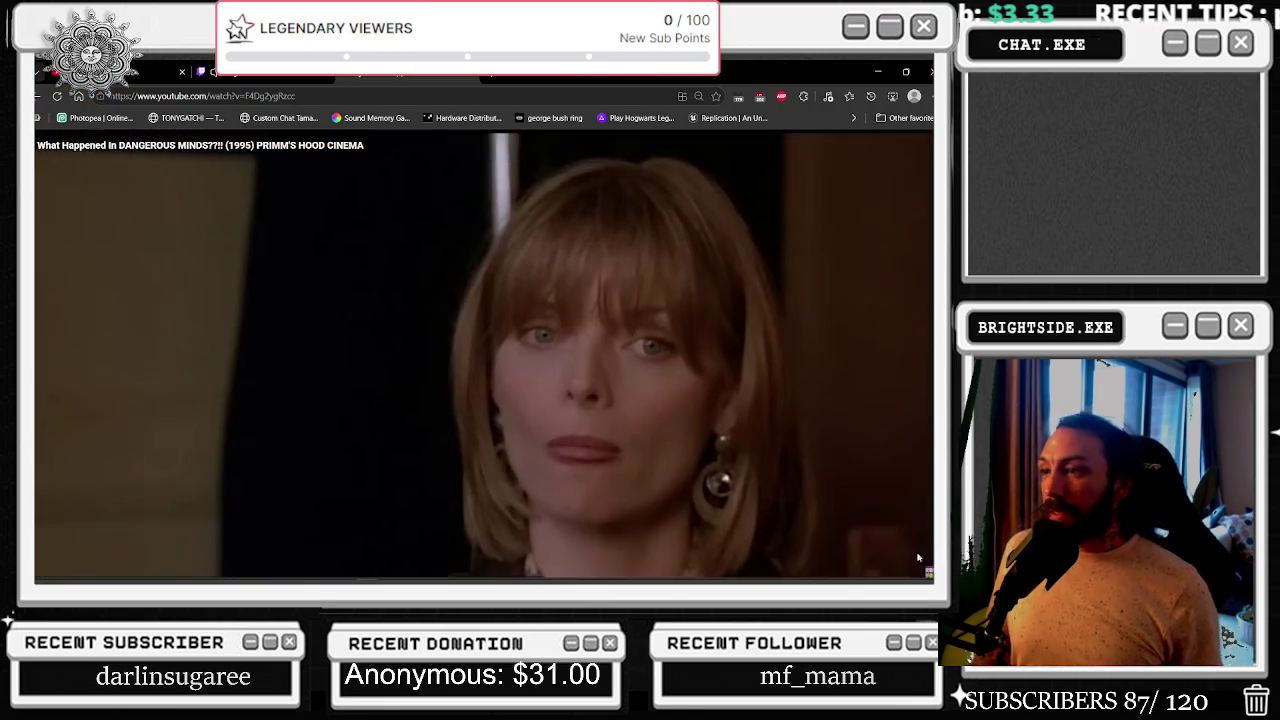
- Pause the movie and go back to the Louie Rankin mix to play 'Typewriter'
click(380, 185)
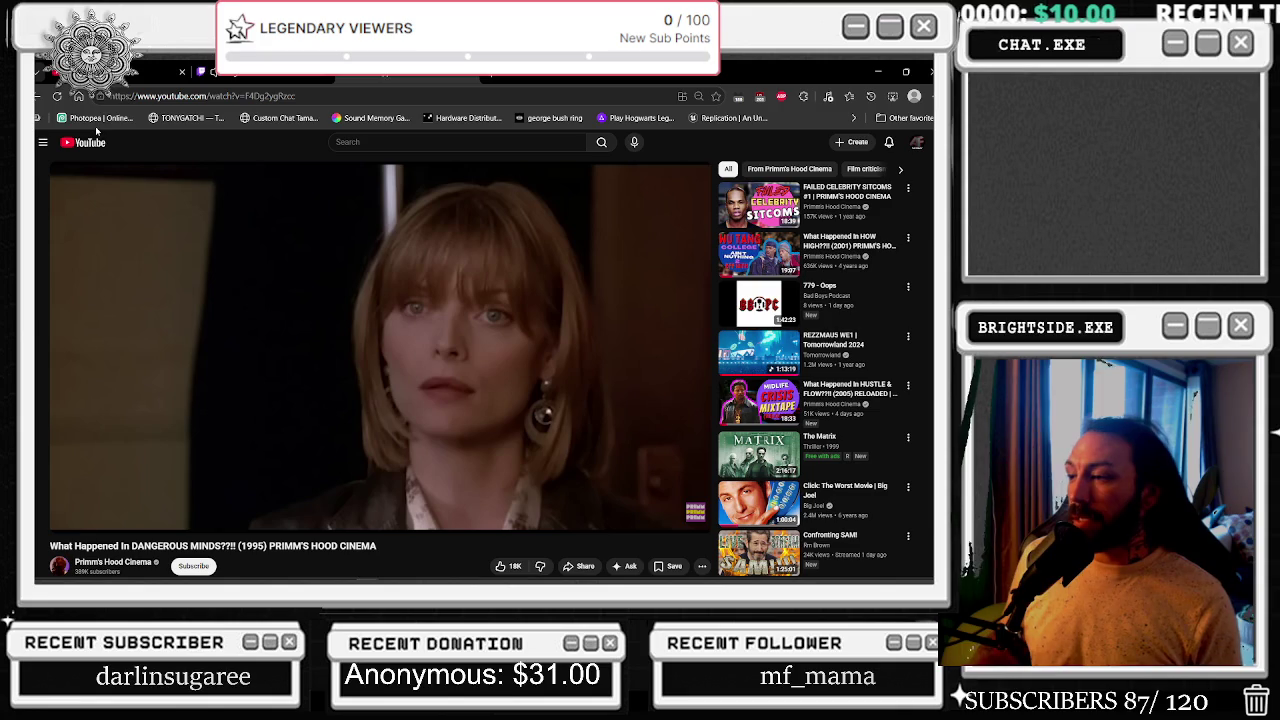
click(88, 146)
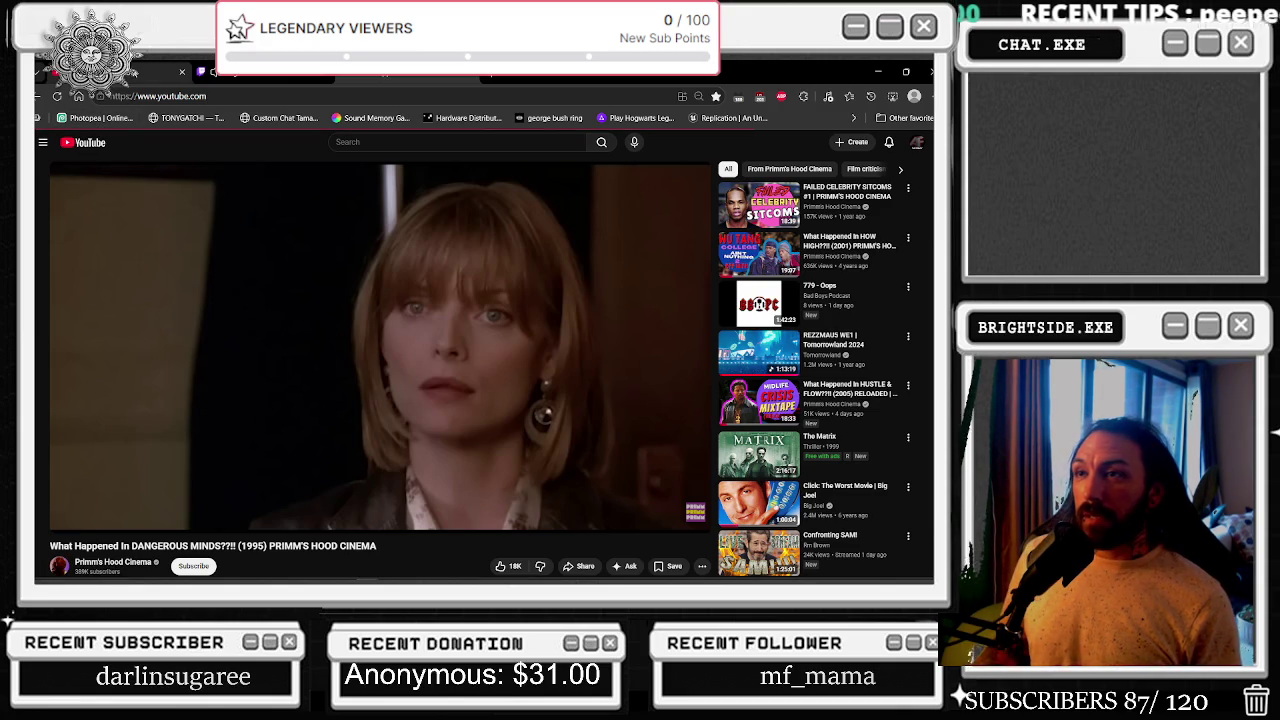
key(alt+Left)
key(alt+Left)
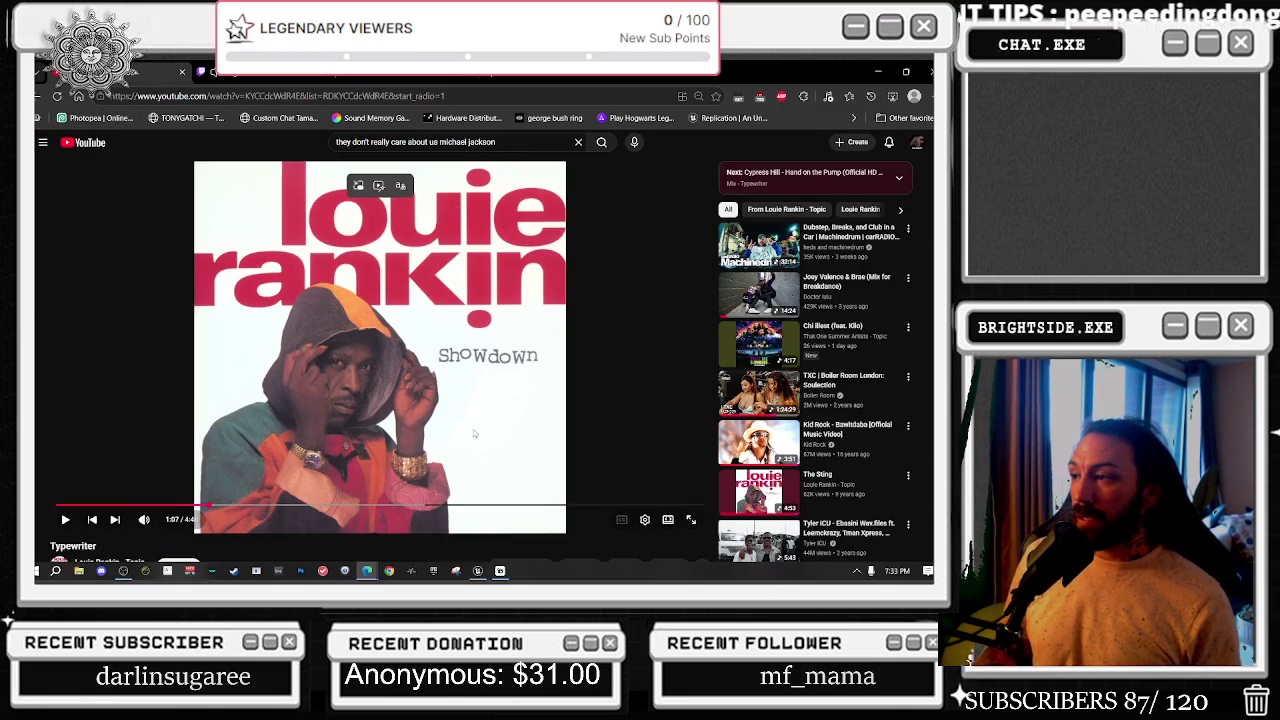
mouse_move(160, 530)
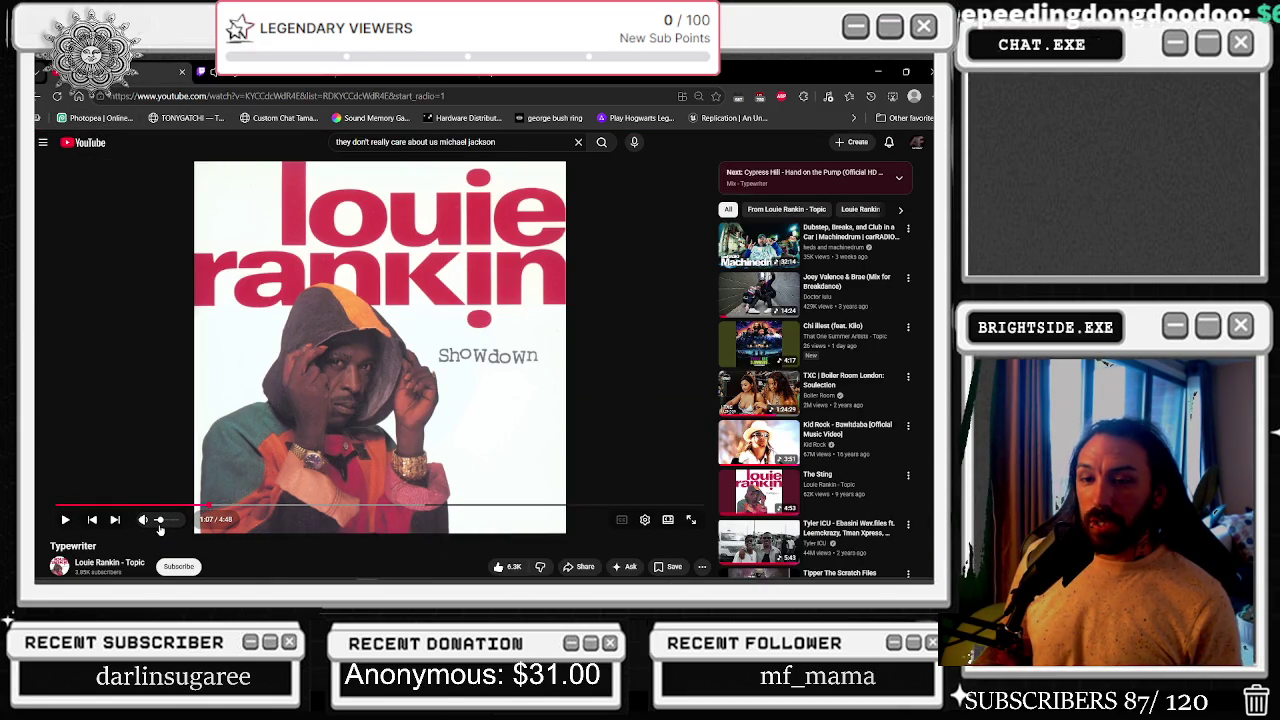
key(space)
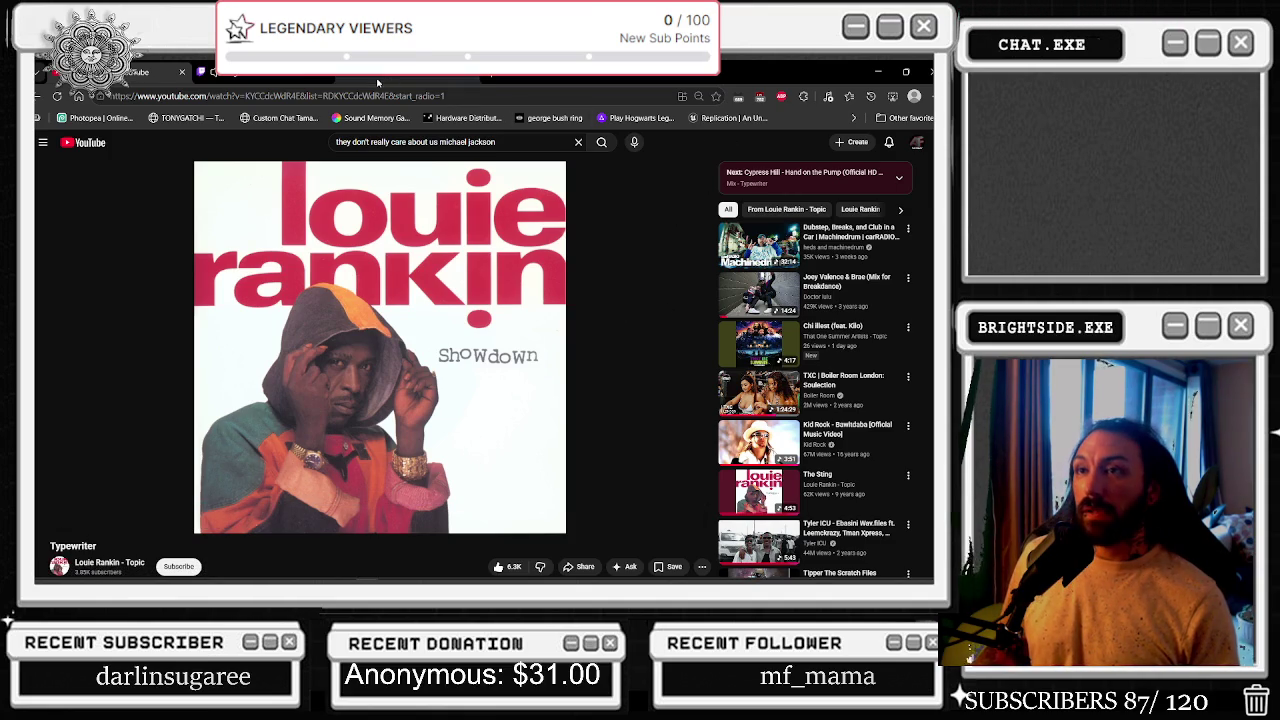
- Change the video quality, then minimise the browser to return to the Unreal editor graph
click(645, 520)
click(625, 486)
click(625, 440)
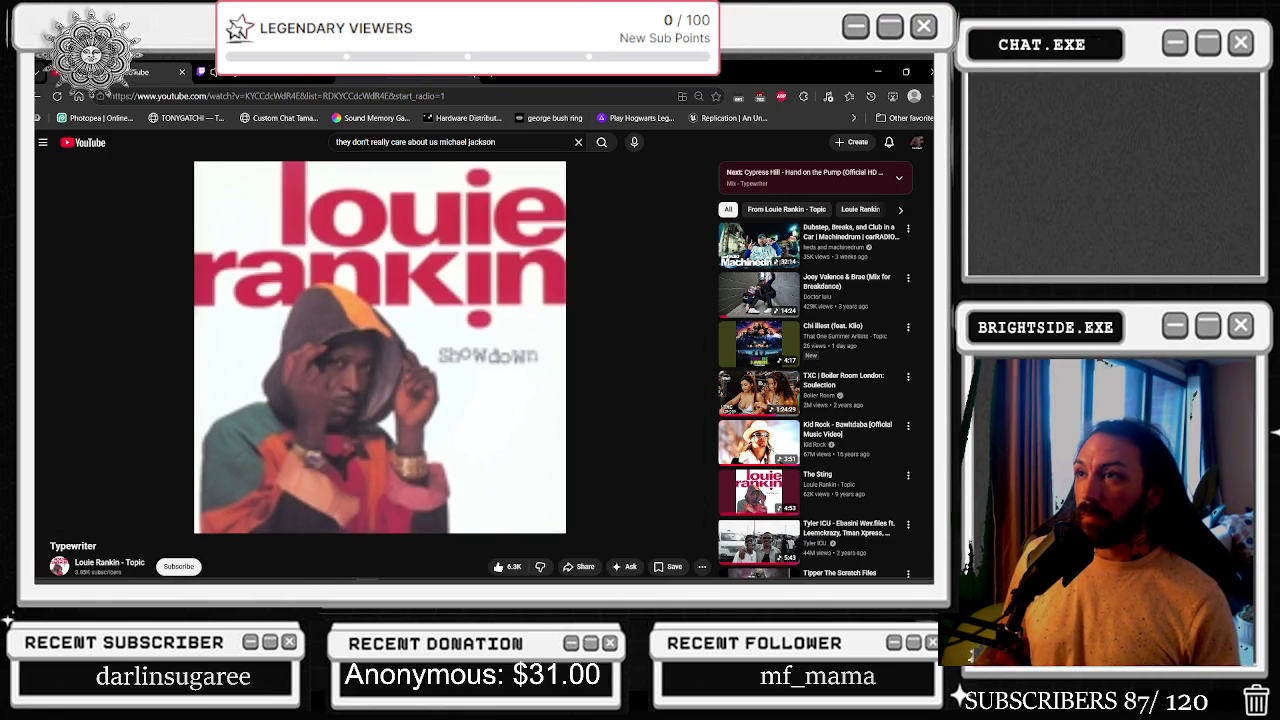
click(878, 72)
click(508, 268)
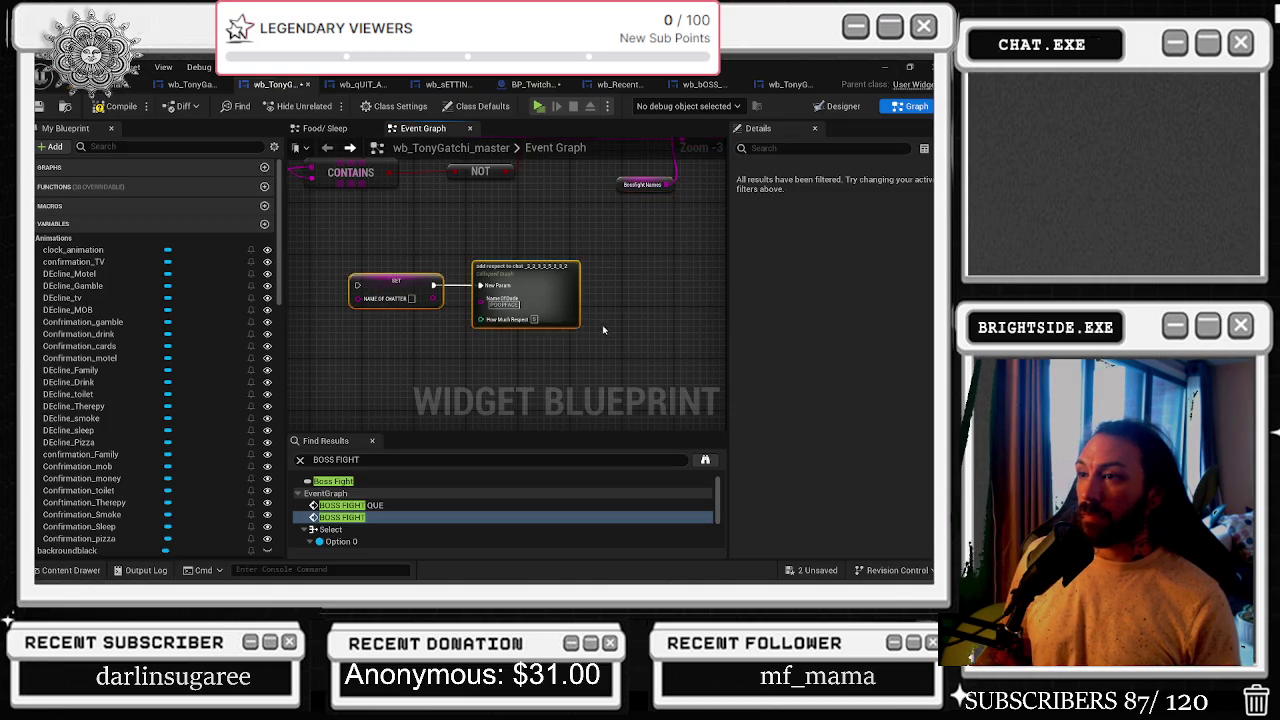
- Return to the wb_TonyGatchi_master event graph and nudge the CONTAINS node slightly right
scroll(585, 318, down, 4)
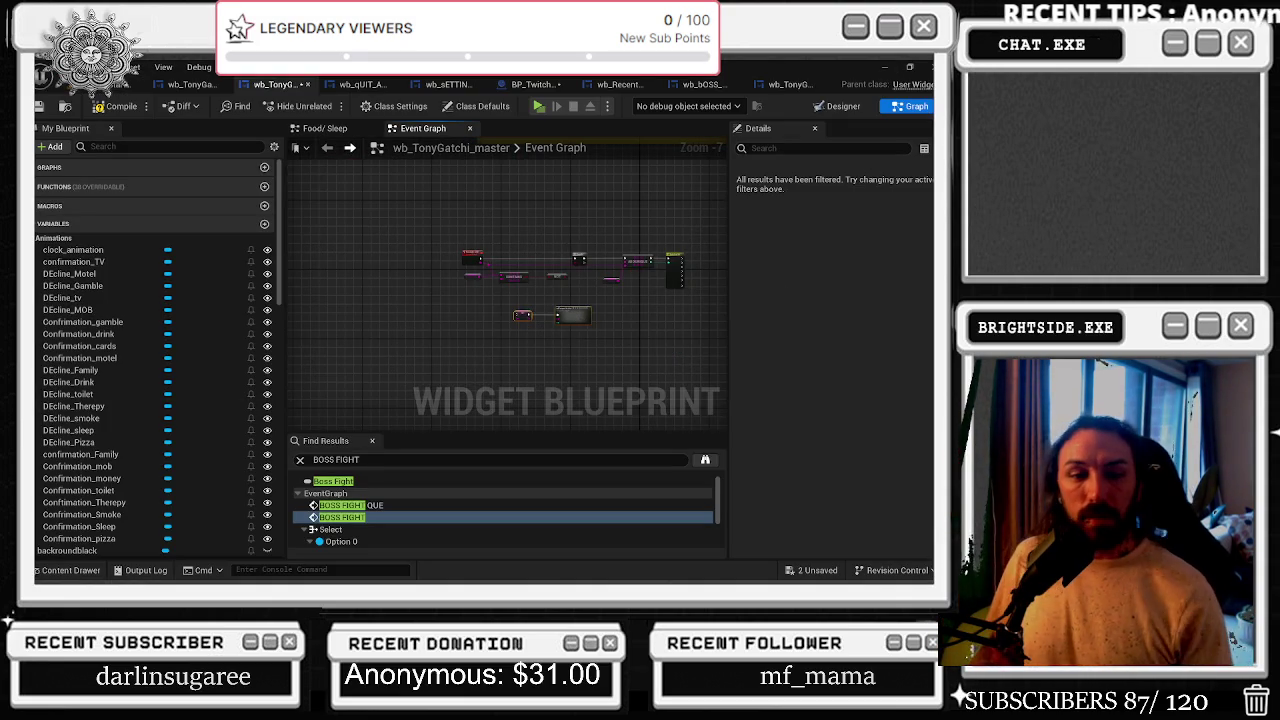
key(alt+Tab)
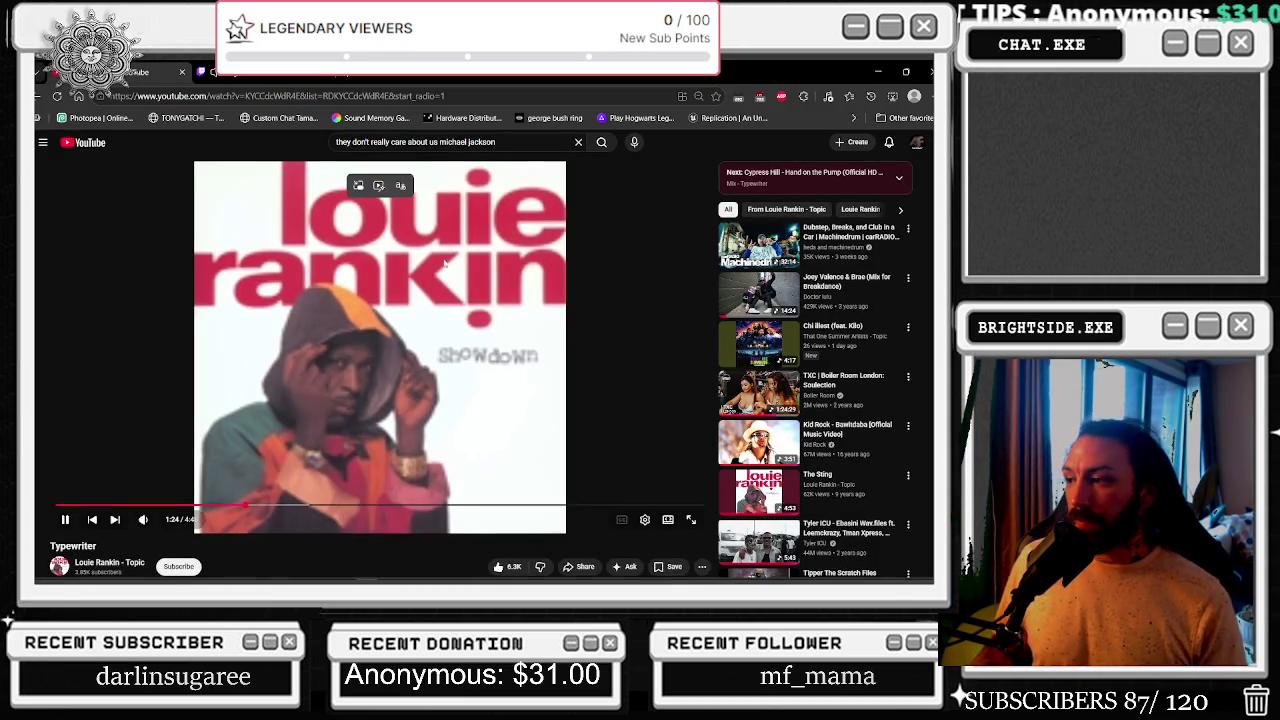
click(880, 72)
scroll(525, 281, up, 4)
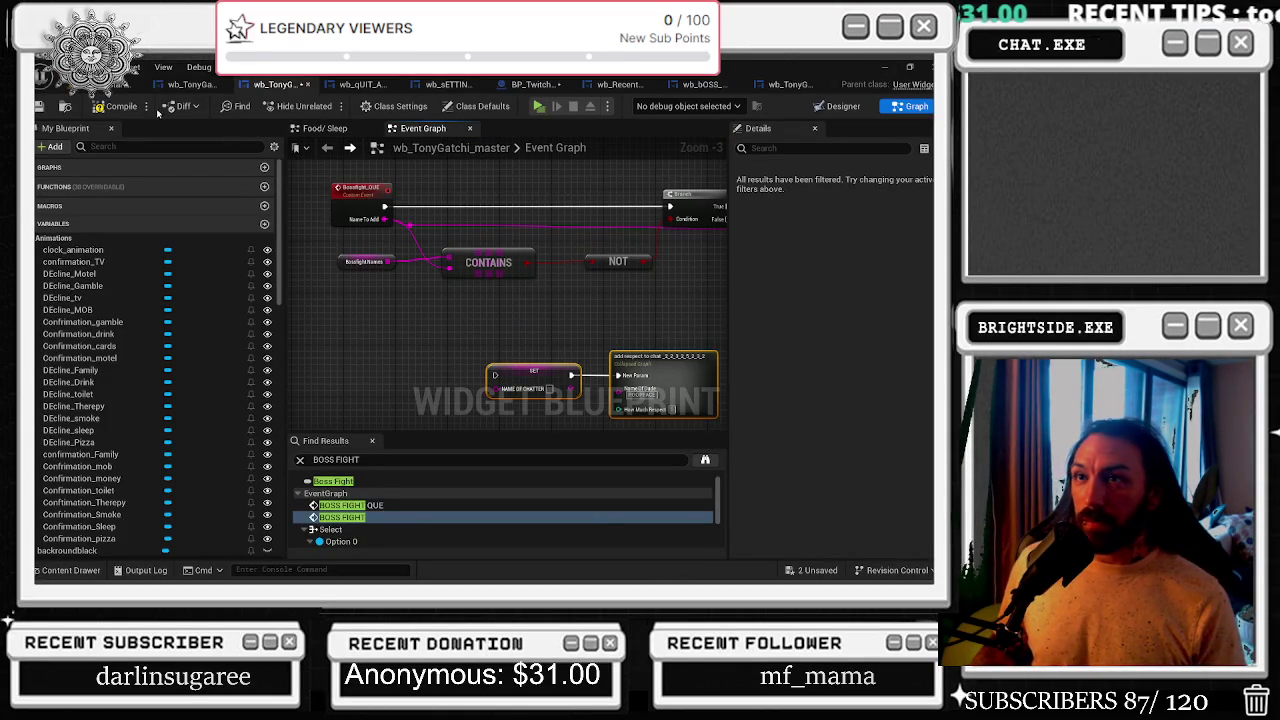
click(192, 85)
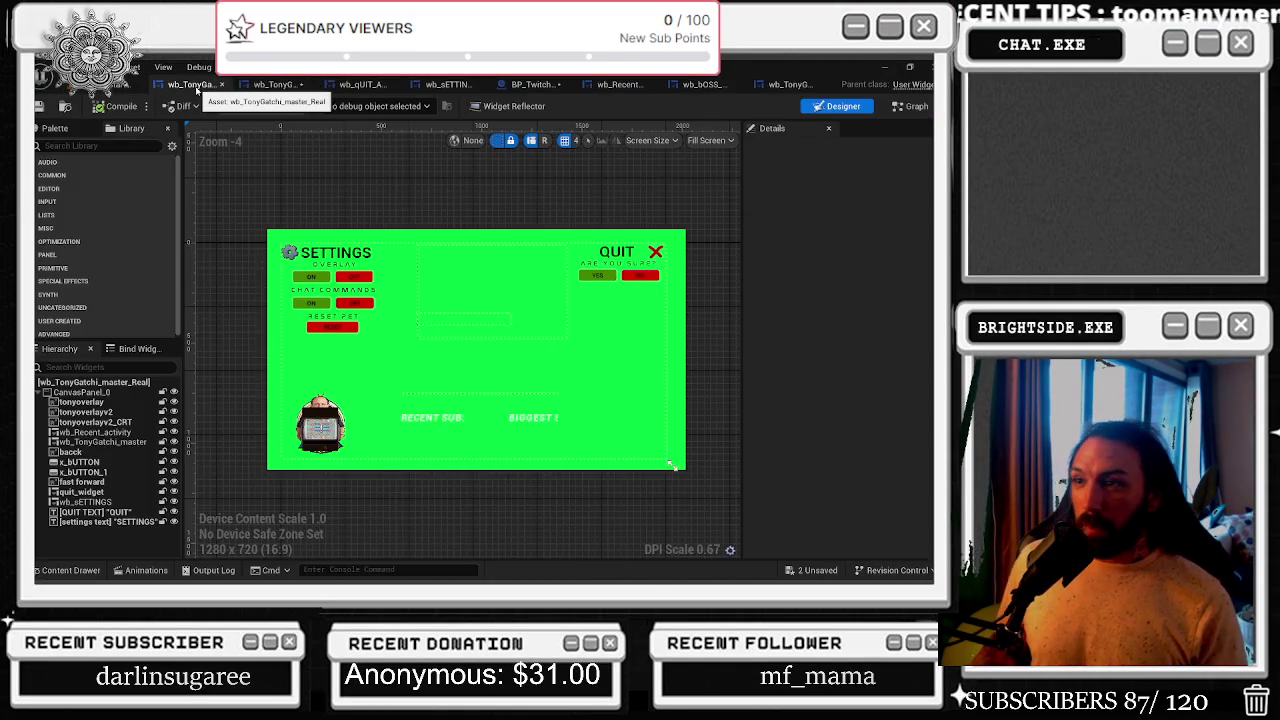
click(275, 85)
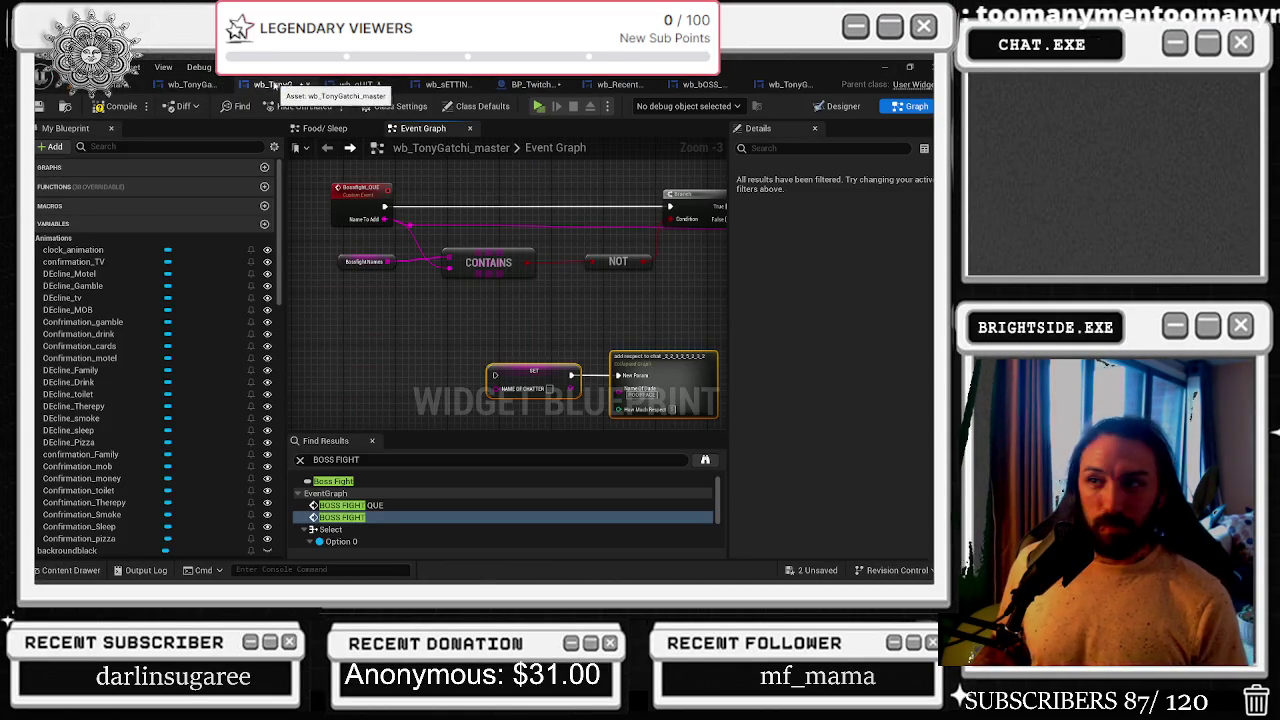
mouse_move(493, 253)
mouse_down()
mouse_move(509, 266)
mouse_move(487, 270)
mouse_up()
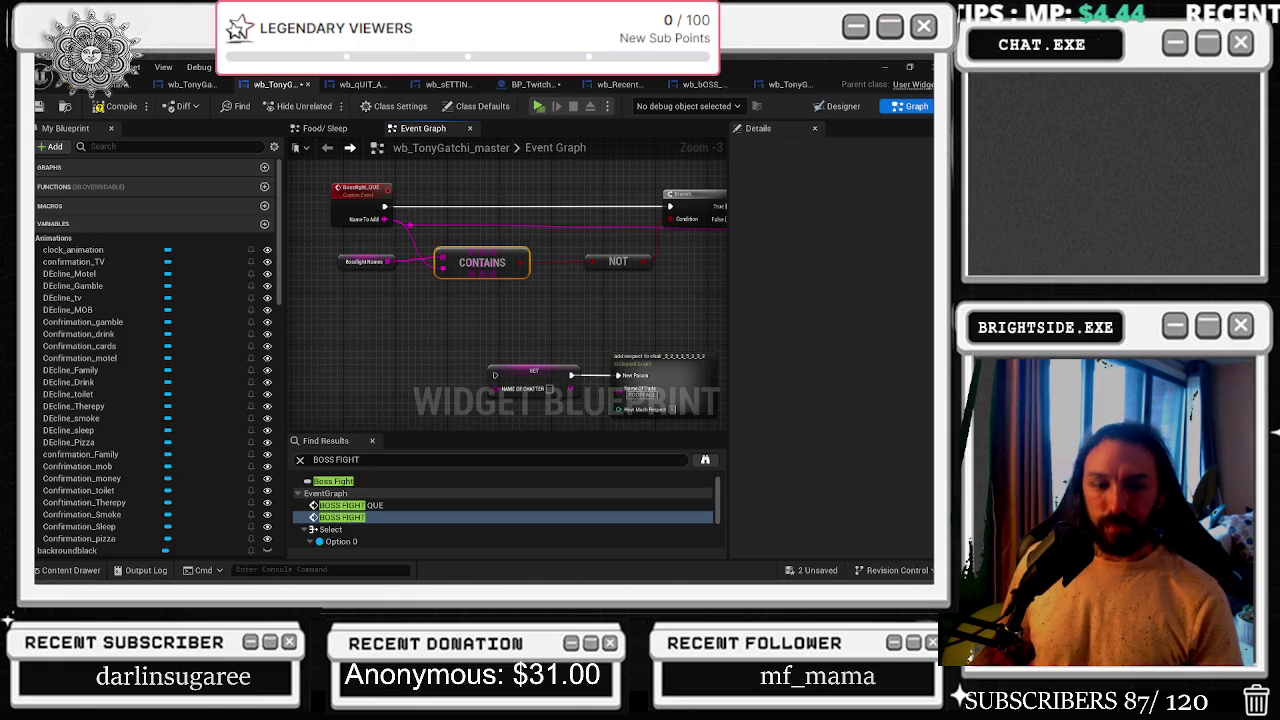
- Center the BossFight_QUE event and add a reroute point on the pink wire into CONTAINS
key(alt+Tab)
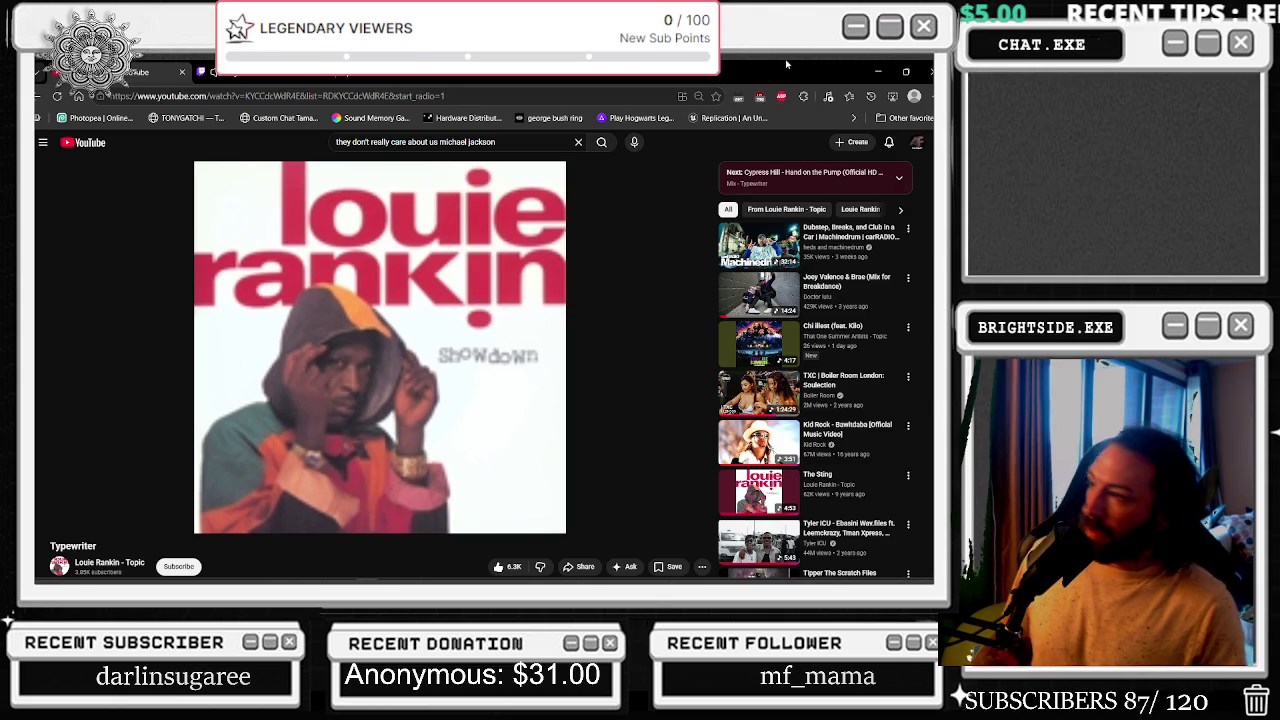
click(876, 71)
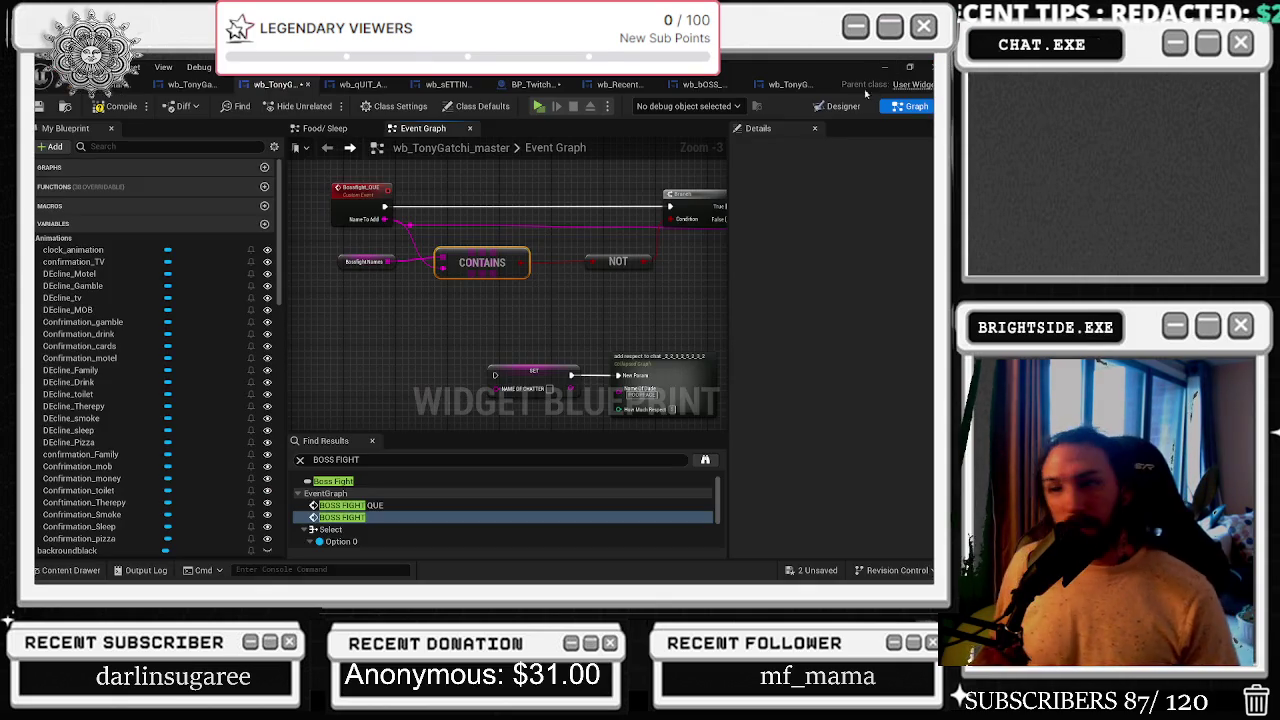
drag(534, 219, 486, 288)
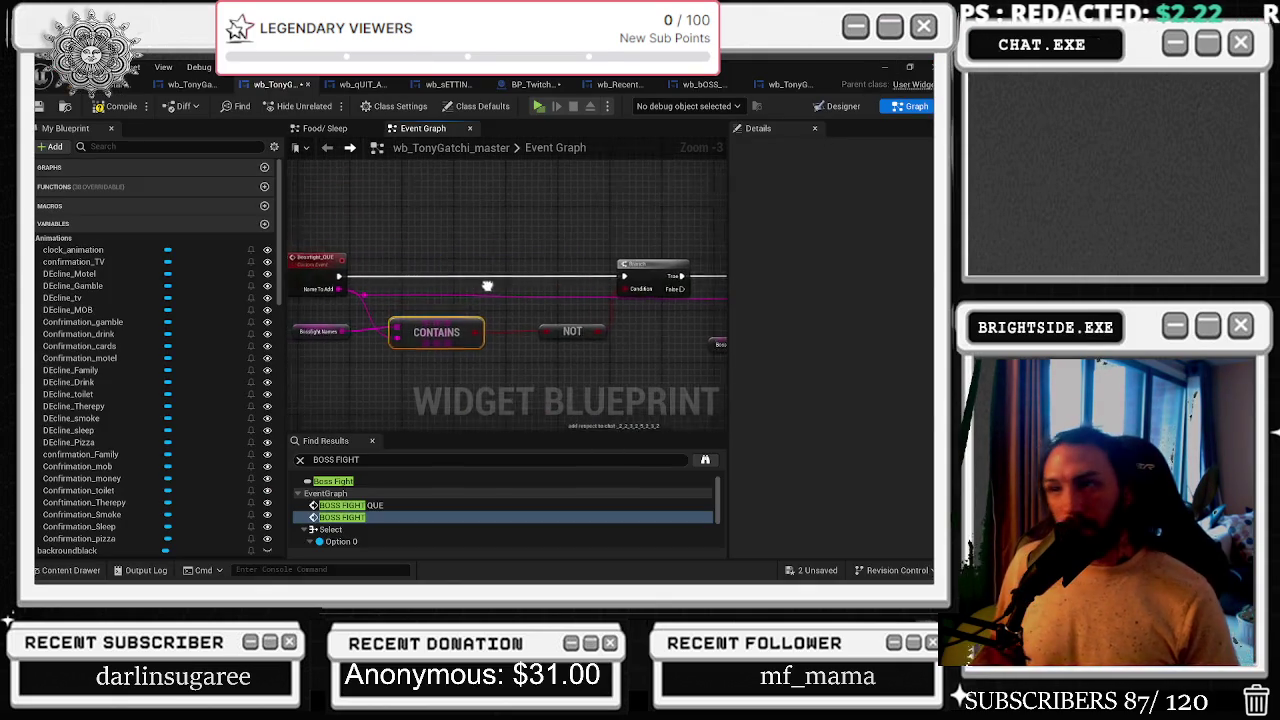
double_click(369, 295)
mouse_move(372, 296)
mouse_down()
mouse_move(392, 306)
mouse_move(381, 302)
mouse_up()
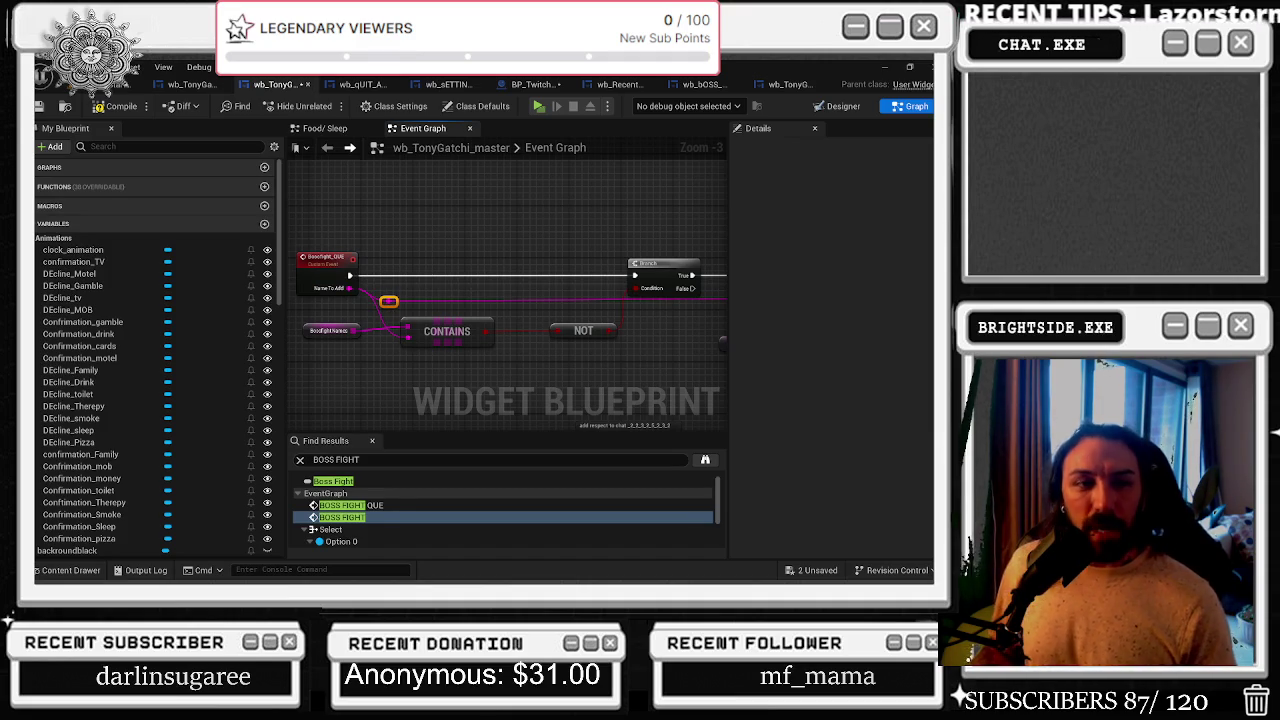
- Close the Twitch stream browser tab and stay in the Unreal editor
key(alt+Tab)
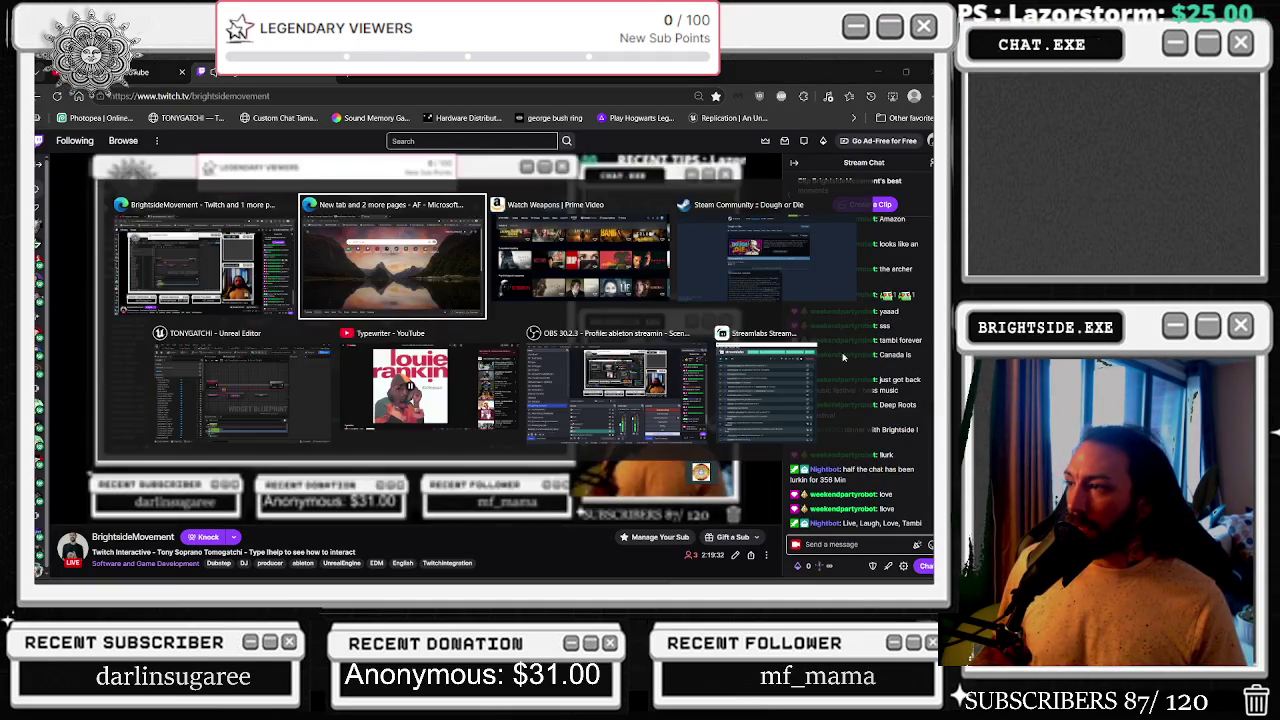
click(205, 260)
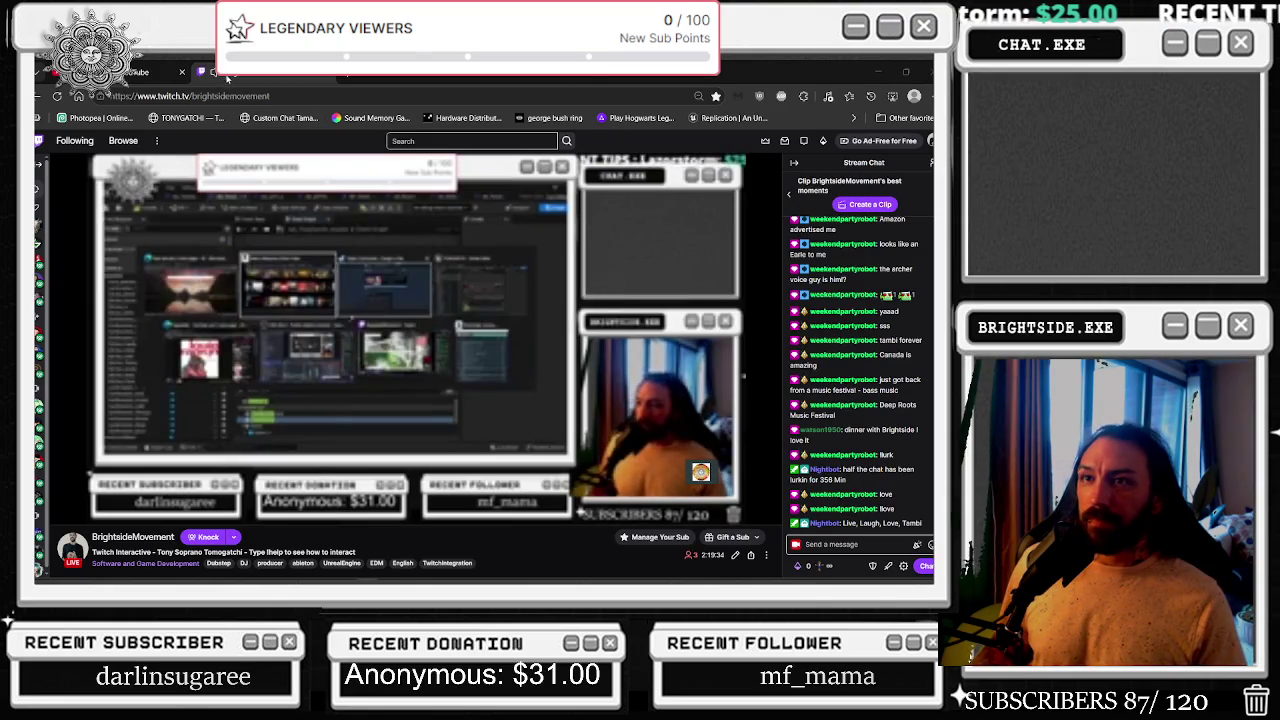
middle_click(224, 75)
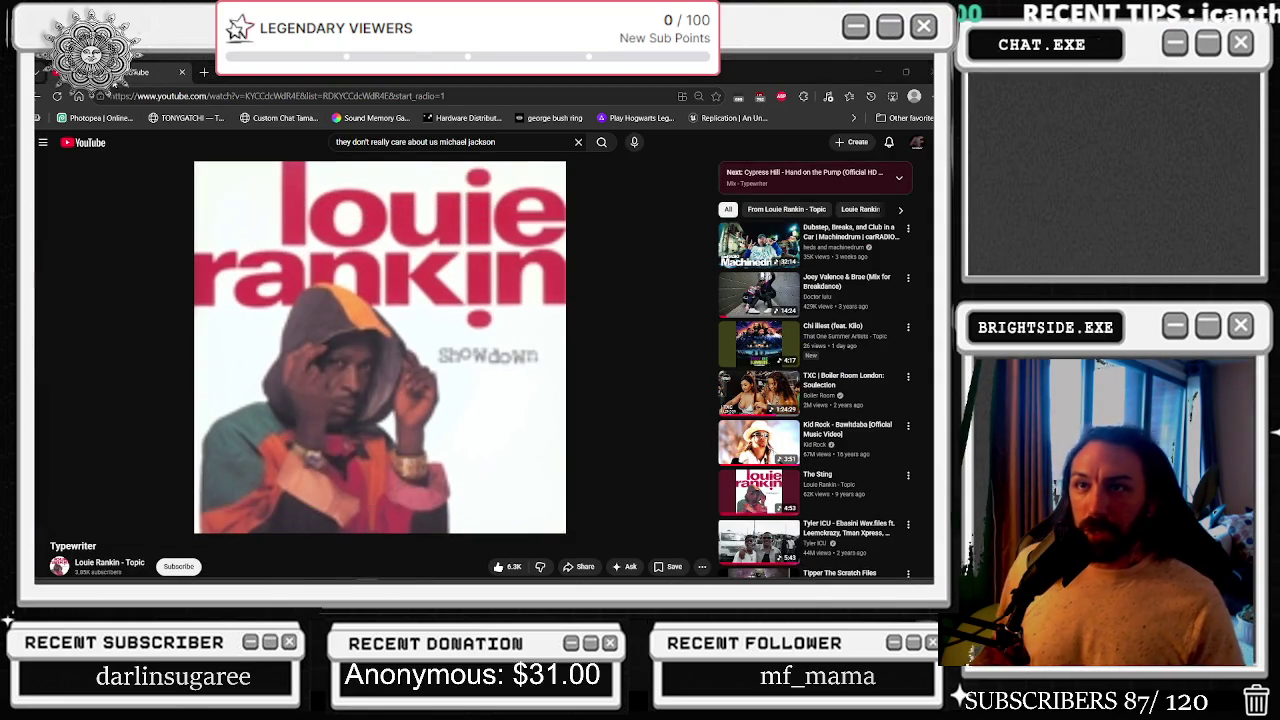
key(alt+Tab)
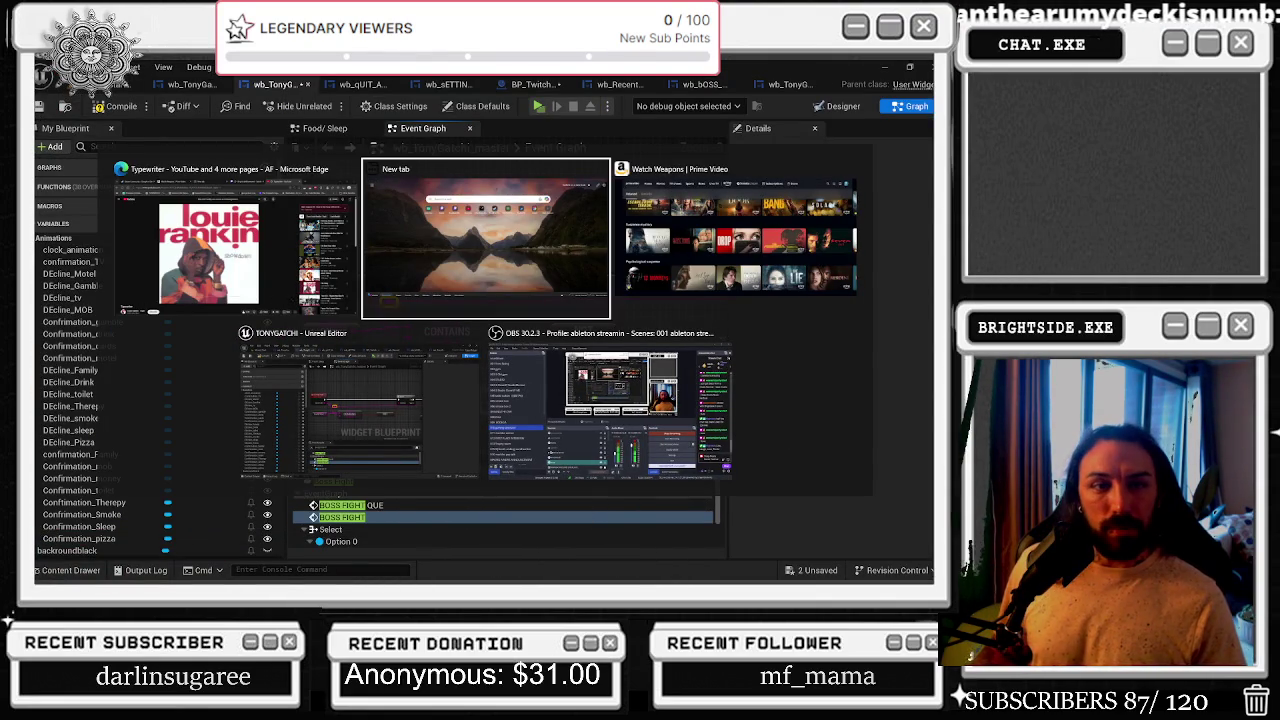
key(Escape)
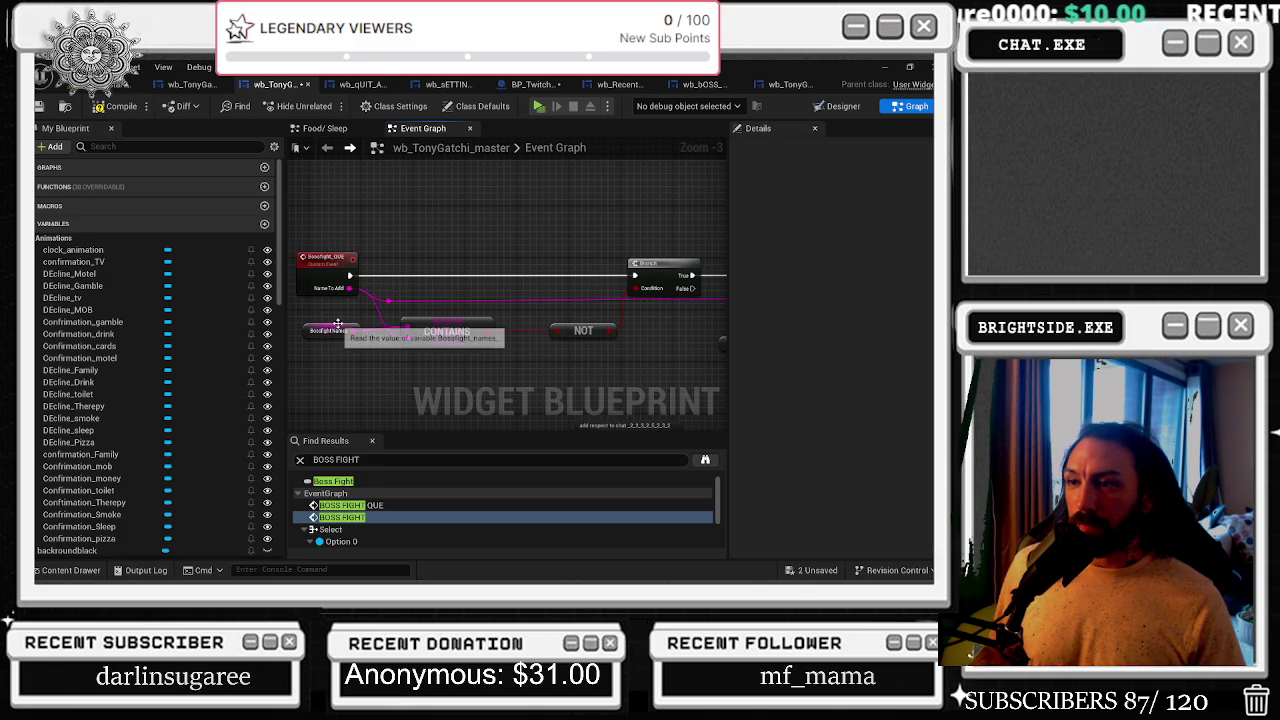
- Move Bossfight Names up, CONTAINS down-left, and align NOT with CONTAINS
drag(335, 327, 330, 308)
drag(430, 335, 418, 342)
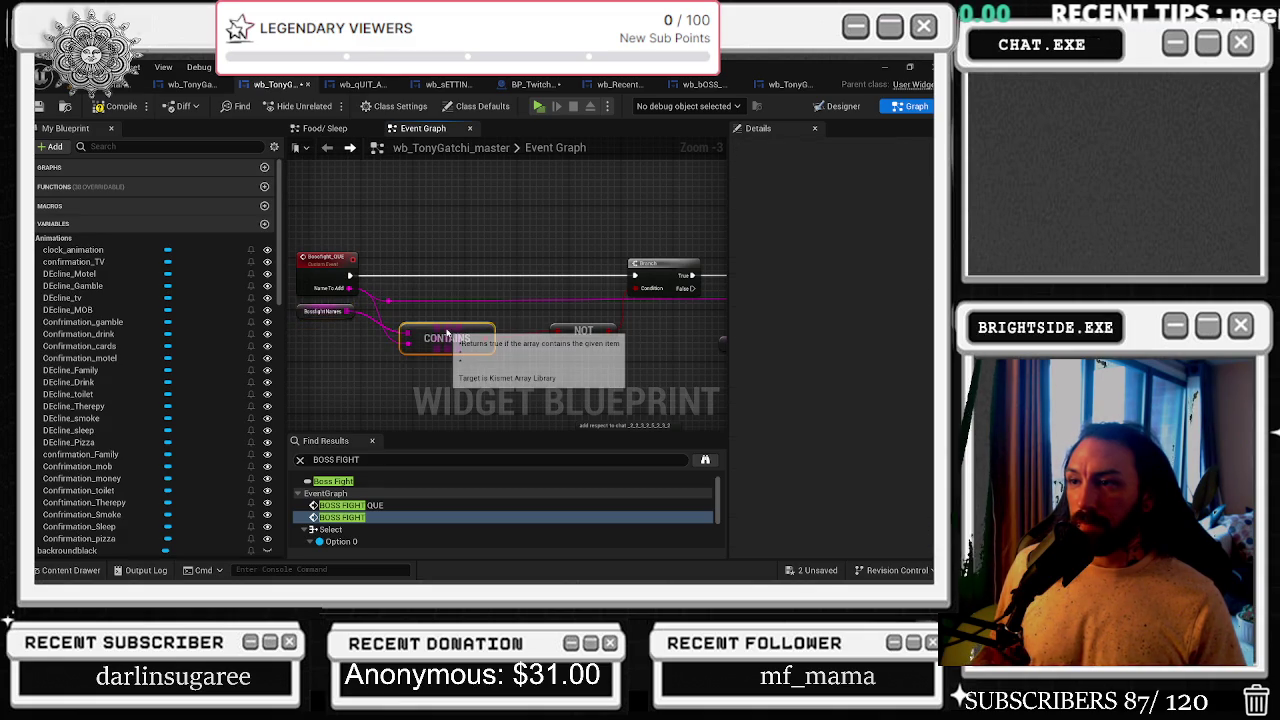
mouse_move(590, 332)
mouse_down()
mouse_move(577, 339)
mouse_move(609, 339)
mouse_up()
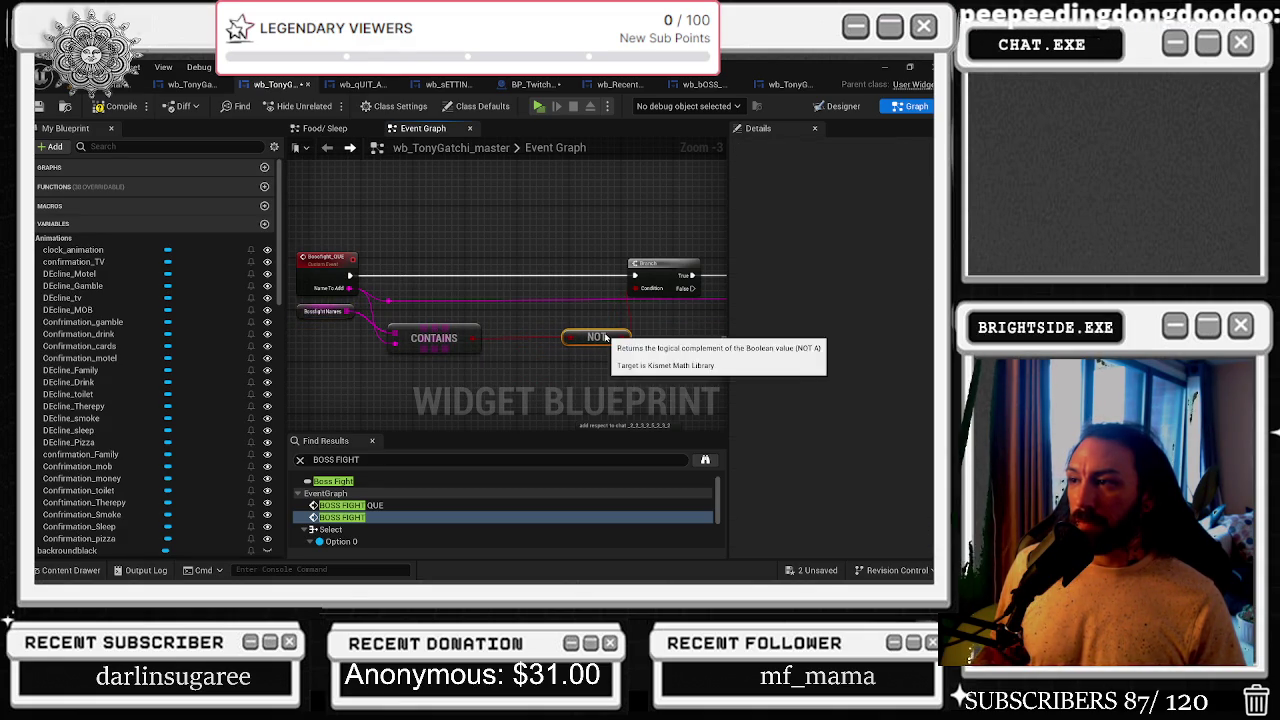
scroll(456, 208, down, 3)
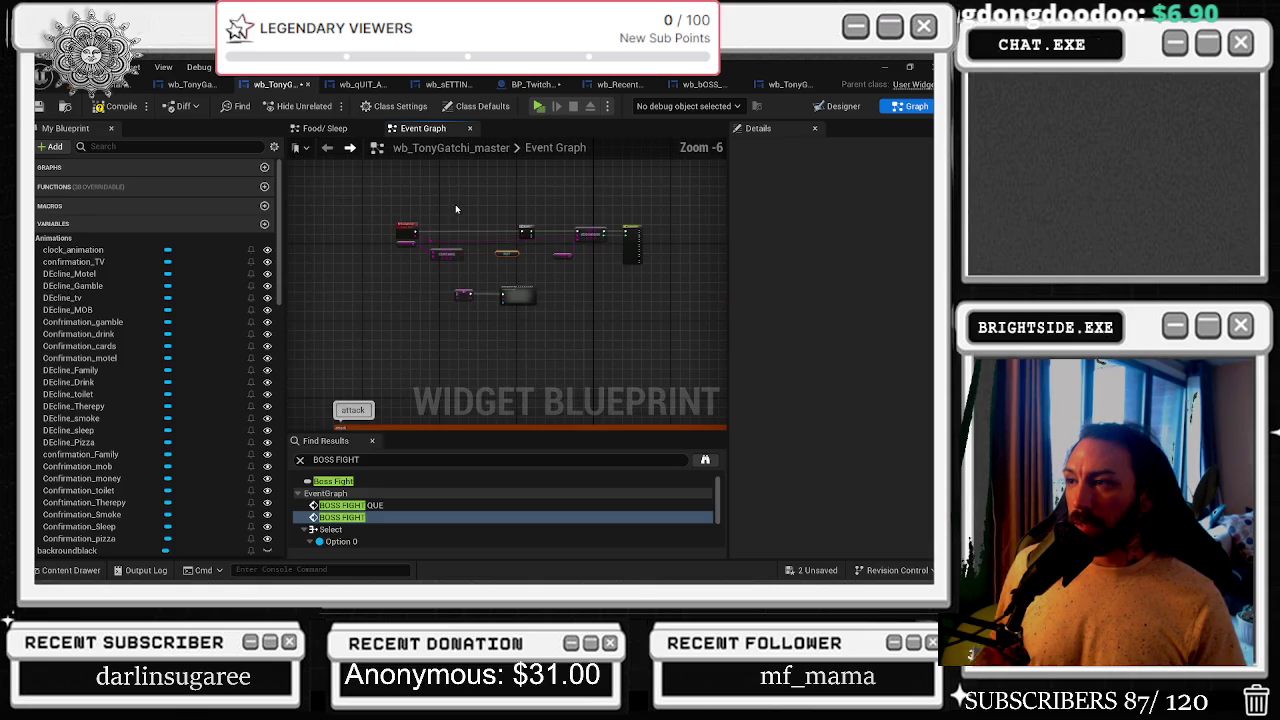
scroll(591, 218, up, 2)
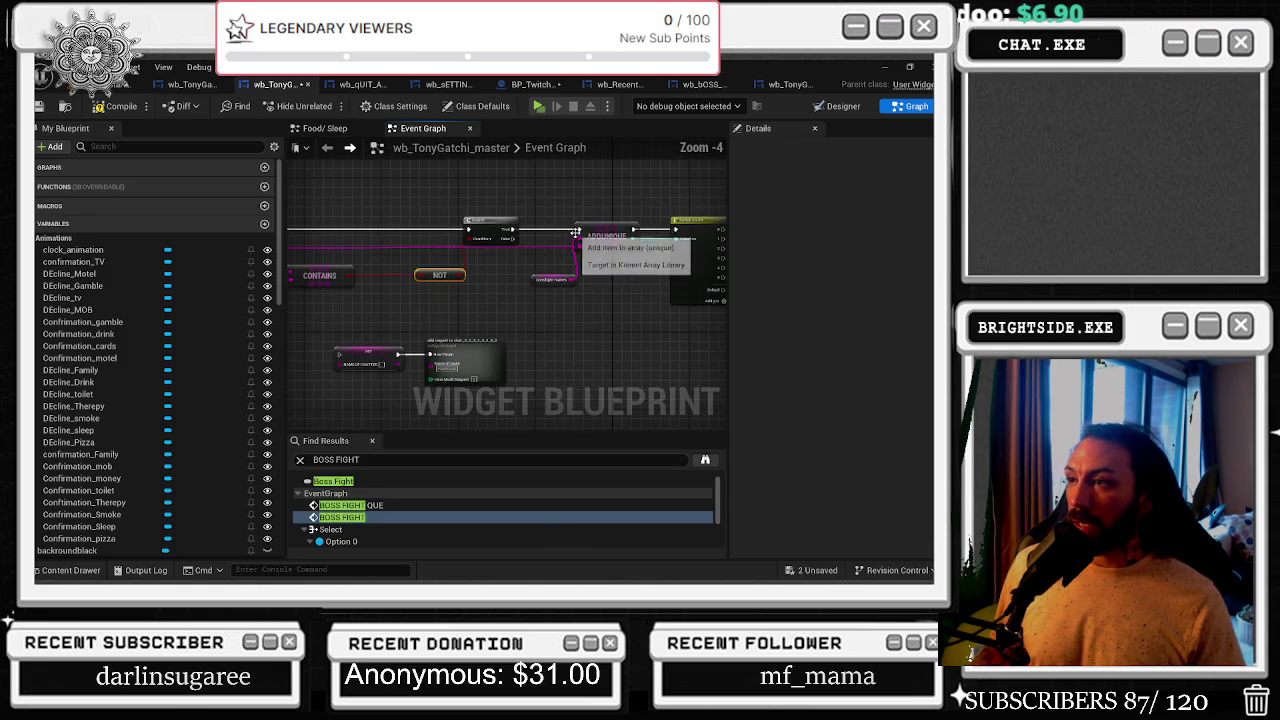
scroll(536, 256, down, 8)
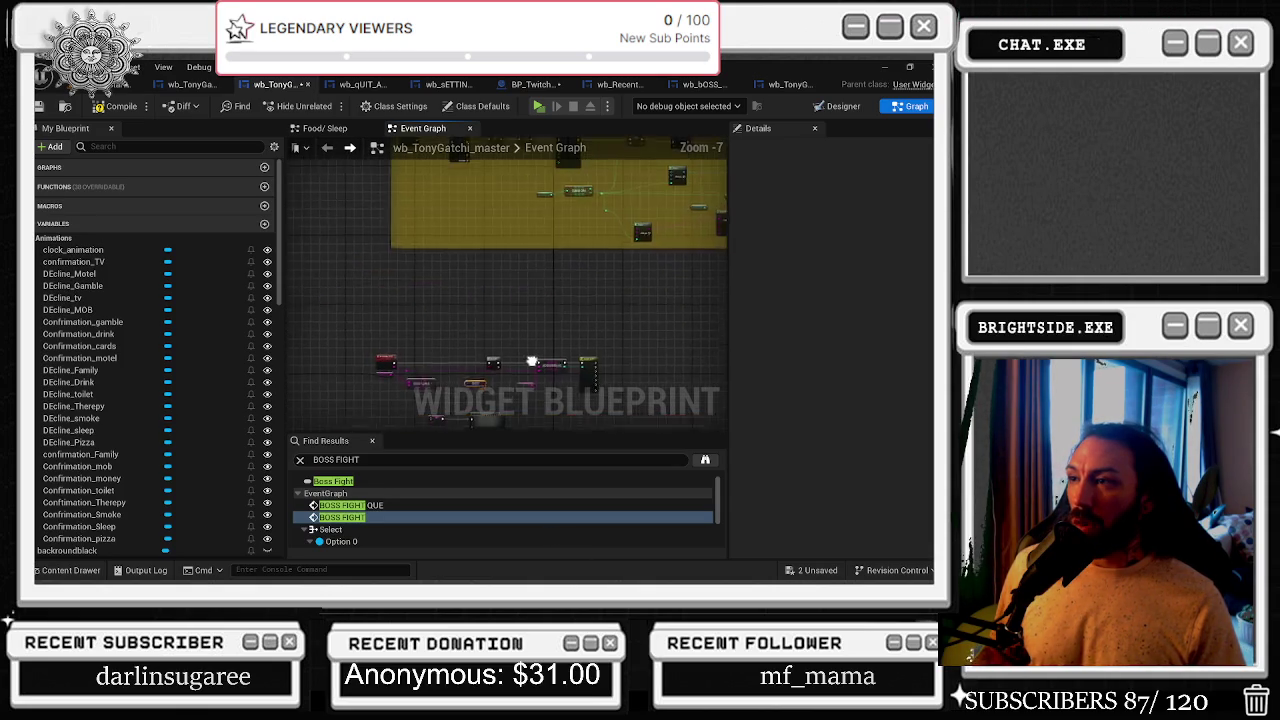
mouse_move(424, 284)
mouse_down()
mouse_move(542, 312)
mouse_move(537, 340)
mouse_up()
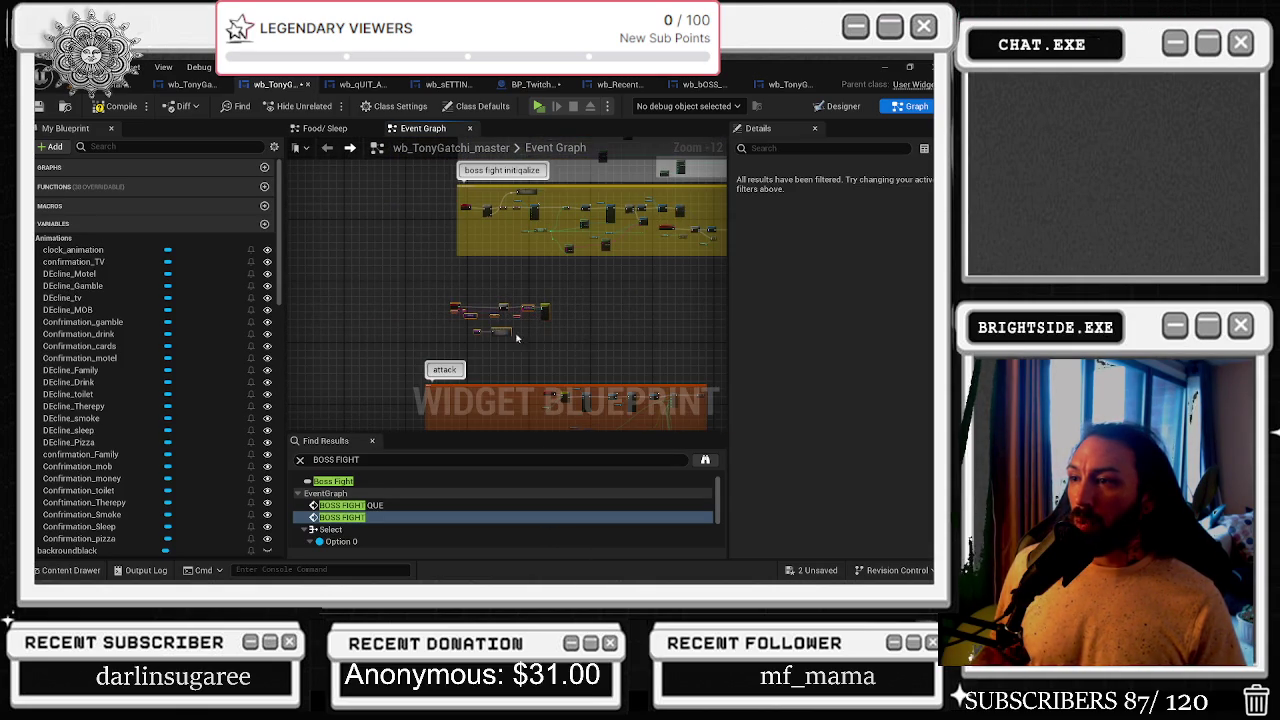
mouse_move(566, 297)
mouse_down()
mouse_move(545, 185)
mouse_move(563, 208)
mouse_up()
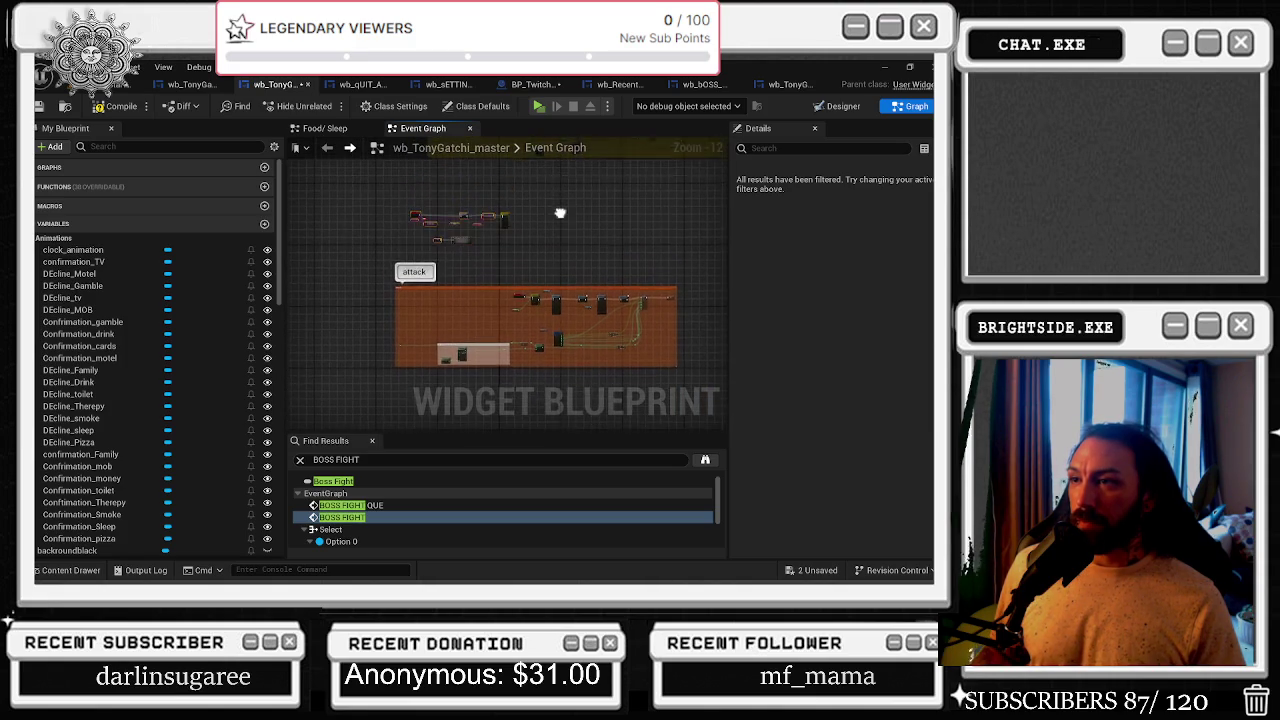
scroll(462, 306, up, 8)
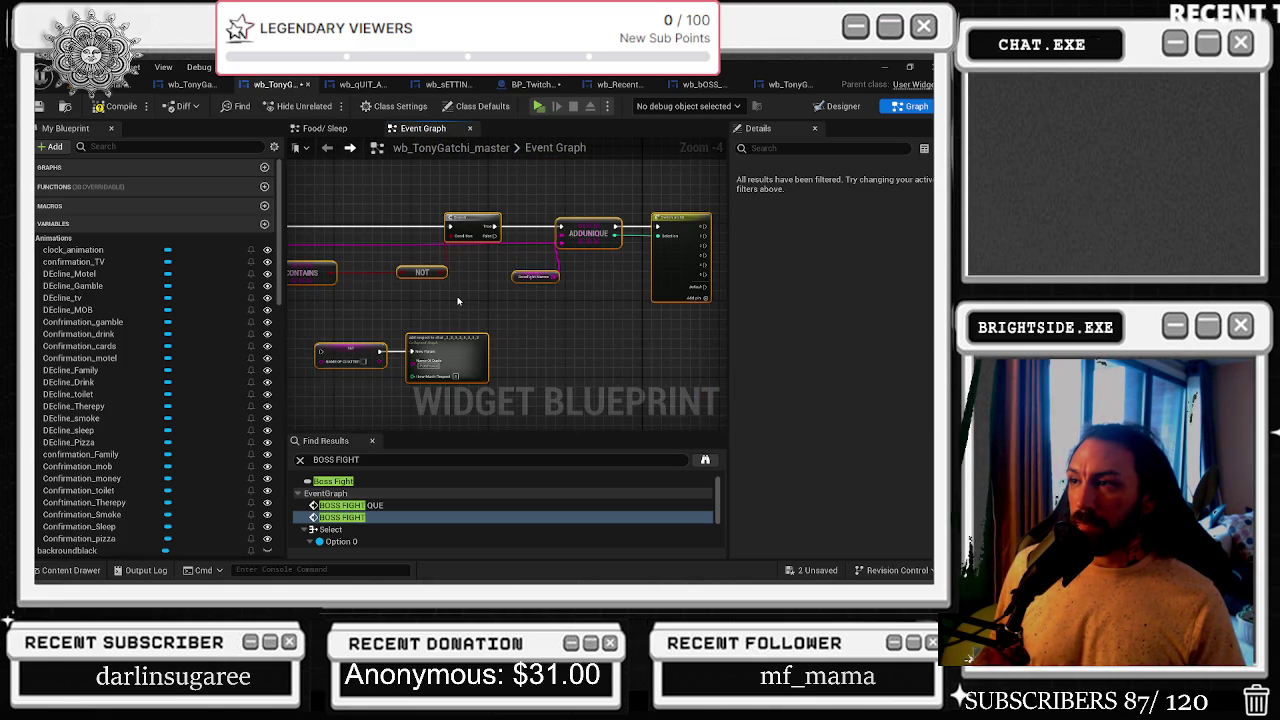
mouse_move(461, 301)
mouse_down()
mouse_move(584, 325)
mouse_move(474, 330)
mouse_move(527, 340)
mouse_up()
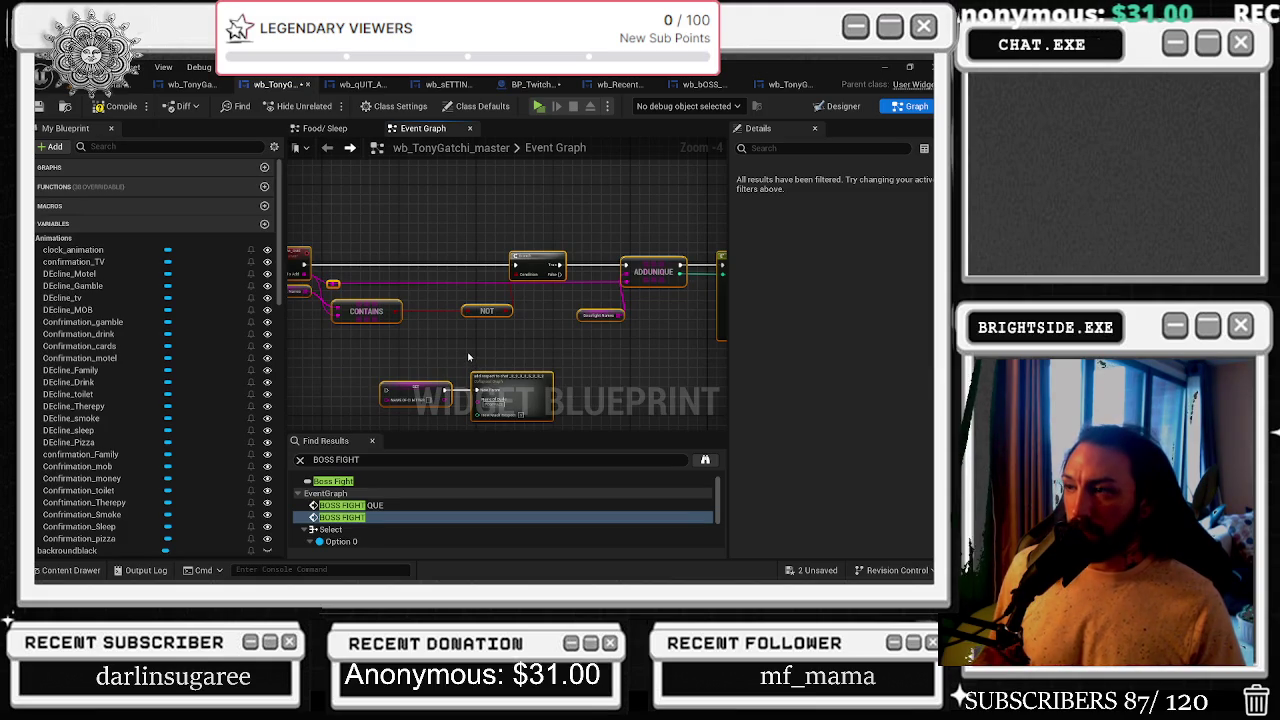
drag(493, 320, 228, 340)
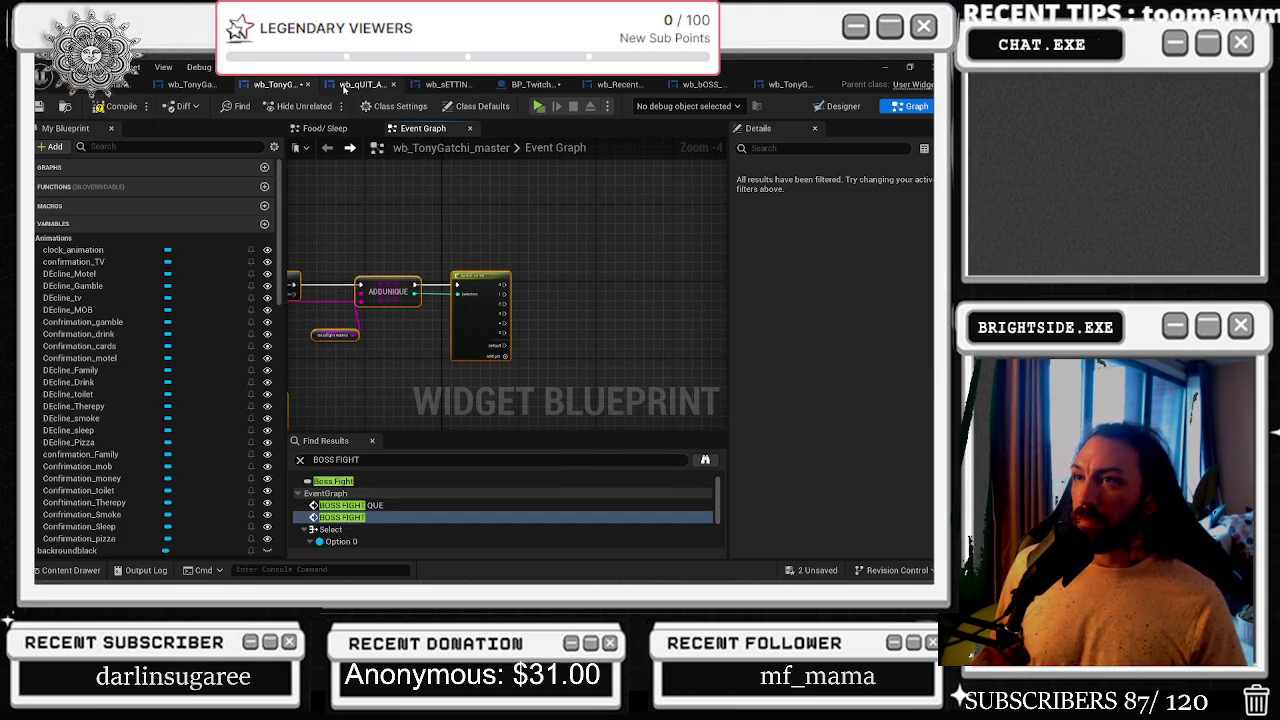
scroll(130, 384, down, 5)
scroll(130, 384, down, 15)
scroll(223, 302, down, 6)
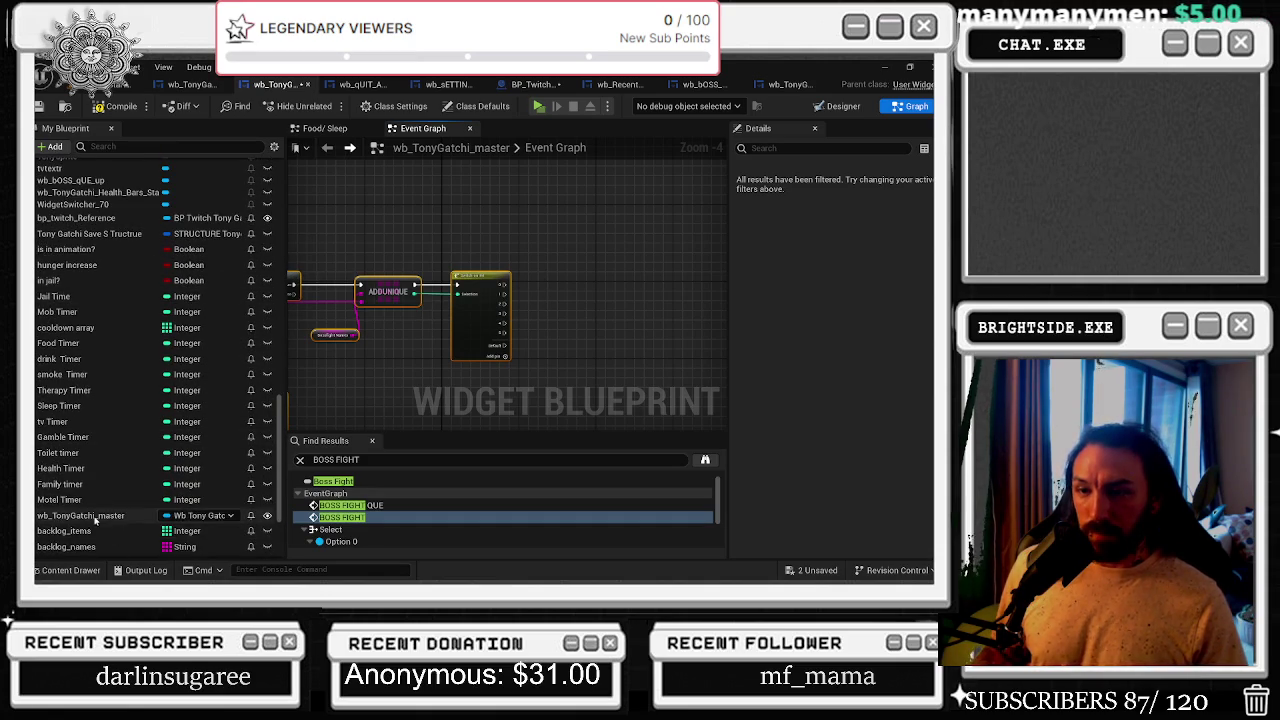
scroll(95, 518, down, 6)
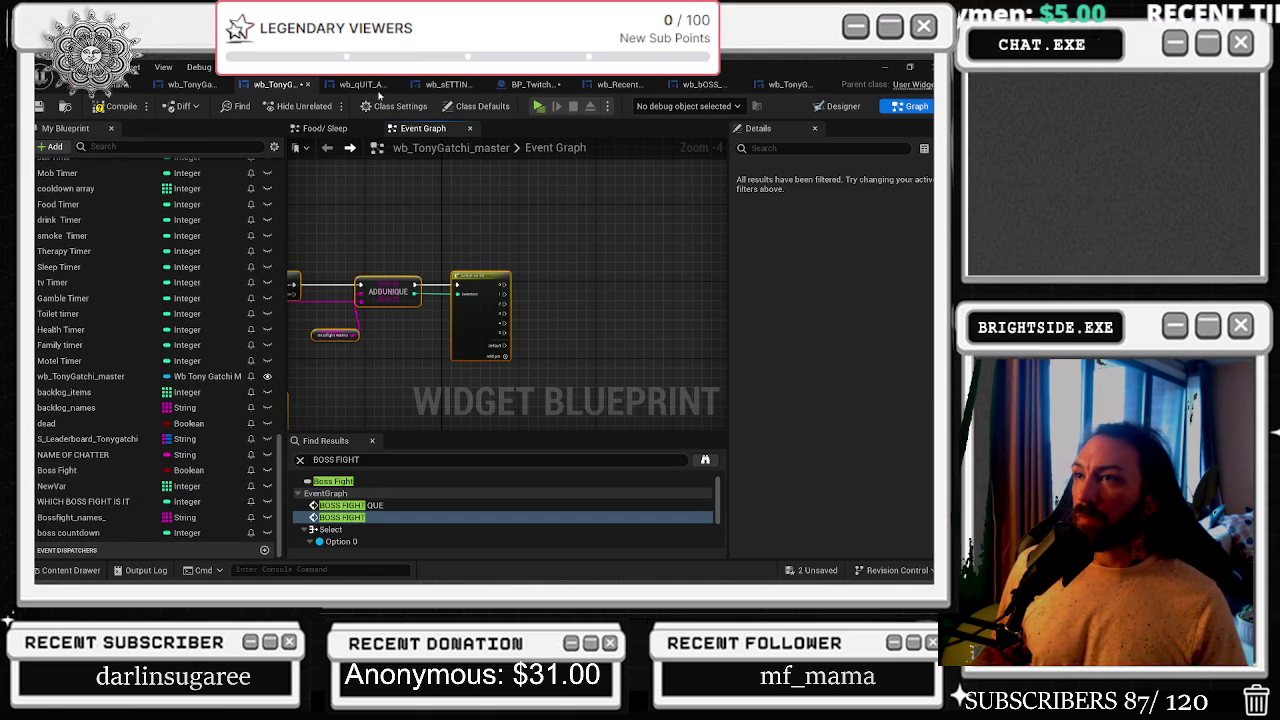
click(192, 85)
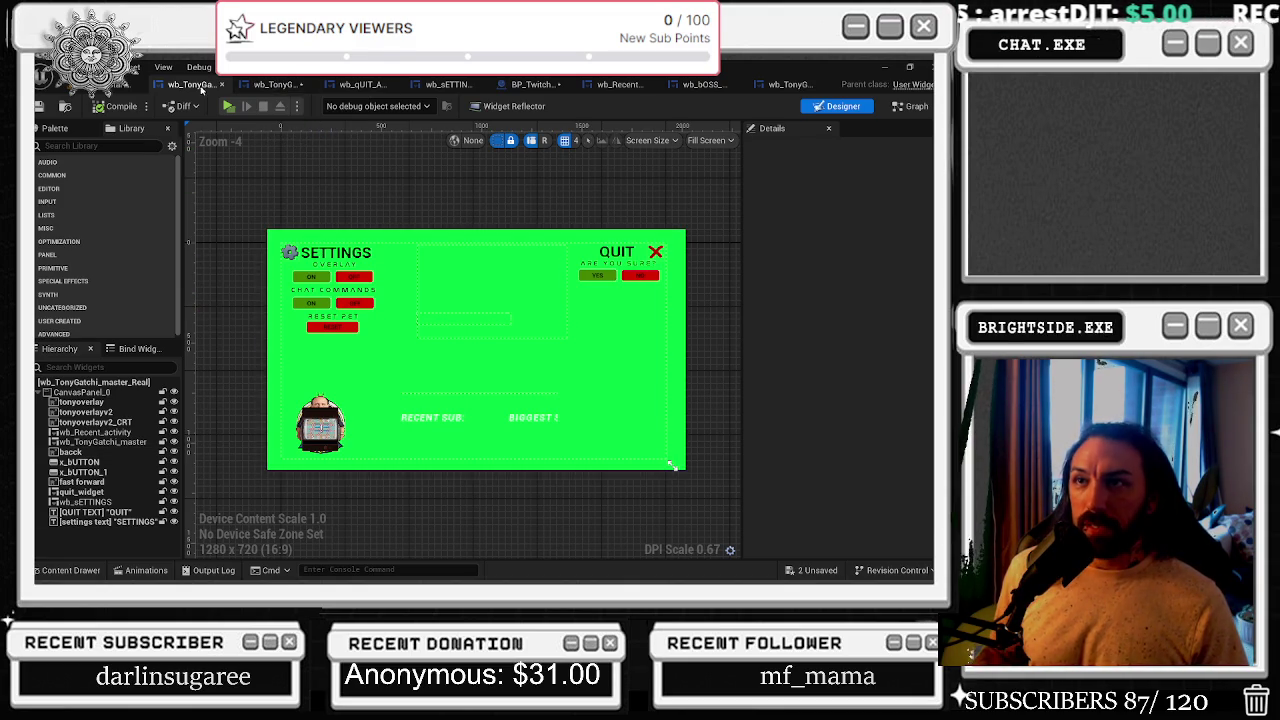
click(270, 85)
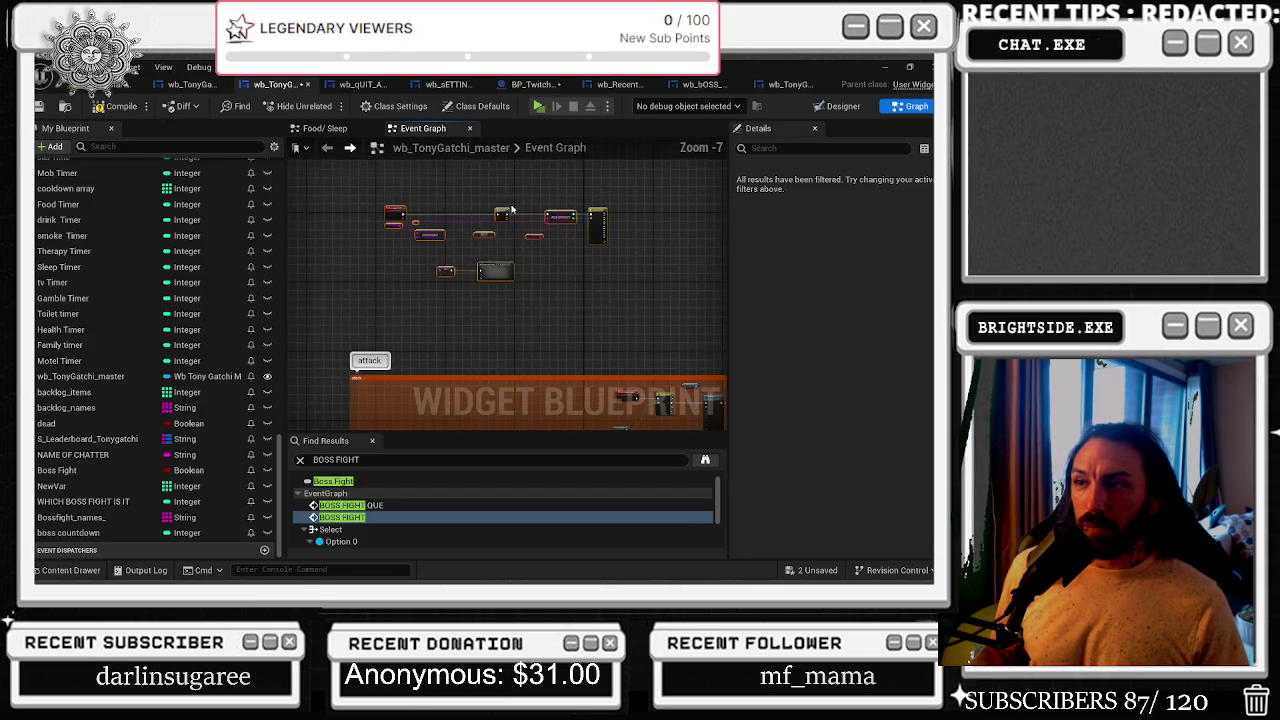
scroll(490, 262, down, 1)
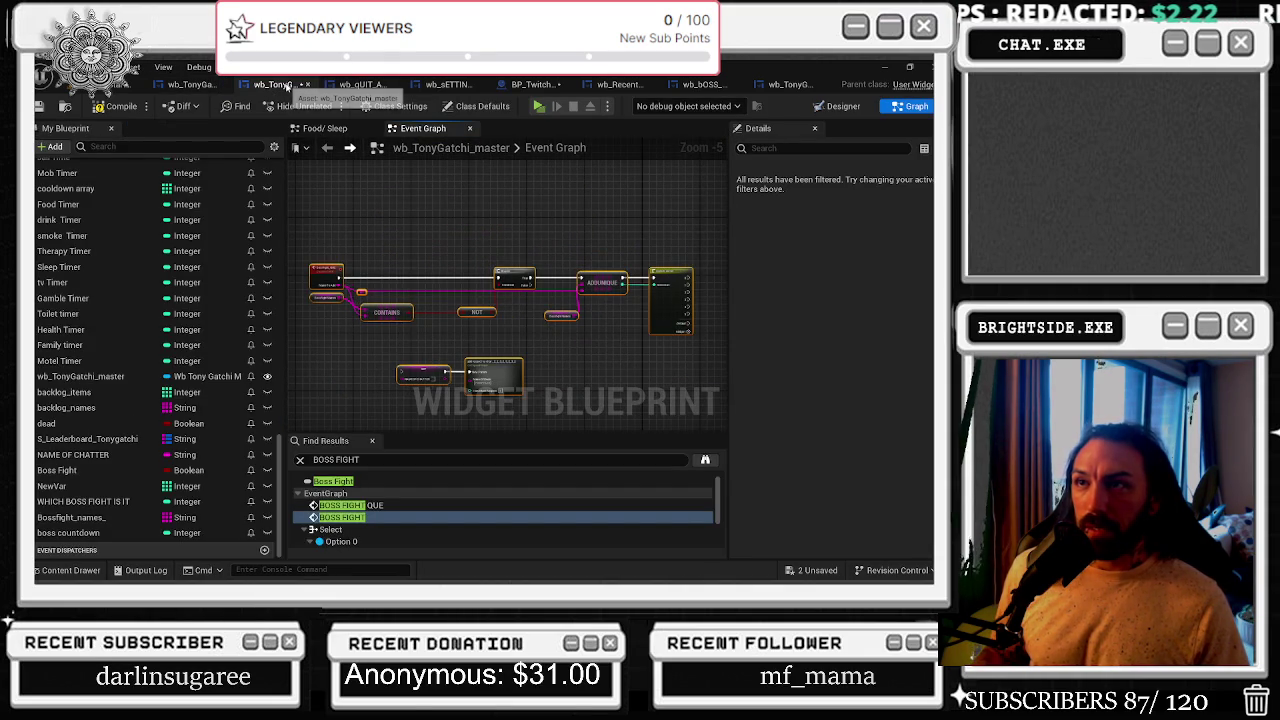
- Close the wb_qUIT widget, then save and close the wb_sETTINGS widget
click(368, 88)
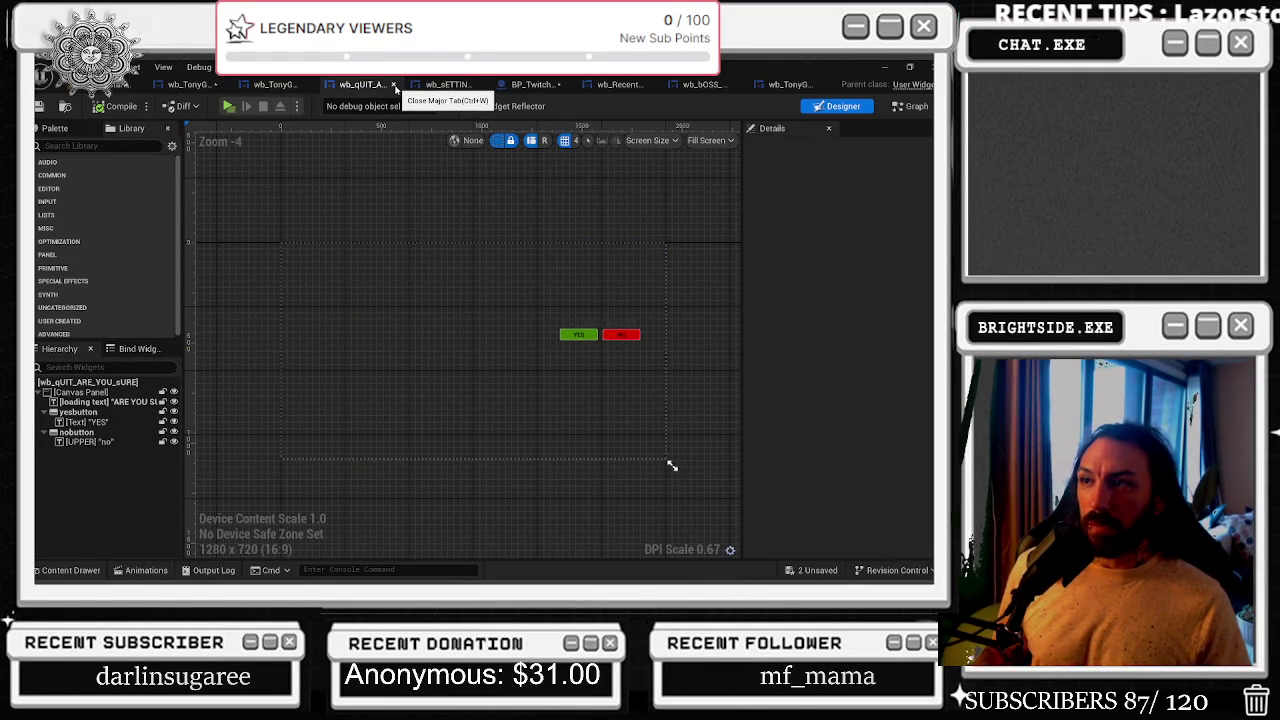
click(395, 87)
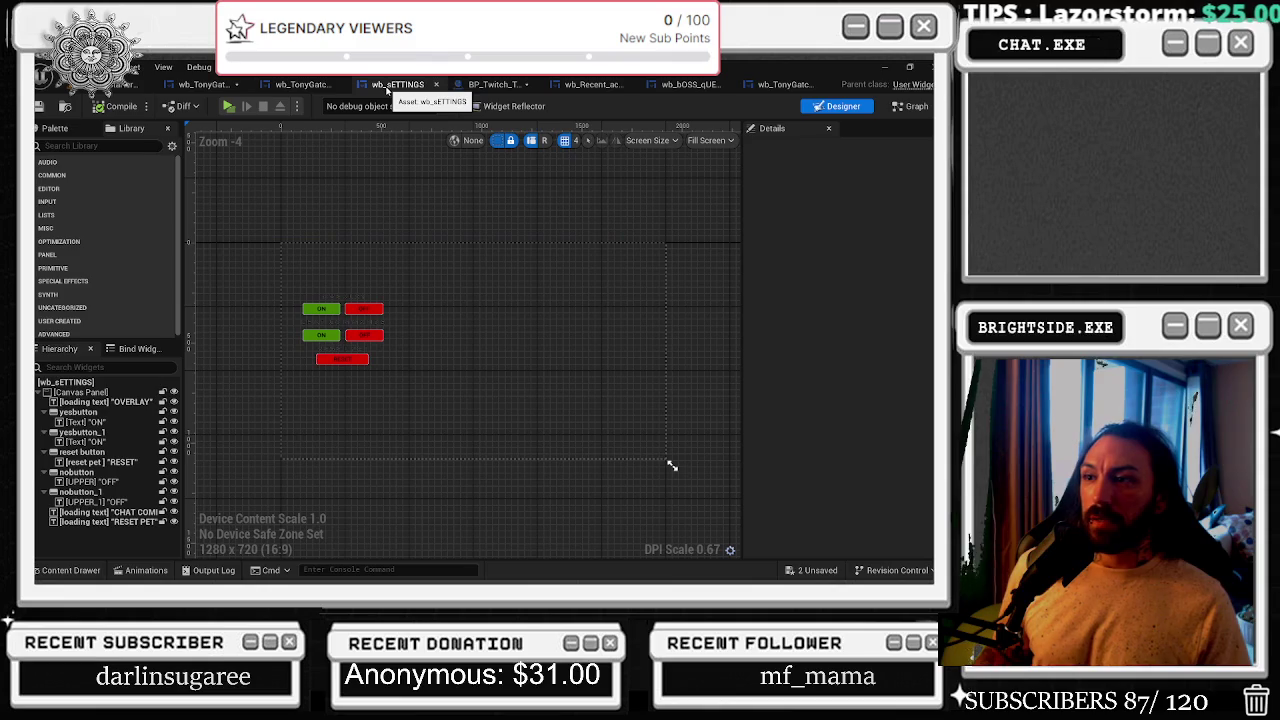
click(39, 107)
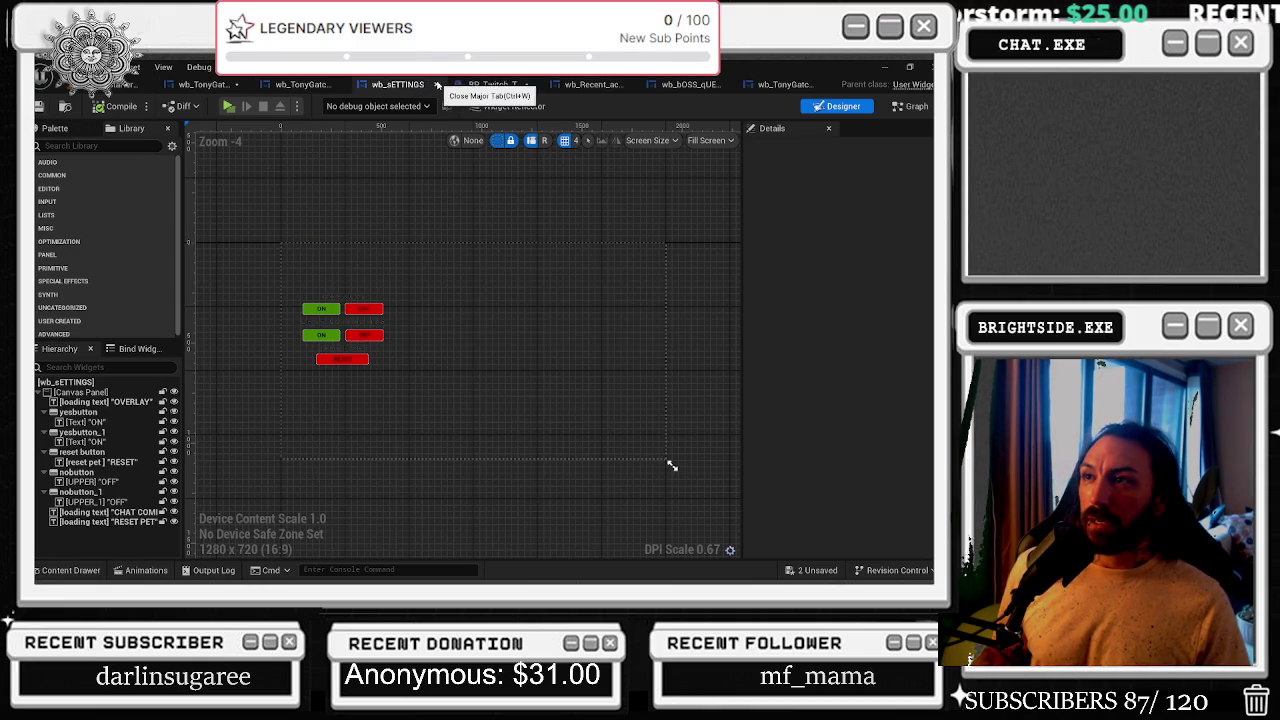
click(432, 84)
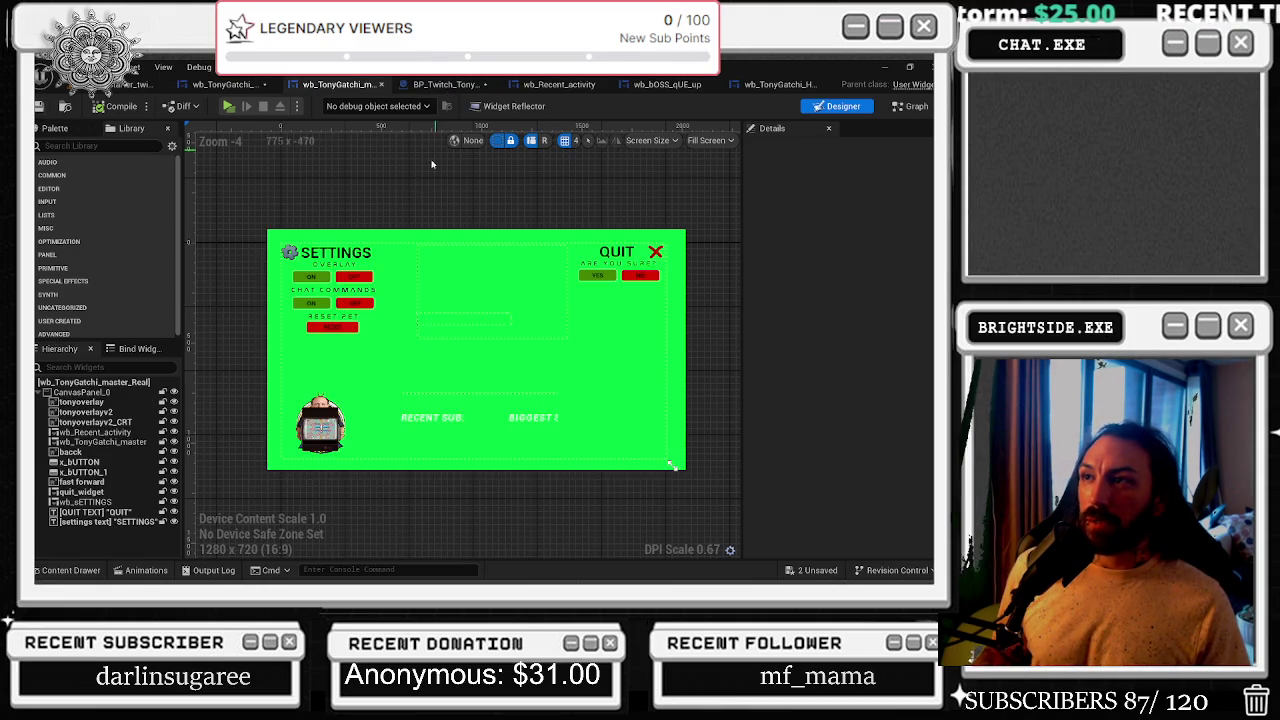
- Move BP_Twitch_TonyGatchi to the first tab, browse the widget tabs, and close Health_Bars_Stats
click(441, 89)
drag(448, 86, 194, 91)
click(600, 84)
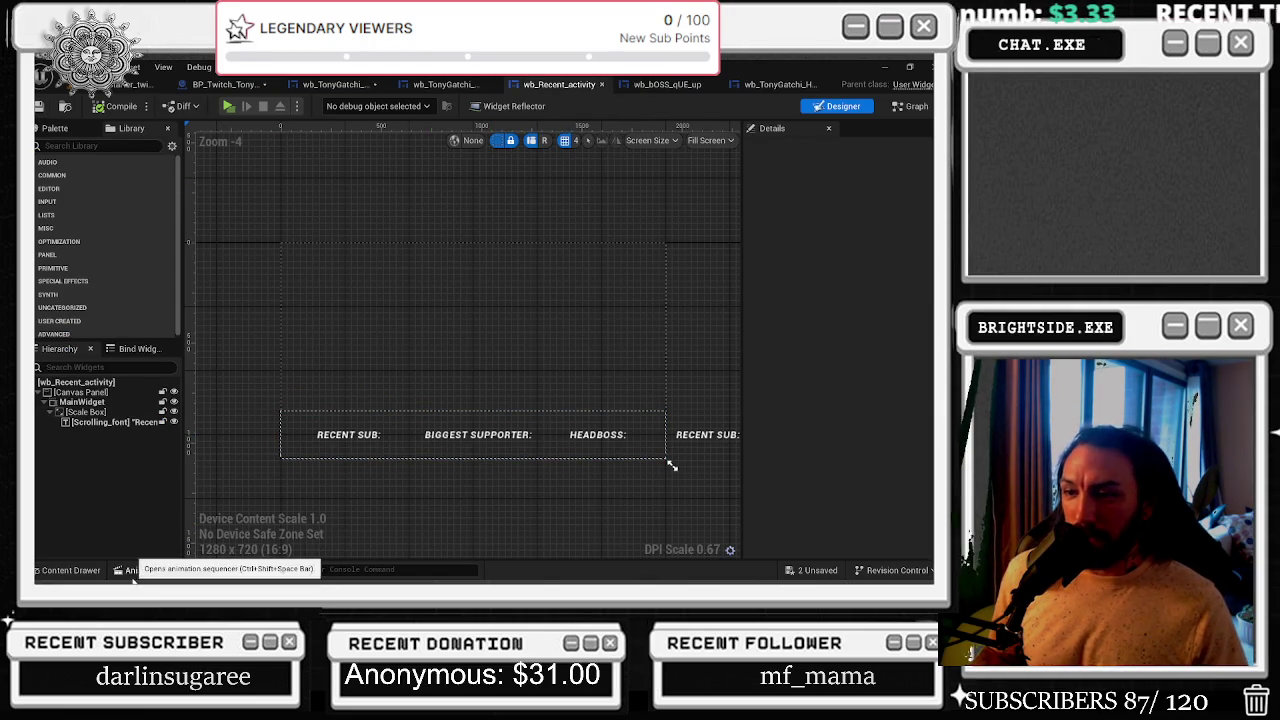
click(655, 84)
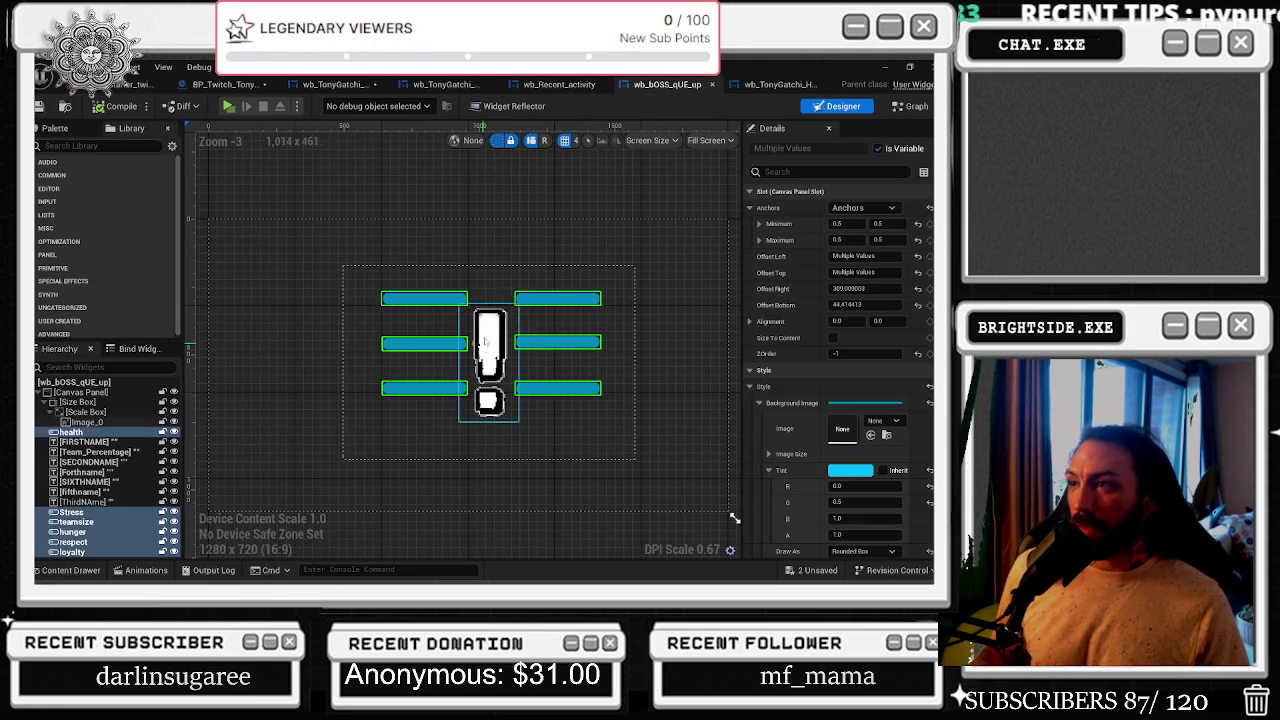
click(784, 86)
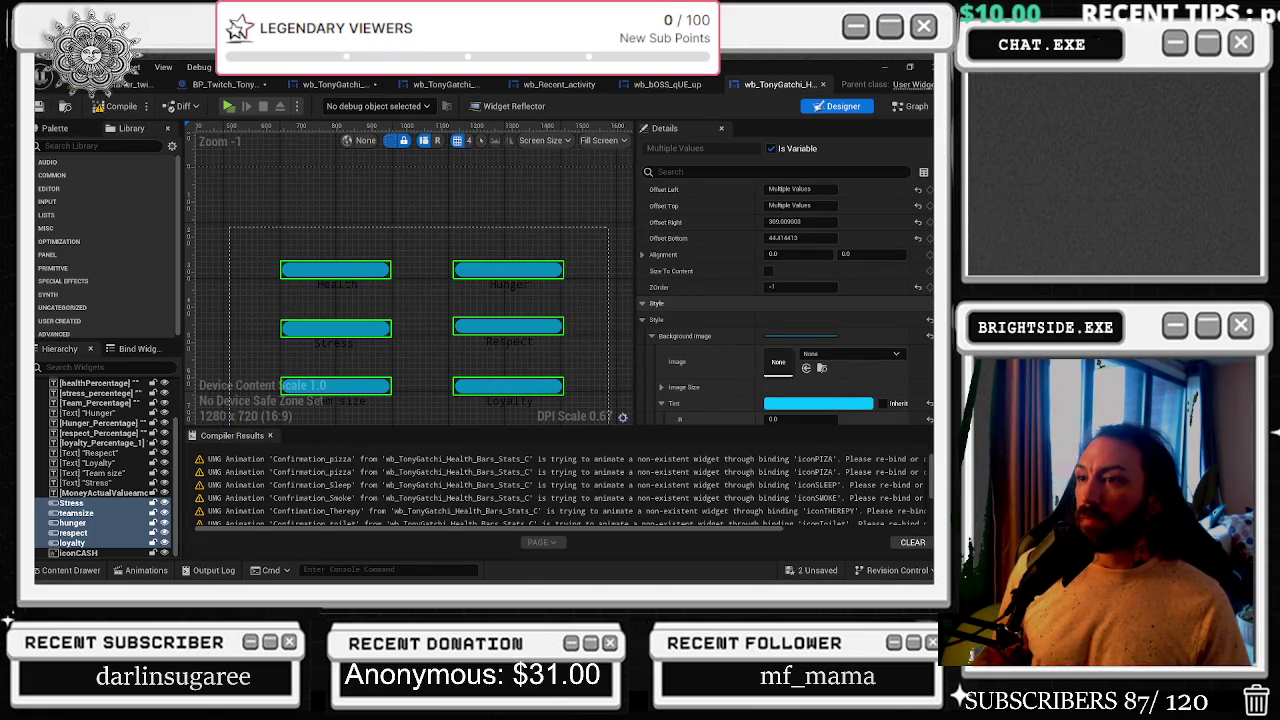
click(823, 91)
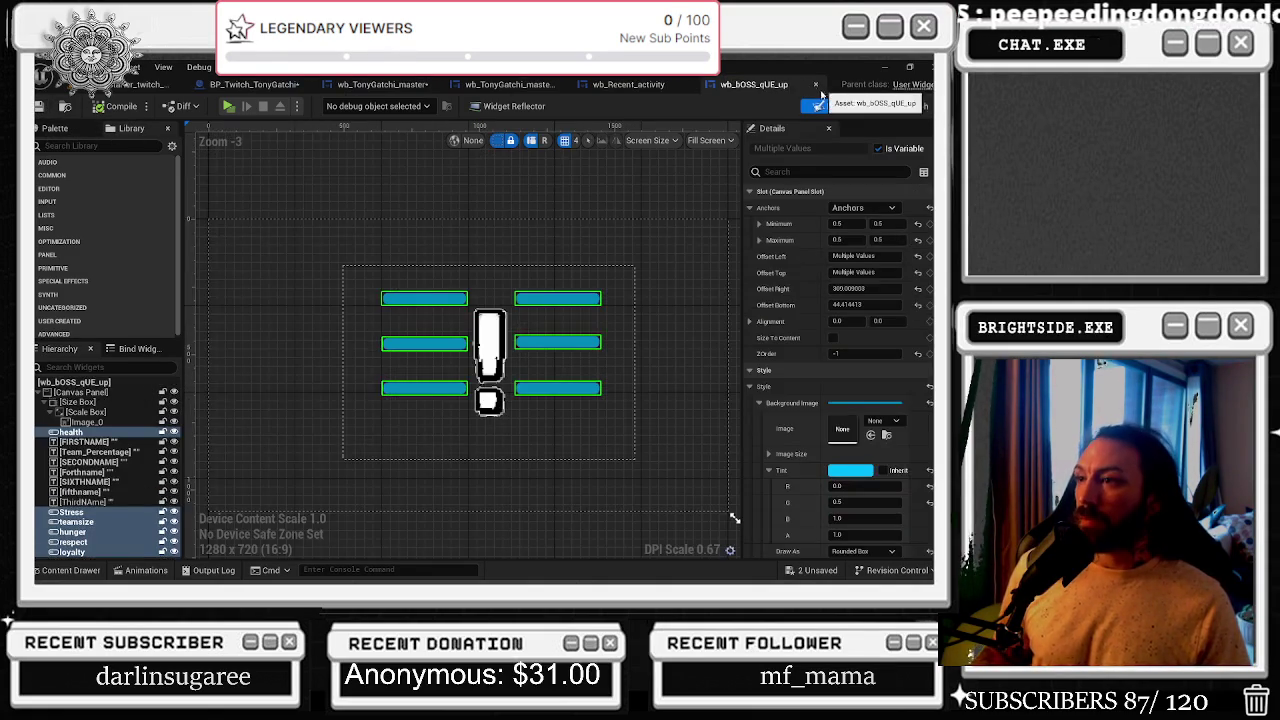
- Filter Details by 'out' and raise the bars' black outline alpha to about 0.78
scroll(648, 309, up, 3)
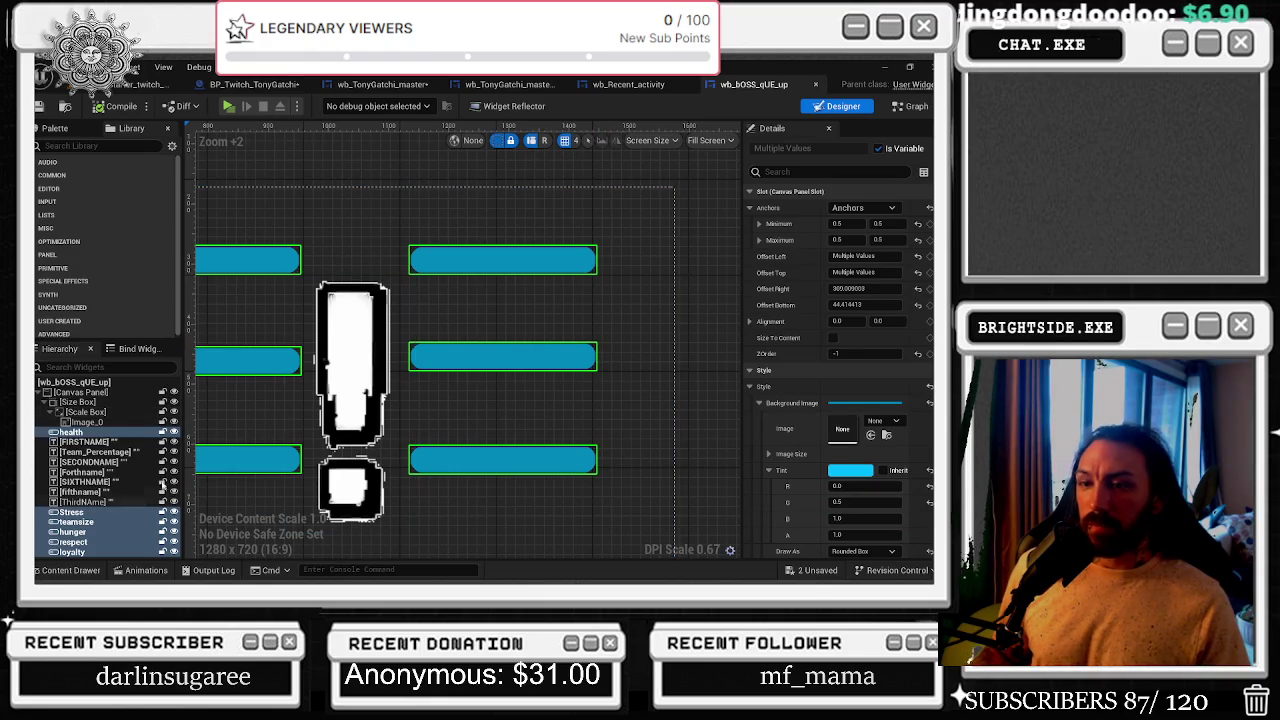
click(815, 171)
text(out)
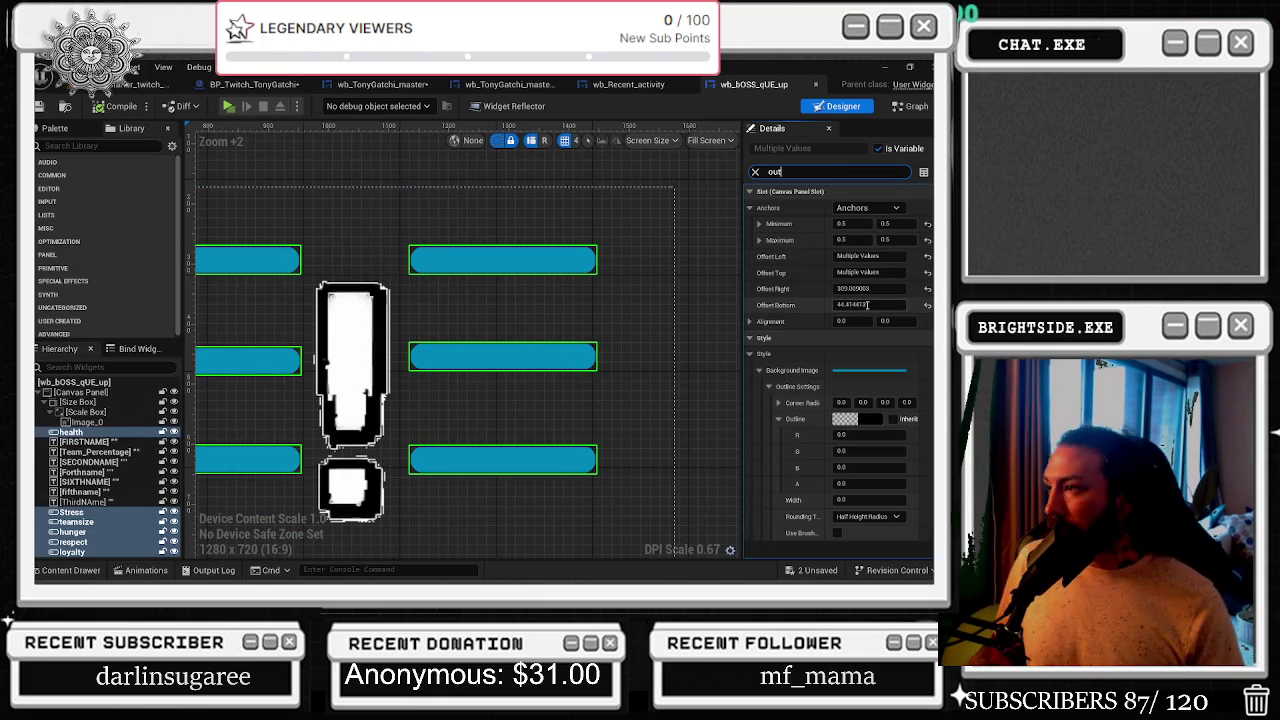
click(859, 420)
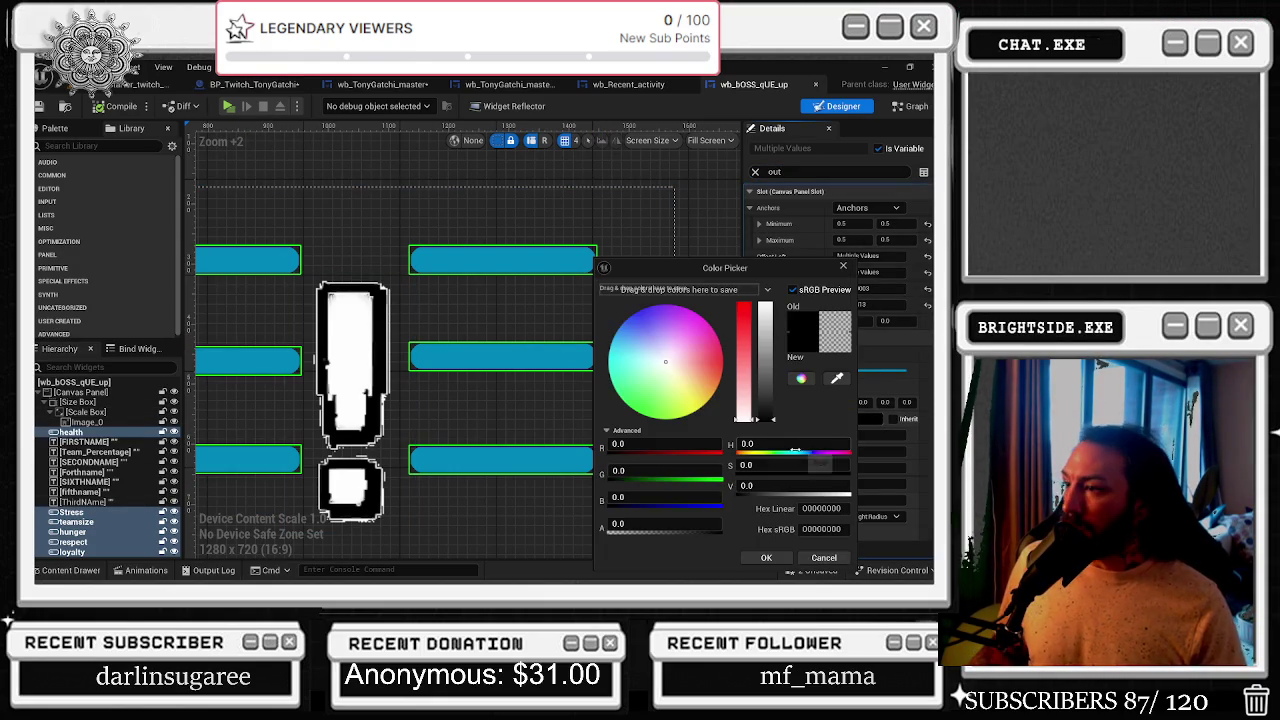
mouse_move(710, 524)
mouse_down()
mouse_move(623, 556)
mouse_move(692, 522)
mouse_up()
click(765, 557)
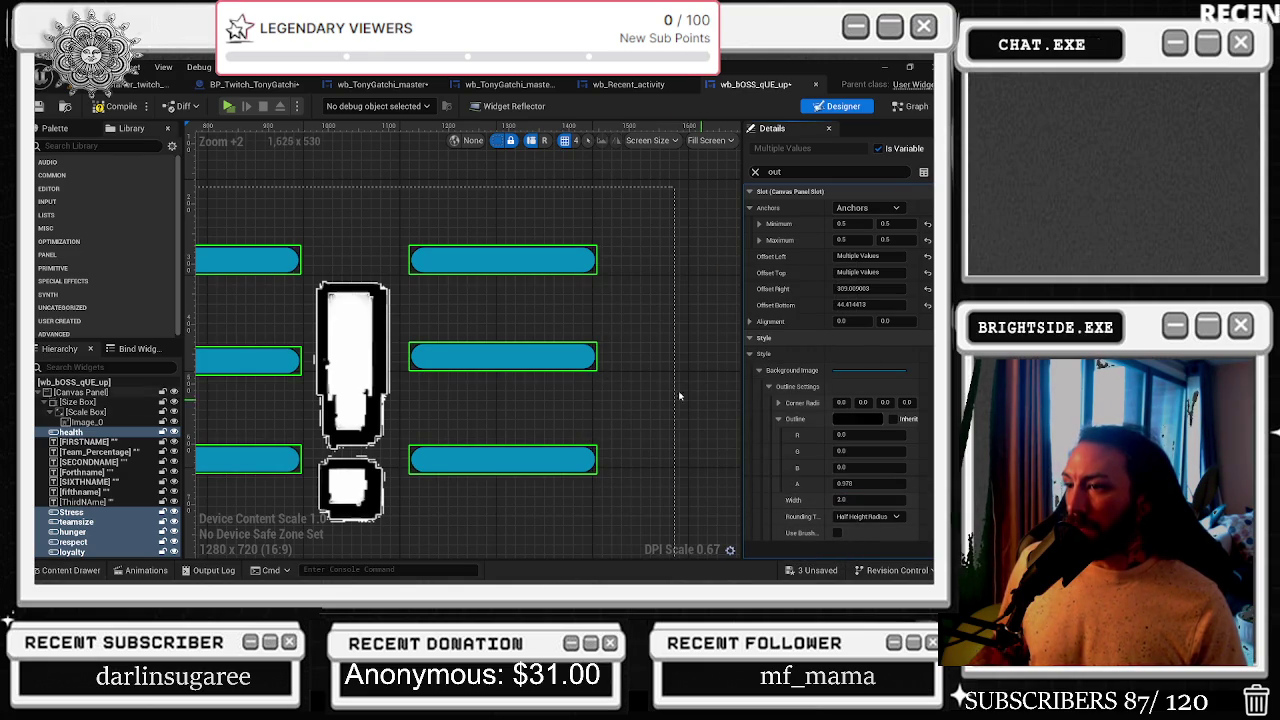
- Clear the 'out' filter and scroll through the stat bars' full property list
click(754, 172)
scroll(811, 385, down, 5)
scroll(810, 388, down, 8)
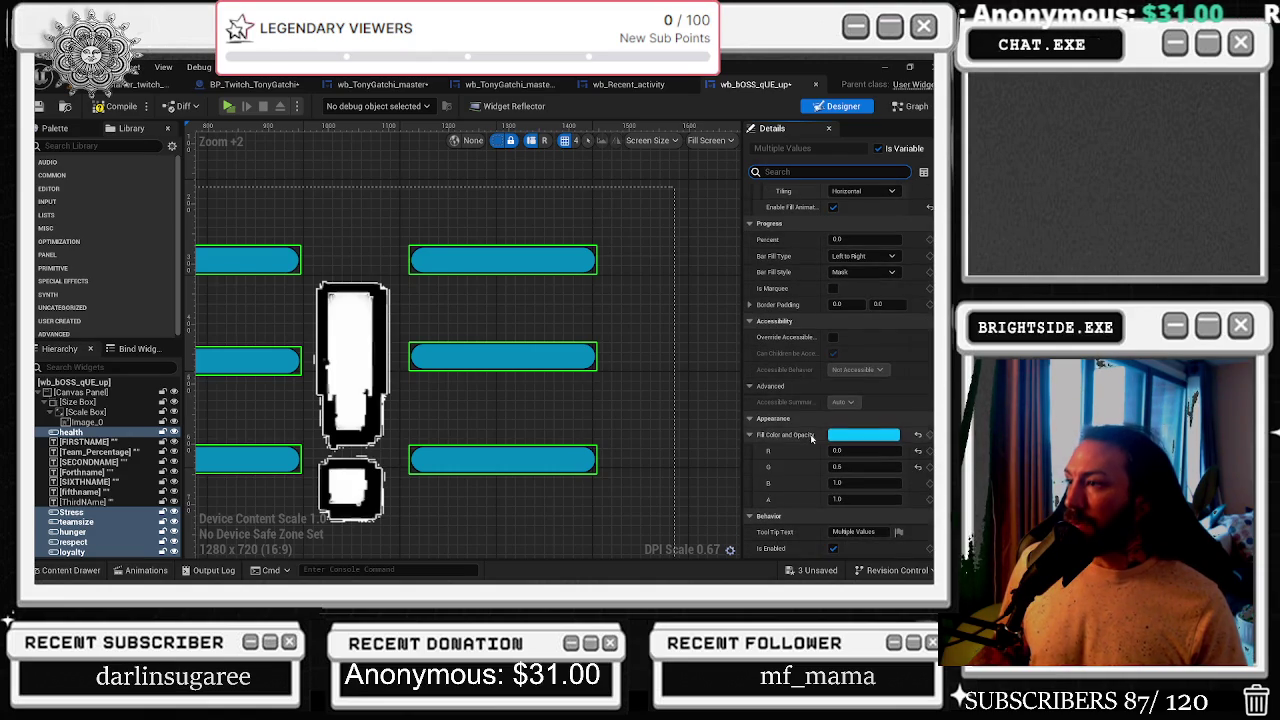
scroll(811, 436, up, 3)
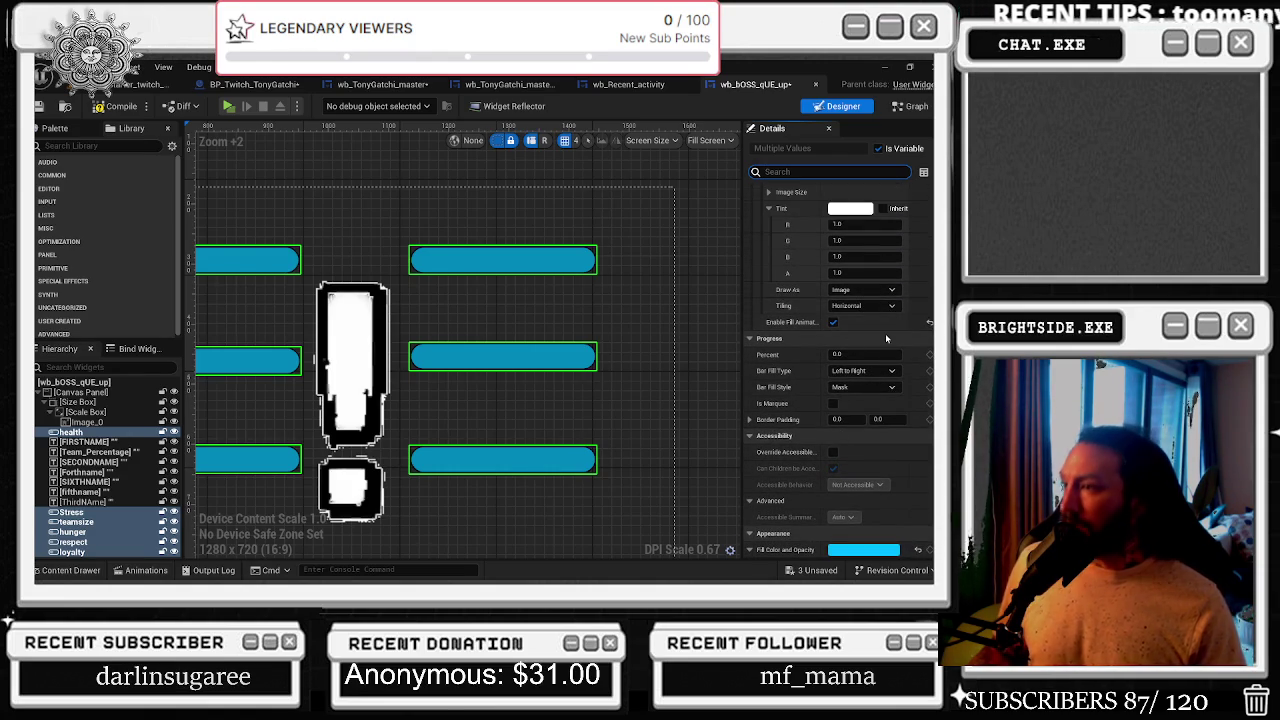
scroll(860, 428, up, 4)
scroll(860, 380, up, 2)
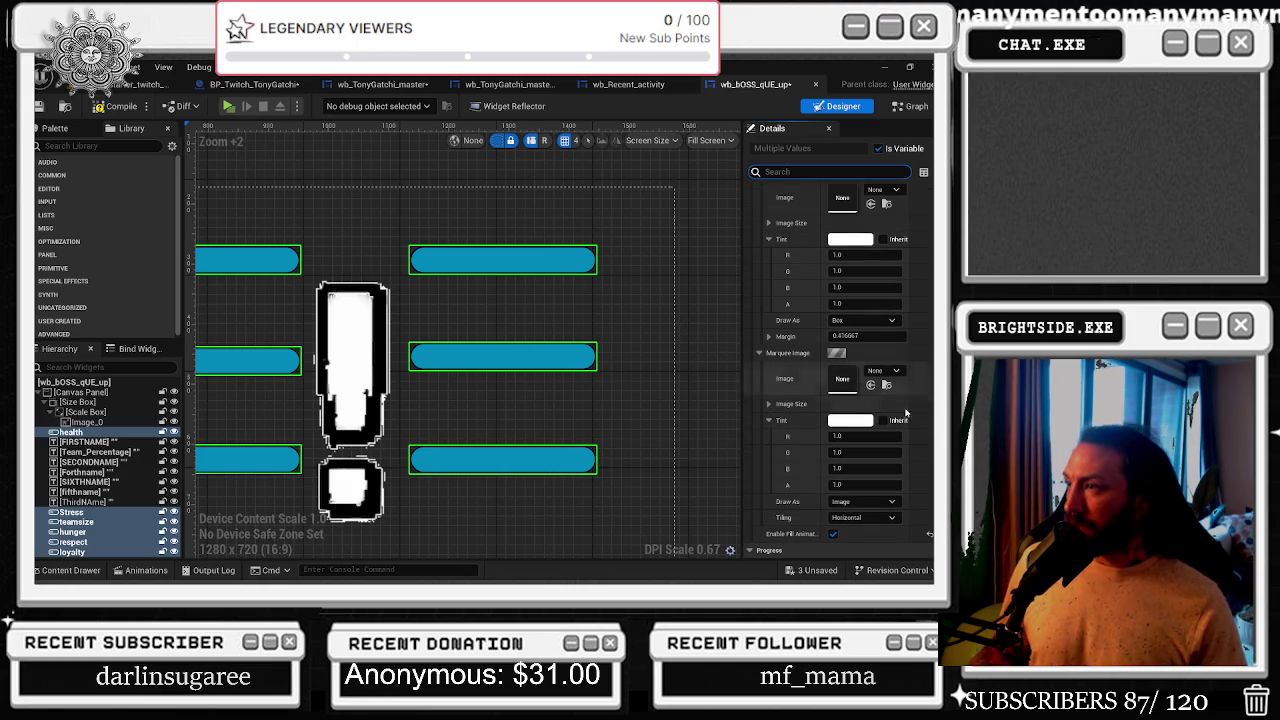
scroll(880, 406, up, 5)
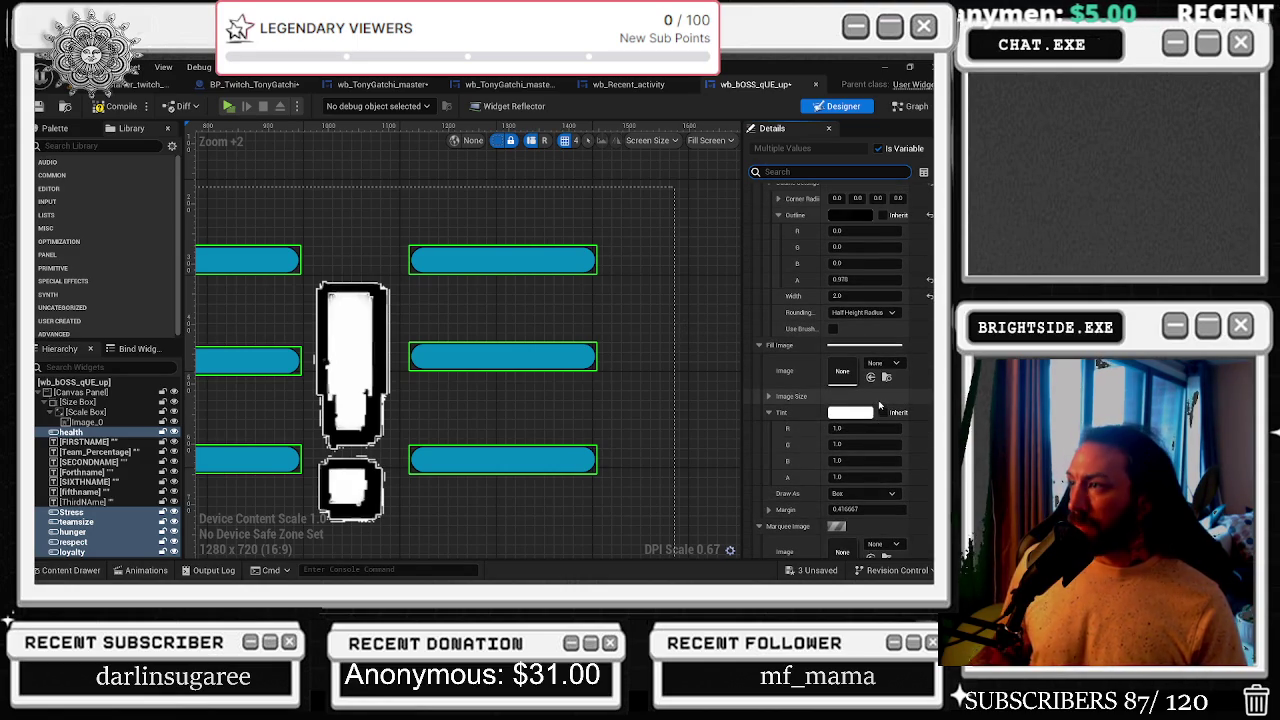
scroll(880, 406, down, 10)
scroll(891, 398, down, 4)
scroll(643, 330, down, 6)
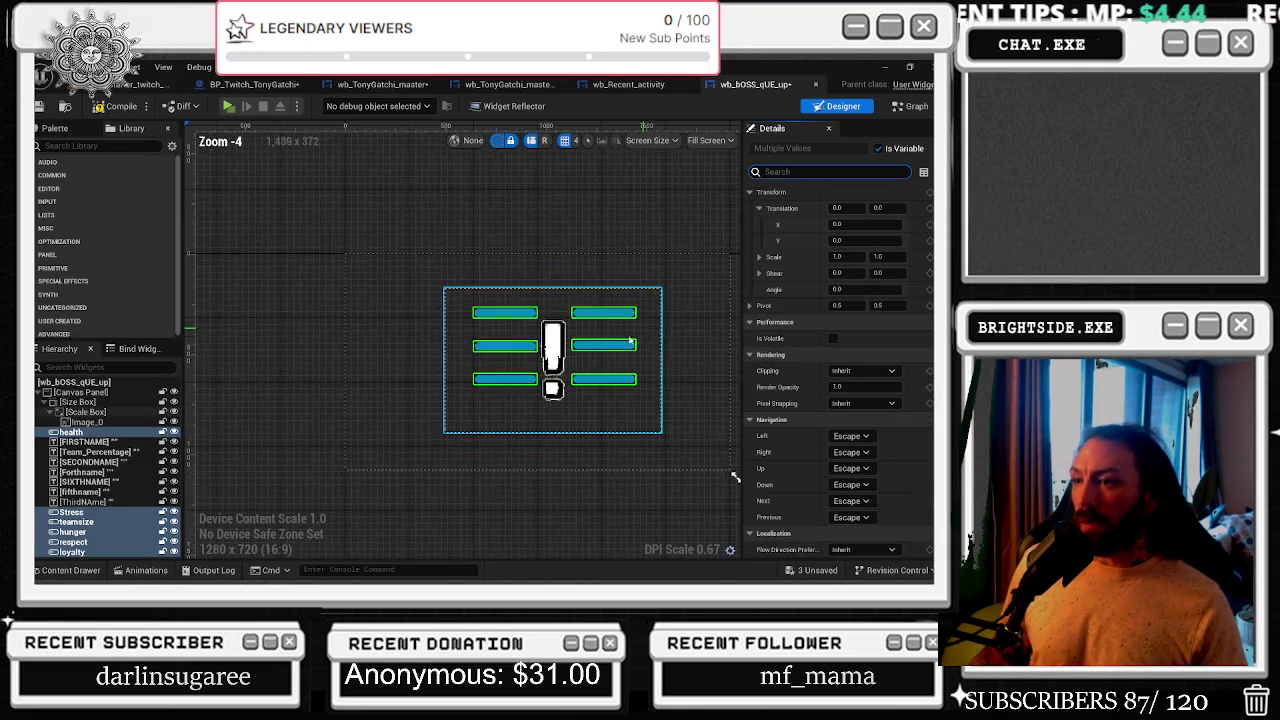
scroll(643, 335, up, 3)
scroll(563, 305, down, 7)
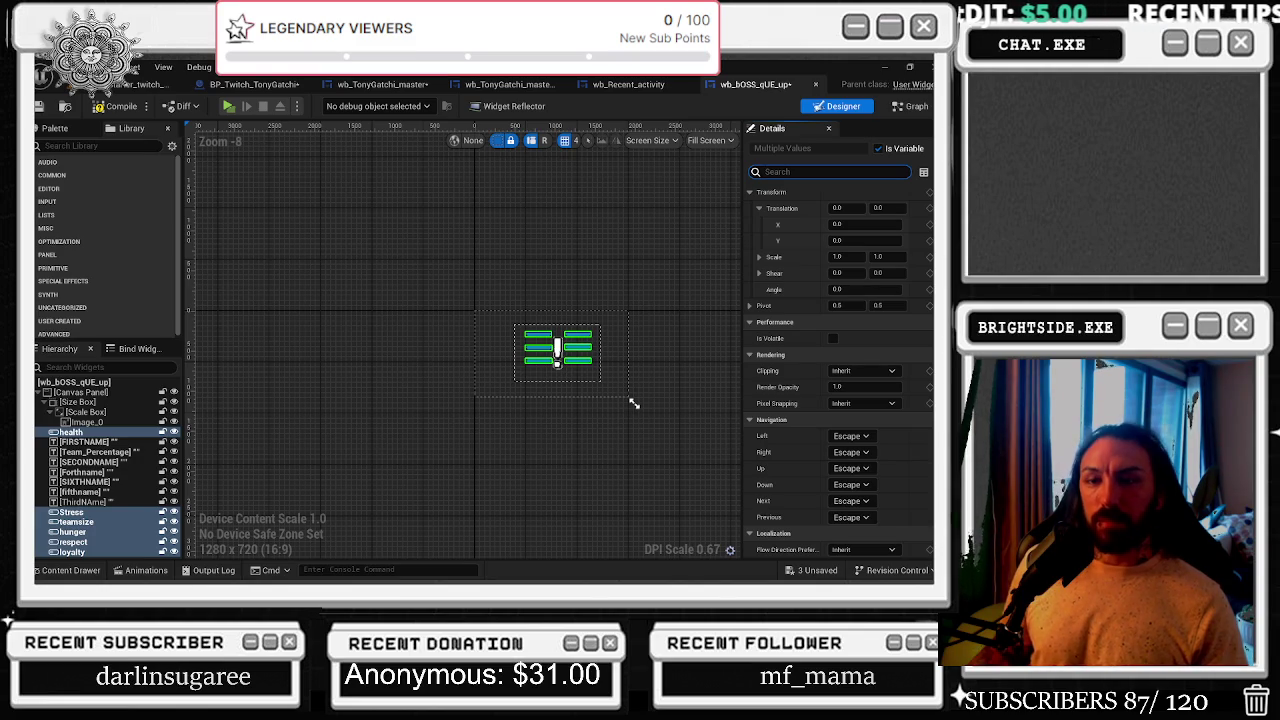
- Show the BP_Twitch_TonyGatchi Event Graph where Bossfight QUE feeds a Delay node
key(alt+Tab)
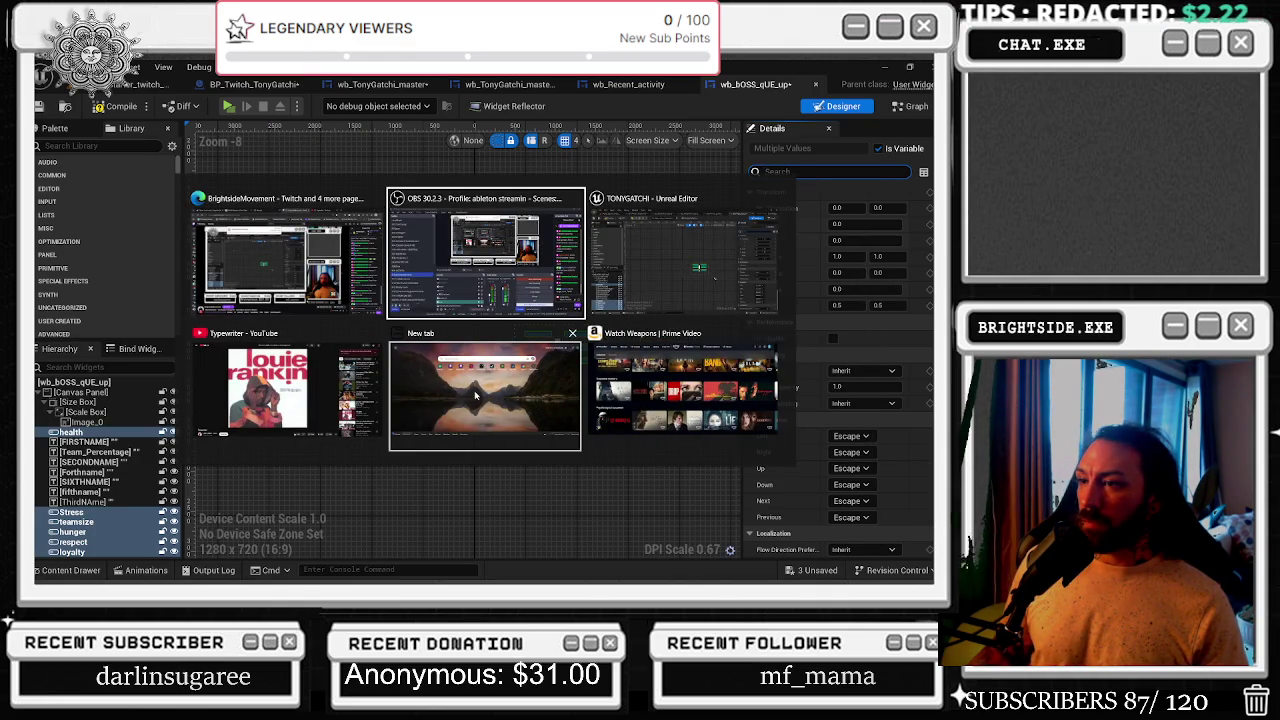
key(Escape)
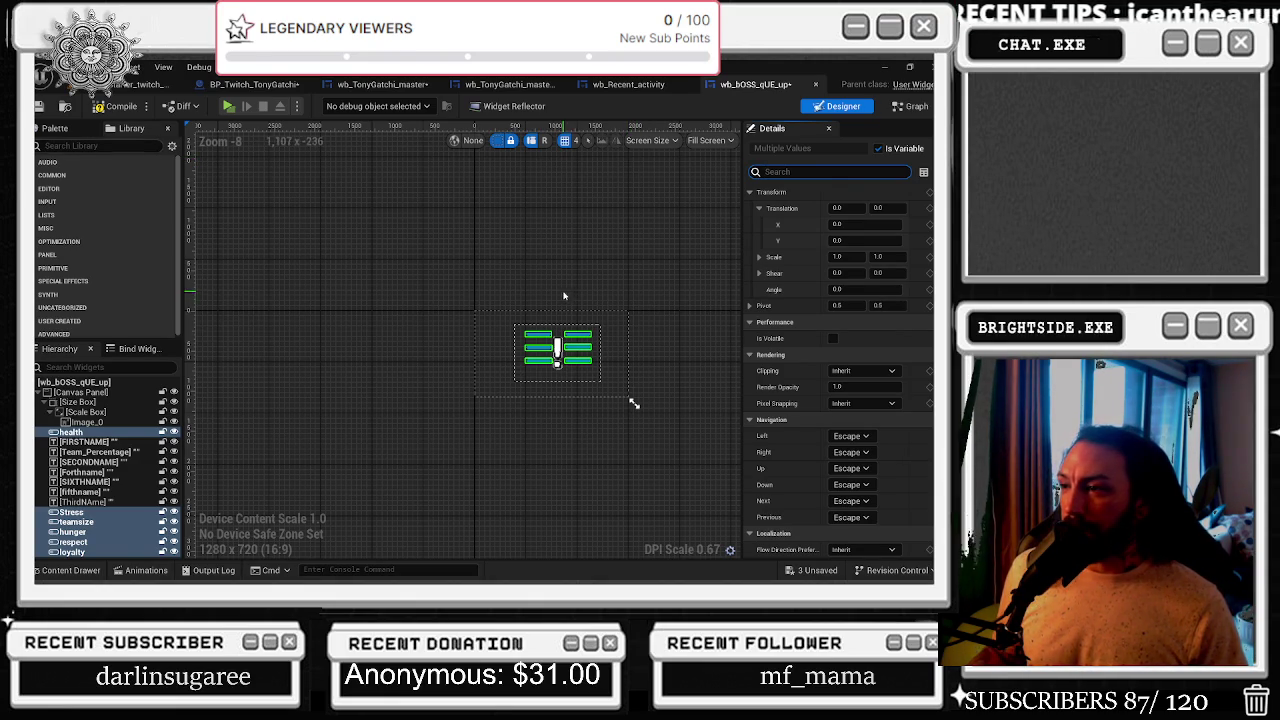
click(230, 86)
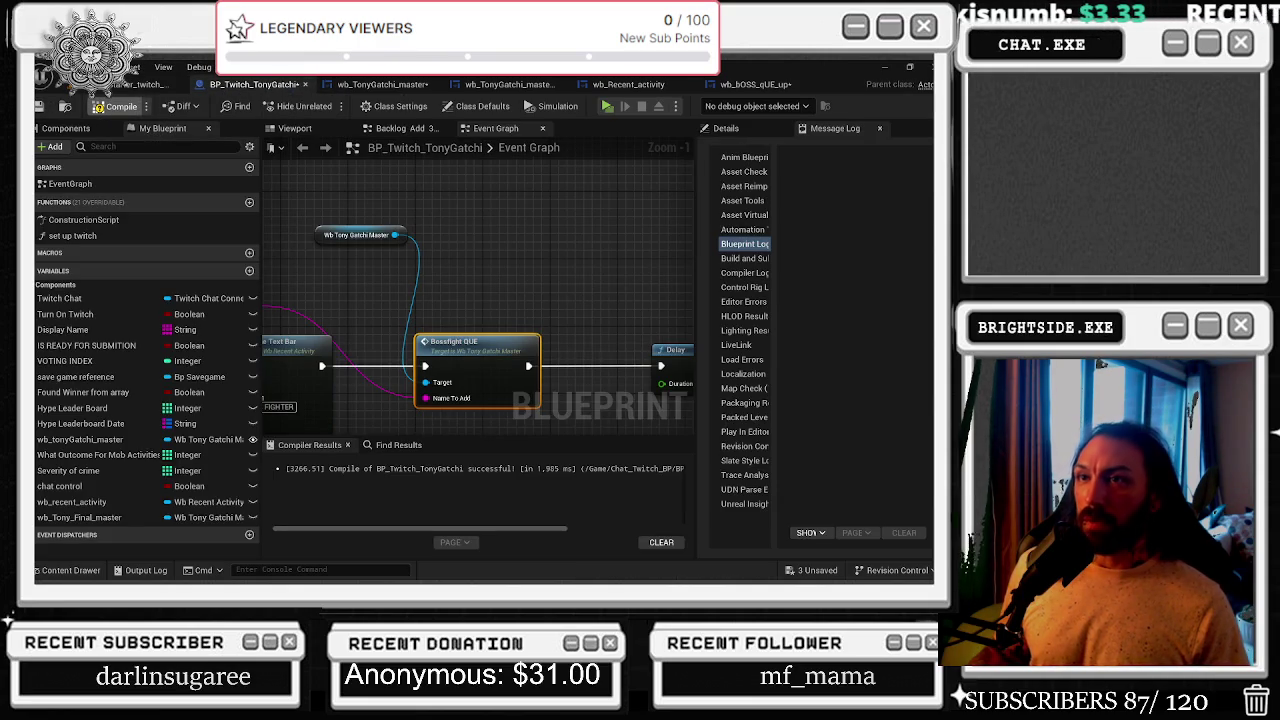
- Compile BP_Twitch_TonyGatchi, then jump to the BOSS FIGHT search result in wb_TonyGatchi_master
click(115, 106)
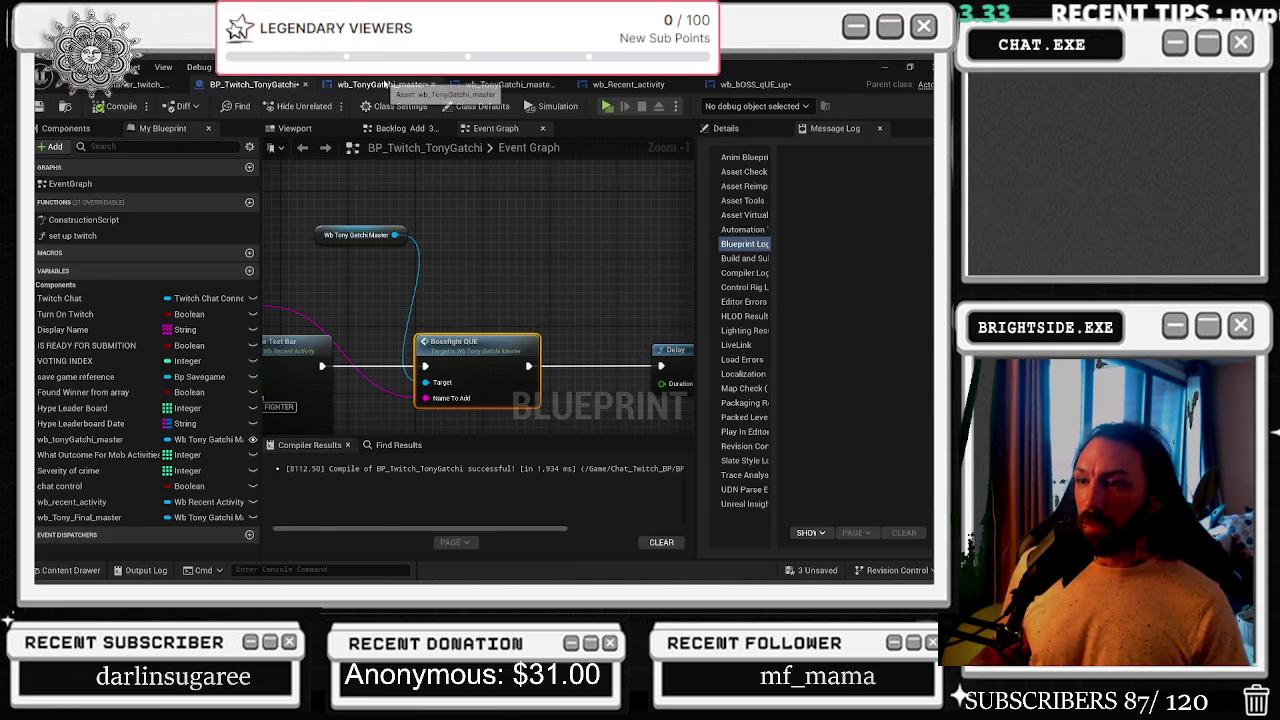
click(385, 84)
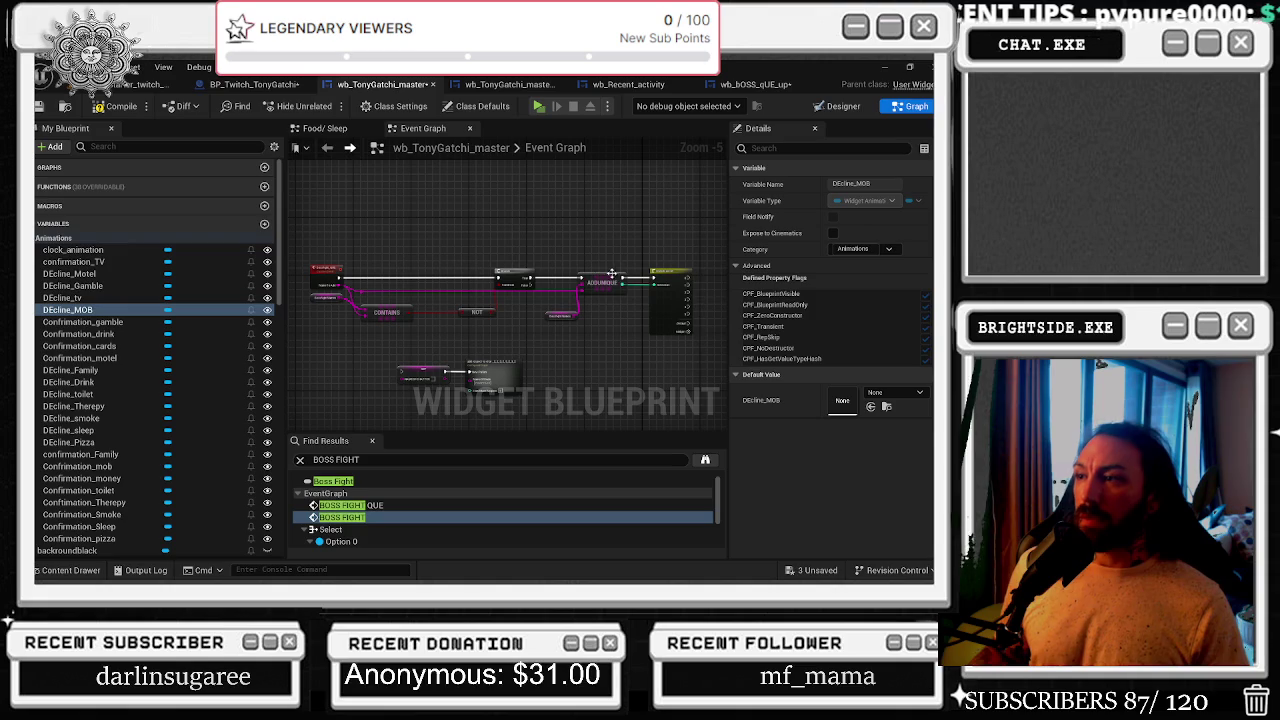
scroll(701, 277, up, 3)
drag(588, 262, 455, 263)
click(70, 570)
double_click(340, 517)
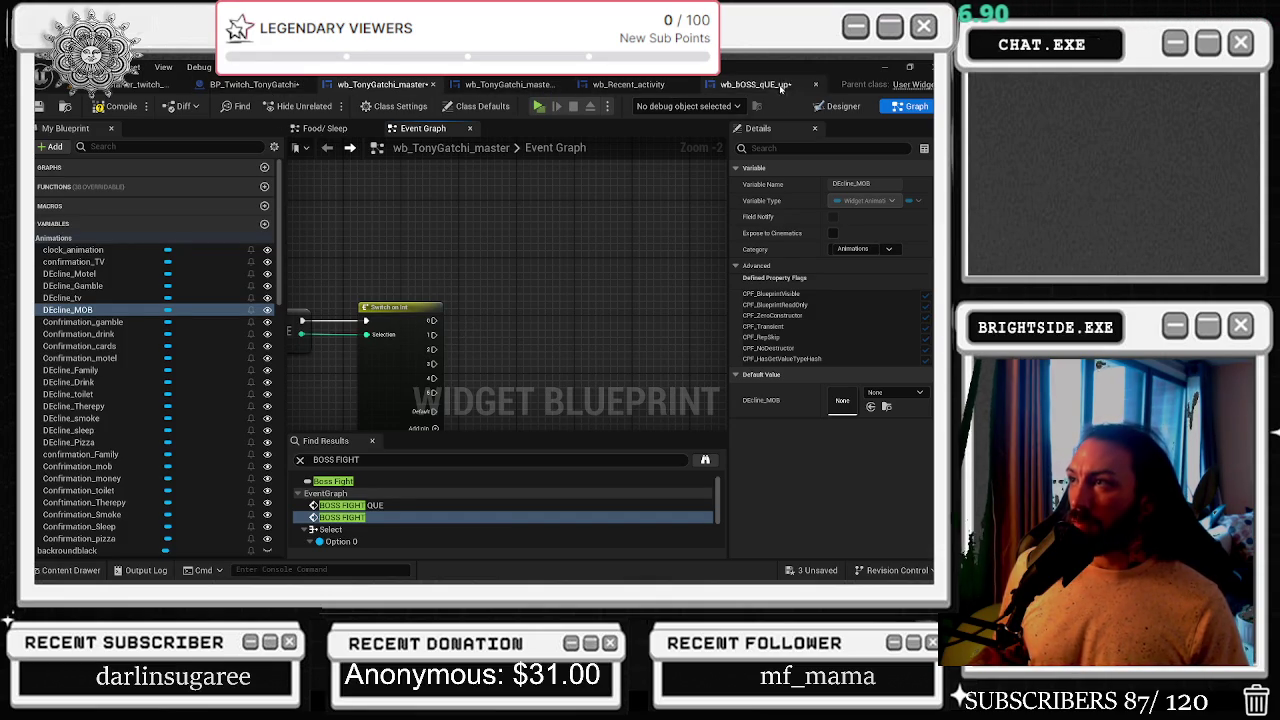
- Filter My Blueprint by 'boss' and find references to the wb_bOSS_qUE_up variable
click(121, 146)
text(b)
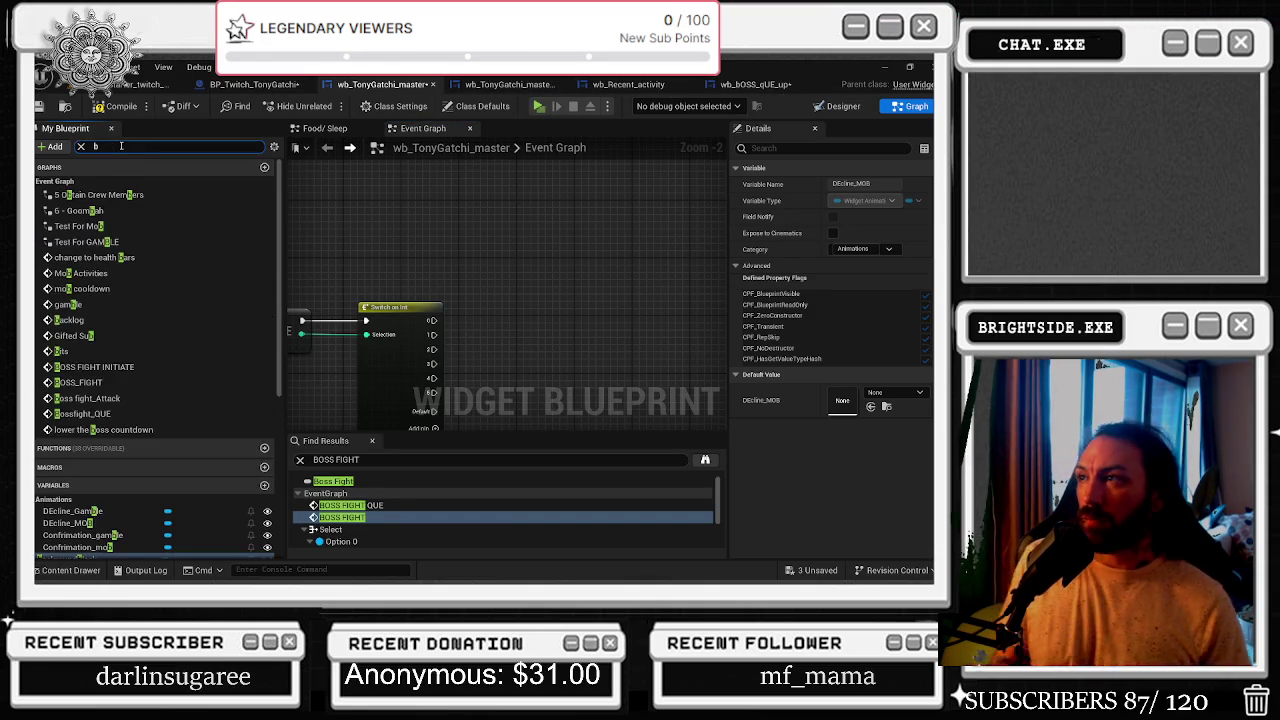
text(oss)
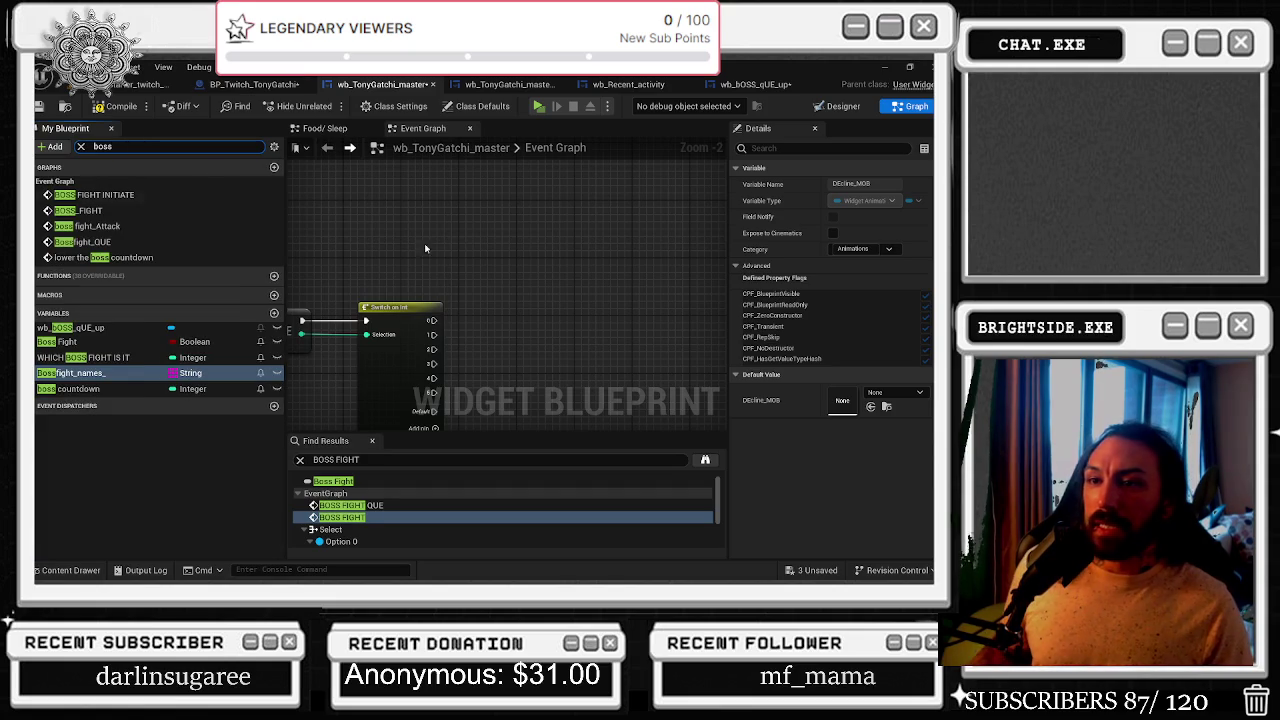
scroll(483, 260, down, 10)
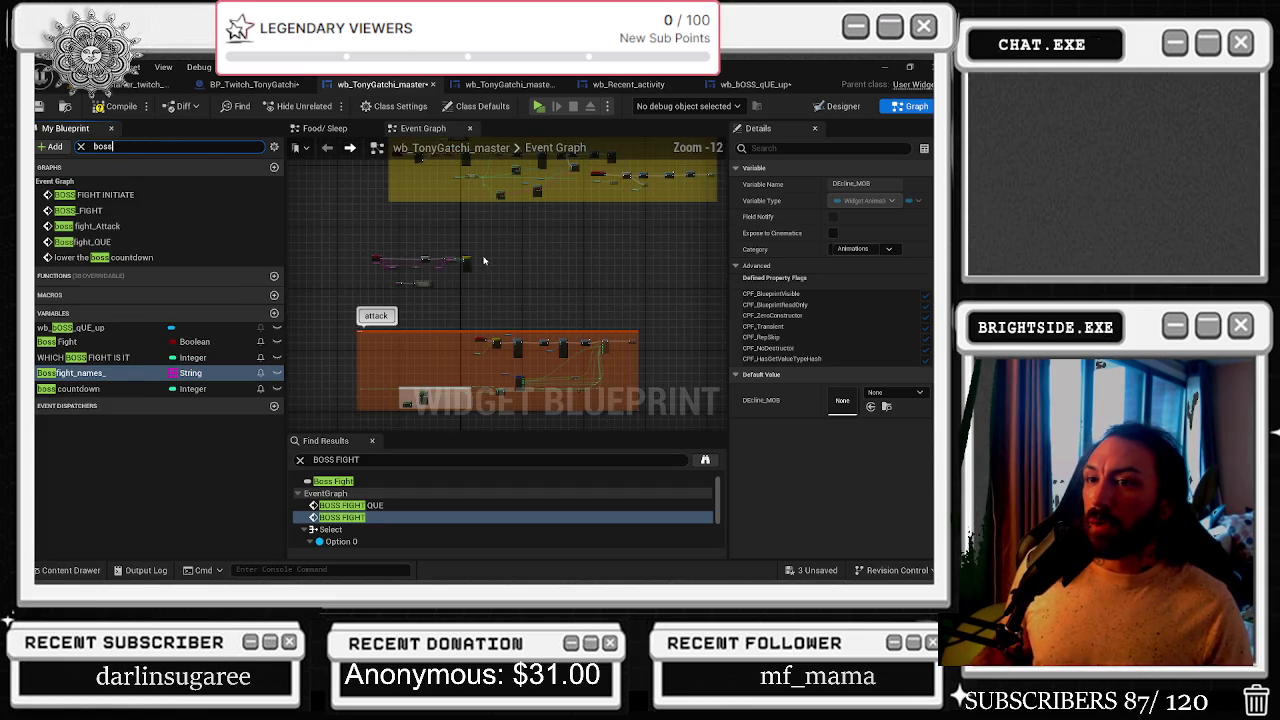
right_click(83, 330)
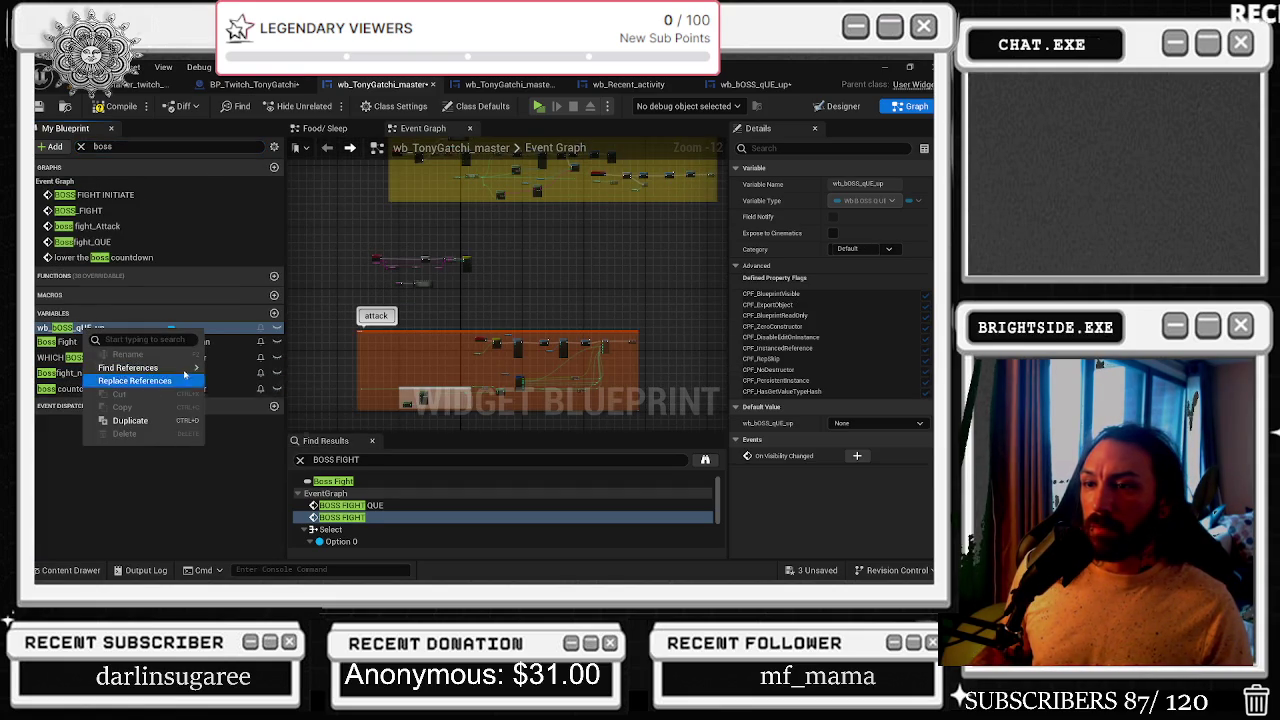
click(245, 384)
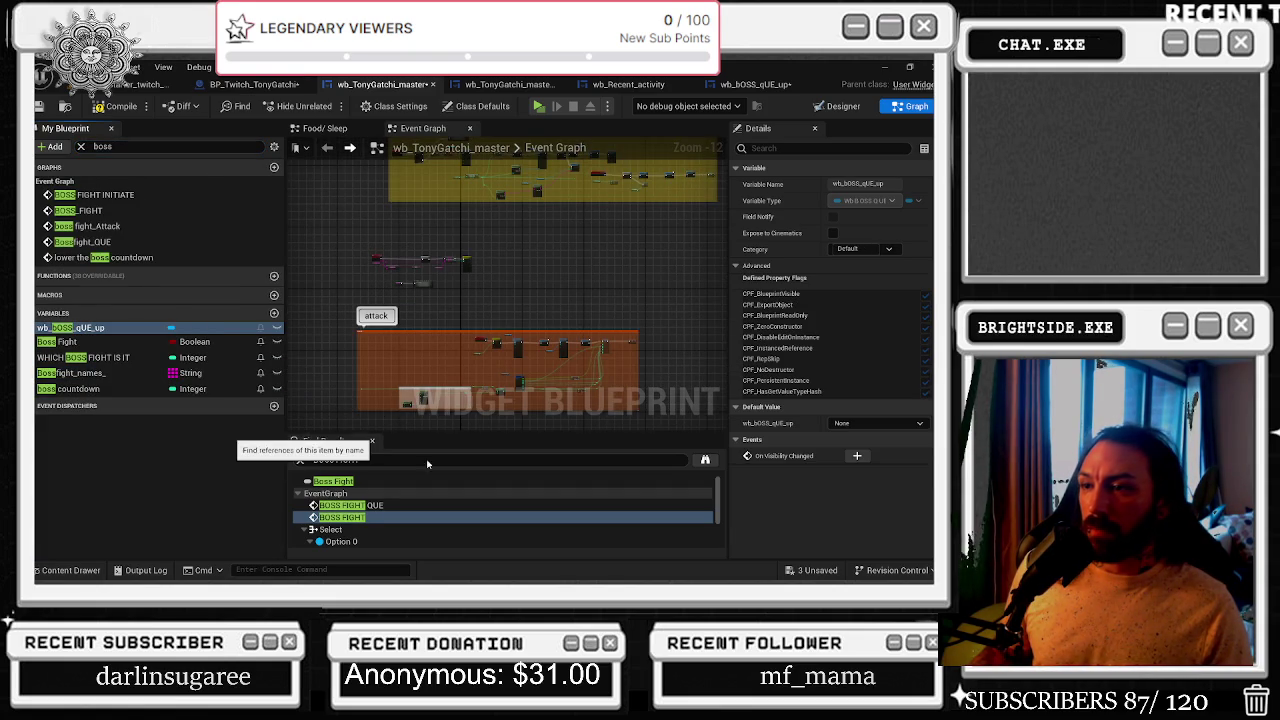
click(70, 372)
double_click(360, 493)
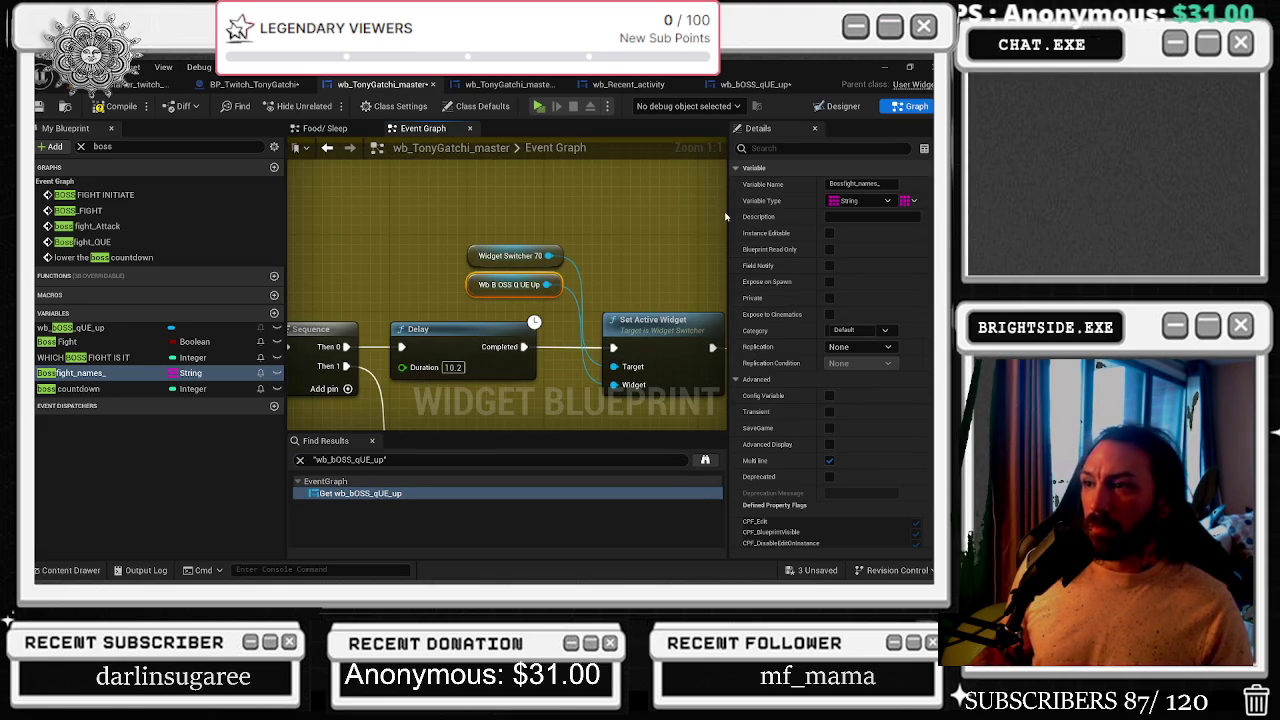
- Paste a wb_bOSS_qUE_up getter node next to the Switch on Int node
scroll(468, 290, down, 6)
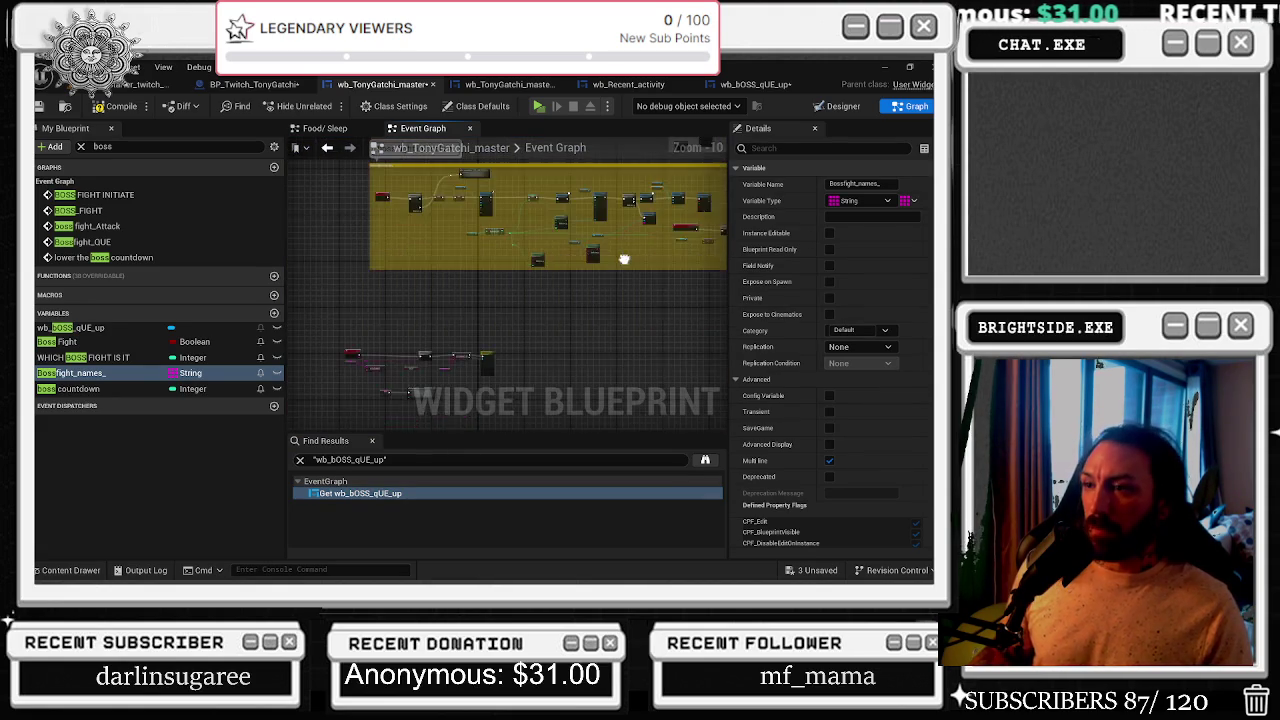
scroll(468, 290, up, 1)
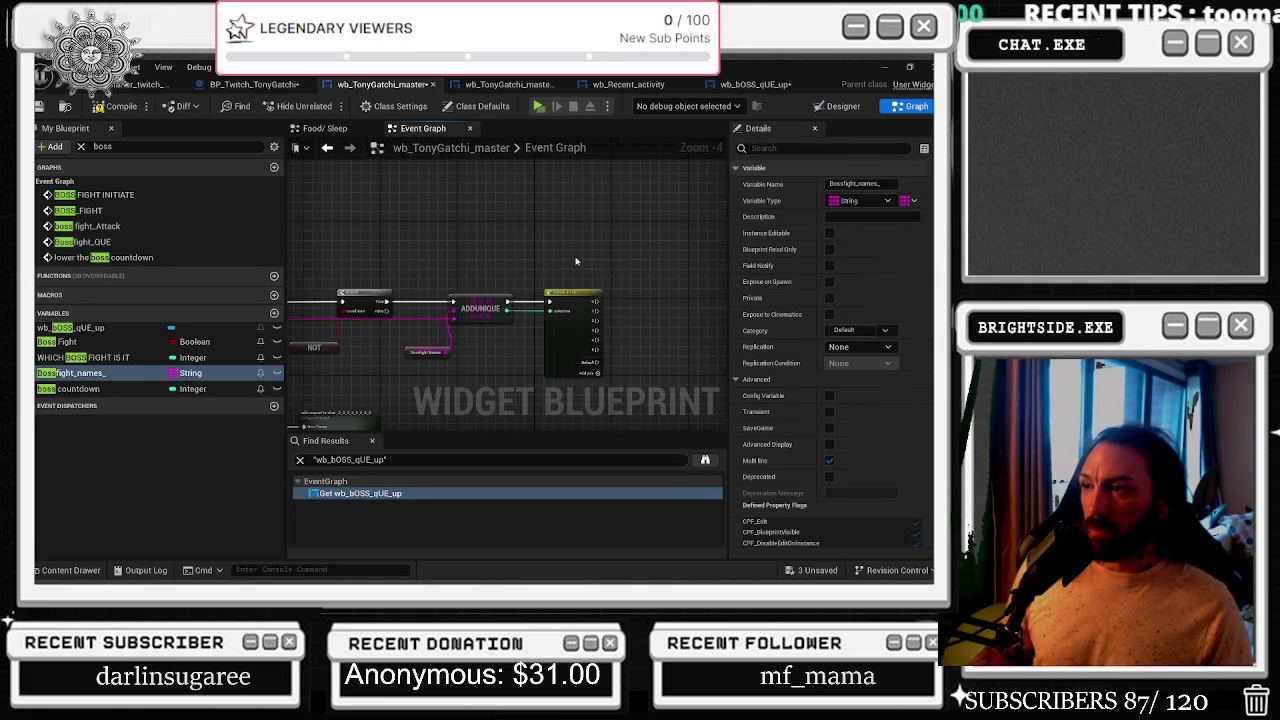
click(620, 286)
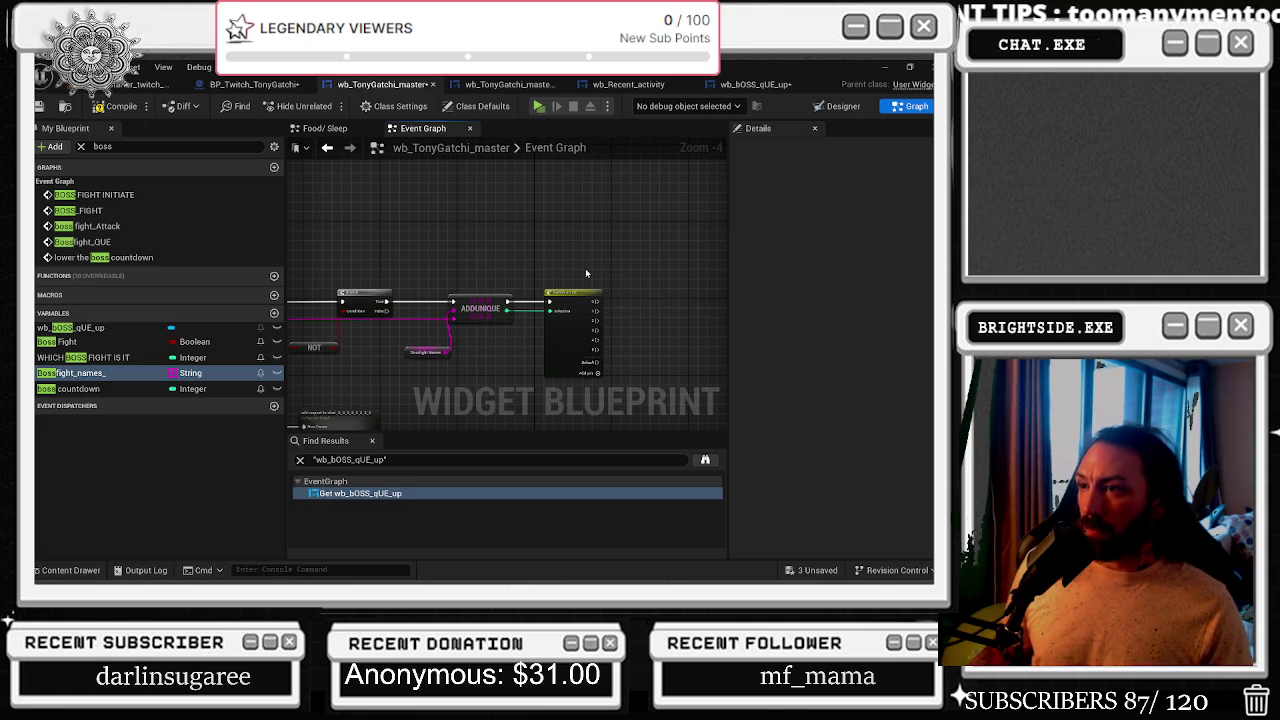
scroll(586, 273, up, 2)
key(ctrl+v)
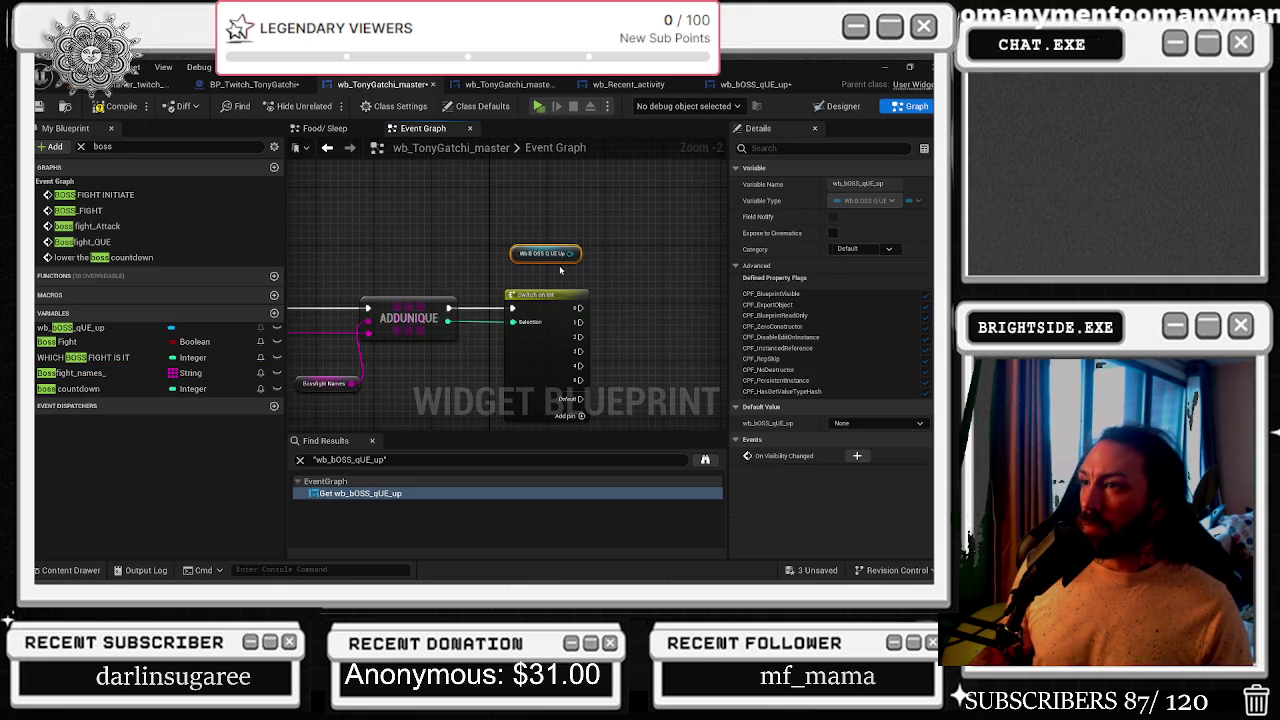
drag(574, 254, 576, 256)
- Add a Get FIRSTNAME node off the wb_bOSS_qUE_up getter and place it above
text(get text)
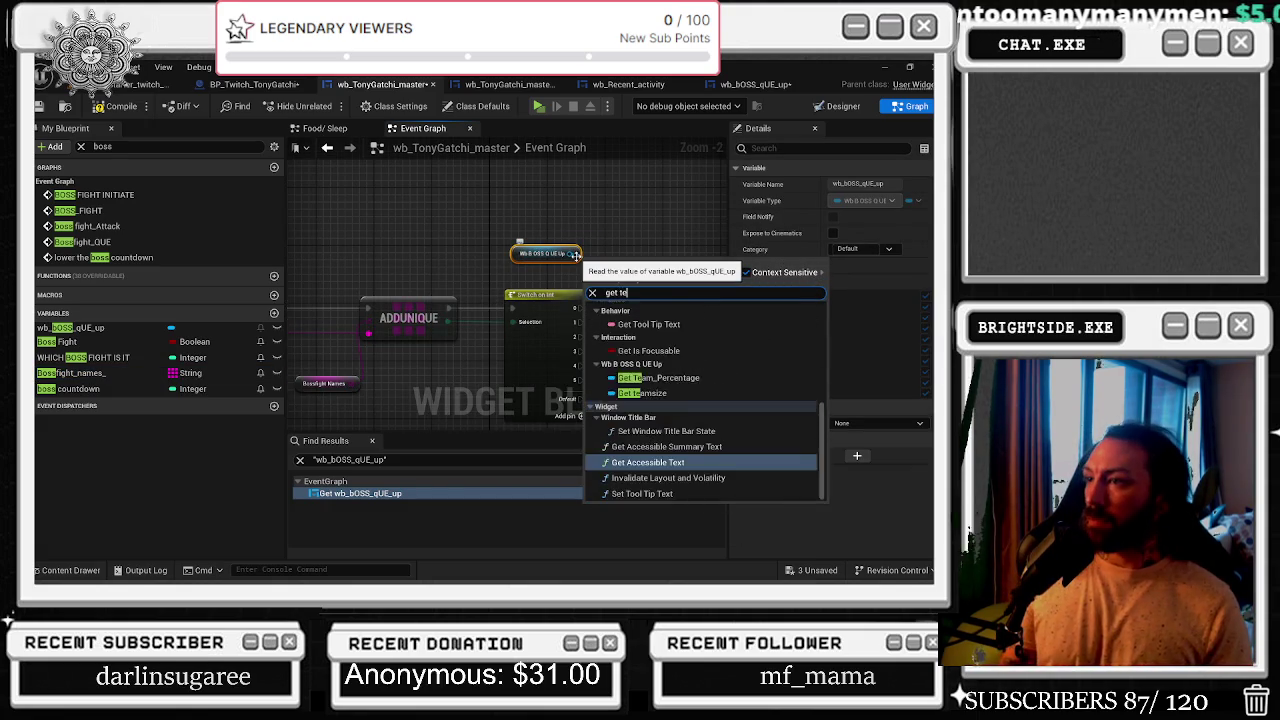
key(BackSpace)
key(BackSpace)
key(BackSpace)
text(name)
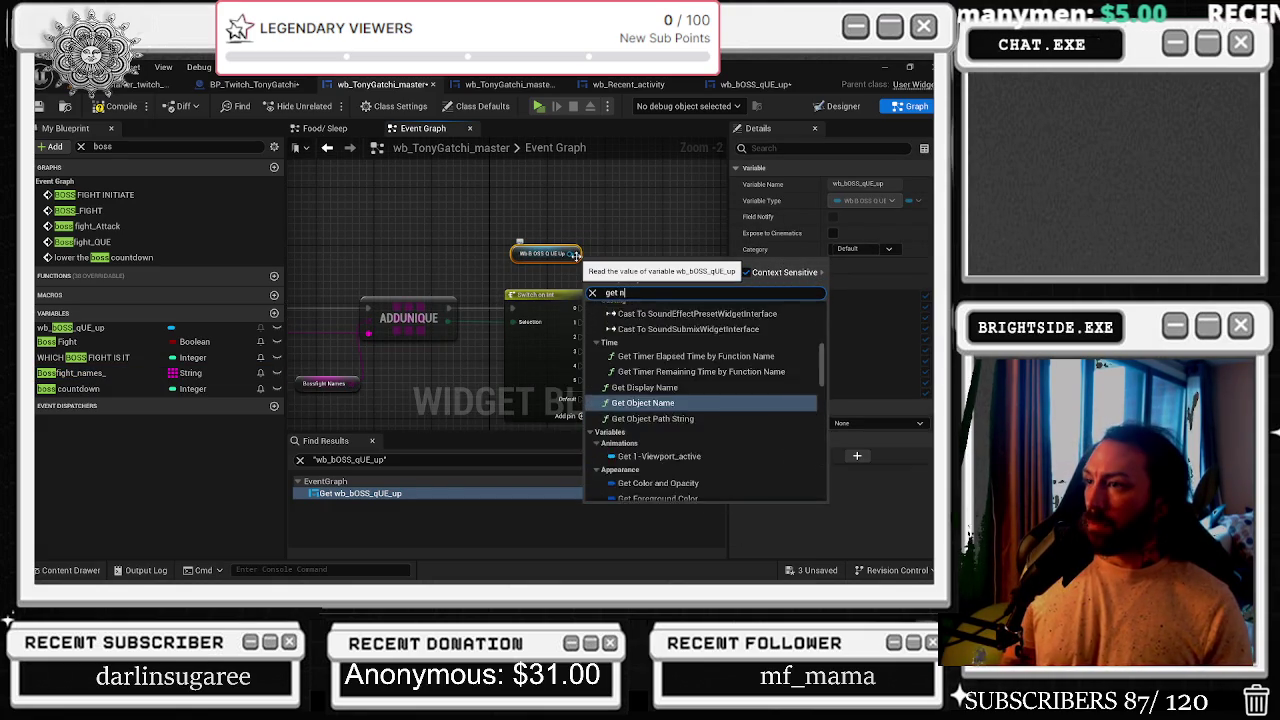
key(Down)
key(Down)
key(Down)
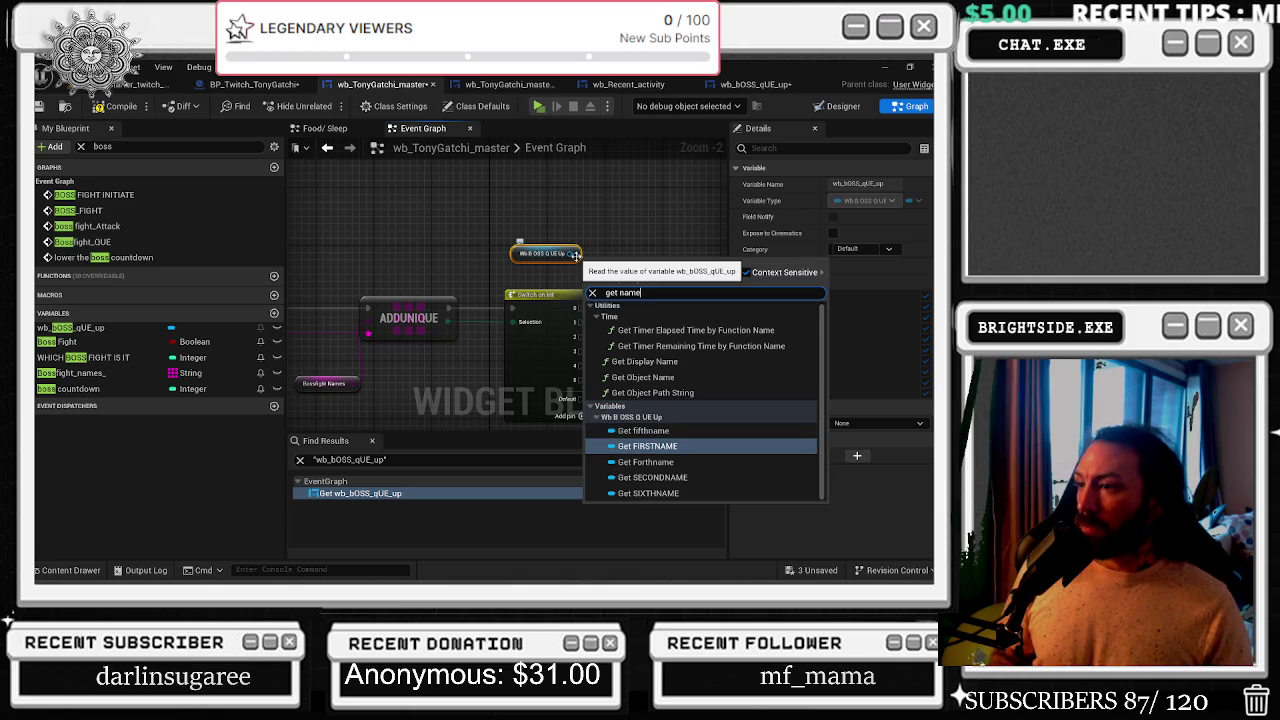
key(Return)
drag(620, 259, 652, 199)
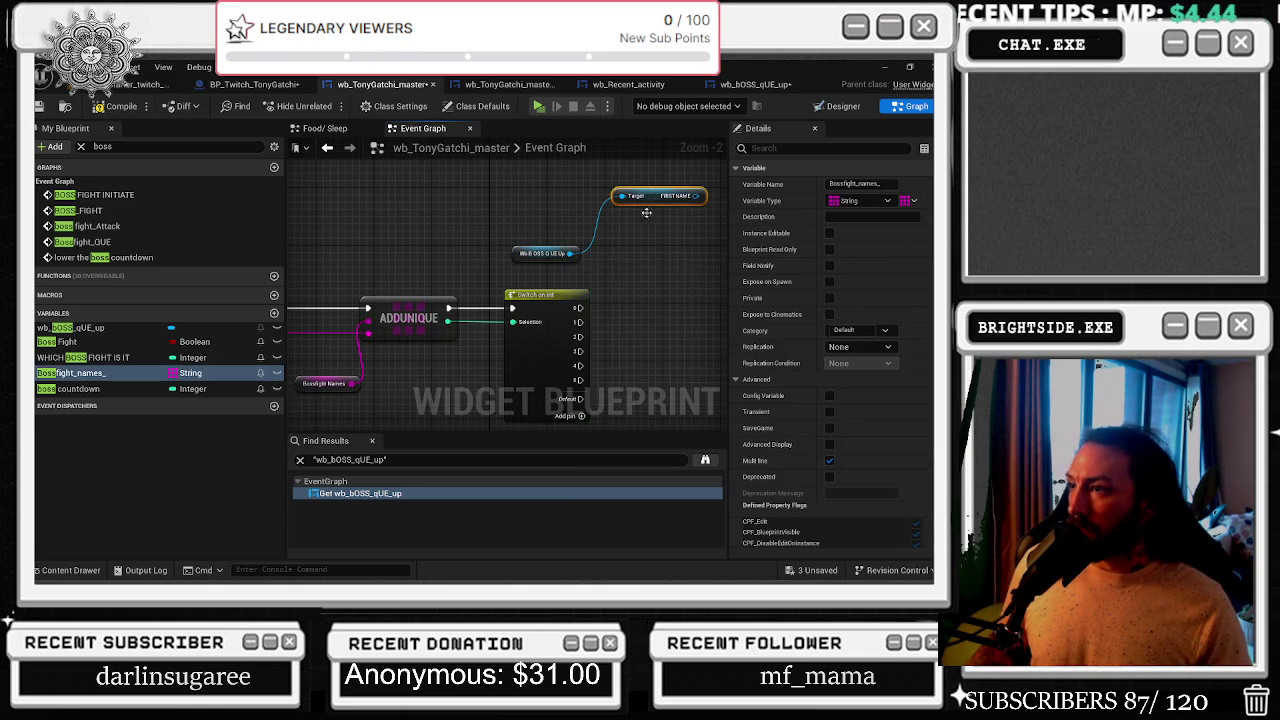
- Add a Get SECONDNAME node from the getter, then search for a third name getter
mouse_move(570, 252)
mouse_down()
mouse_move(632, 254)
mouse_move(661, 231)
mouse_up()
key(Down)
key(Down)
key(Down)
key(Down)
key(Down)
key(Down)
key(Return)
drag(570, 252, 598, 266)
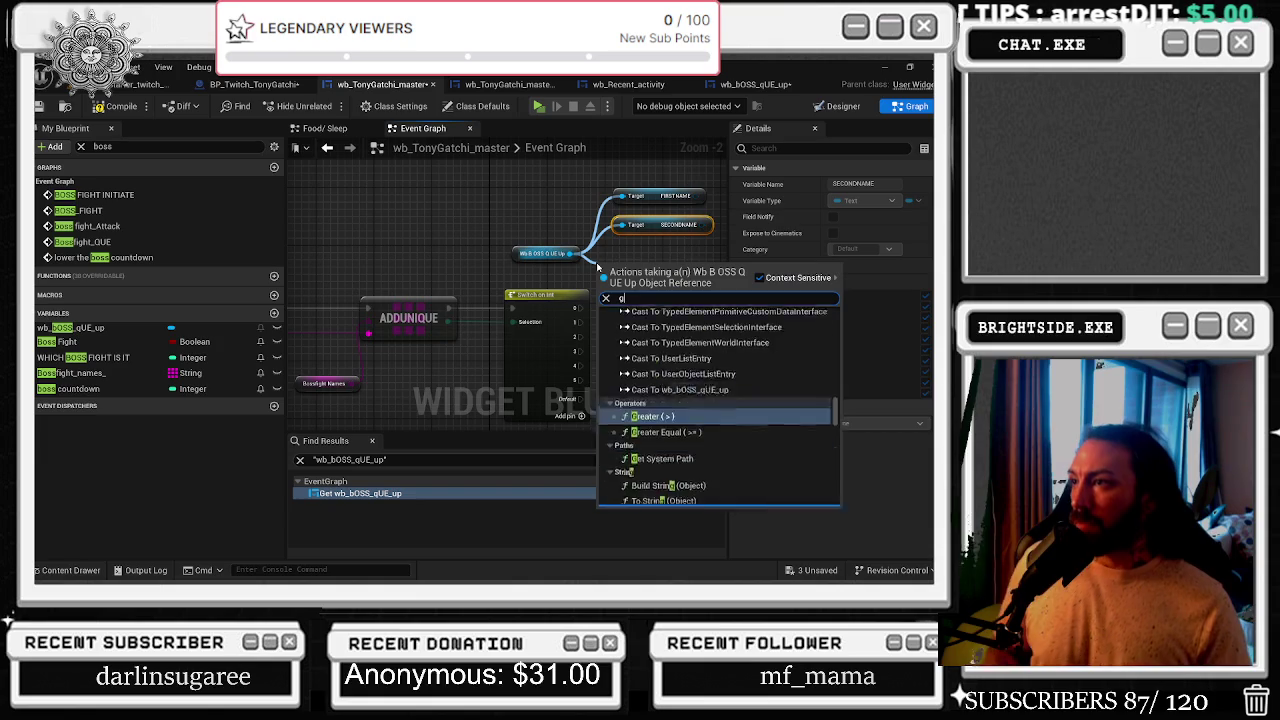
key(Down)
key(Down)
key(Down)
key(Down)
key(Down)
key(Down)
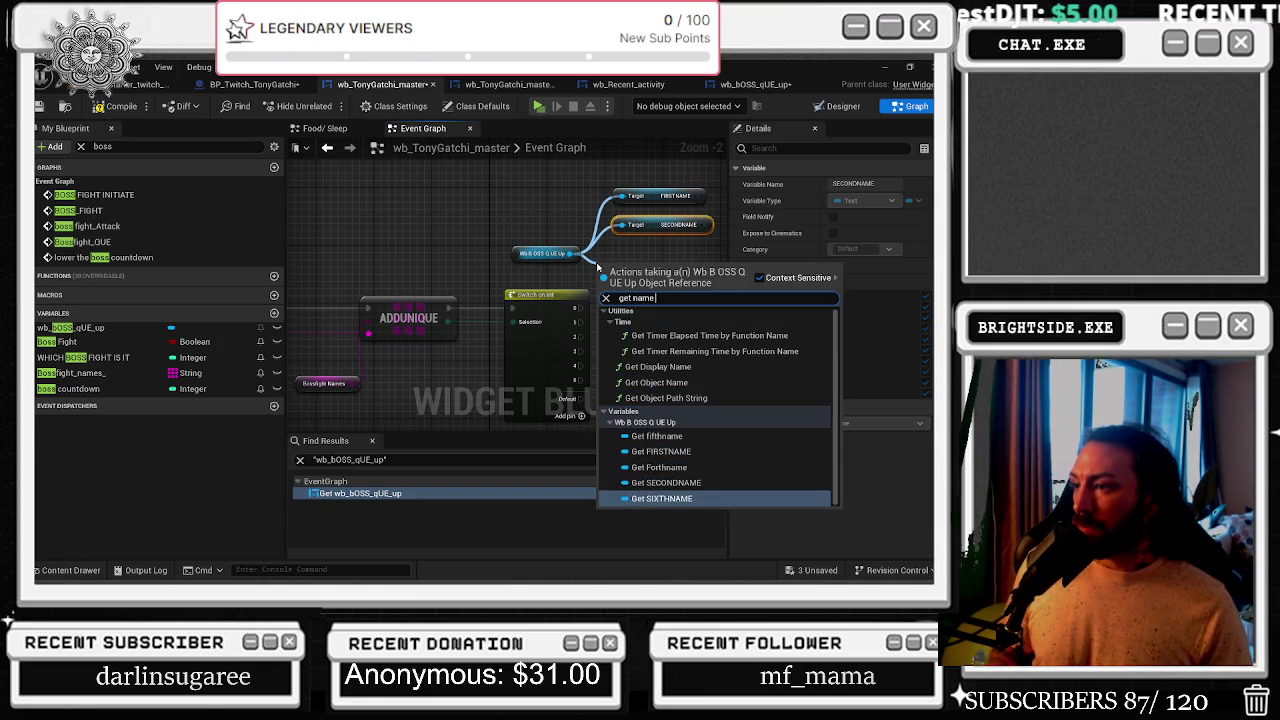
key(Up)
key(Up)
key(Up)
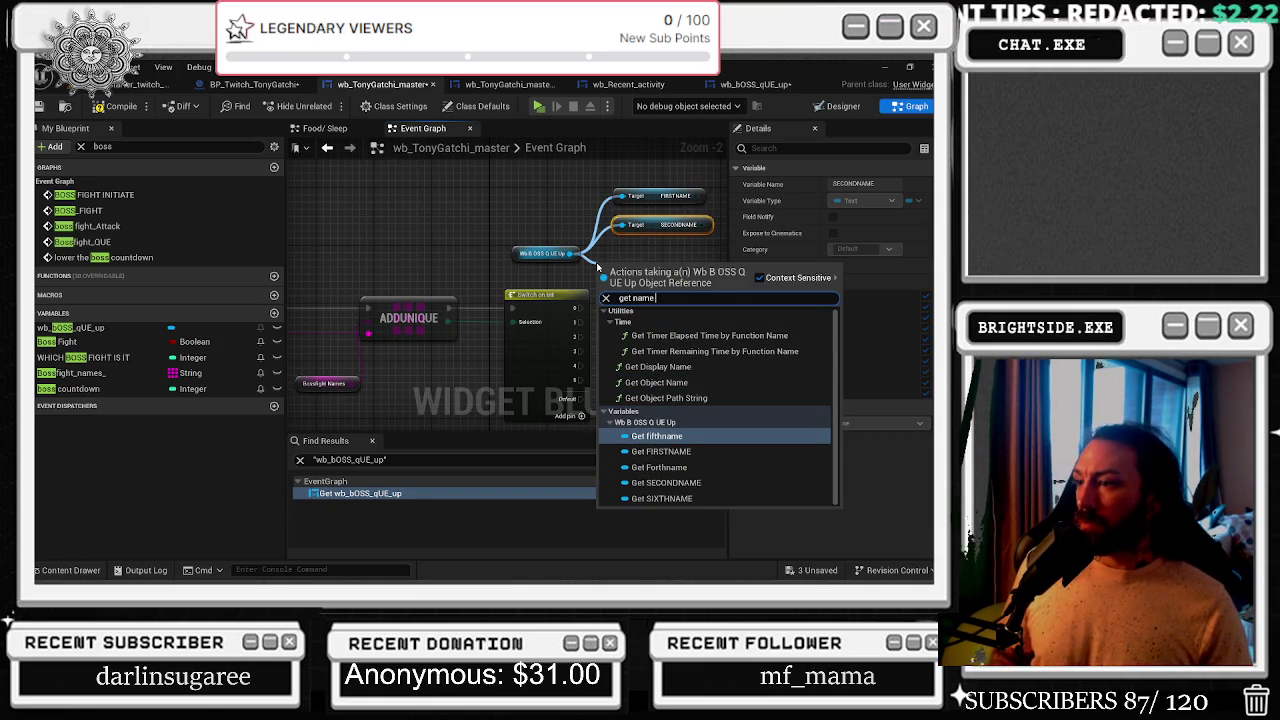
key(BackSpace)
key(BackSpace)
key(BackSpace)
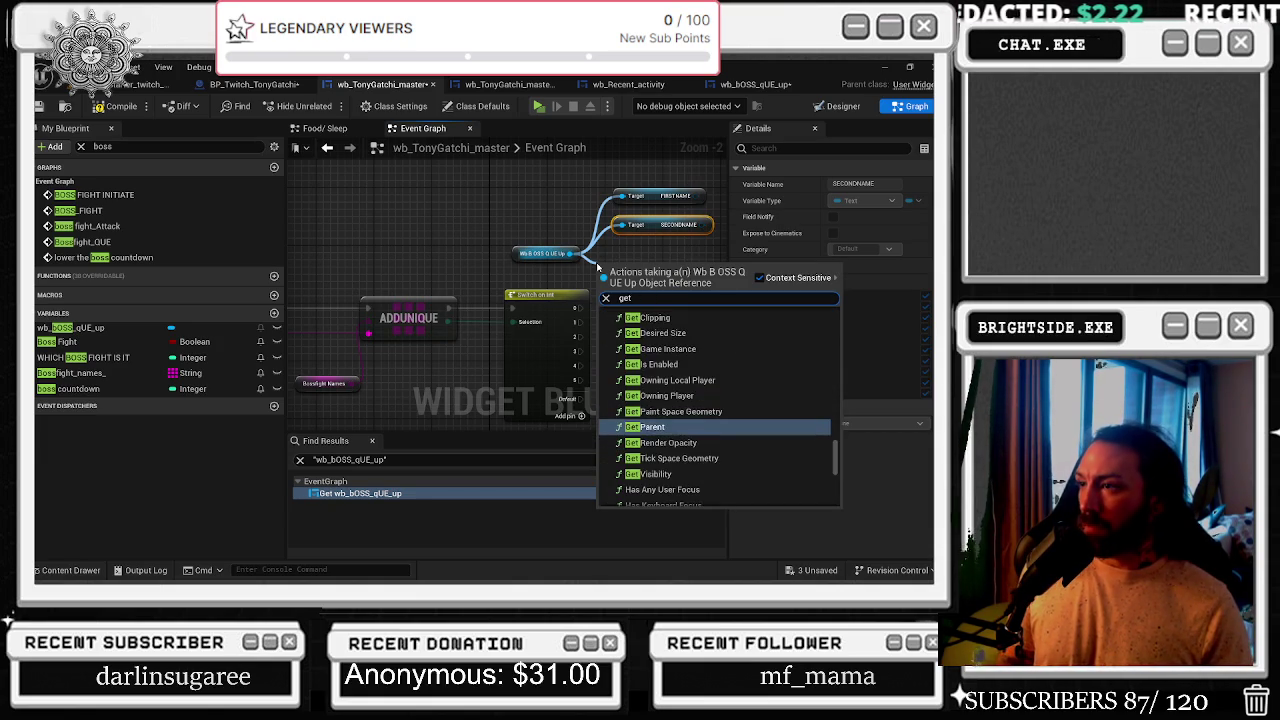
text( thi)
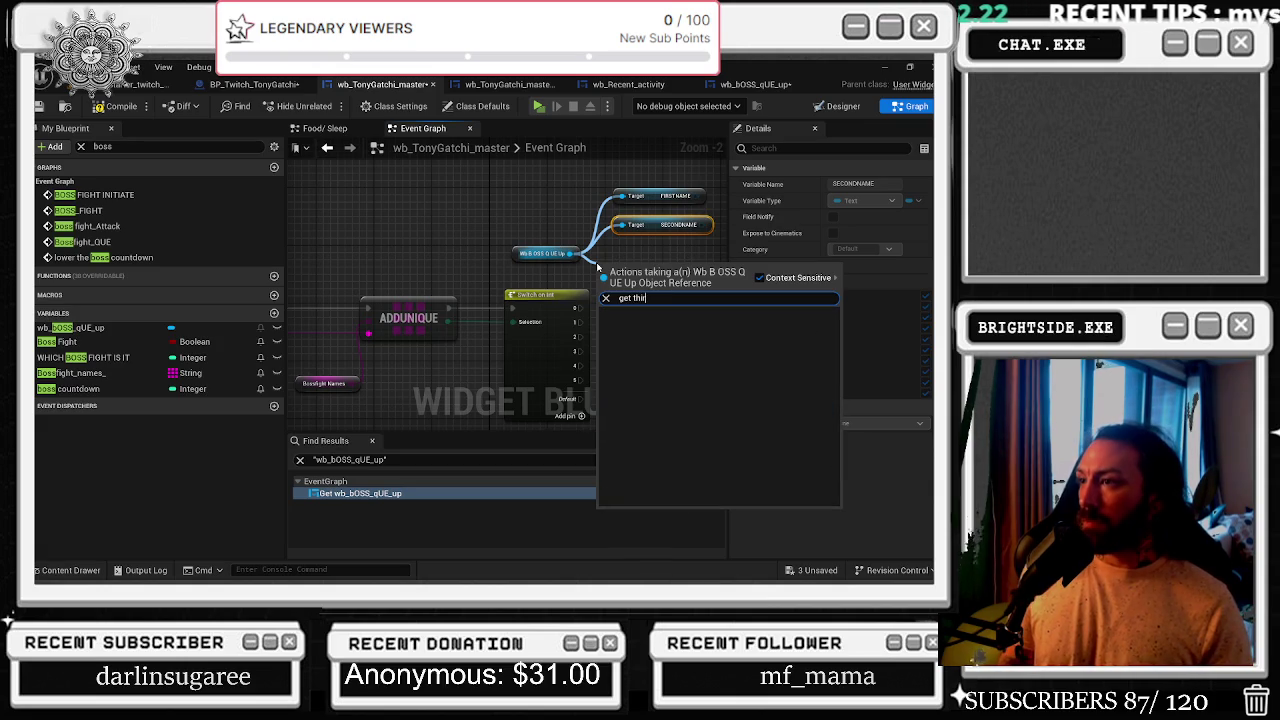
key(BackSpace)
key(BackSpace)
text(hi)
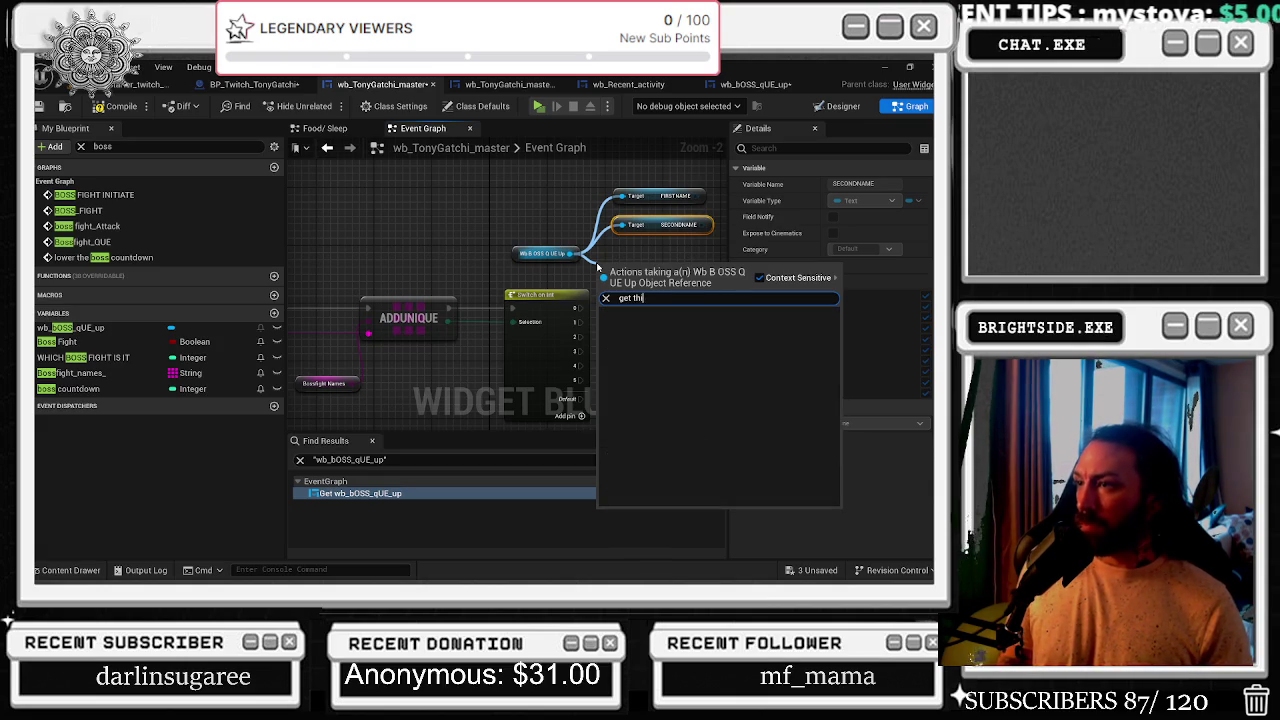
- In the wb_bOSS_qUE_up designer, select the FIRSTNAME and Team_Percentage text widgets
click(737, 87)
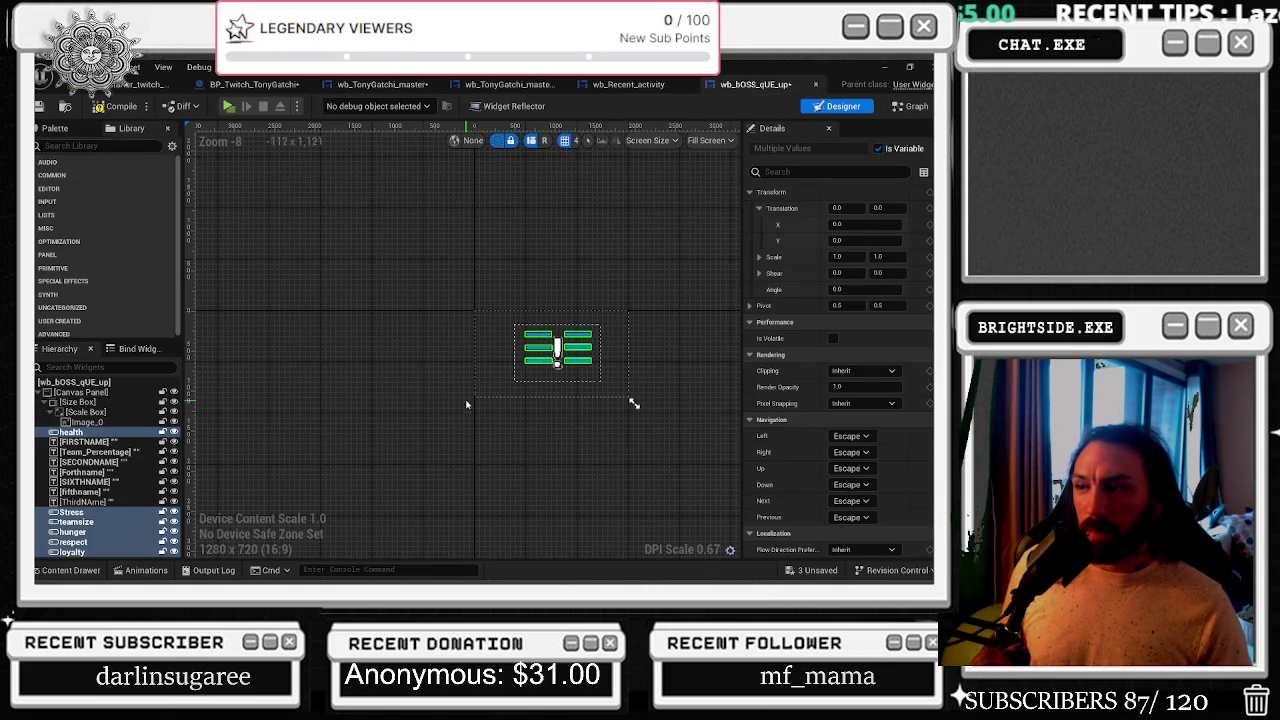
scroll(467, 357, up, 3)
click(88, 441)
click(127, 452)
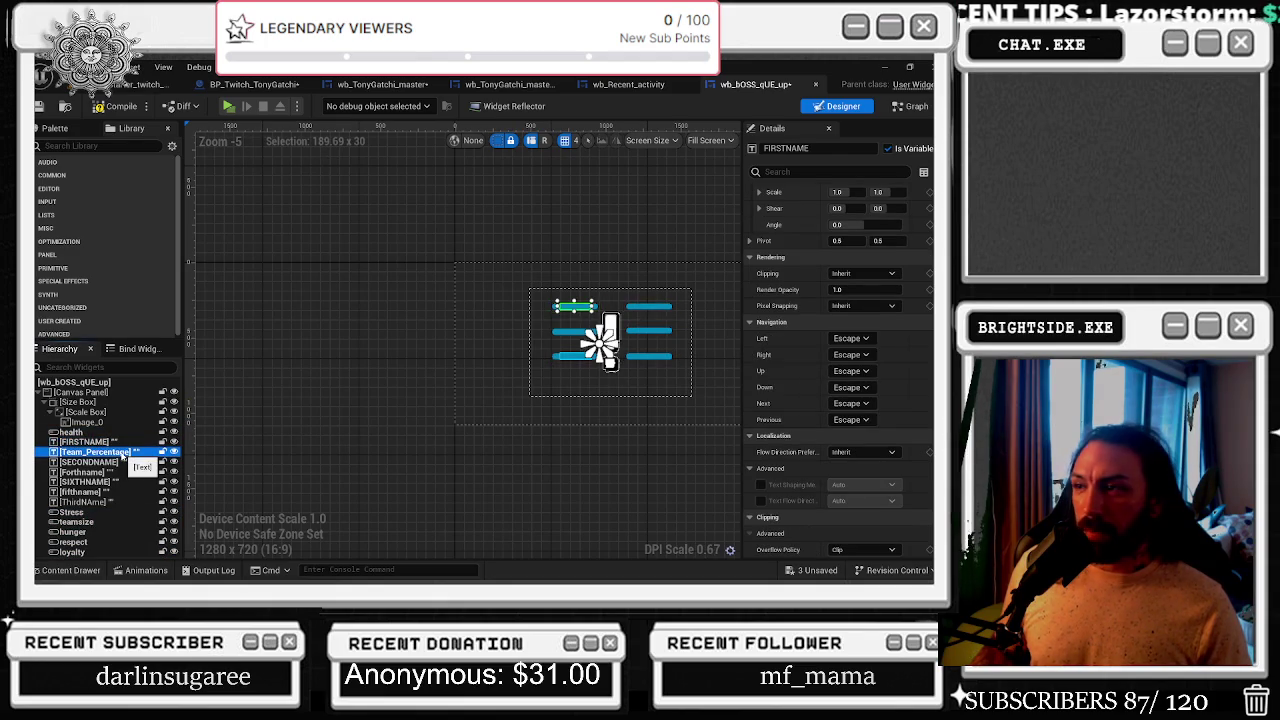
- Inspect the SECONDNAME, ThirdNAme and Forthname text widgets in the Hierarchy
click(127, 462)
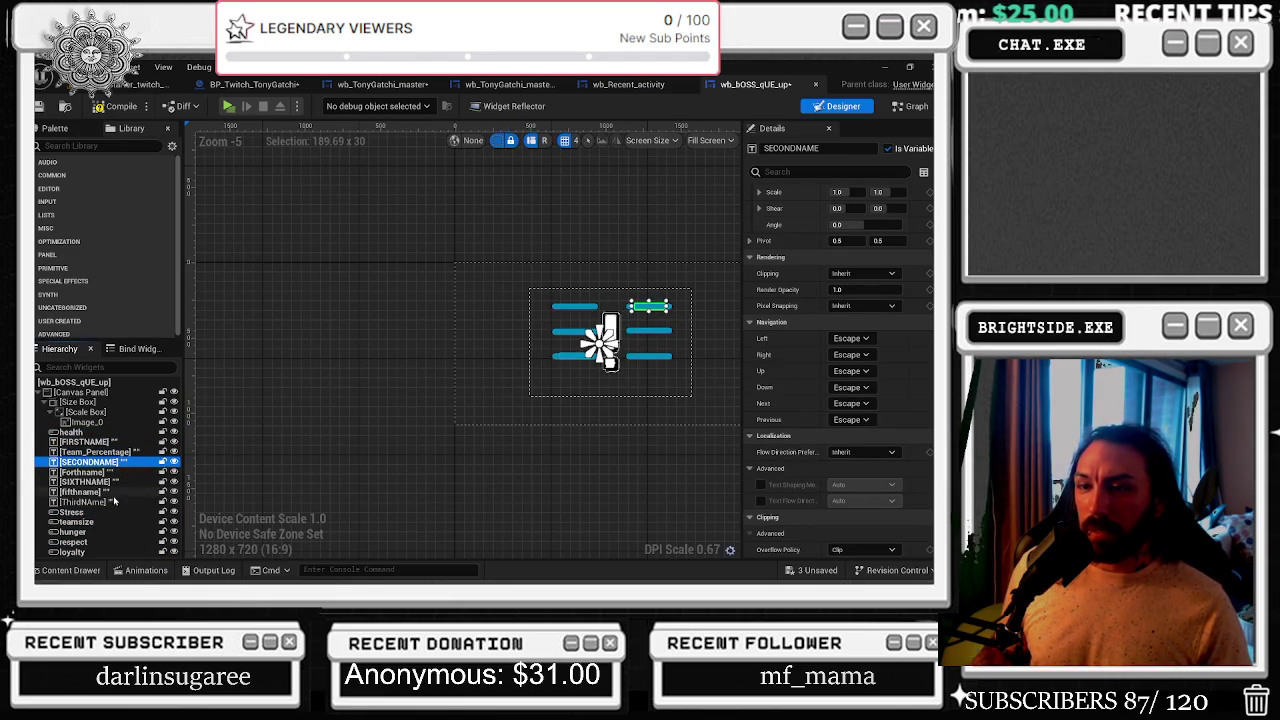
click(113, 502)
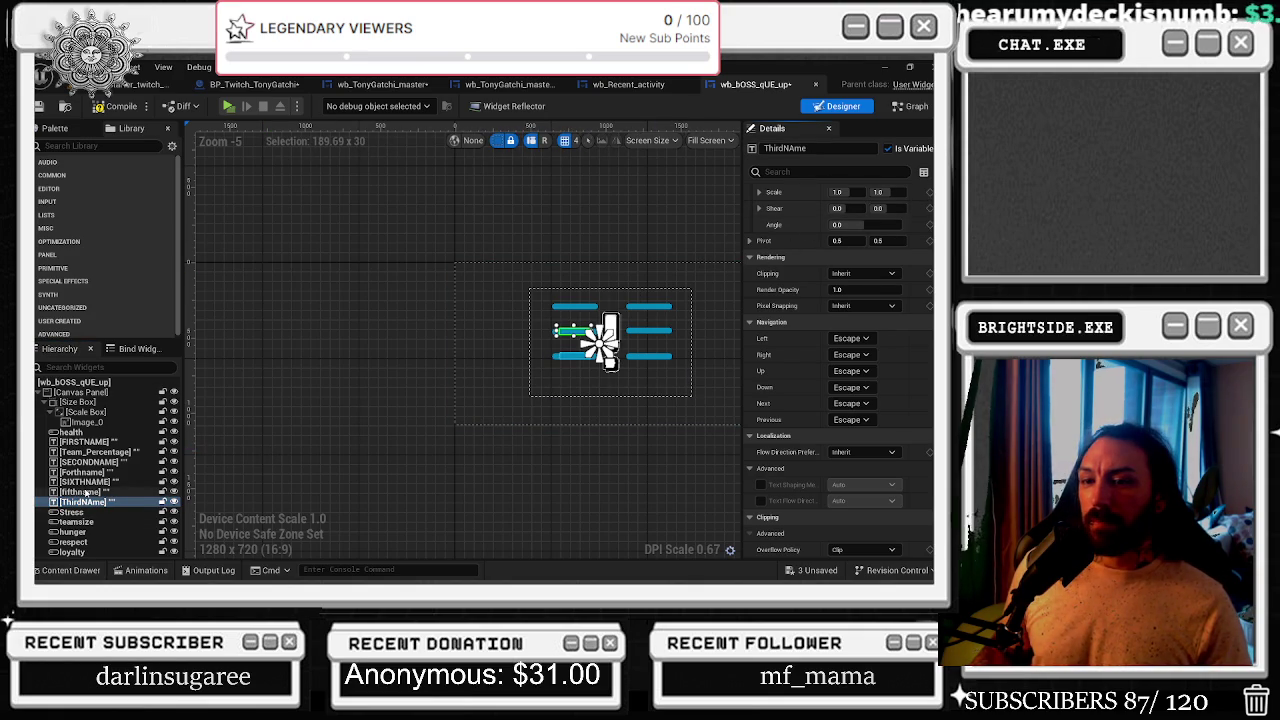
click(84, 472)
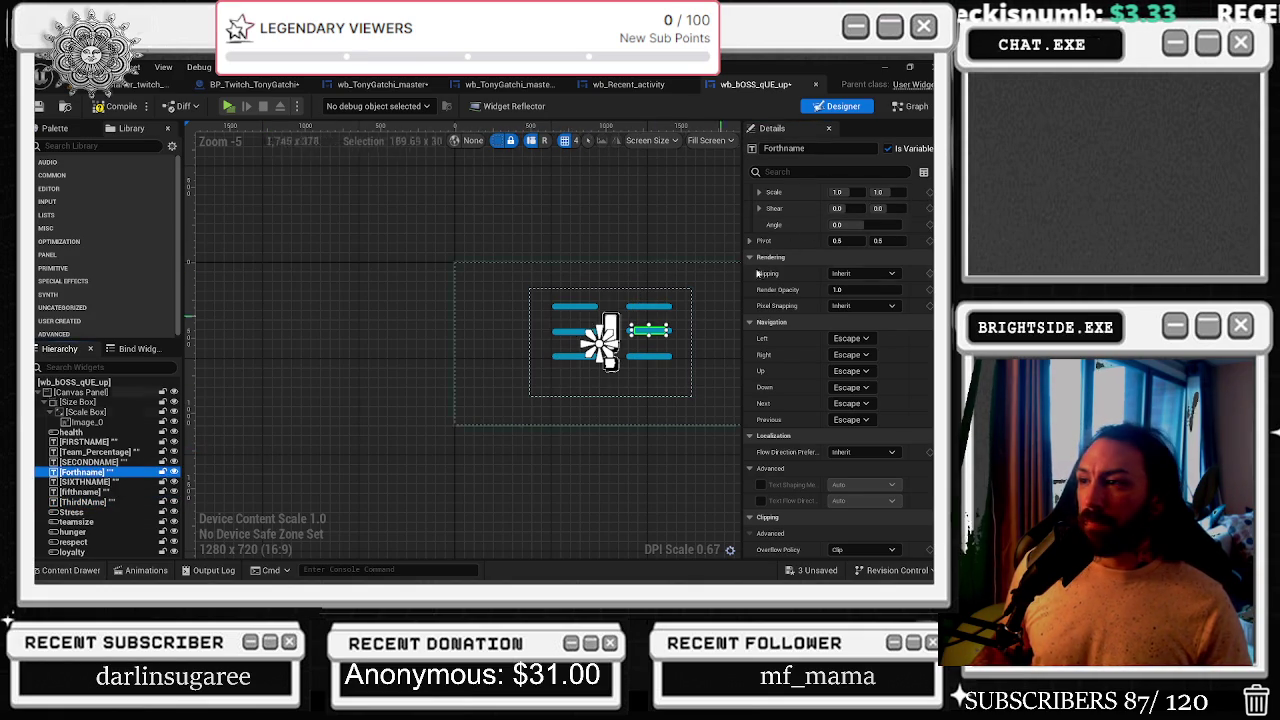
- Go through the wb_Recent_activity designer to the wb_TonyGatchi_master Event Graph
click(628, 84)
click(508, 85)
click(383, 84)
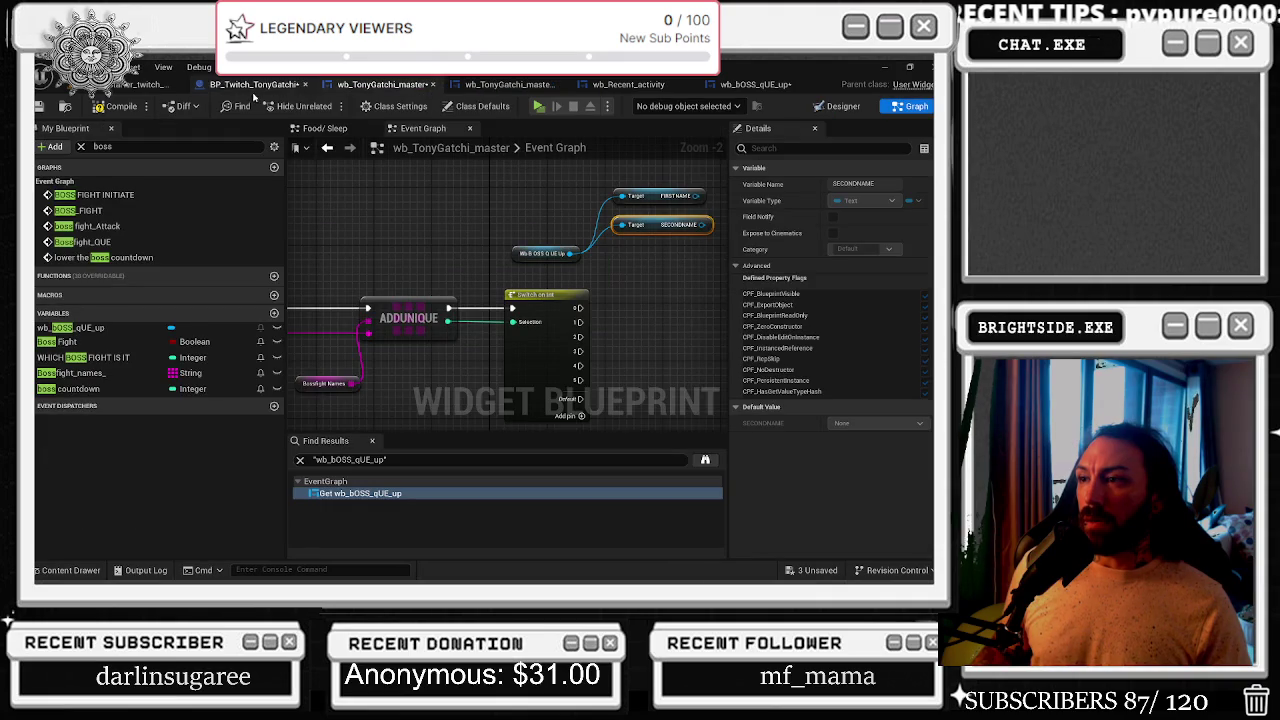
- Add a ThirdName getter off the wb_bOSS_qUE_up reference
drag(412, 253, 432, 258)
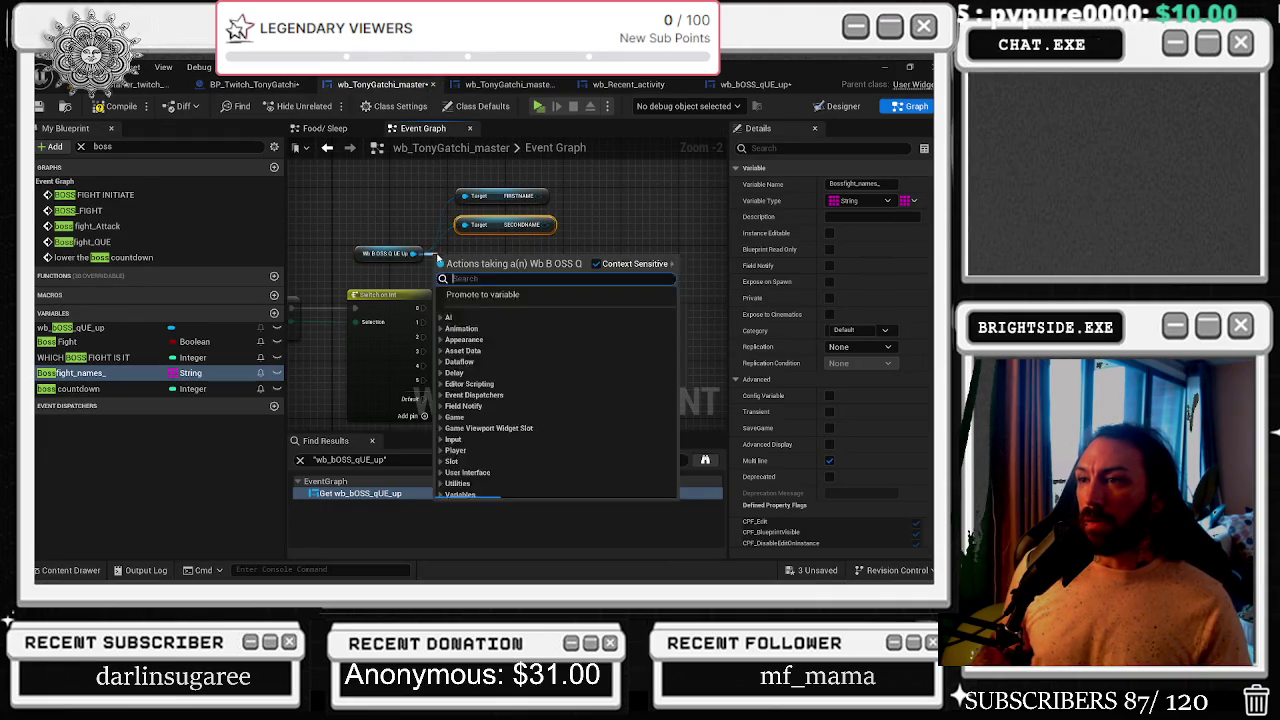
text(third)
key(Return)
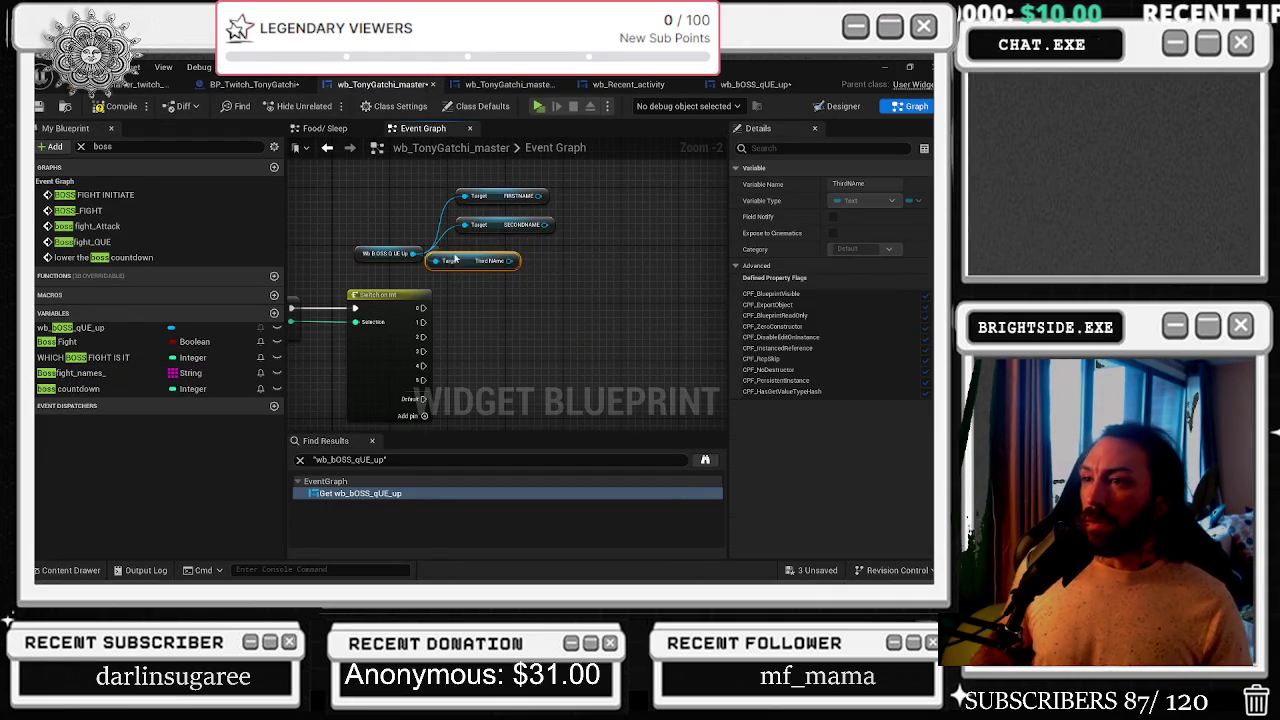
mouse_move(437, 255)
mouse_down()
mouse_move(473, 241)
mouse_move(443, 272)
mouse_up()
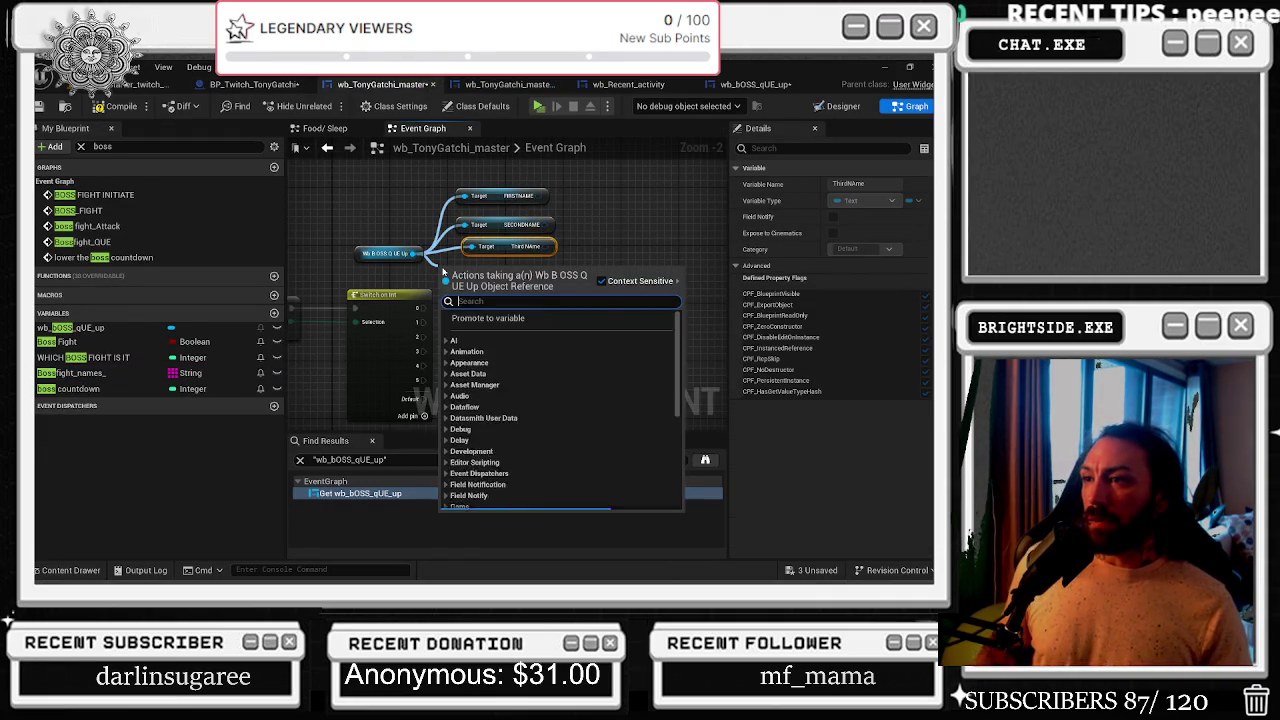
- Add the Forthname getter and move it up with the other getters
text(fourth)
key(BackSpace)
key(BackSpace)
key(BackSpace)
text(name)
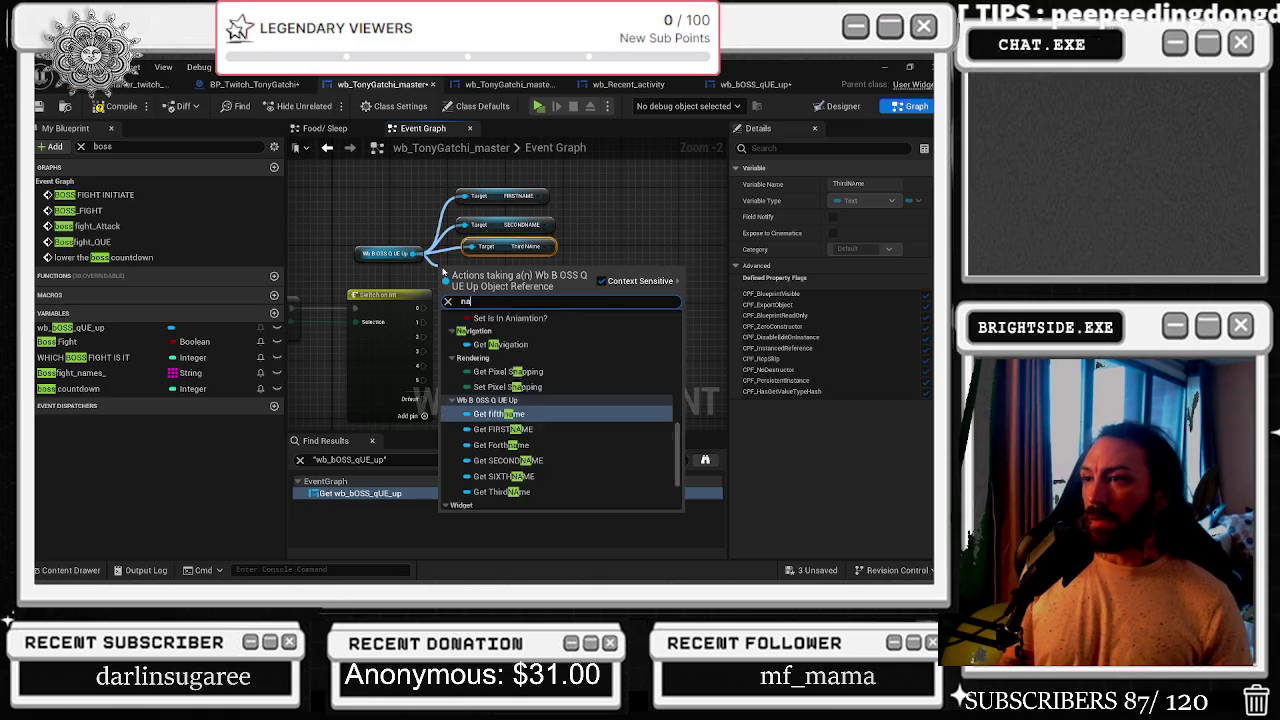
key(Down)
key(Down)
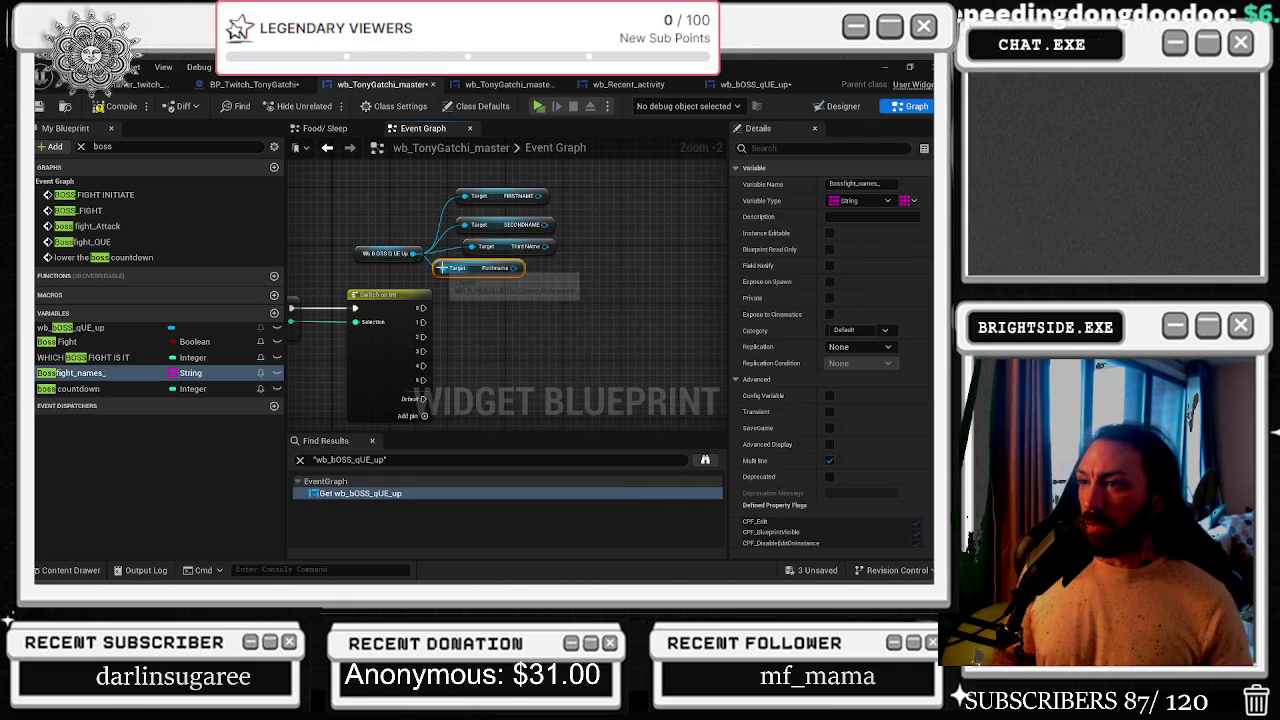
key(Return)
scroll(498, 270, down, 1)
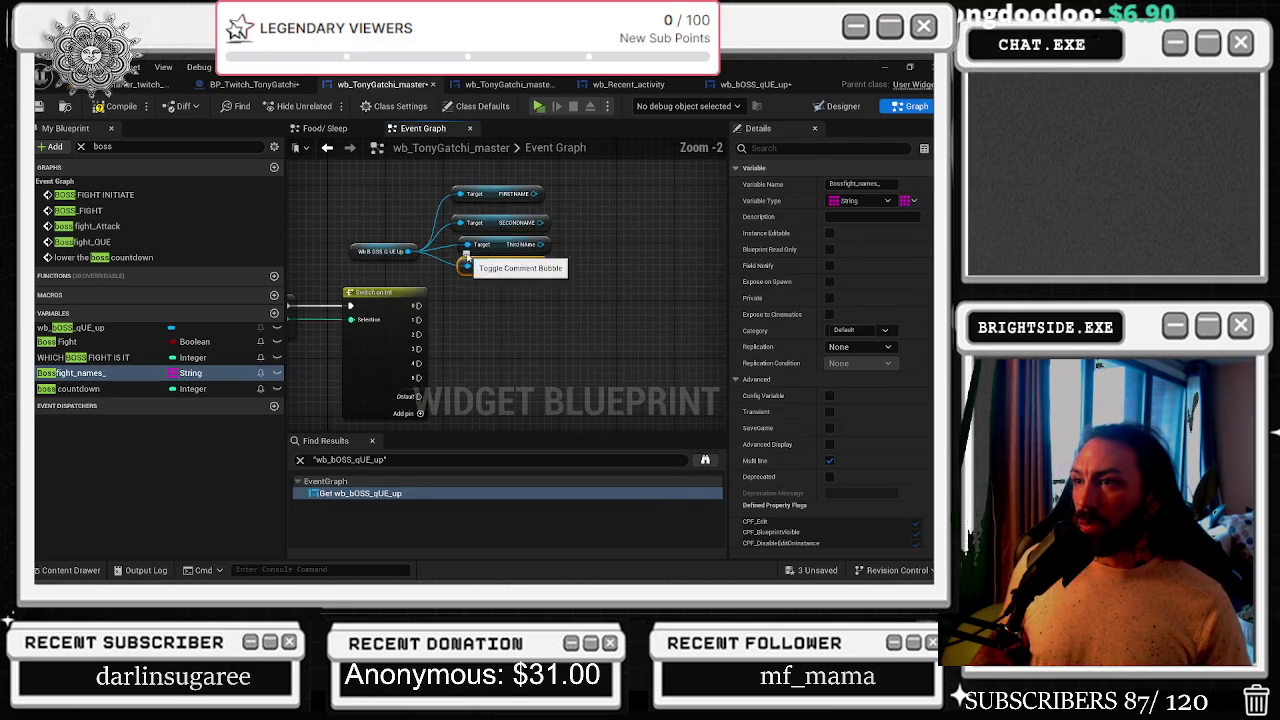
mouse_move(560, 335)
mouse_down()
mouse_move(420, 350)
mouse_move(373, 243)
mouse_up()
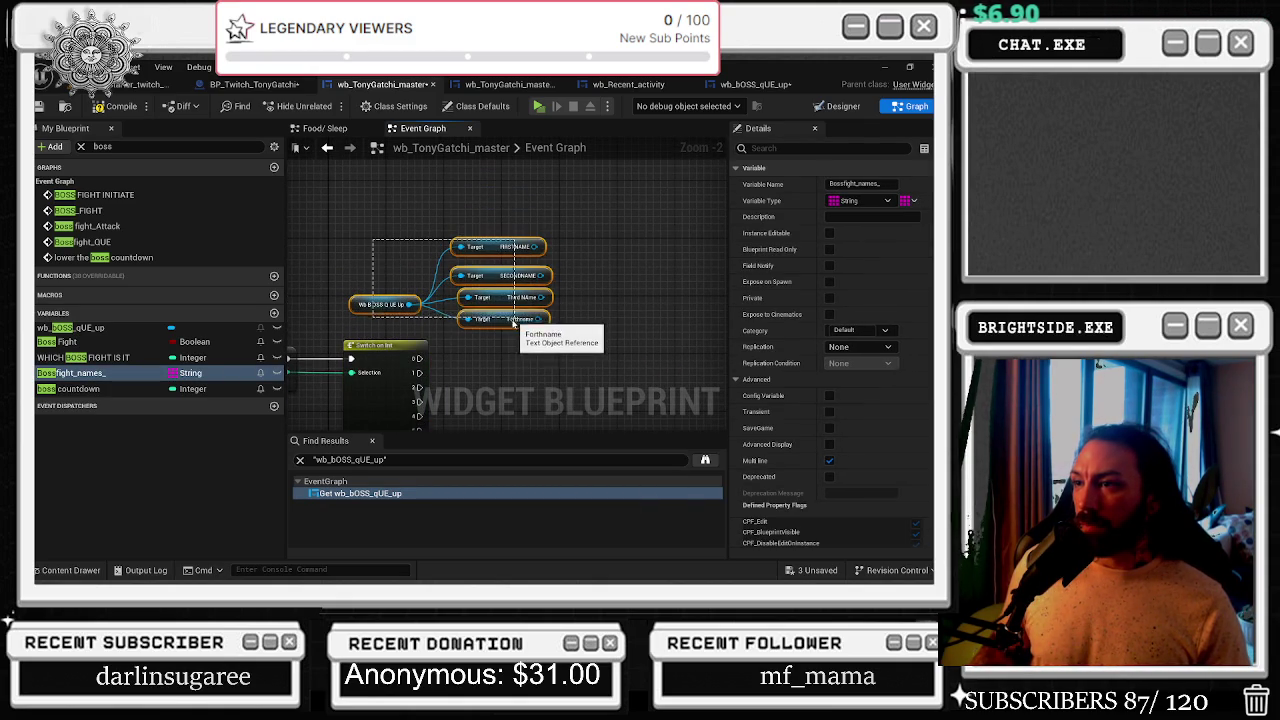
drag(520, 320, 528, 276)
click(528, 276)
- Add the Fifthname getter and shift all five name getters to the left
mouse_move(410, 267)
mouse_down()
mouse_move(446, 305)
mouse_move(505, 300)
mouse_up()
text(fifth)
key(Return)
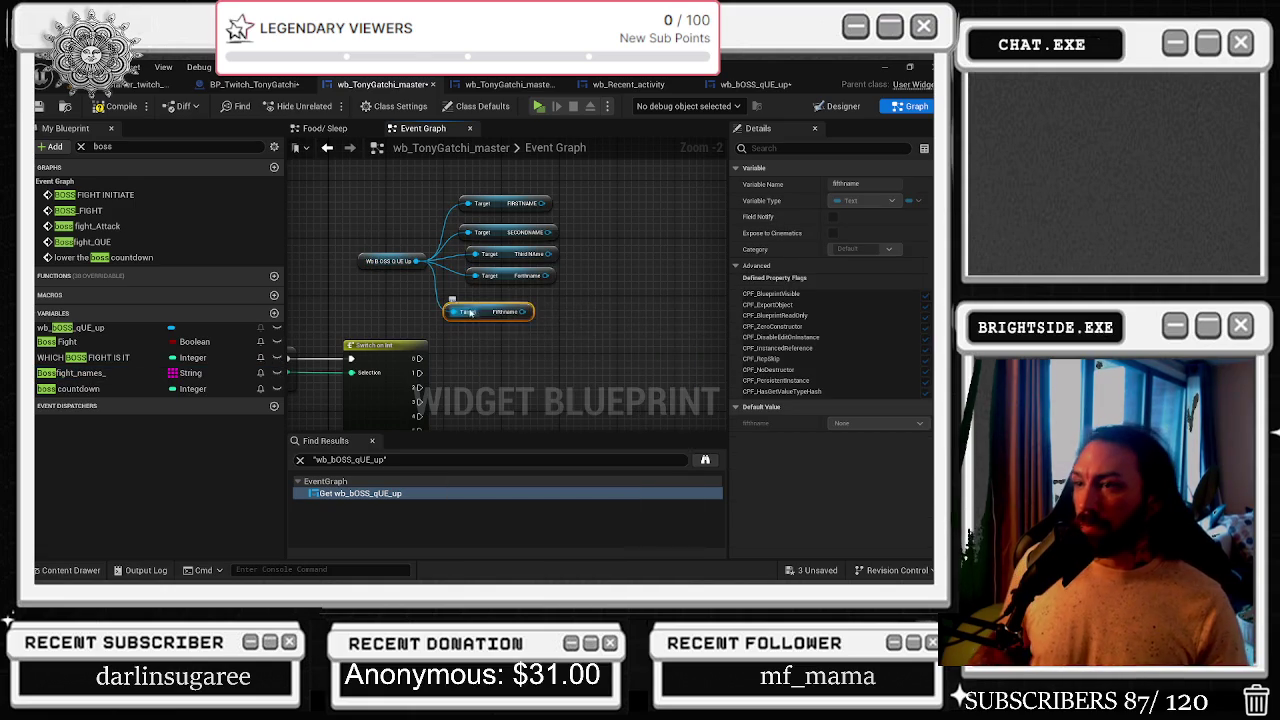
drag(378, 217, 614, 332)
mouse_move(530, 298)
mouse_down()
mouse_move(460, 305)
mouse_move(433, 335)
mouse_up()
right_click(462, 303)
drag(597, 197, 622, 257)
click(545, 310)
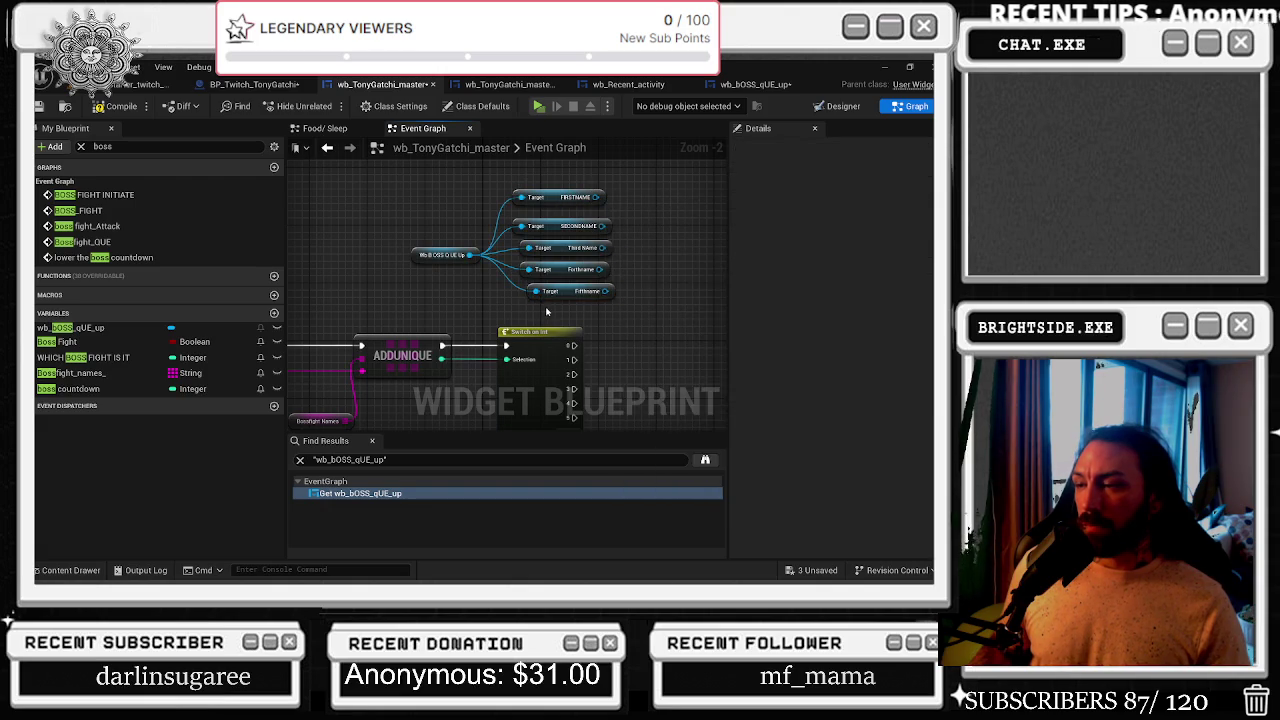
drag(548, 311, 517, 297)
scroll(517, 297, down, 1)
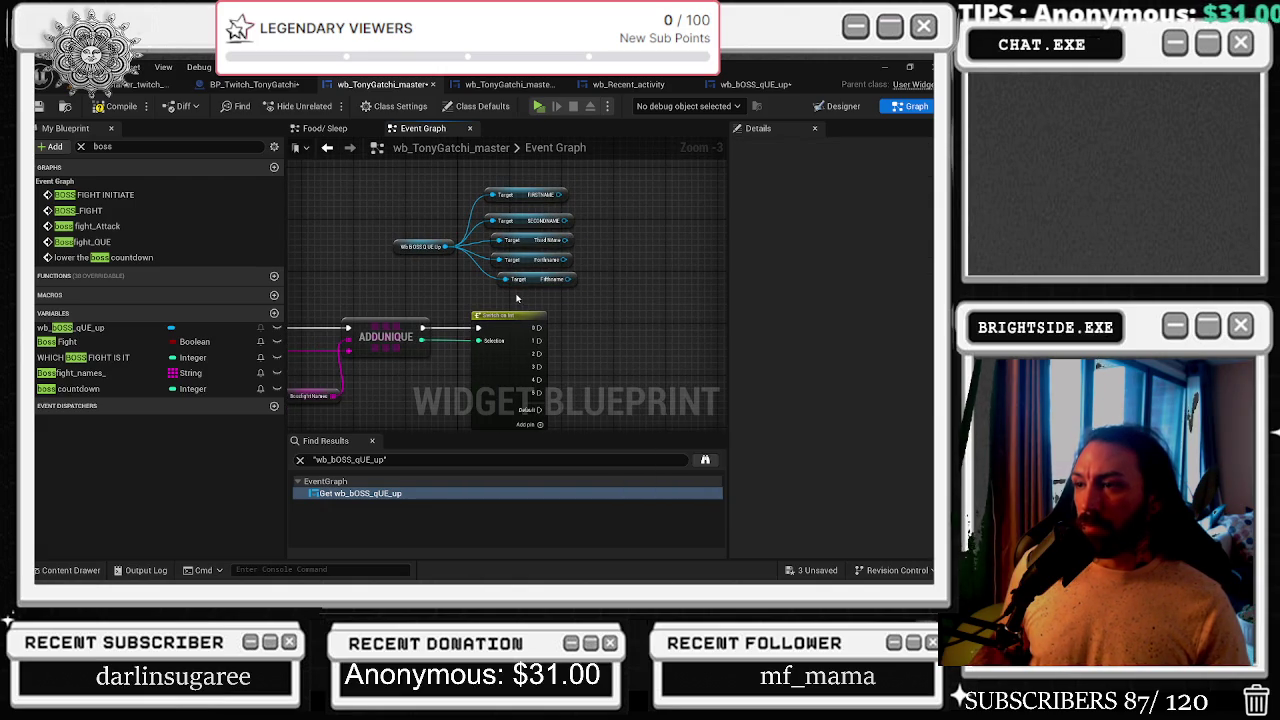
- Add a Select node off ADDUNIQUE's index output, deleting the duplicate one
drag(421, 340, 599, 343)
text(select)
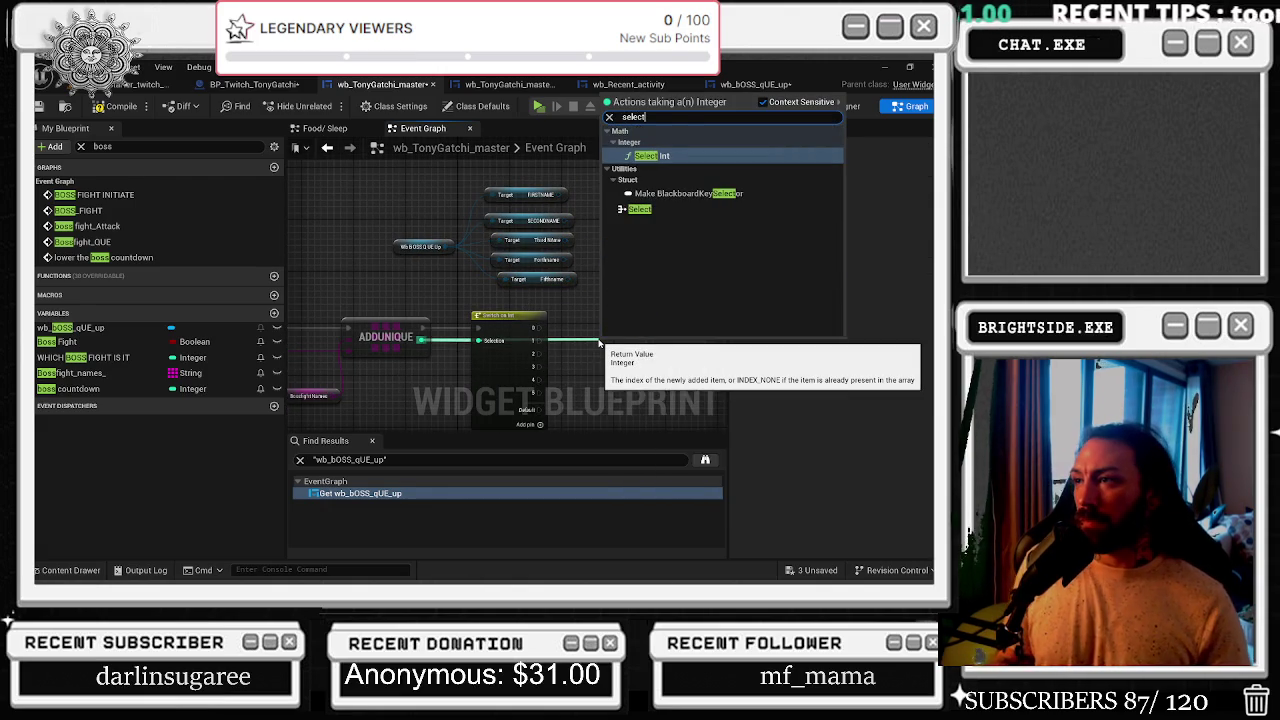
key(Down)
key(Down)
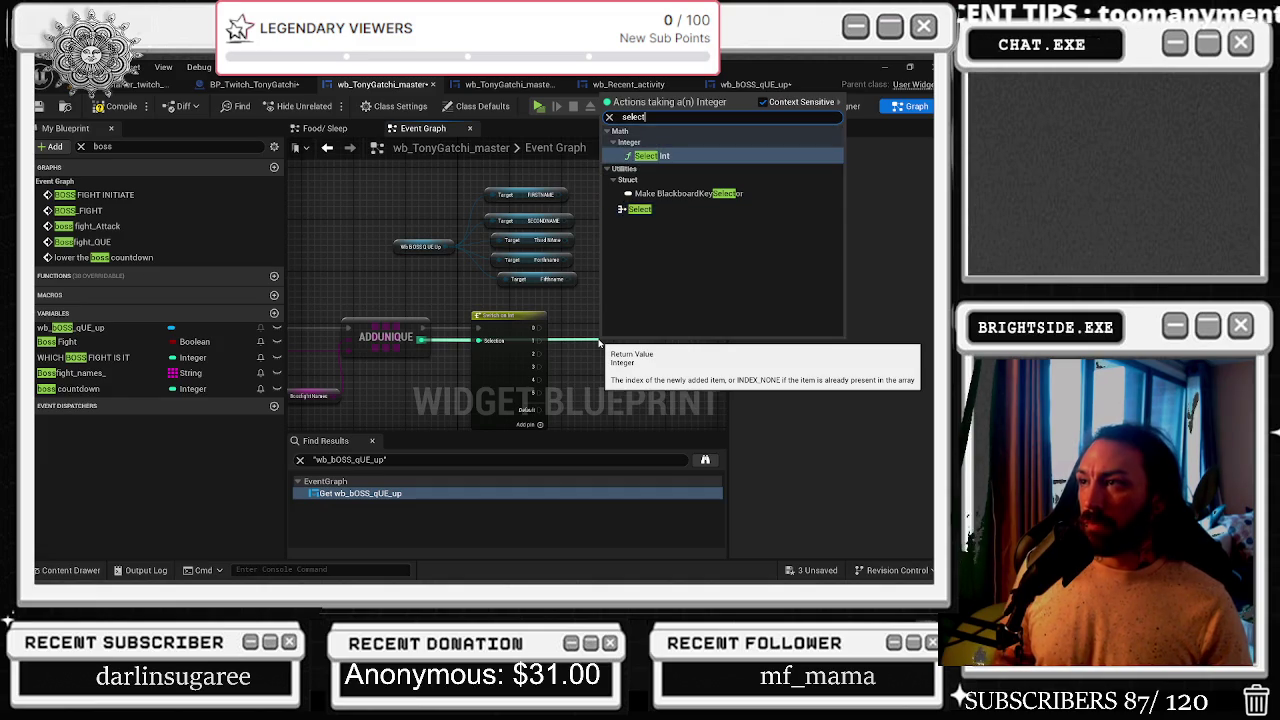
key(Return)
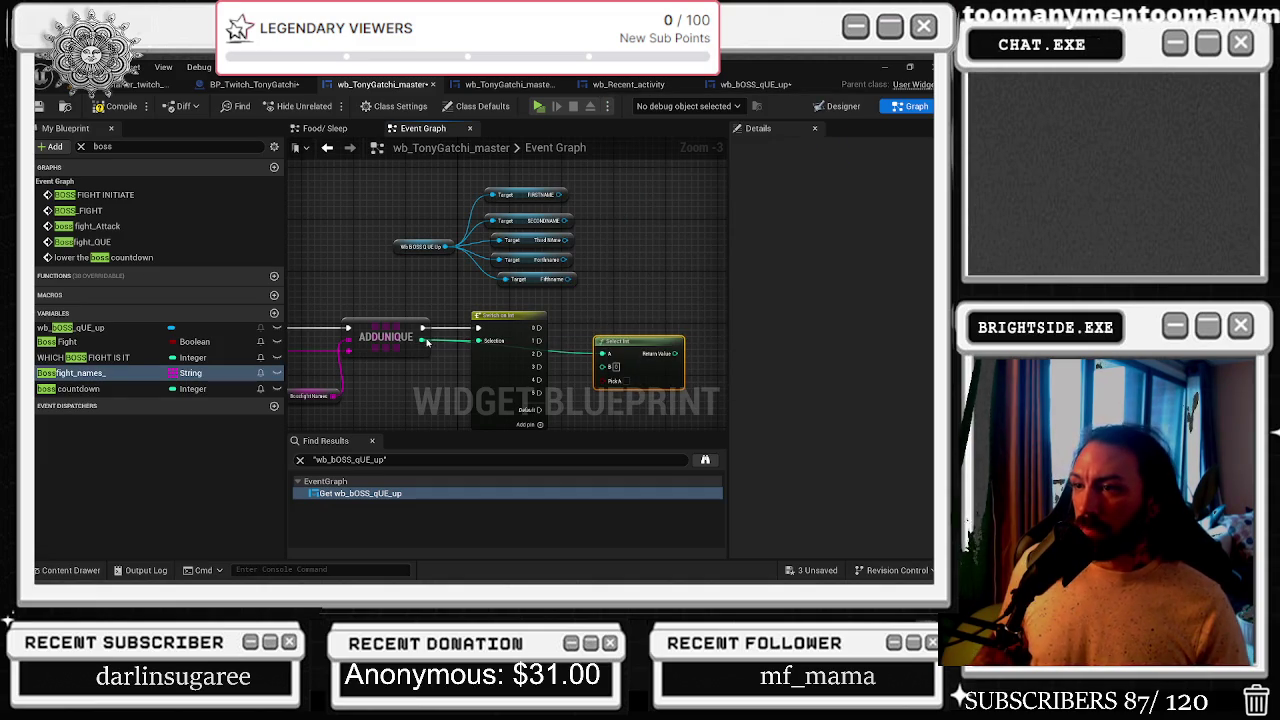
drag(427, 340, 648, 288)
text(select)
key(Return)
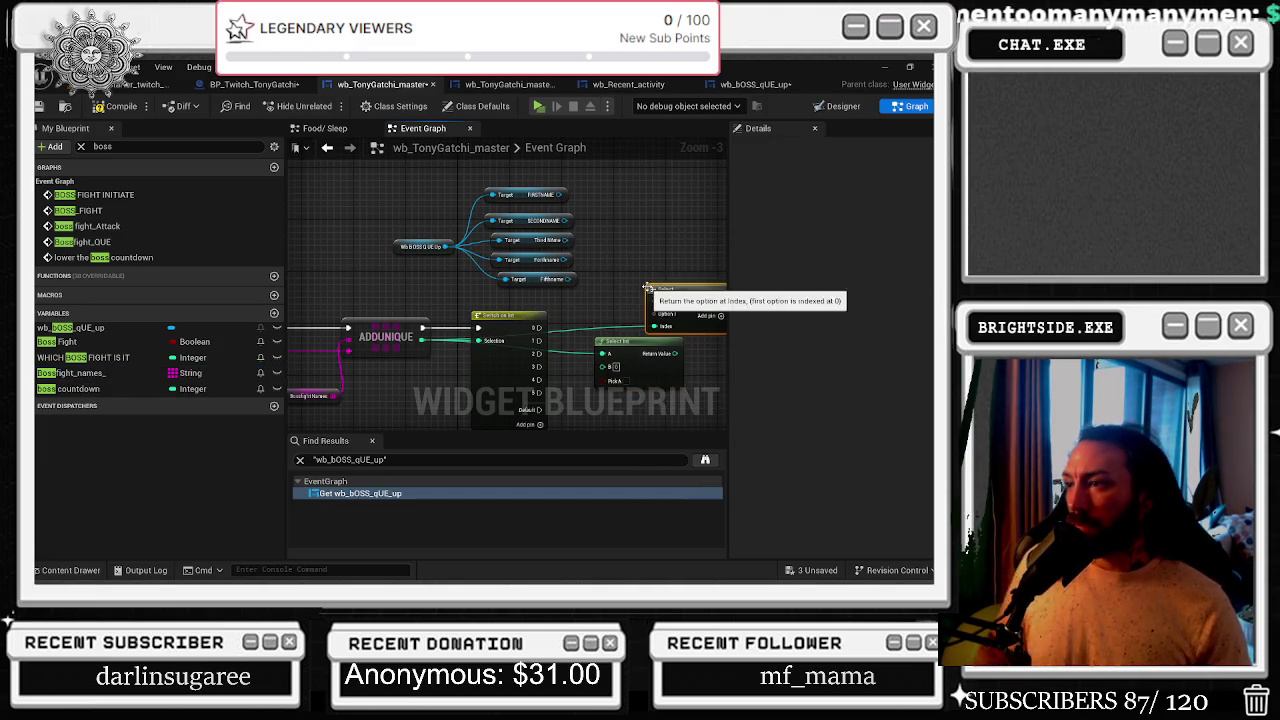
click(630, 355)
key(Delete)
drag(718, 314, 663, 327)
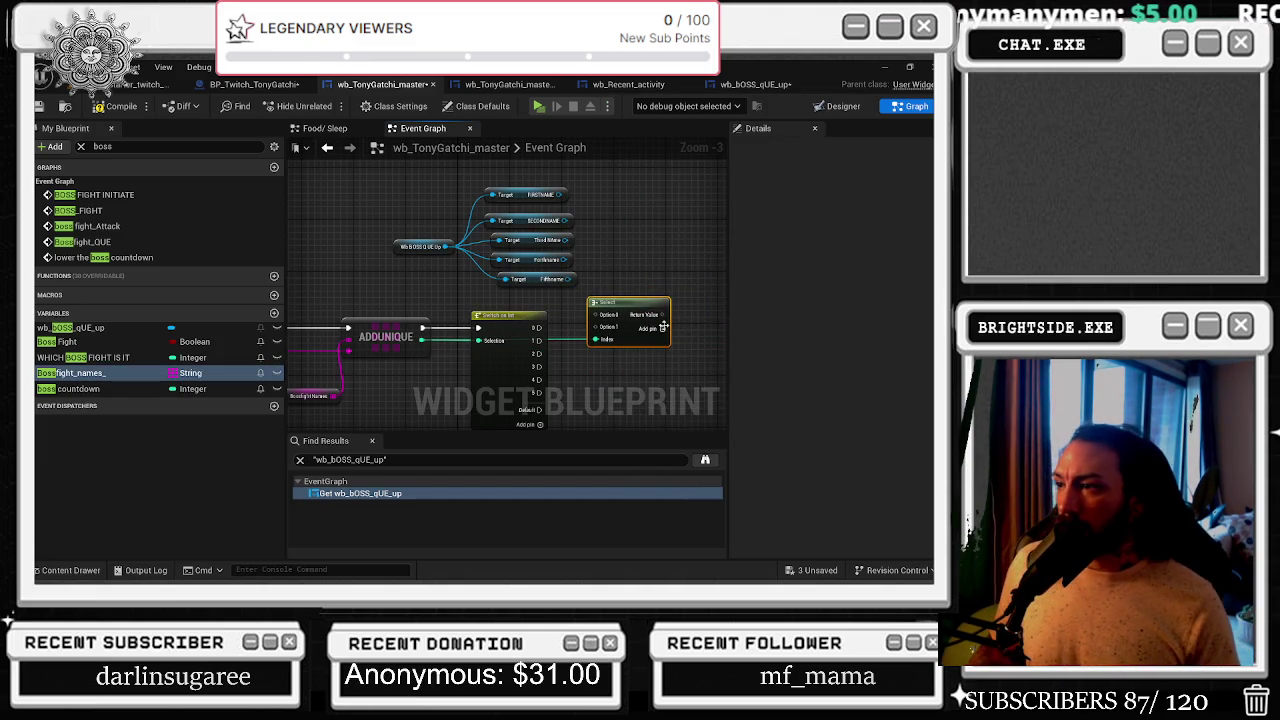
- Give Select five options and wire the five name getters into them
click(663, 328)
click(663, 330)
click(662, 329)
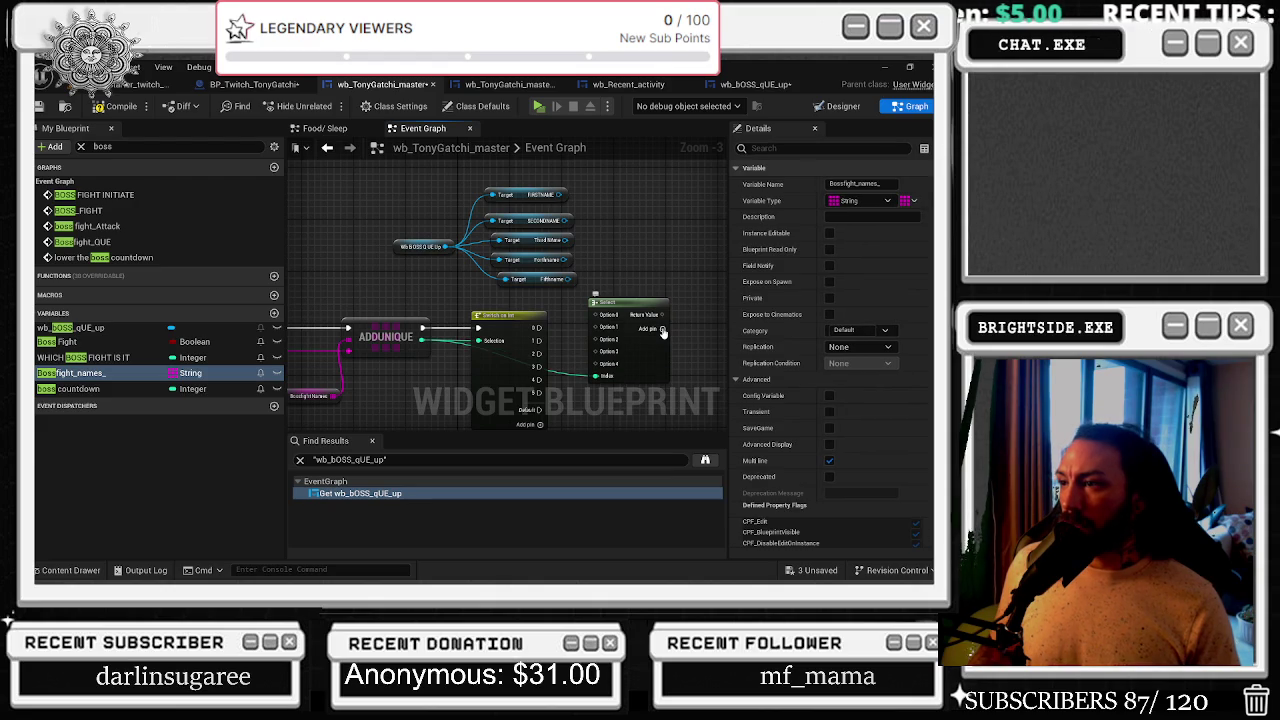
drag(566, 220, 597, 316)
drag(563, 194, 597, 326)
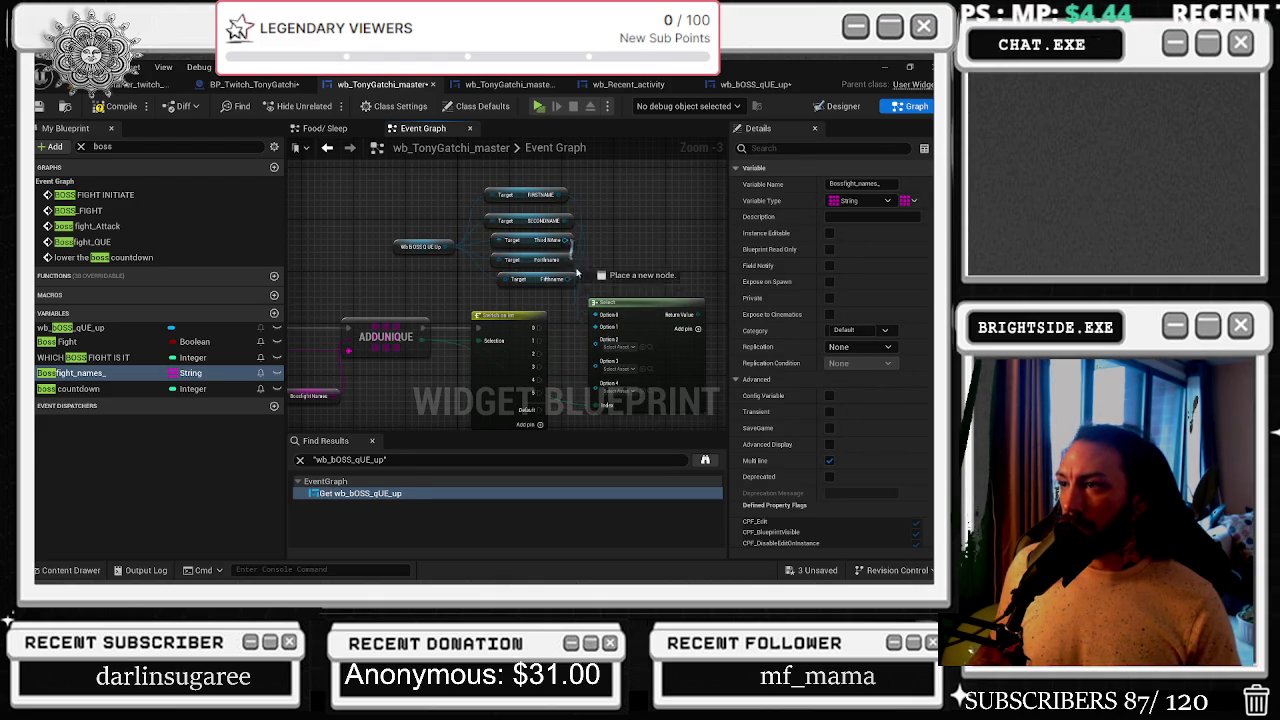
drag(566, 240, 597, 340)
click(566, 260)
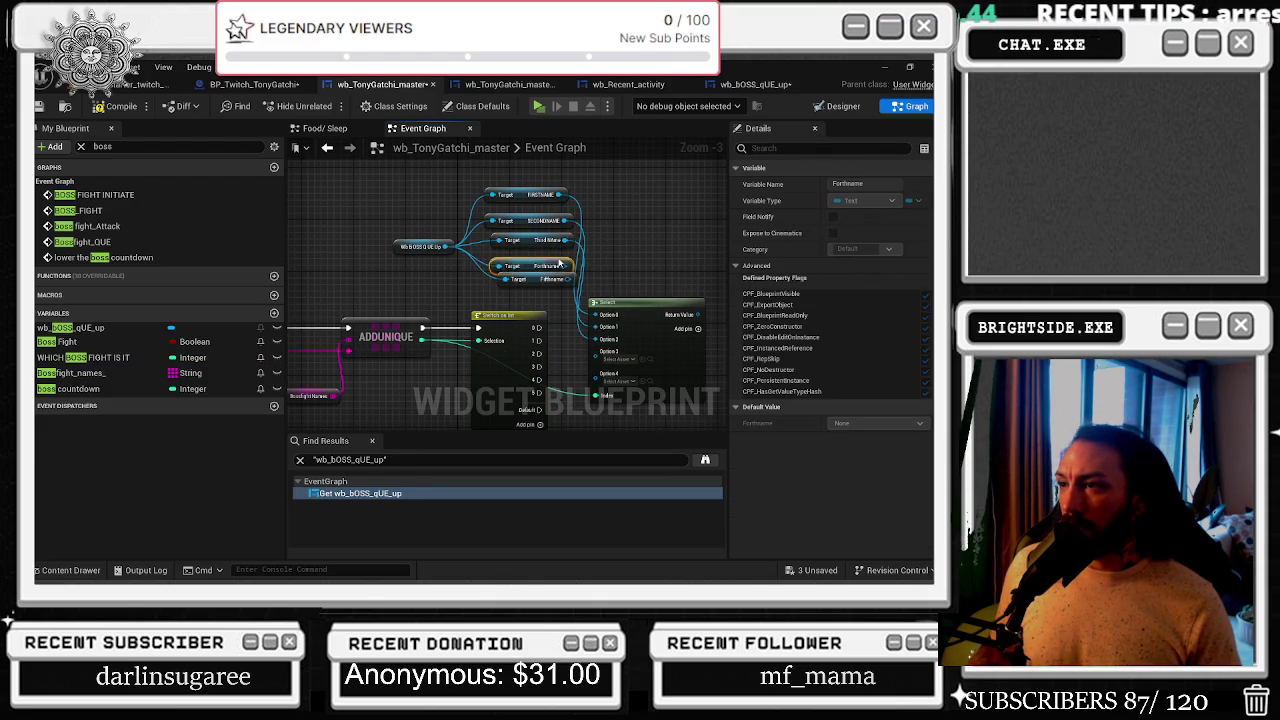
drag(566, 260, 600, 352)
drag(570, 279, 600, 365)
- Delete Switch on Int, wire ADDUNIQUE into Select's Index, and add a Branch after ADDUNIQUE
key(Delete)
drag(421, 340, 596, 375)
mouse_move(455, 185)
mouse_down()
mouse_move(585, 295)
mouse_move(395, 293)
mouse_up()
mouse_move(615, 302)
mouse_down()
mouse_move(493, 267)
mouse_move(495, 256)
mouse_move(514, 272)
mouse_up()
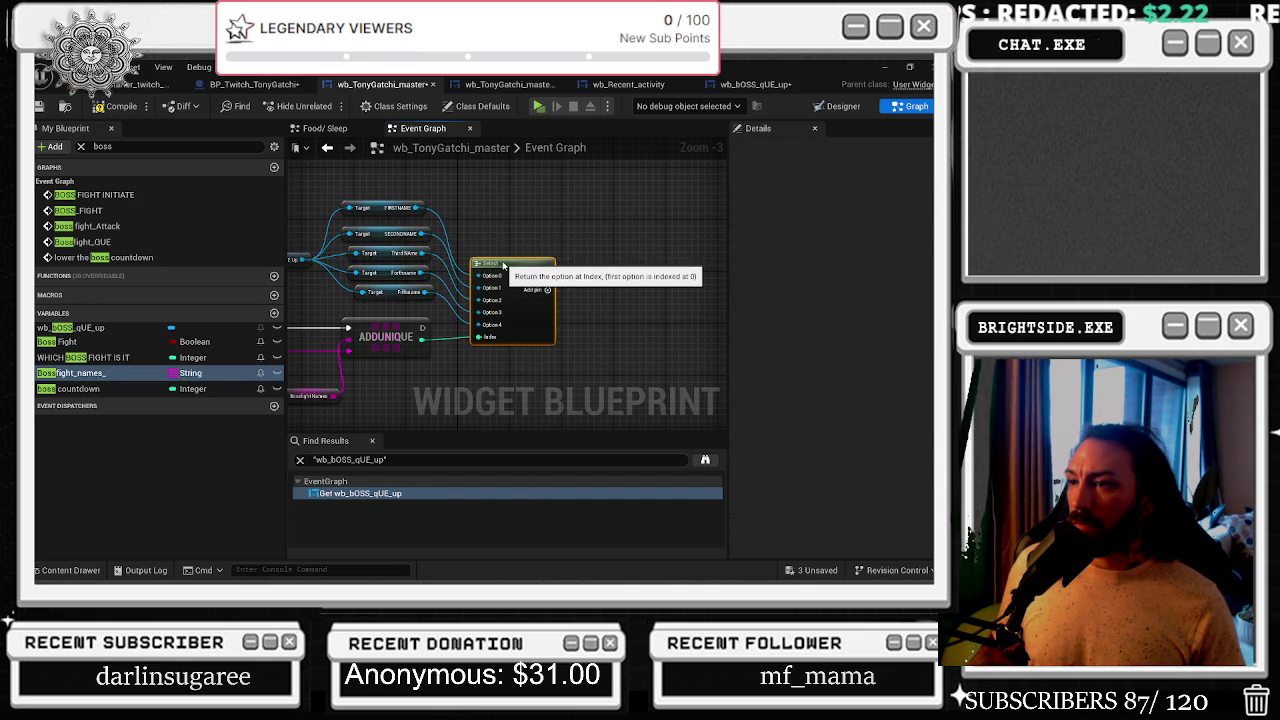
click(600, 325)
mouse_move(422, 327)
mouse_down()
mouse_move(585, 362)
mouse_move(654, 314)
mouse_up()
drag(550, 287, 562, 218)
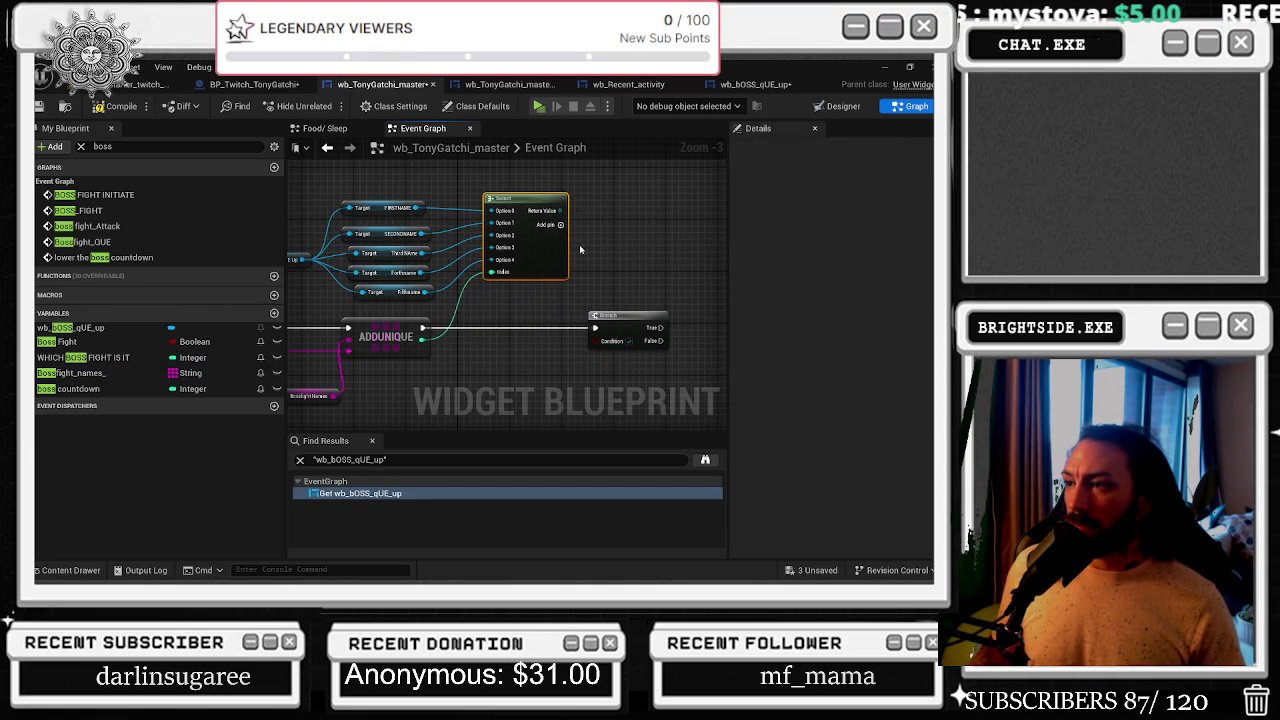
- Shift the Select node and name getters to the left
scroll(524, 312, down, 1)
click(348, 368)
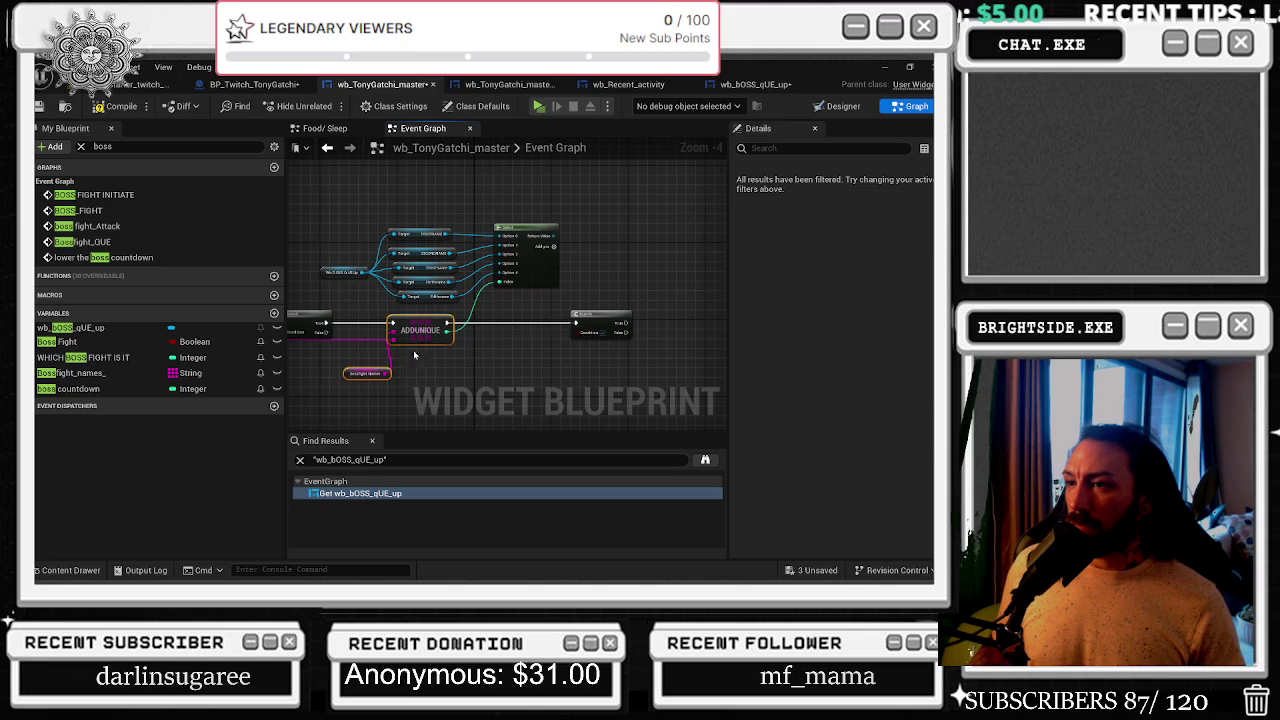
click(621, 251)
mouse_move(342, 211)
mouse_down()
mouse_move(480, 285)
mouse_move(565, 300)
mouse_move(511, 270)
mouse_move(525, 250)
mouse_move(553, 331)
mouse_up()
click(512, 312)
- Add a SetText (Text) node off Select's return value, running after ADDUNIQUE
click(75, 372)
text(set)
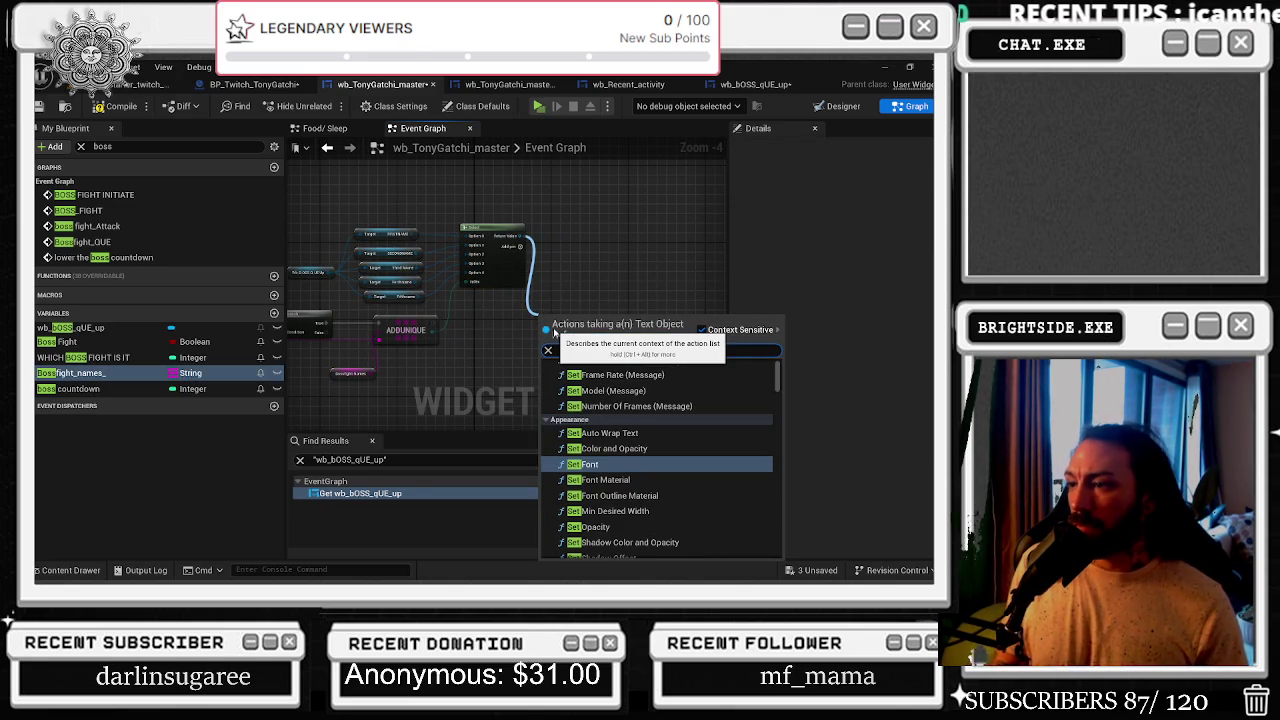
key(Down)
key(Down)
key(Down)
key(Down)
key(Return)
scroll(384, 292, up, 3)
mouse_move(455, 346)
mouse_down()
mouse_move(612, 360)
mouse_move(615, 348)
mouse_up()
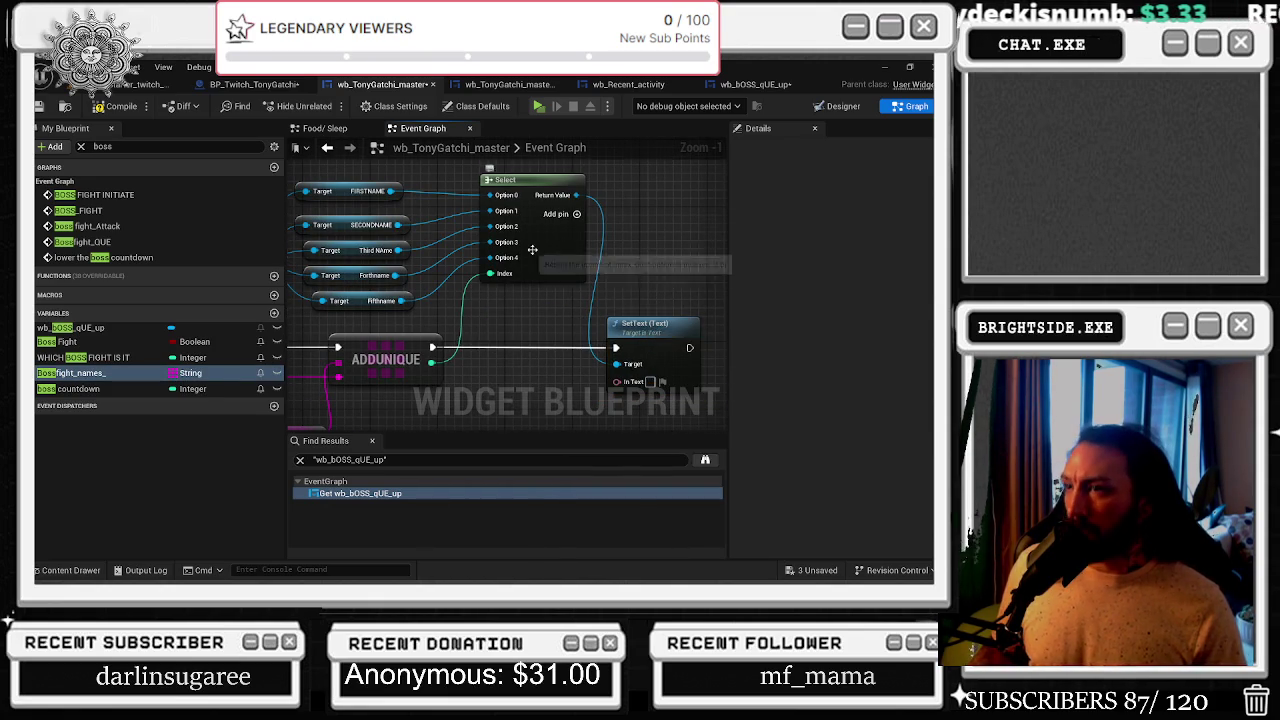
- Nudge the Select group and feed the name string into SetText's In Text
scroll(532, 249, down, 2)
mouse_move(300, 200)
mouse_down()
mouse_move(560, 300)
mouse_move(575, 277)
mouse_move(587, 297)
mouse_up()
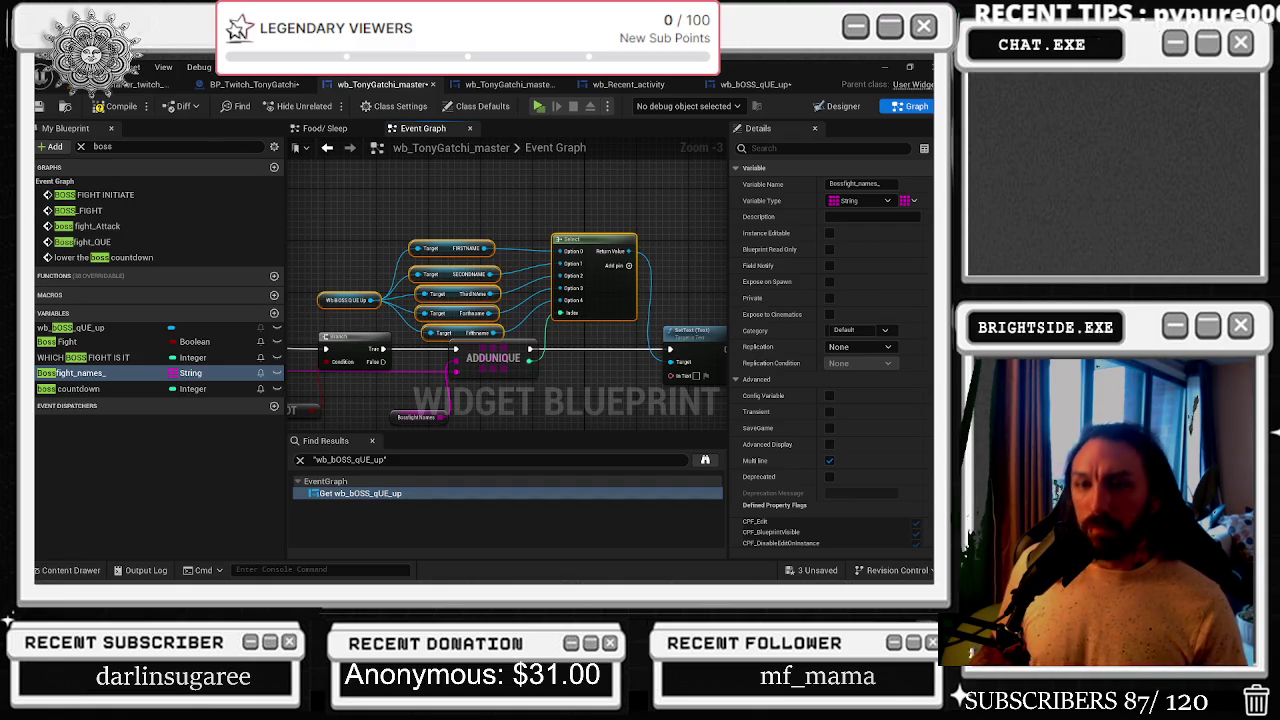
drag(315, 212, 604, 334)
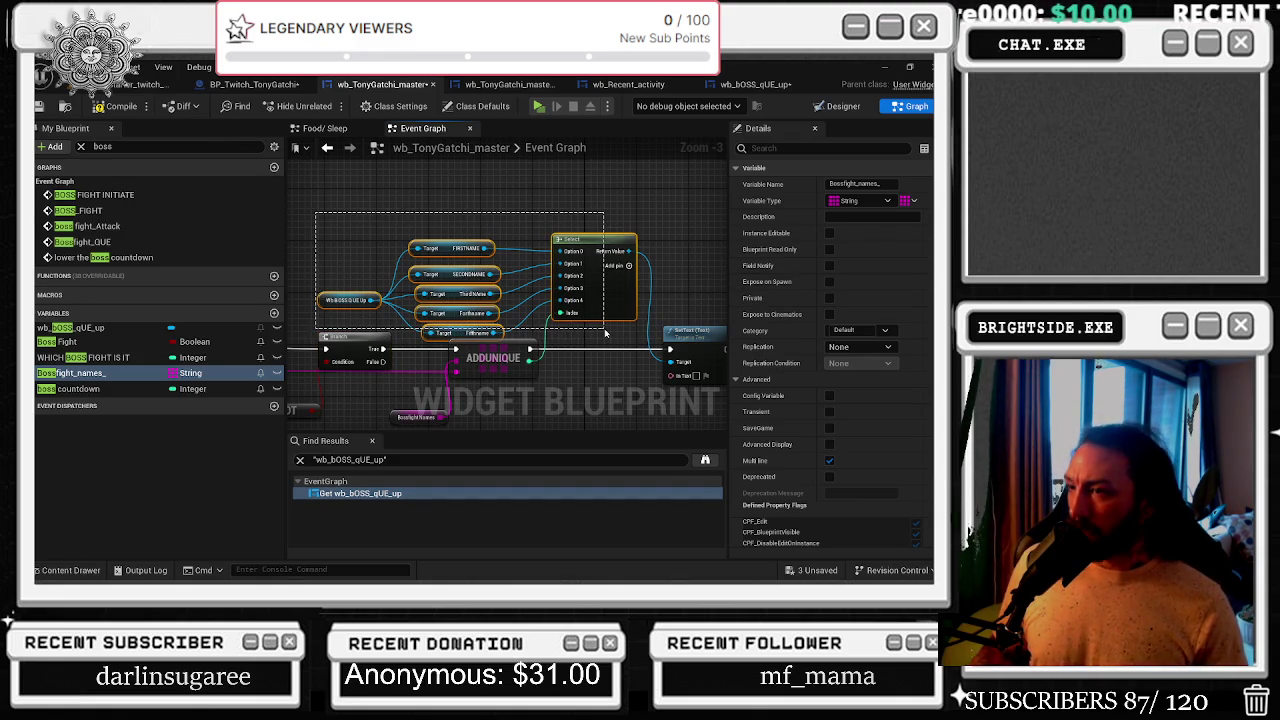
drag(527, 305, 537, 299)
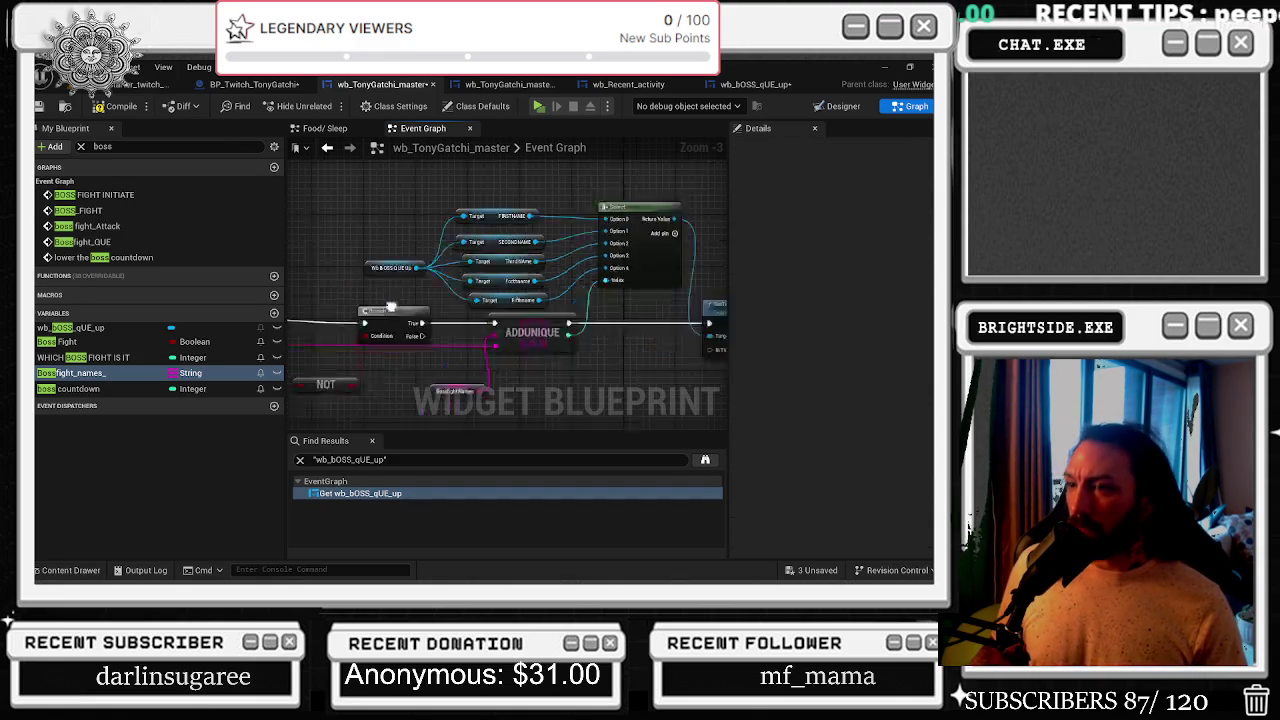
scroll(588, 302, up, 2)
scroll(588, 302, down, 2)
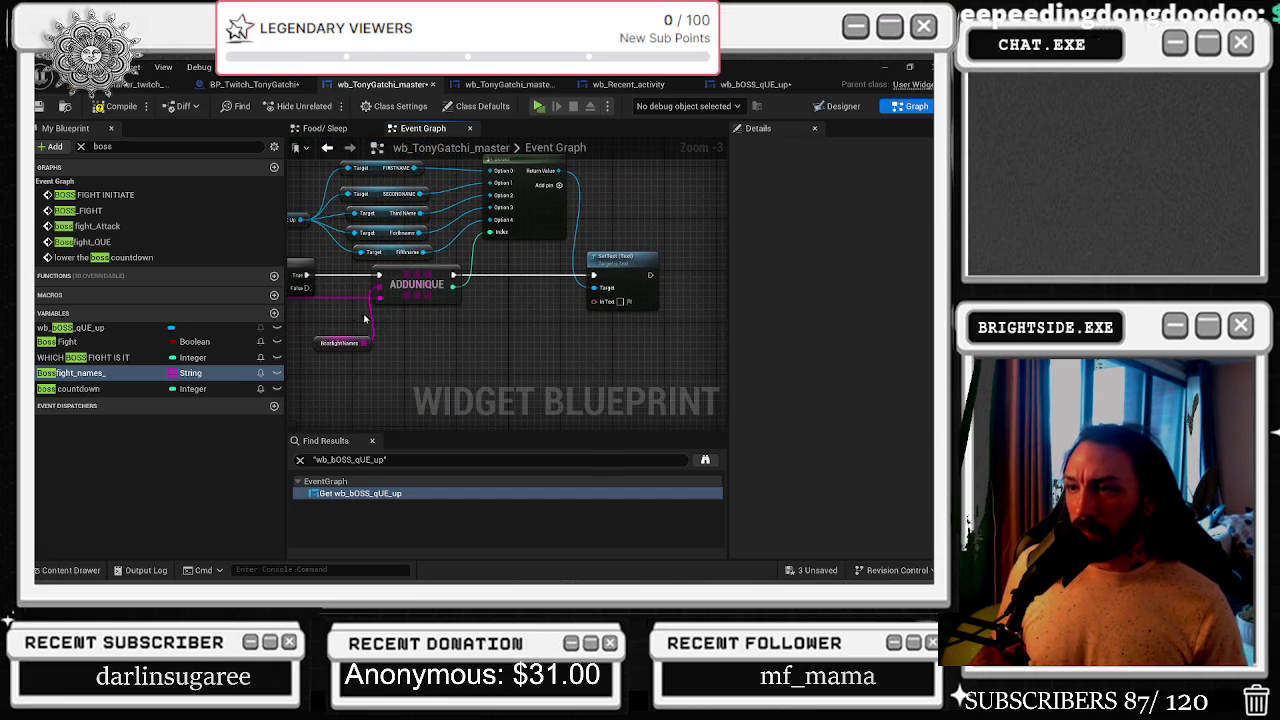
drag(432, 281, 706, 296)
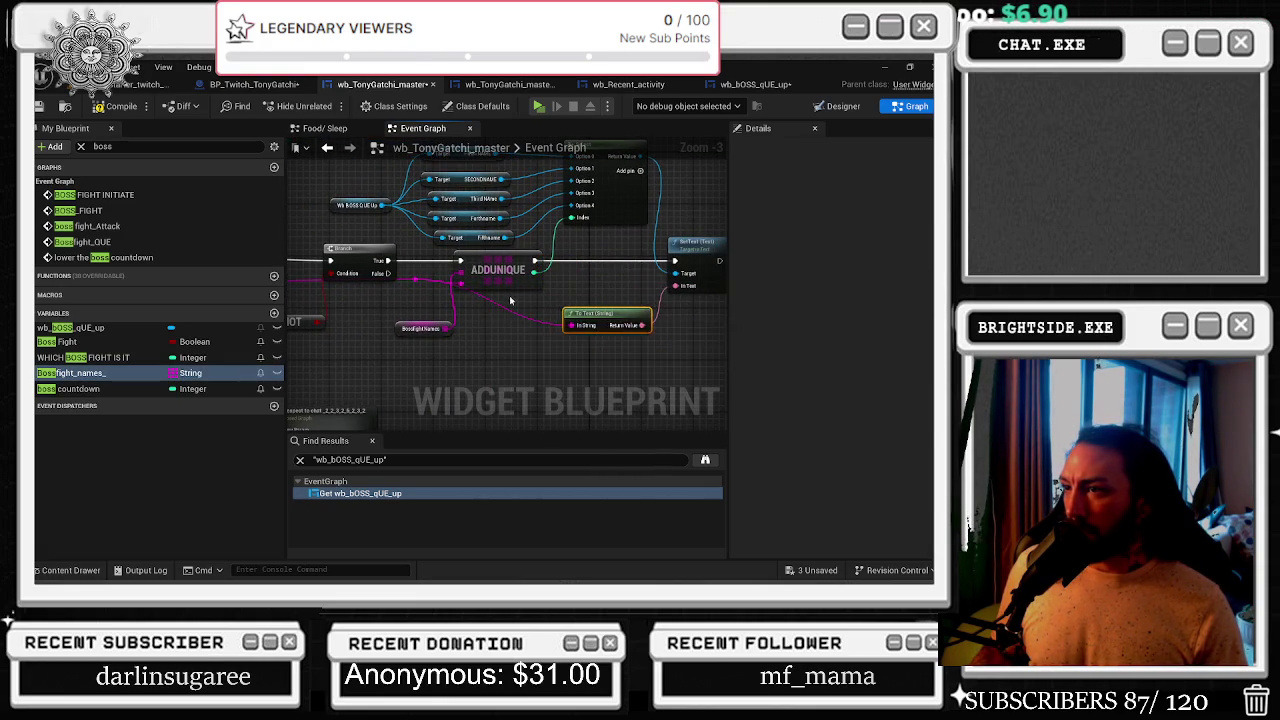
scroll(576, 316, down, 1)
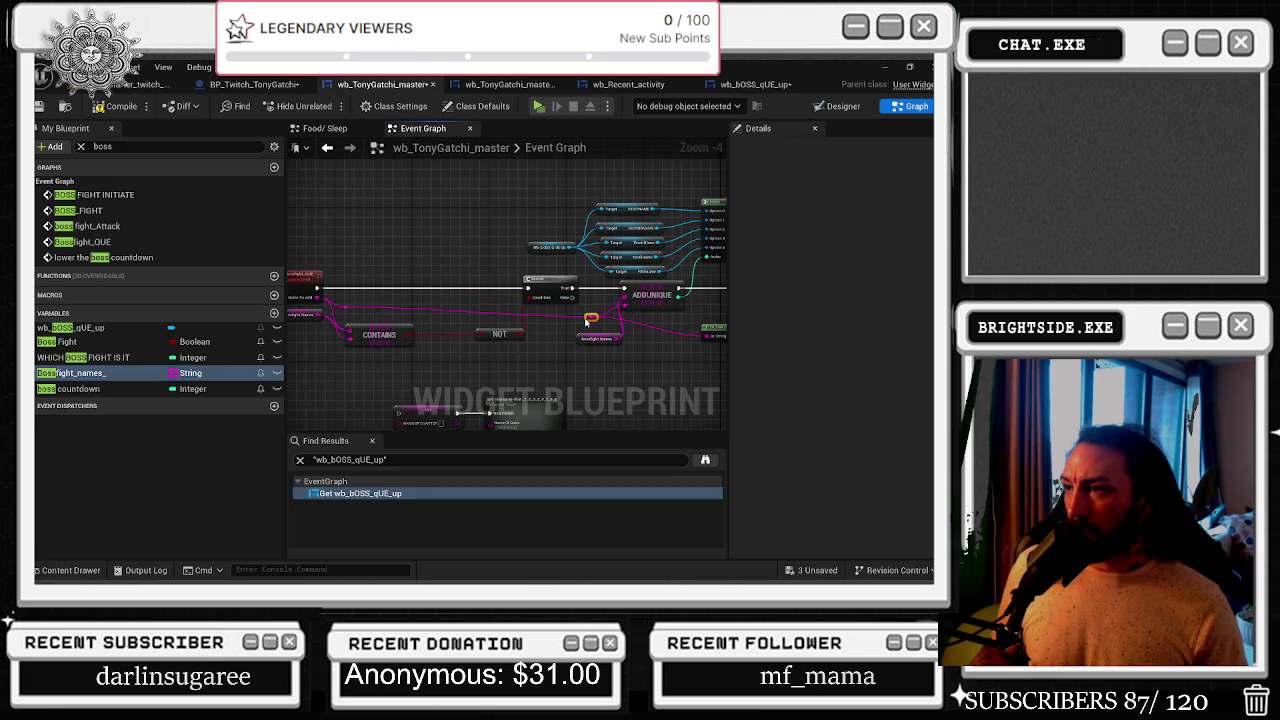
- Pan and zoom the graph to bring CONTAINS, ADDUNIQUE, Select and the getters into view
drag(466, 339, 578, 334)
drag(370, 258, 530, 346)
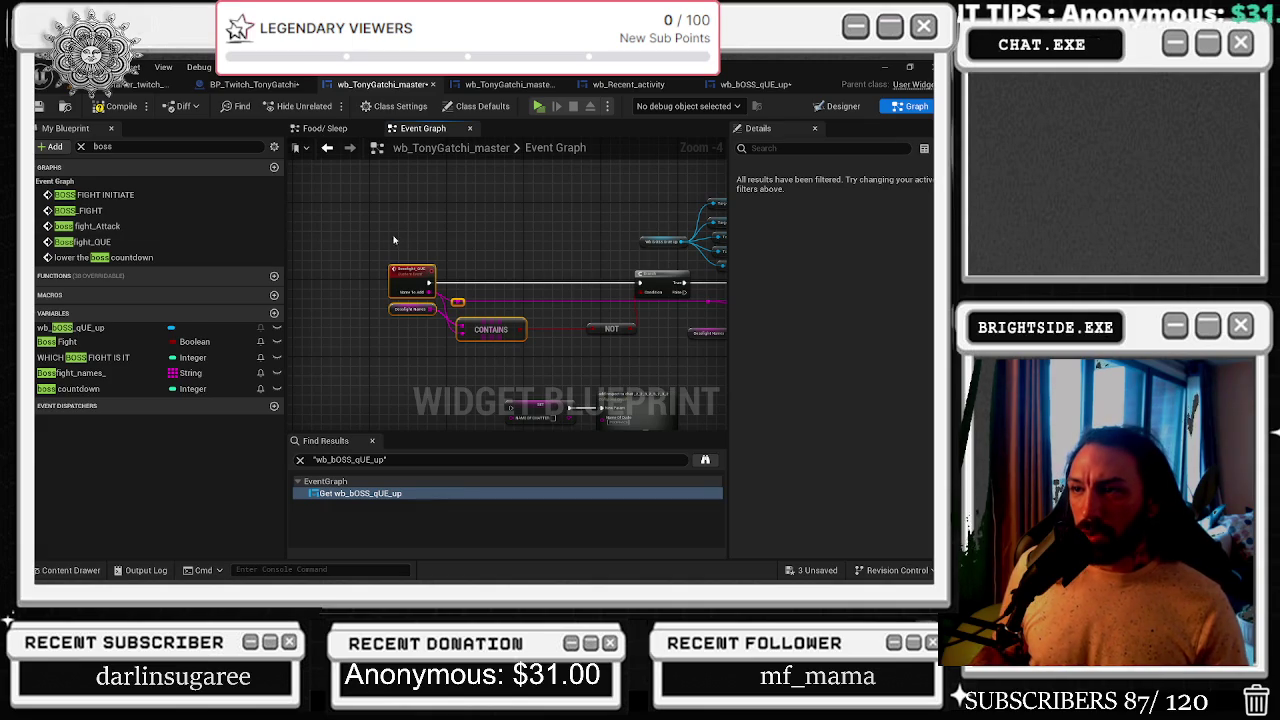
drag(593, 341, 478, 312)
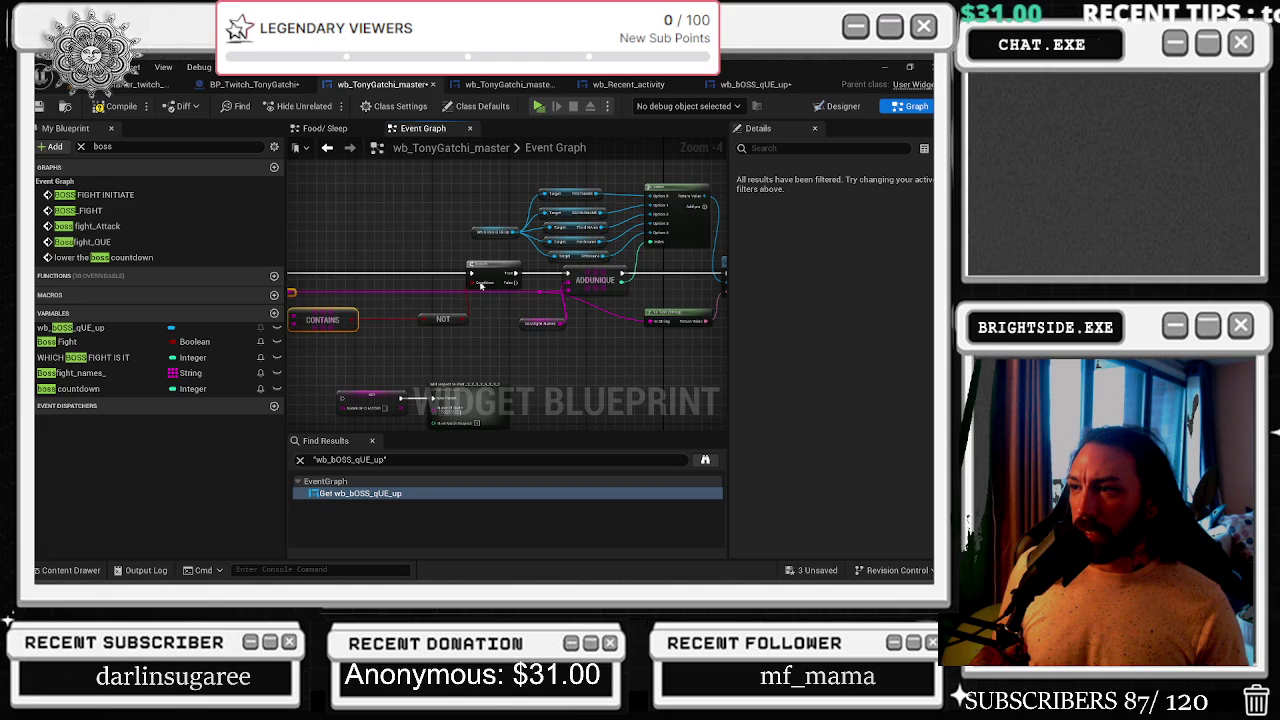
drag(571, 298, 428, 280)
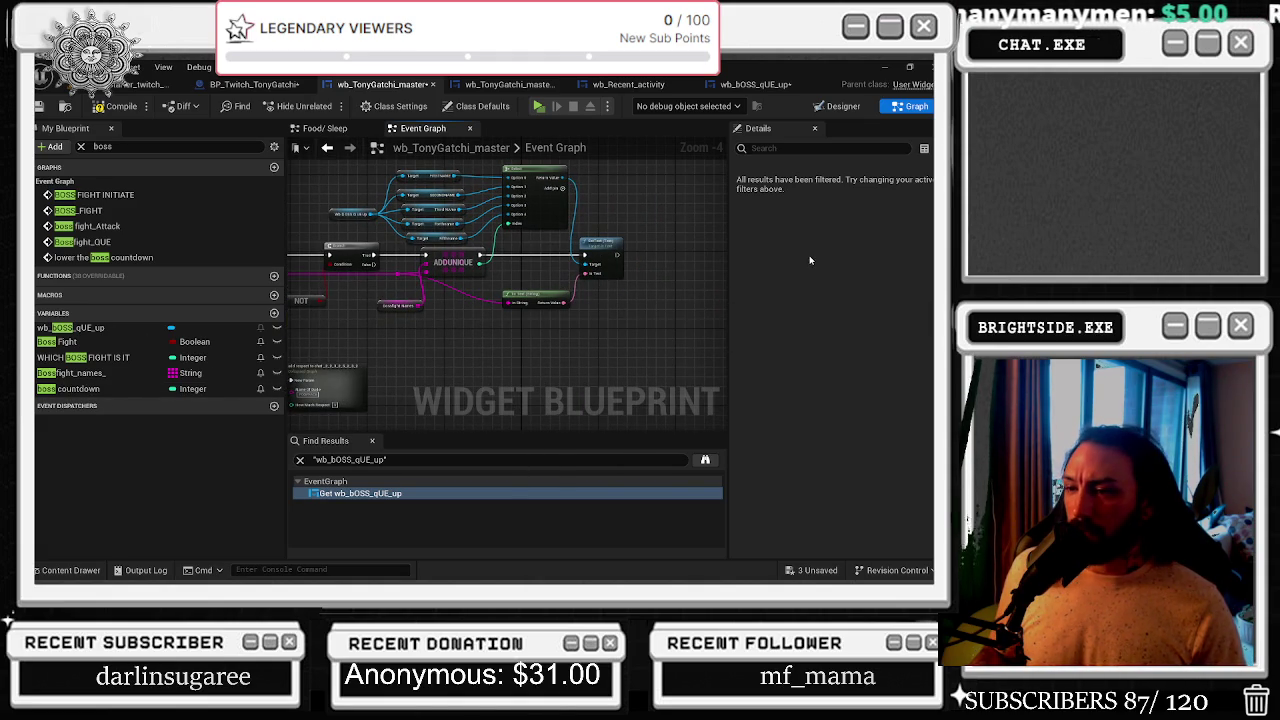
scroll(500, 250, up, 2)
mouse_move(358, 200)
mouse_down()
mouse_move(631, 319)
mouse_move(631, 283)
mouse_up()
- Add a sixth option pin to the Select node and reconnect a name getter
click(626, 219)
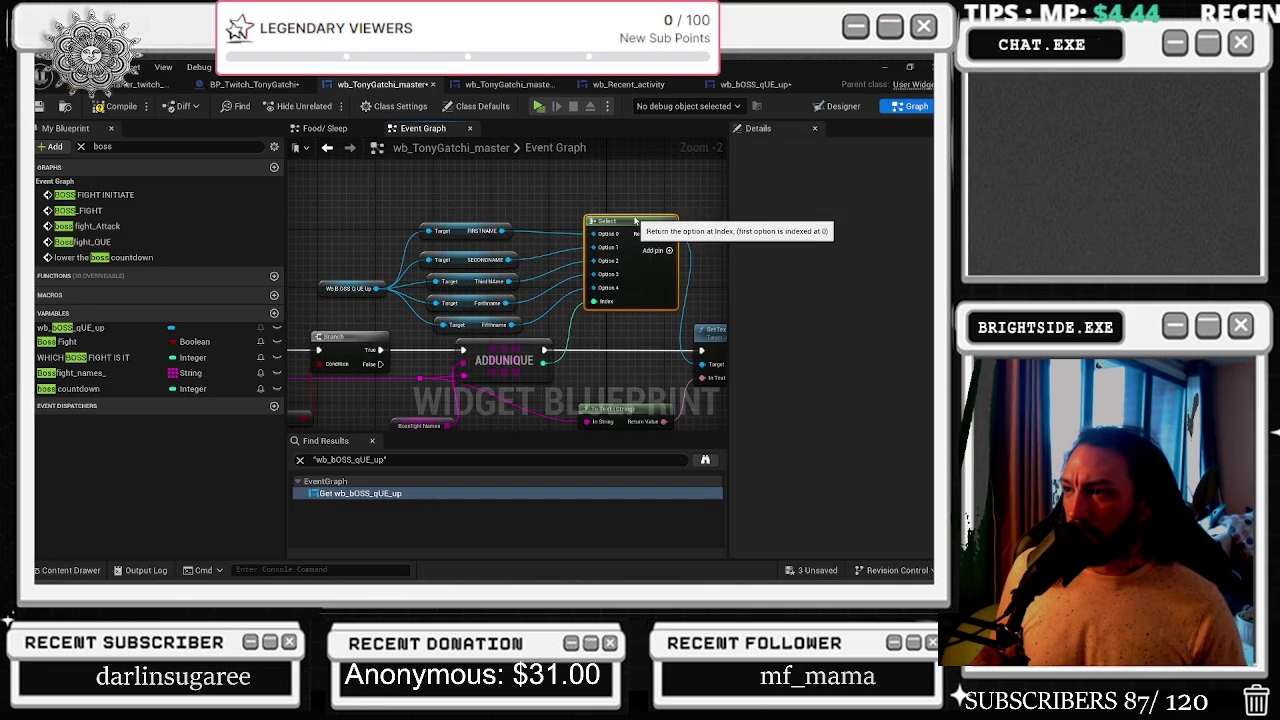
drag(626, 219, 643, 216)
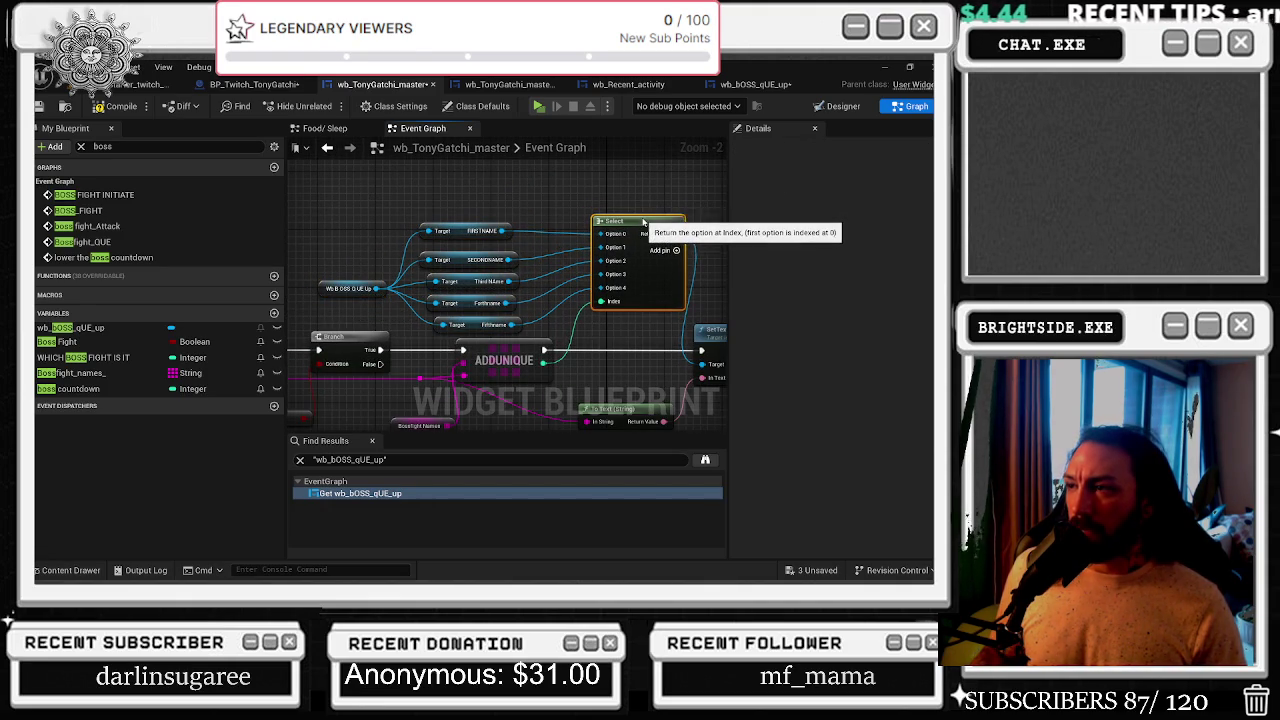
click(648, 198)
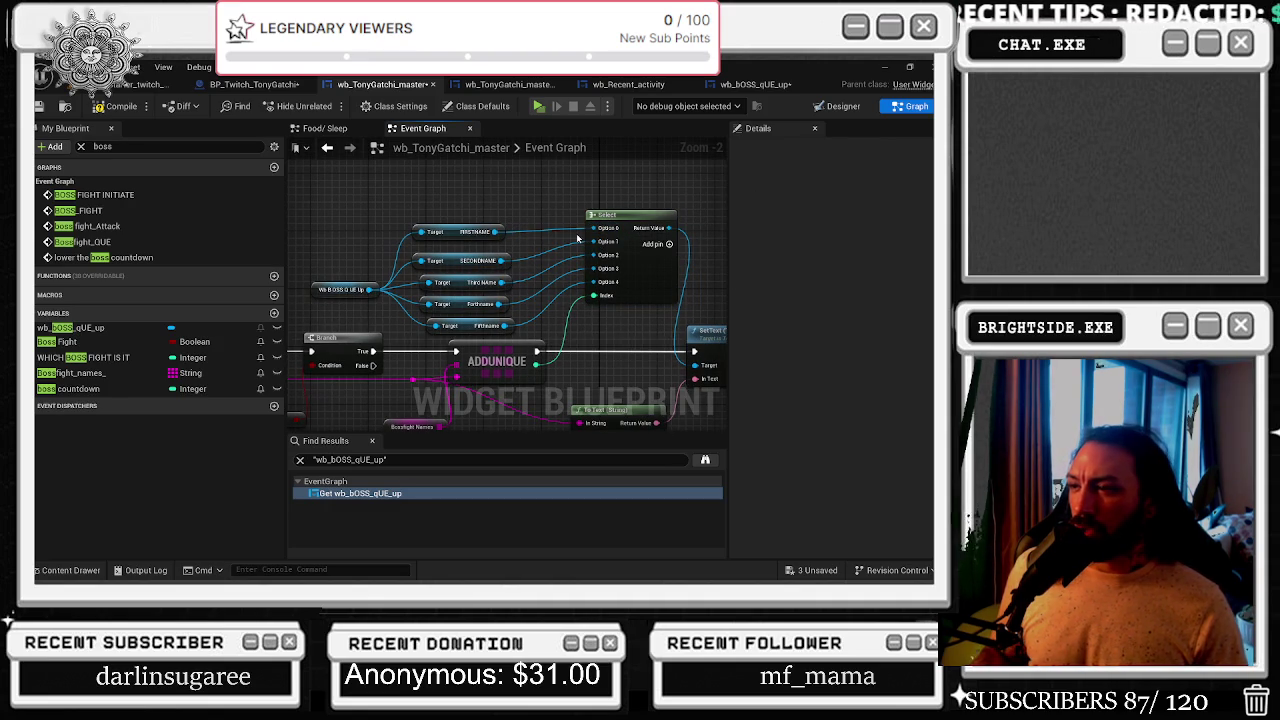
click(651, 244)
click(70, 372)
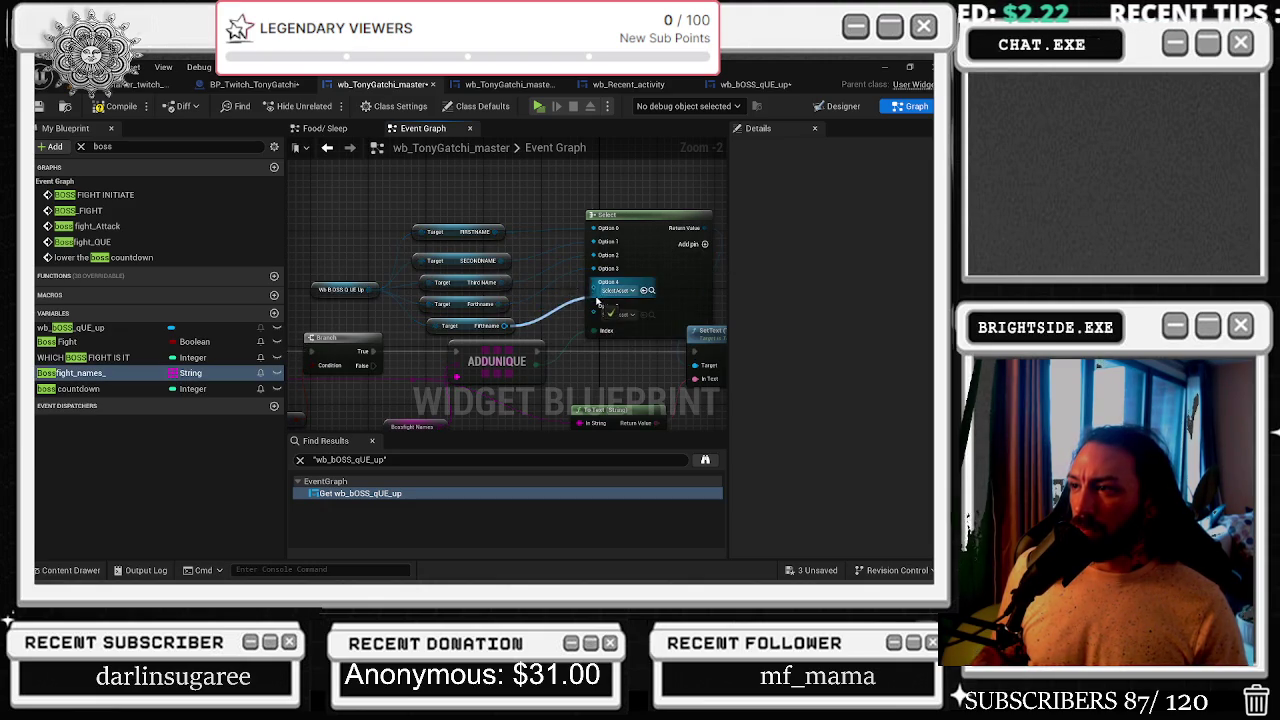
drag(598, 283, 616, 202)
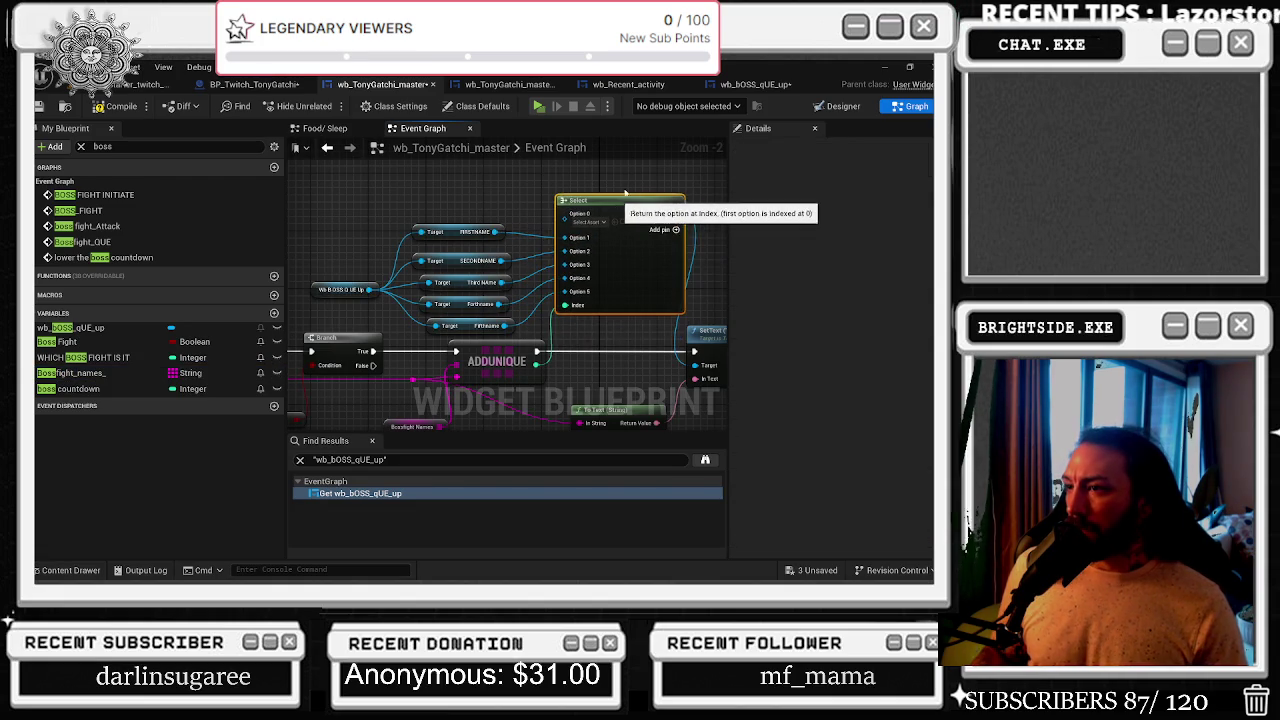
- Move SetText right with To Text (String) beside it, then reopen wb_bOSS_qUE_up
drag(612, 291, 650, 276)
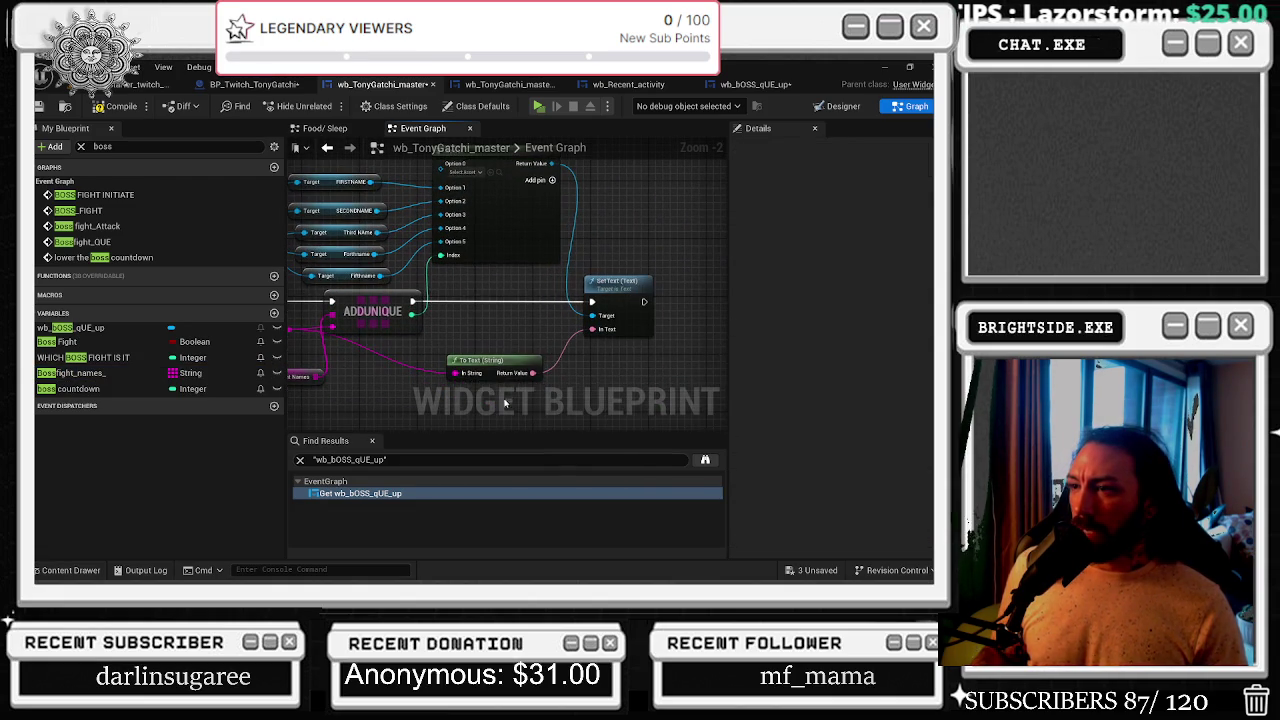
drag(488, 363, 508, 325)
right_click(486, 270)
click(452, 290)
scroll(452, 291, down, 2)
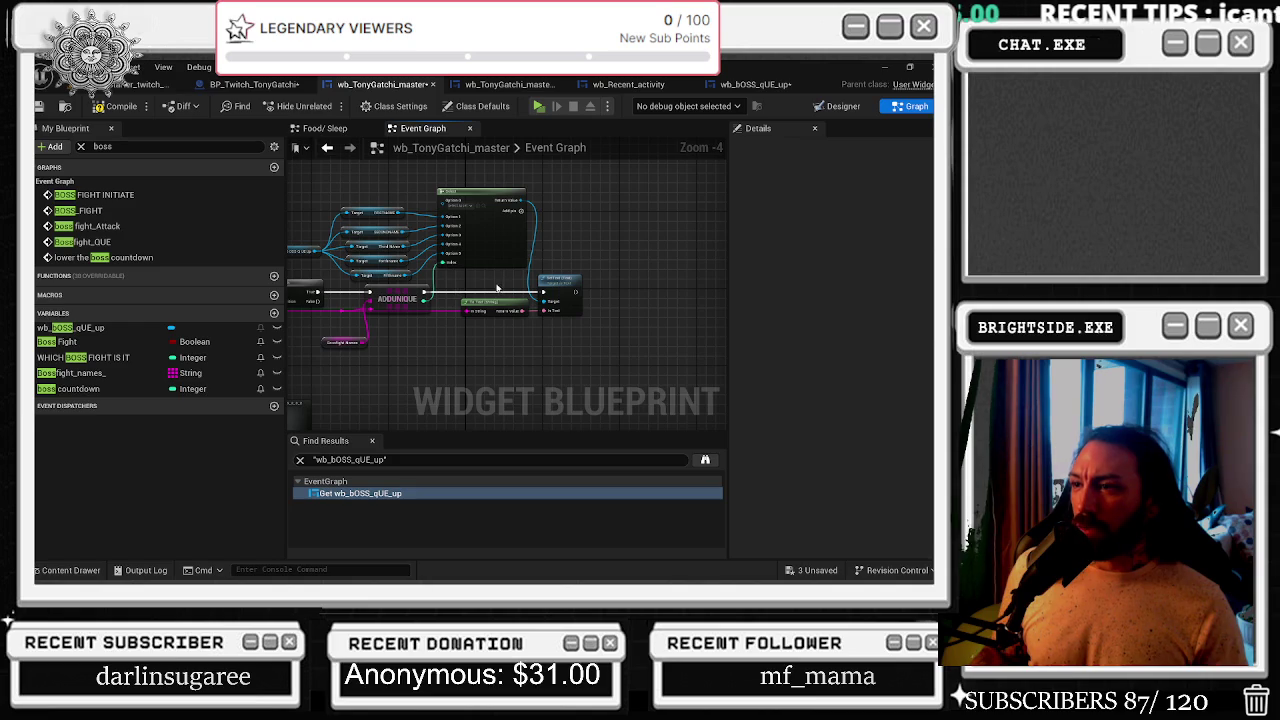
drag(565, 276, 658, 267)
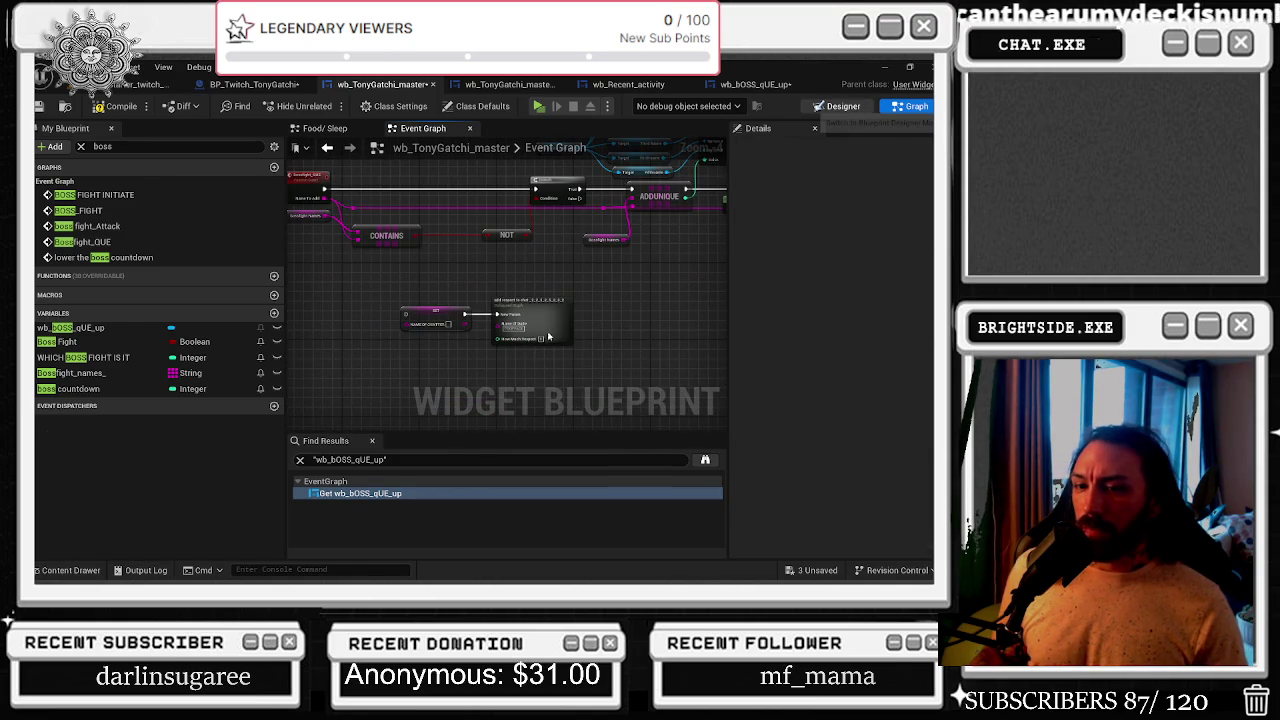
click(770, 88)
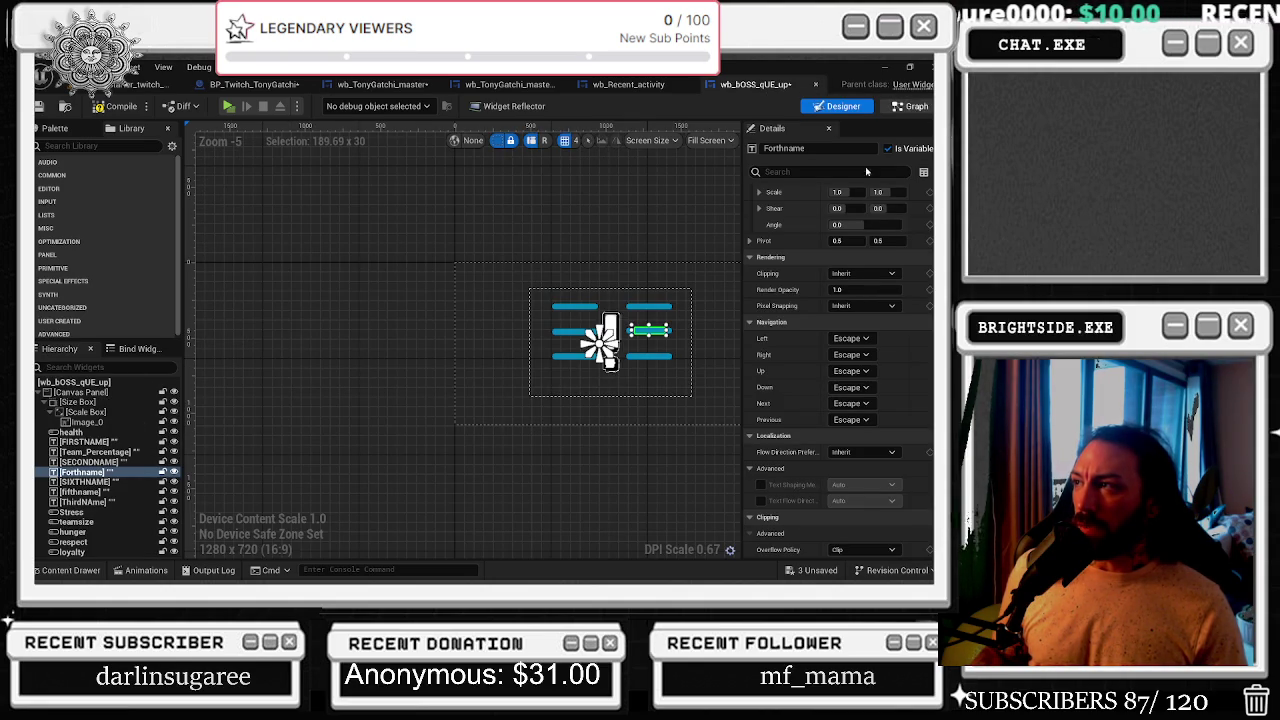
- Create a new widget animation named idle_animation
click(912, 107)
click(838, 108)
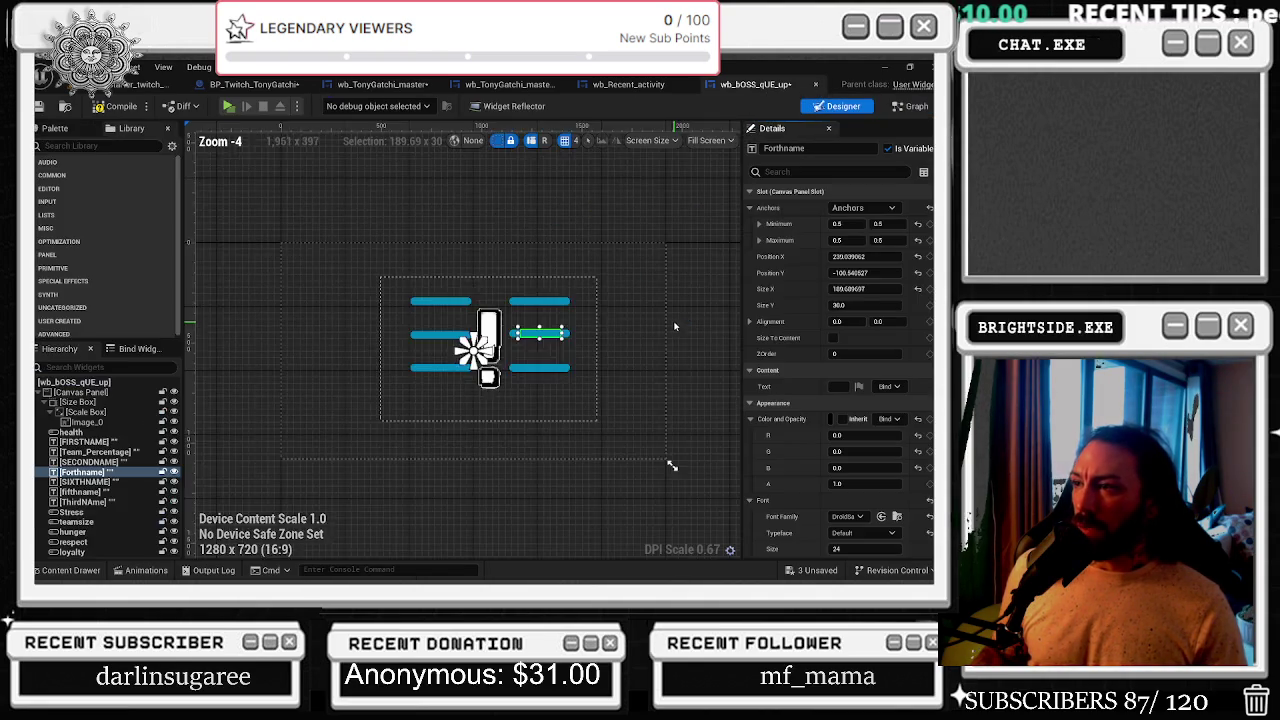
click(140, 570)
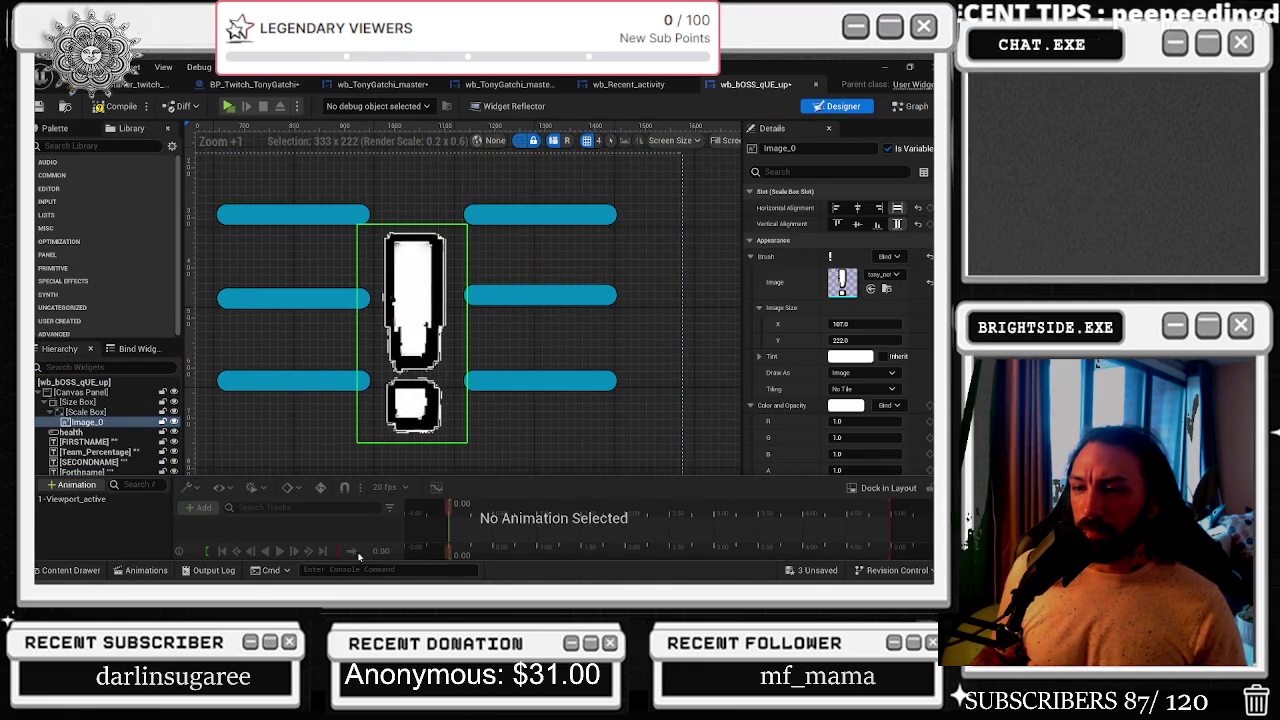
click(72, 485)
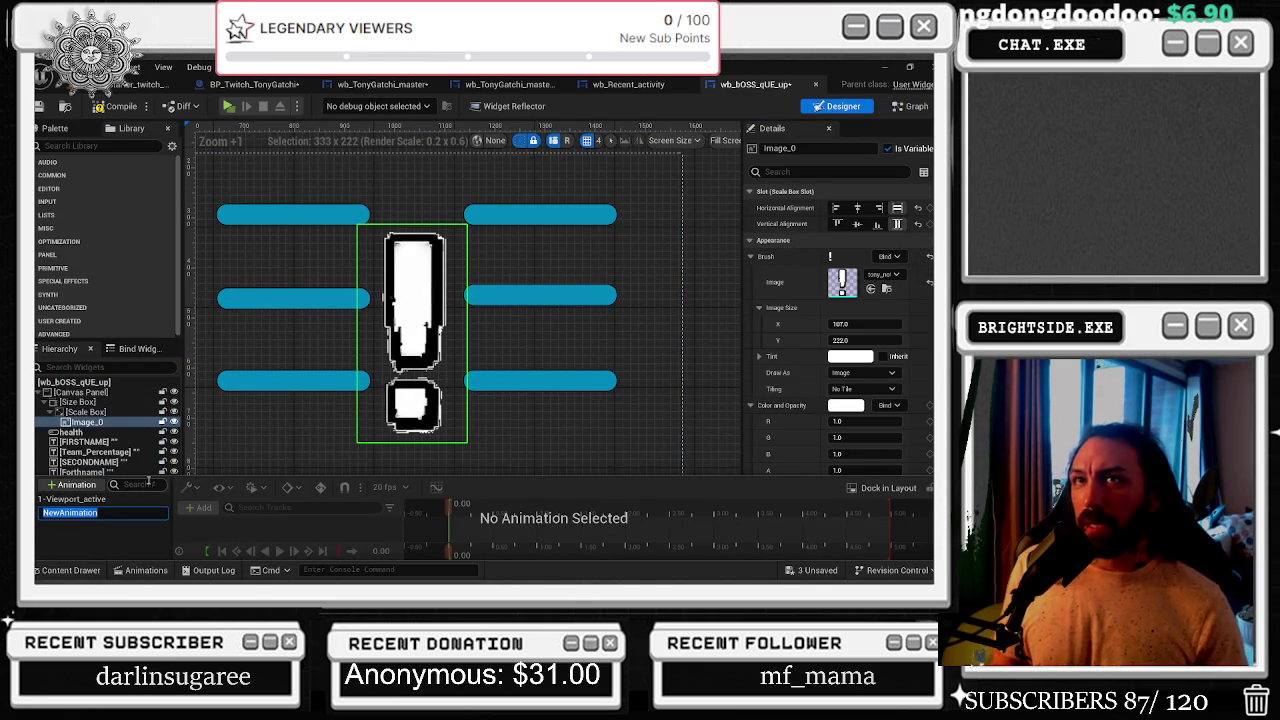
text(idle_animation)
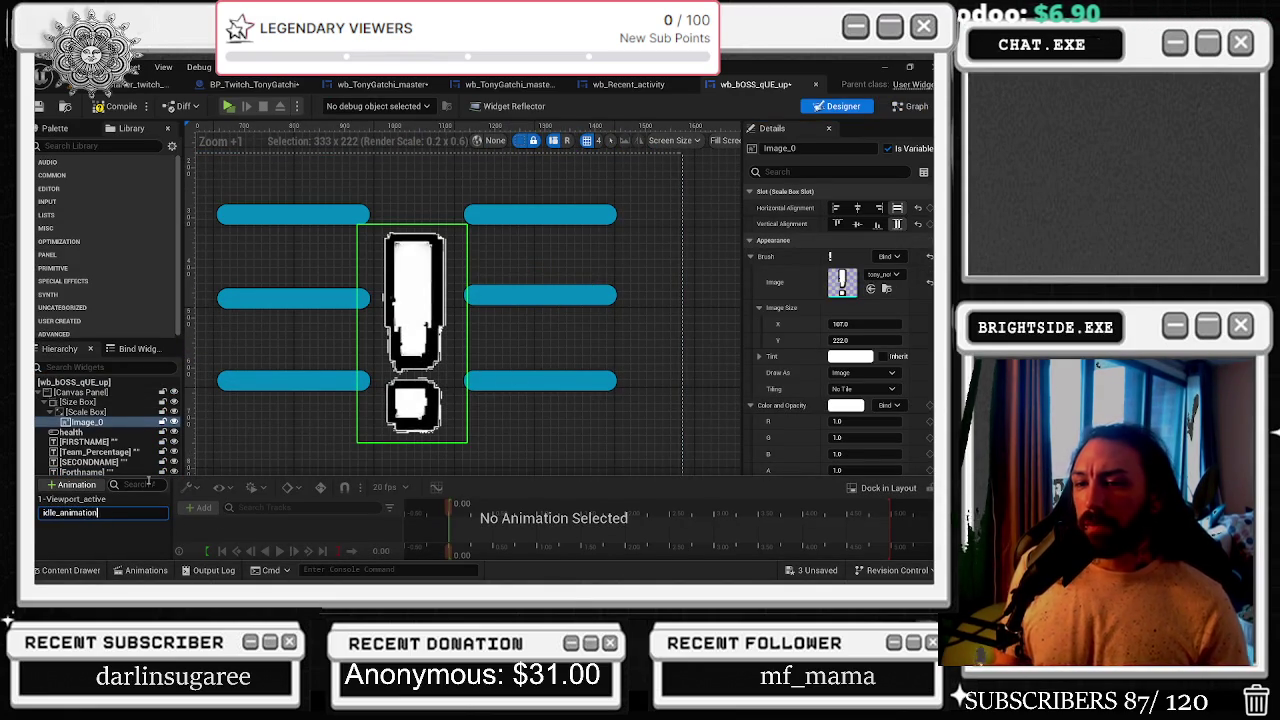
key(Return)
- Add an Image_0 track to idle_animation
click(115, 510)
click(197, 507)
click(230, 406)
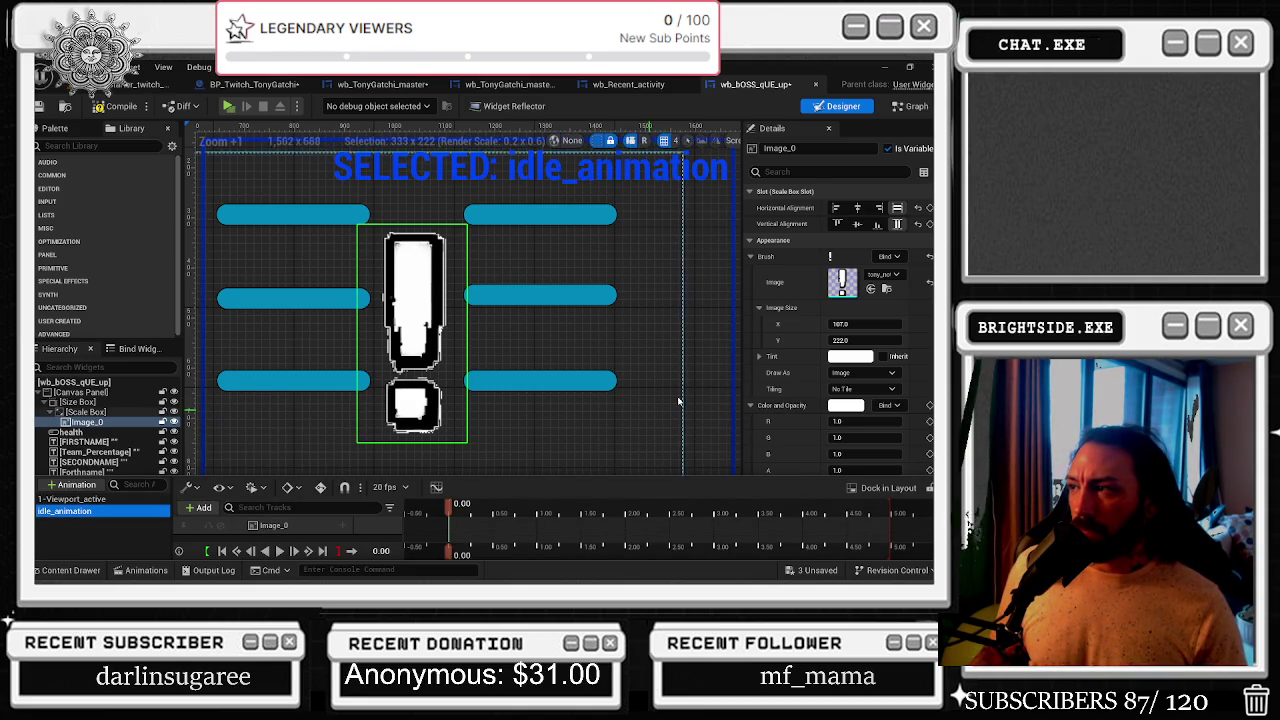
click(341, 527)
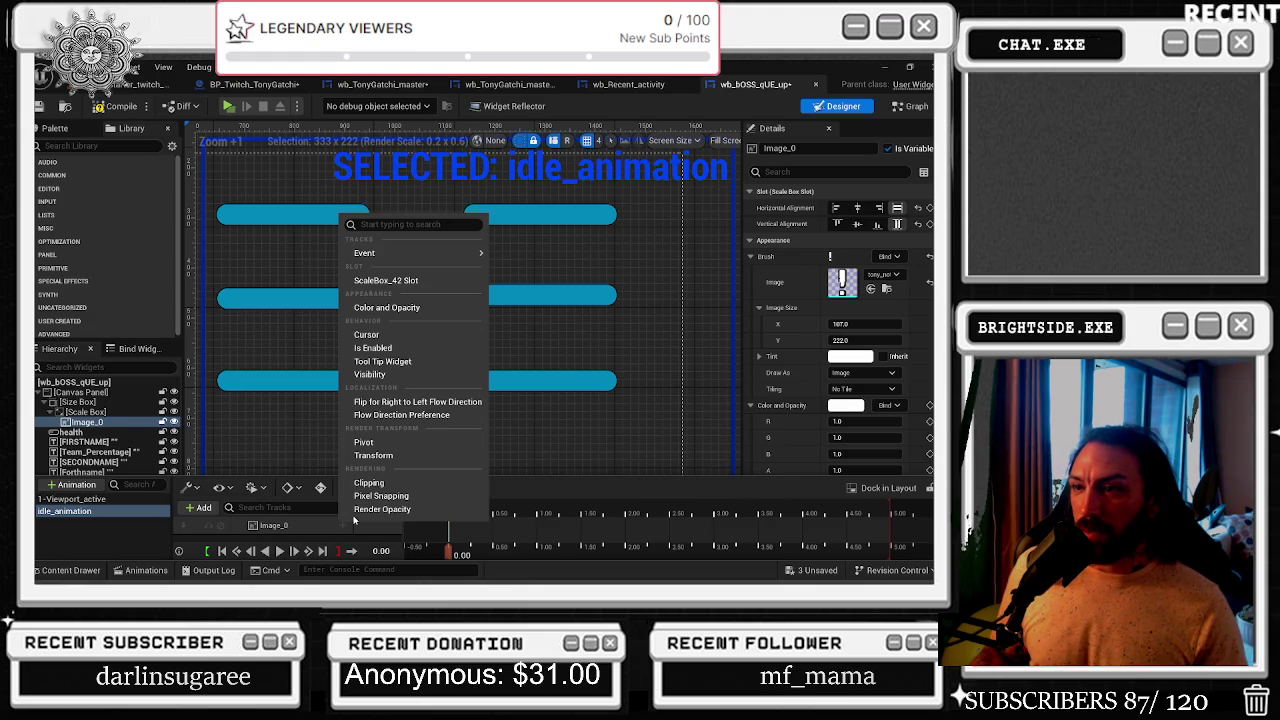
- Add an Events trigger track and a ScaleBox slot horizontal-alignment track to Image_0
mouse_move(403, 254)
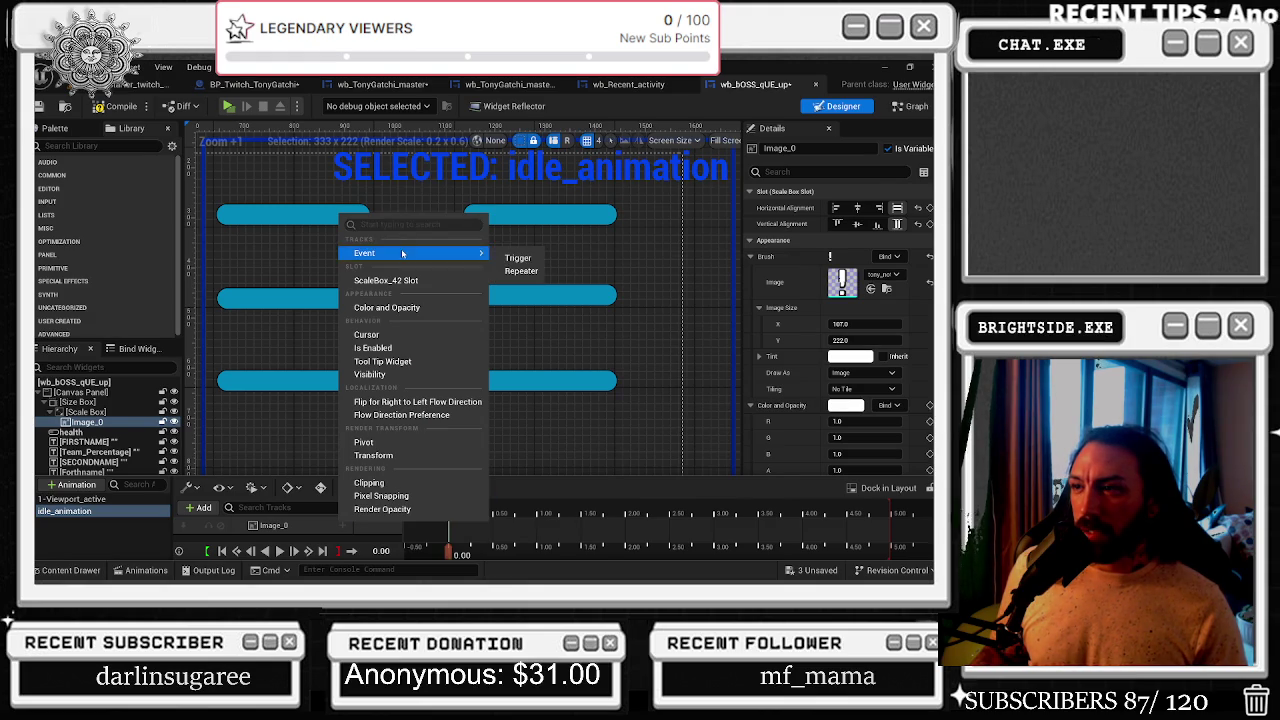
click(505, 260)
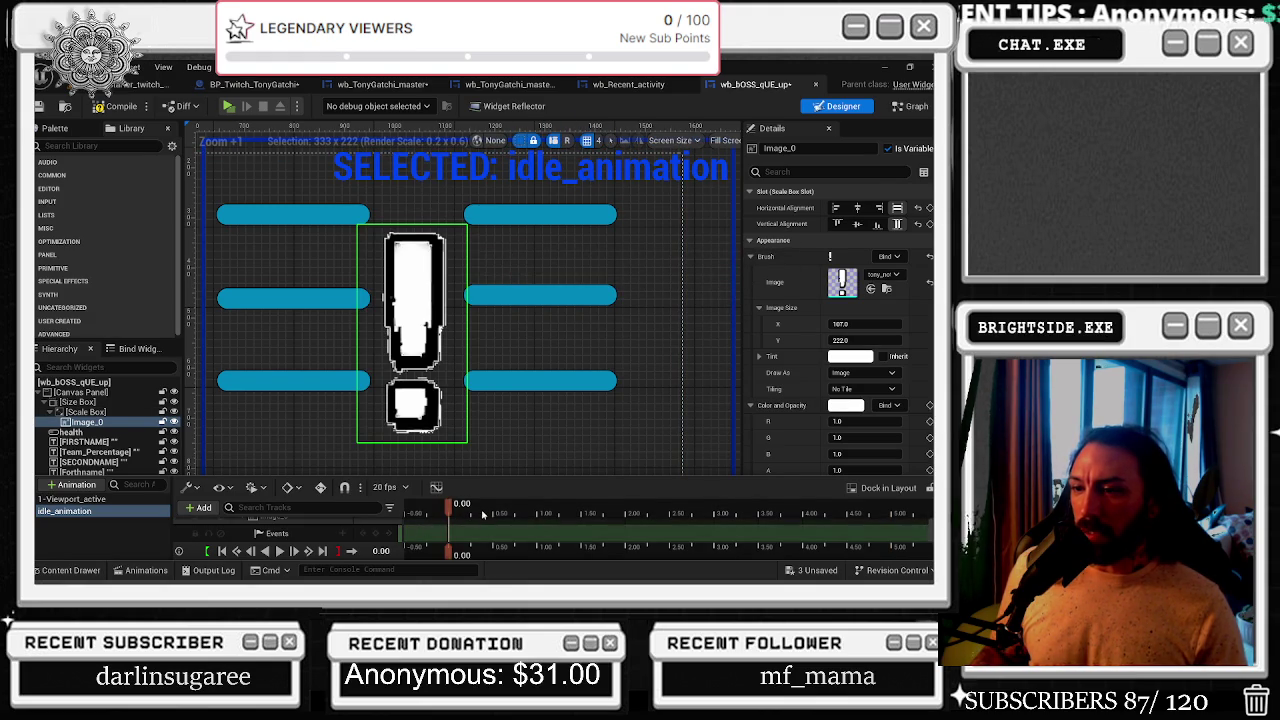
scroll(310, 533, up, 1)
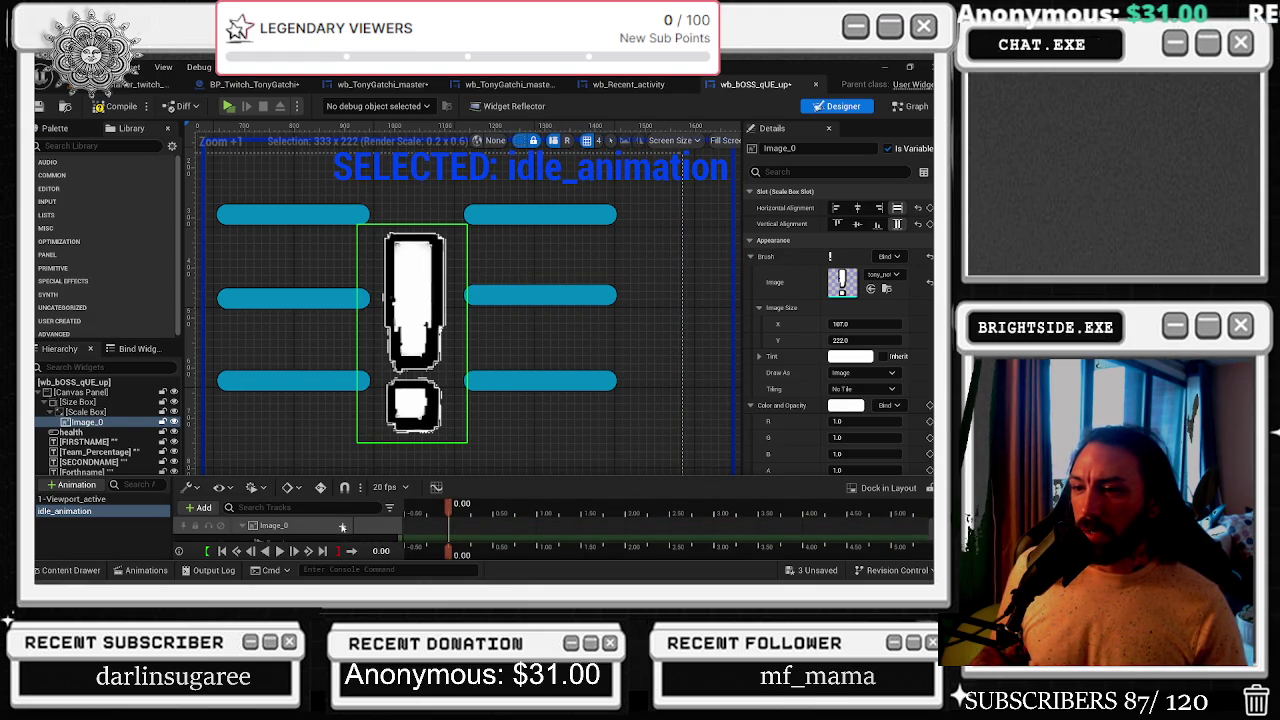
click(342, 527)
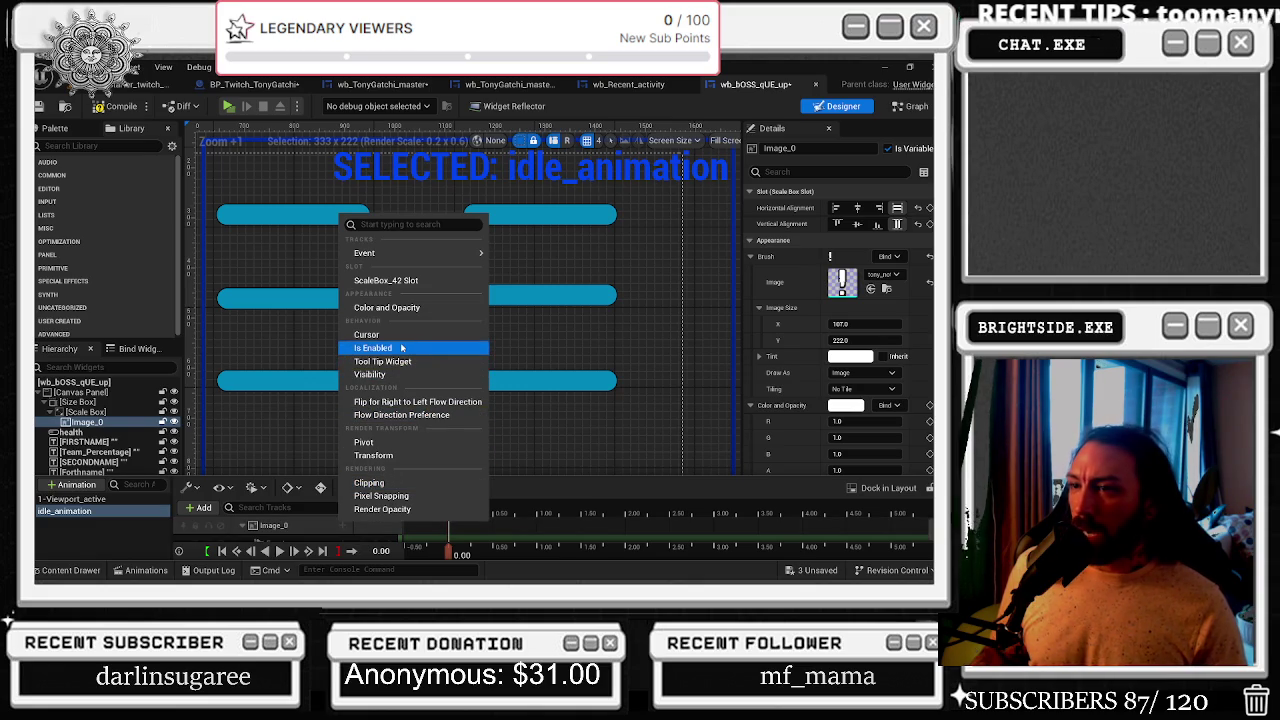
click(396, 289)
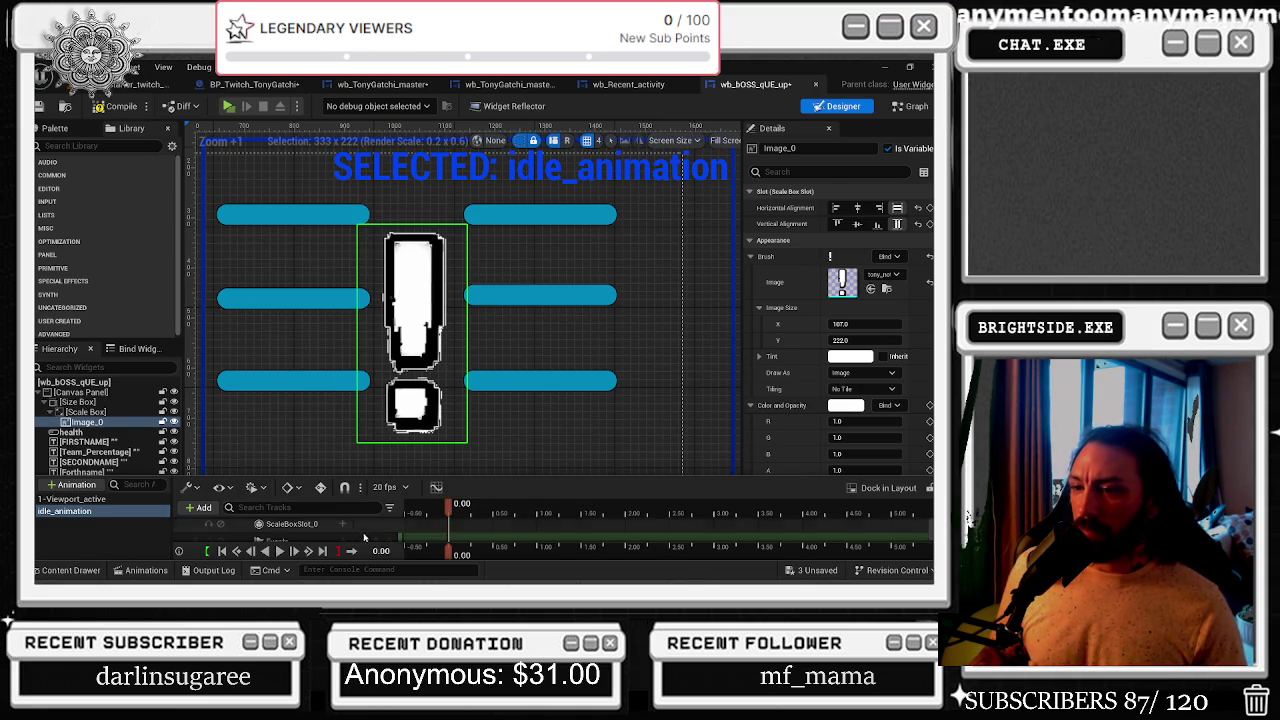
click(343, 524)
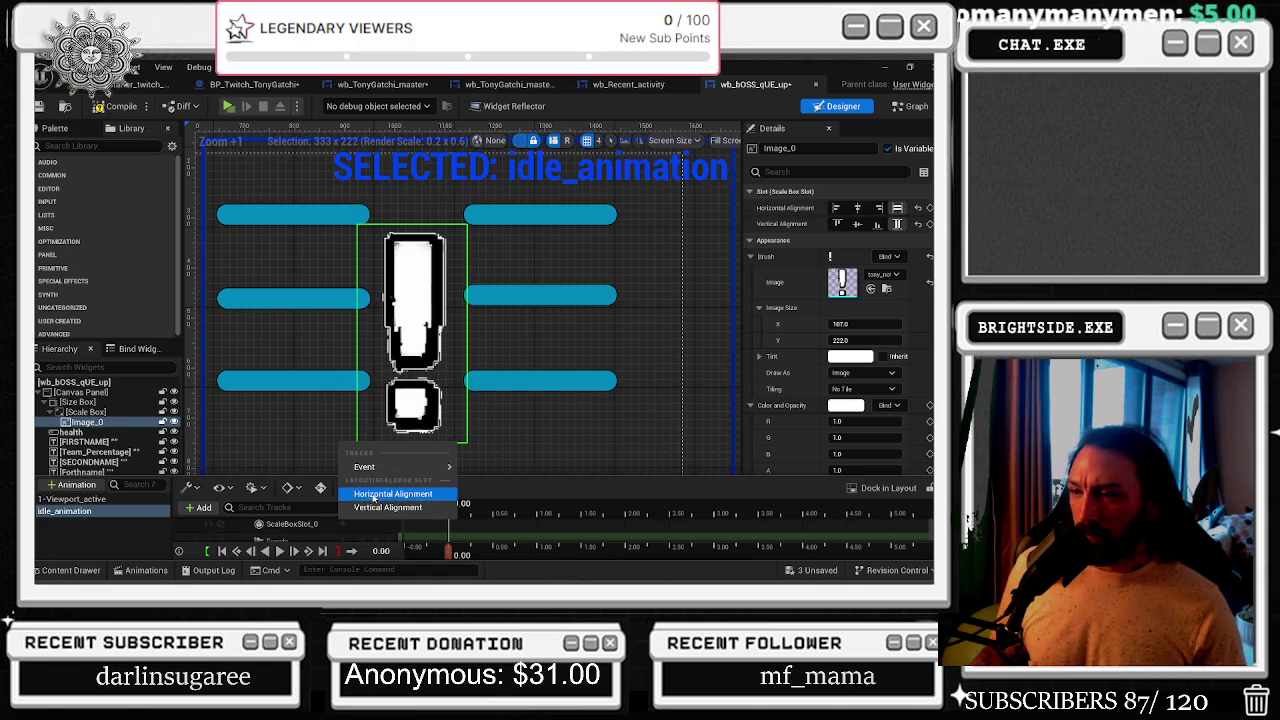
click(393, 494)
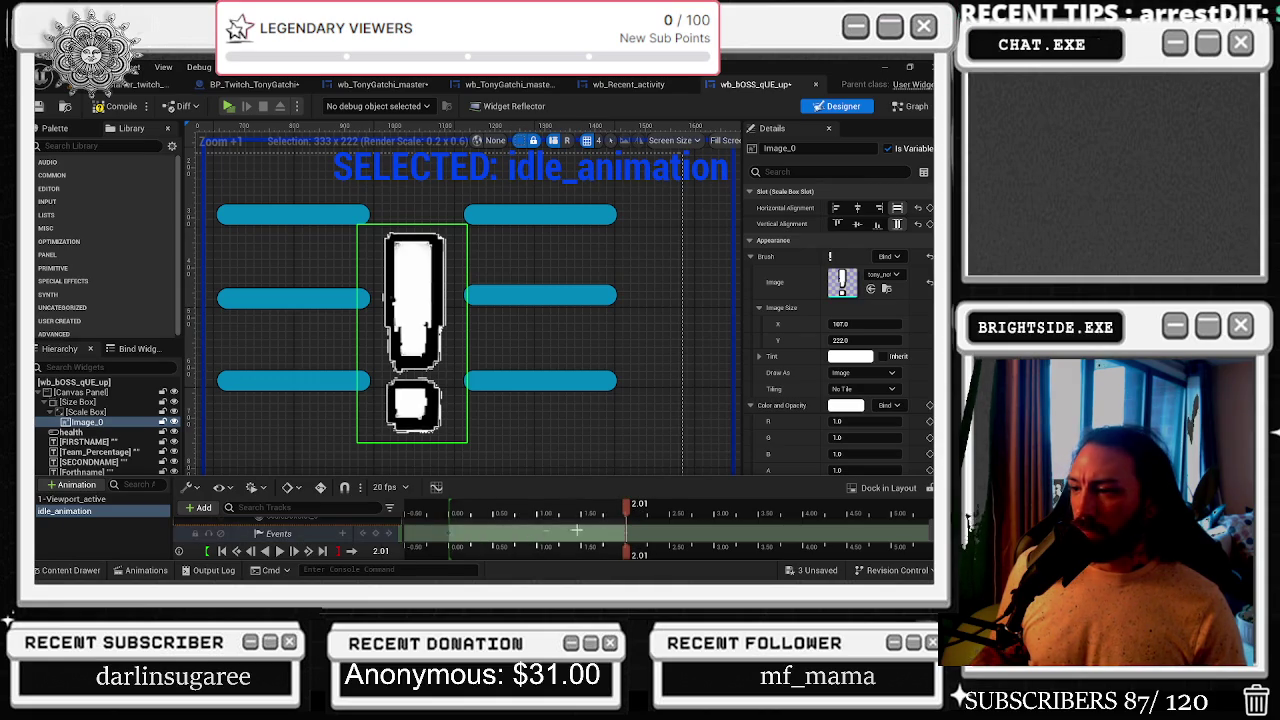
- Bind the 2.01 s event key to a newly created event endpoint
drag(628, 512, 746, 510)
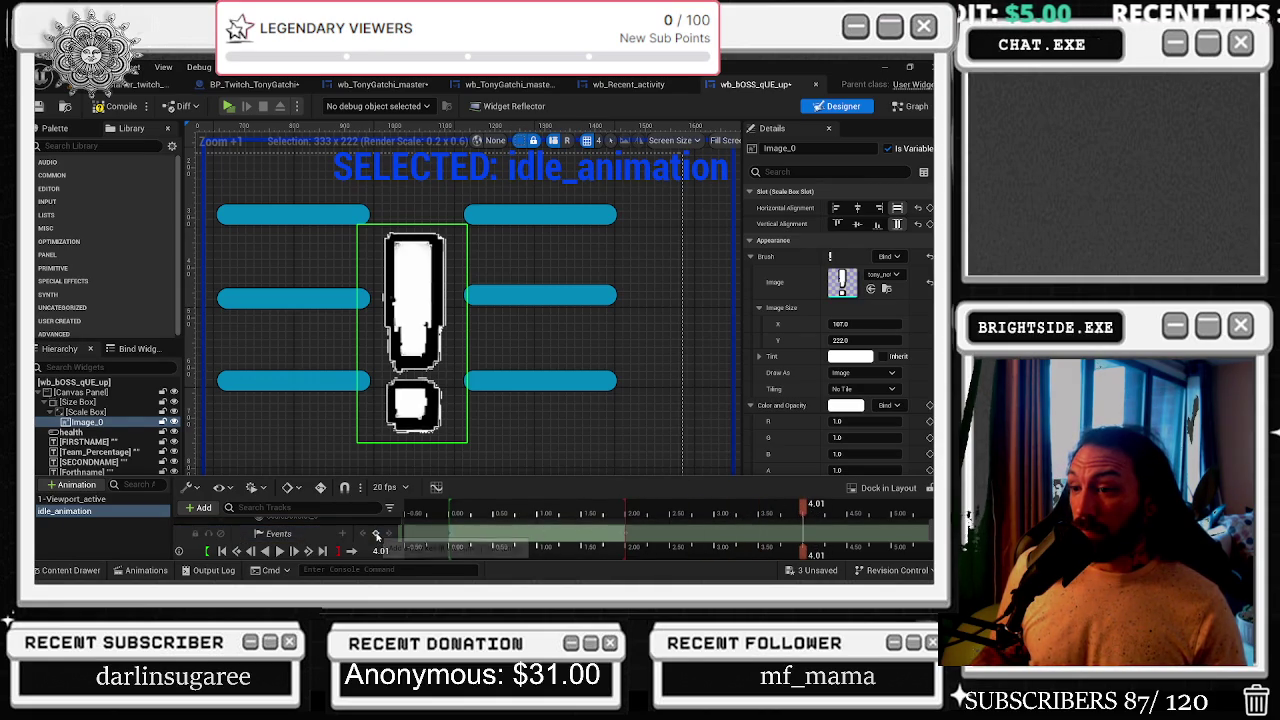
right_click(627, 531)
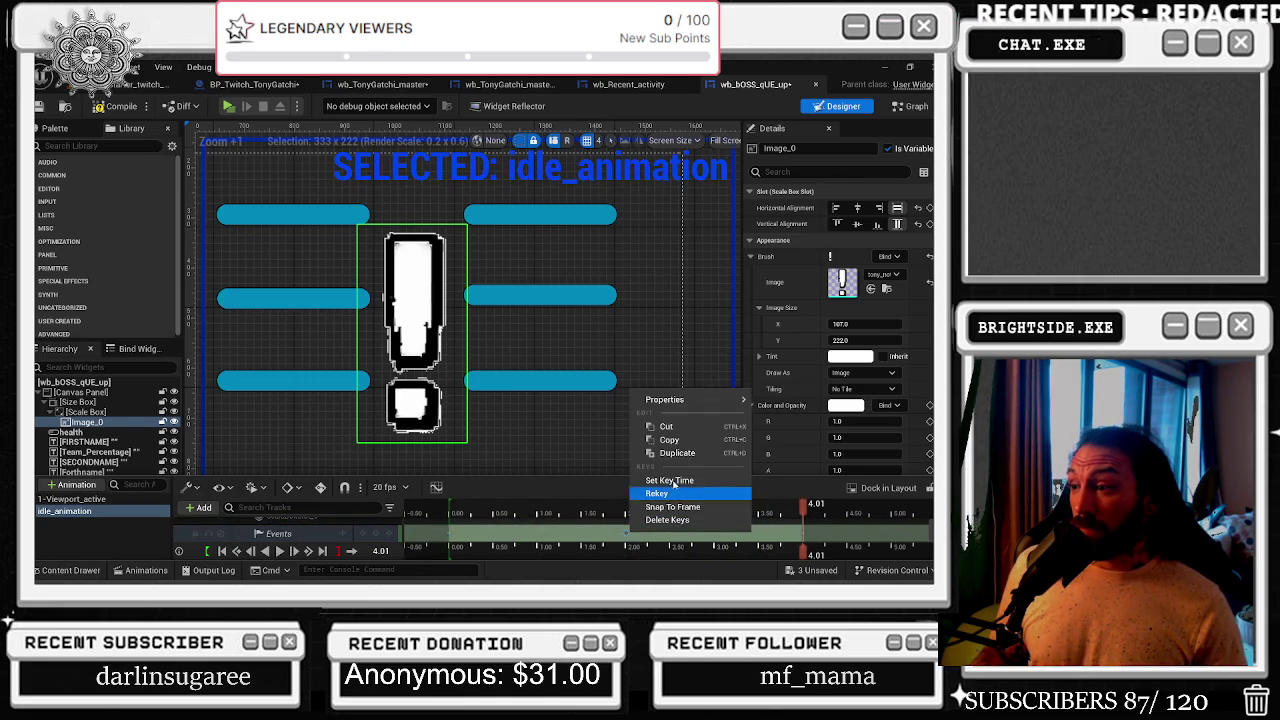
mouse_move(675, 405)
click(555, 438)
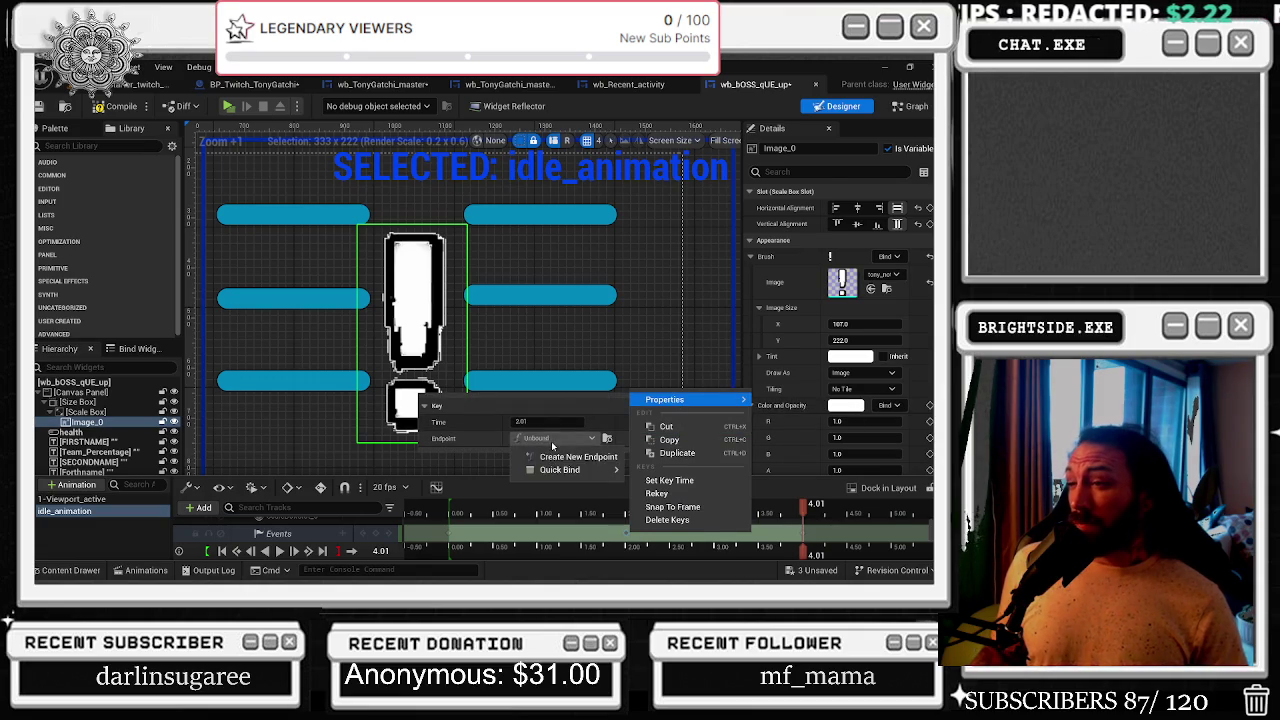
mouse_move(560, 470)
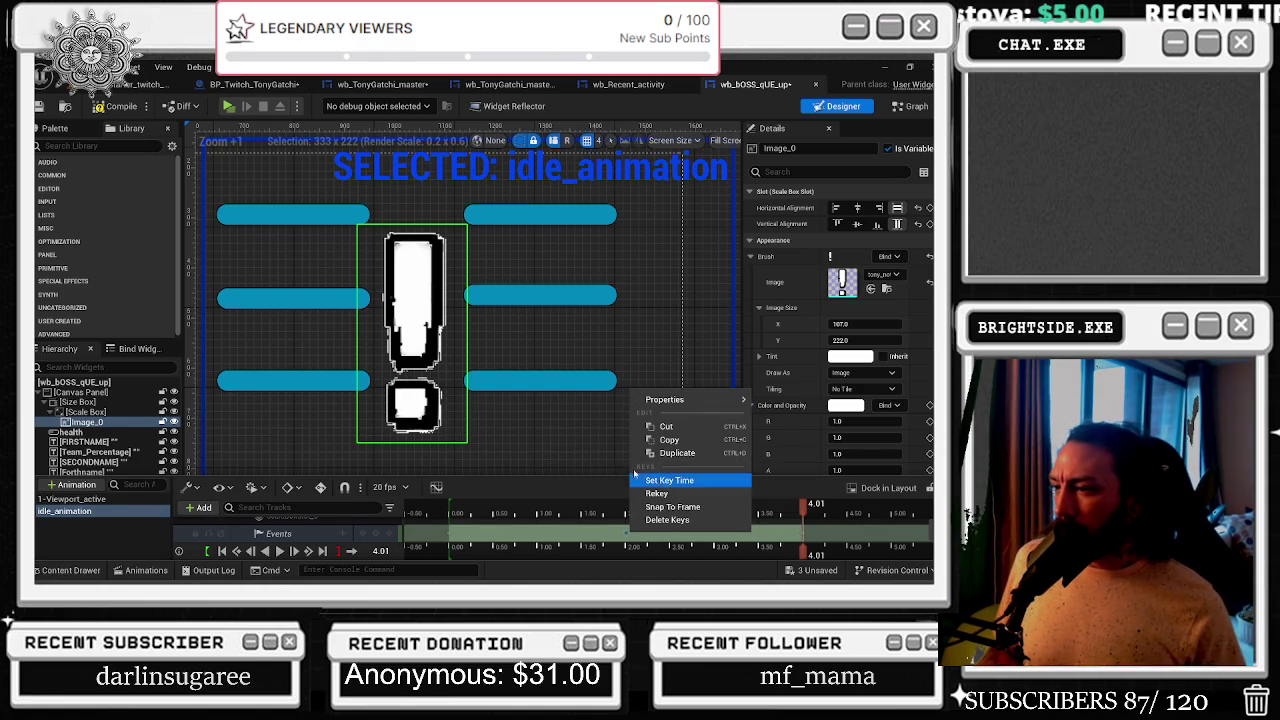
click(560, 438)
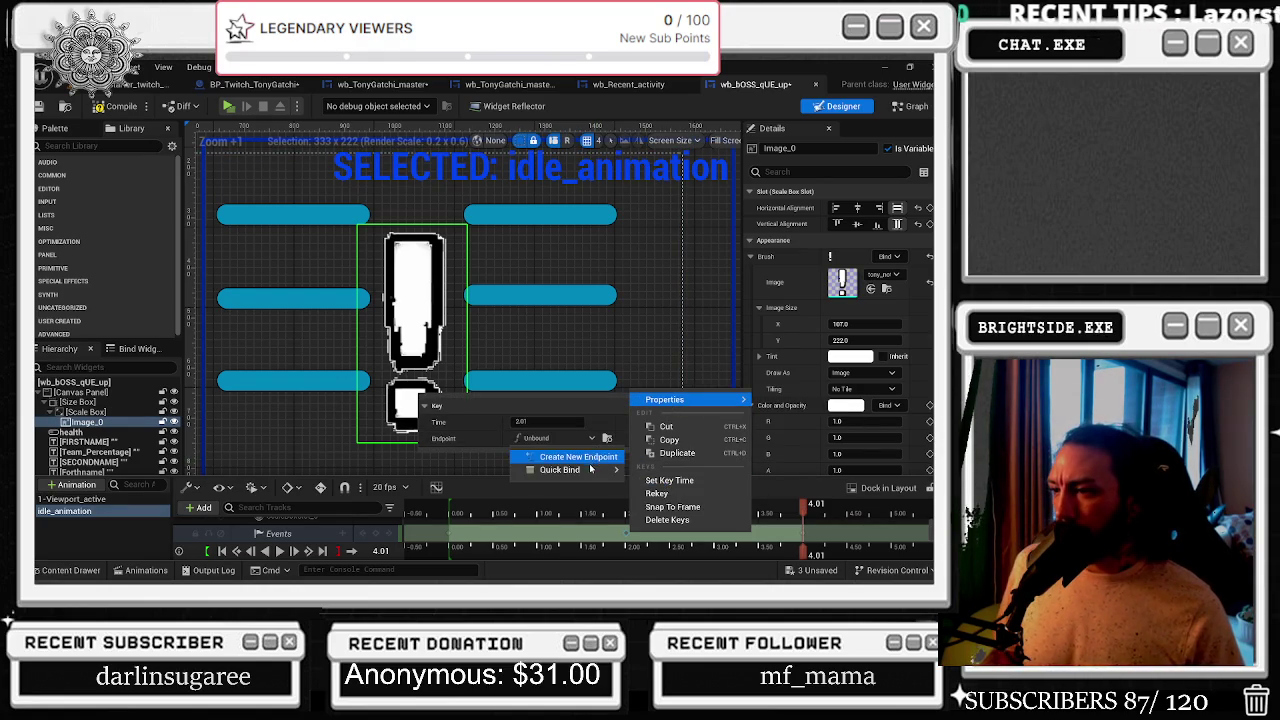
click(718, 447)
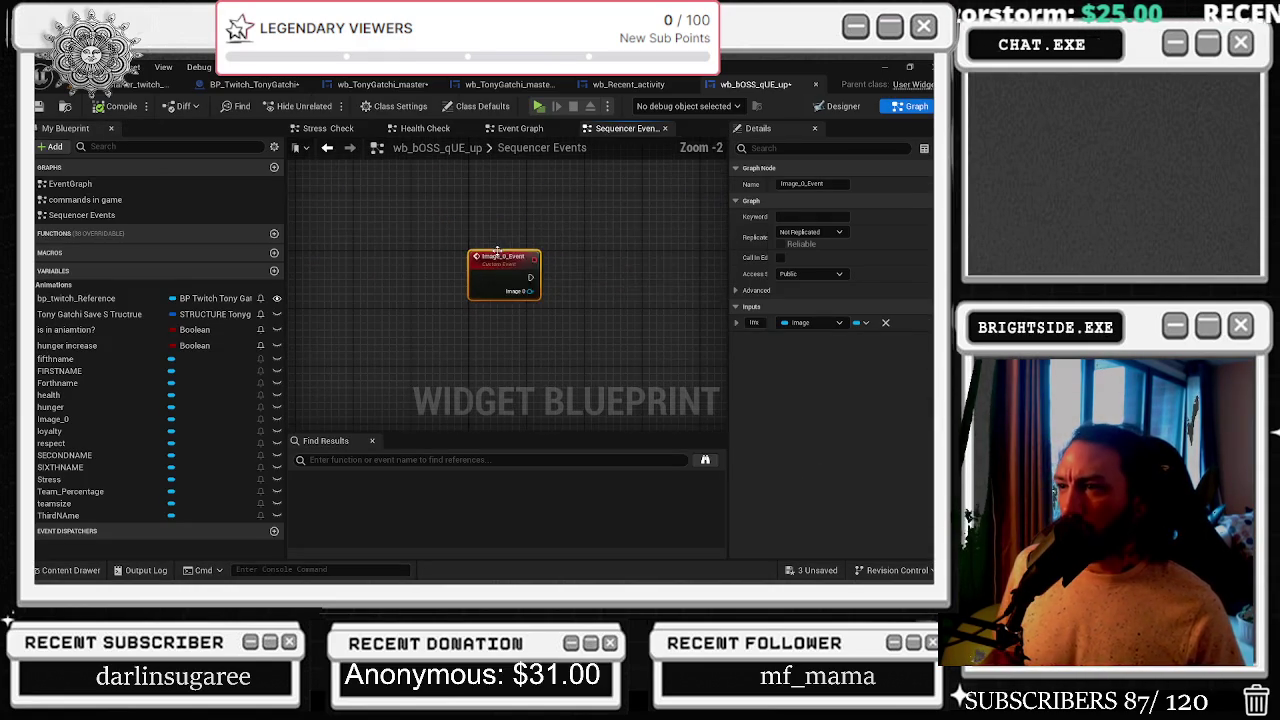
- Rename the custom event to 'Join now/Party size'
click(849, 184)
text(Join new/Party s)
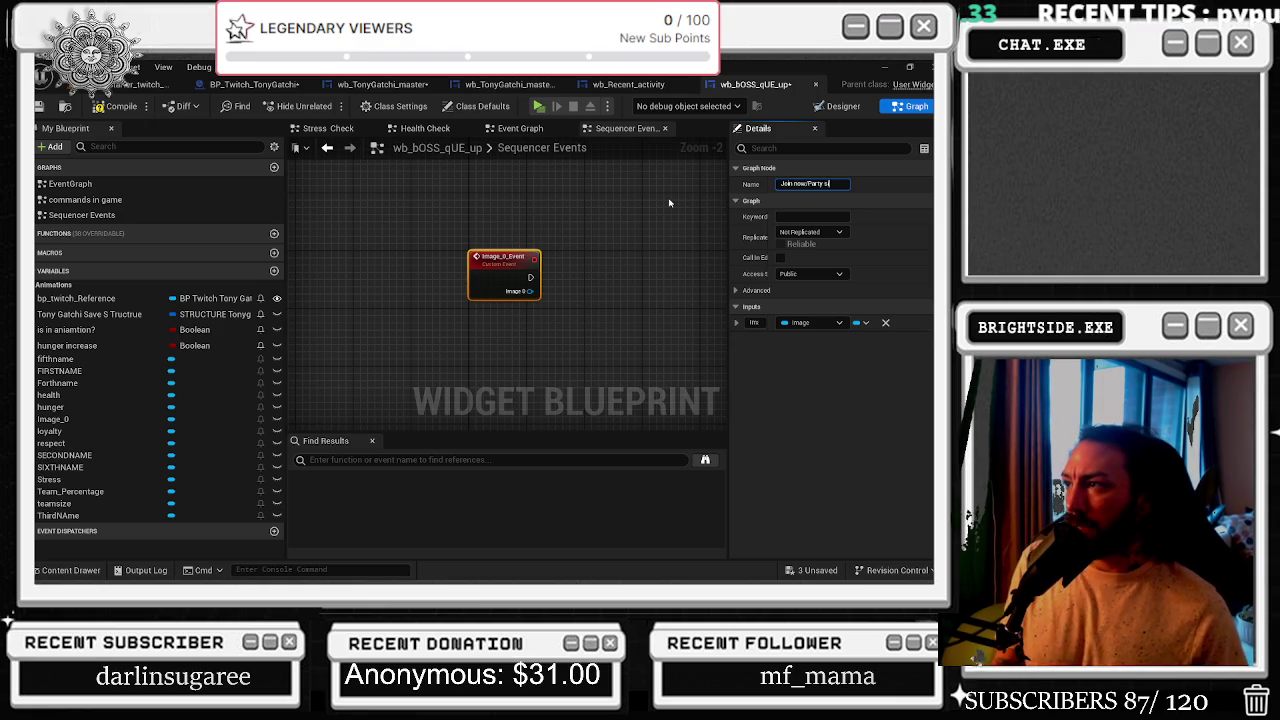
text(ze)
key(Return)
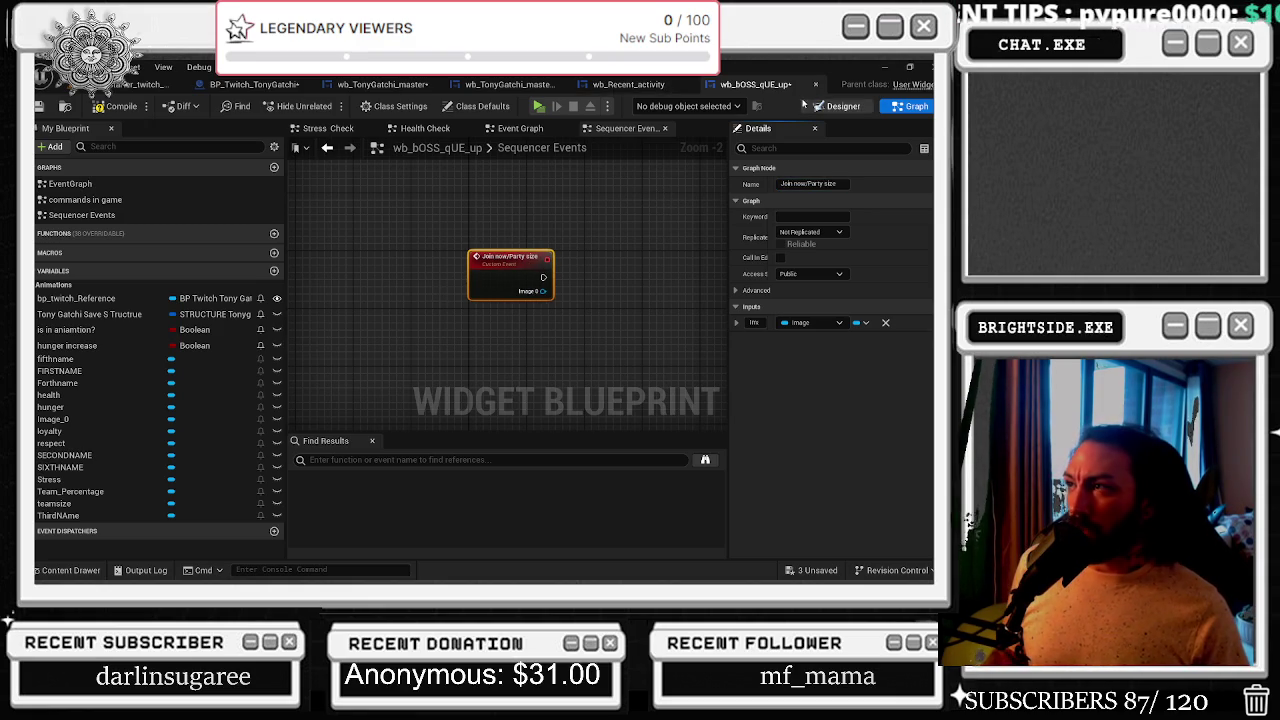
- Back in idle_animation, create a new endpoint from an Events track key
click(836, 106)
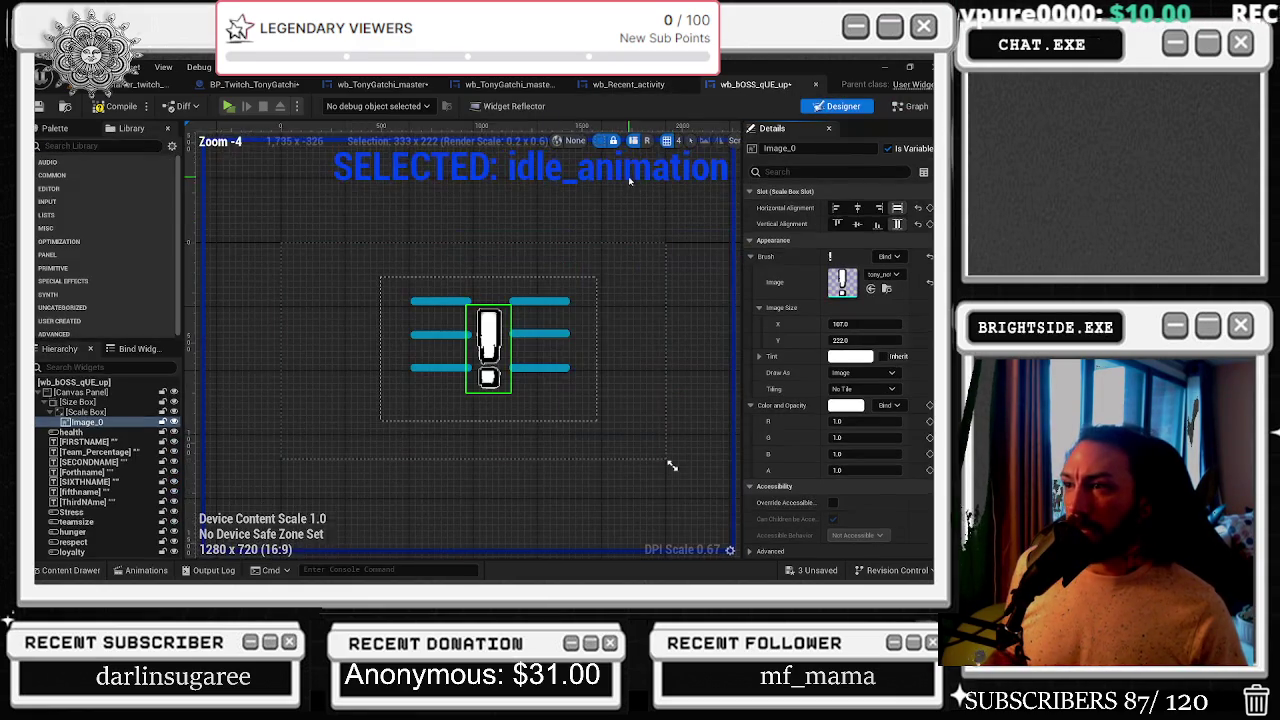
click(146, 569)
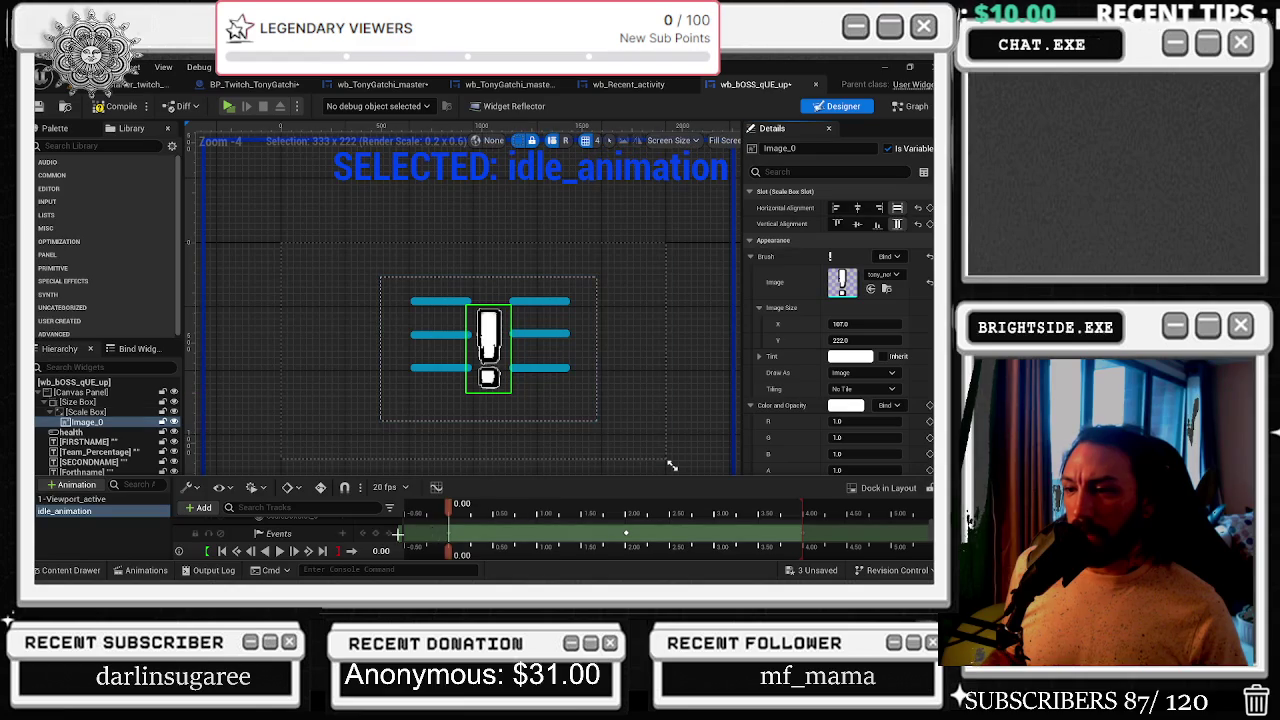
click(82, 512)
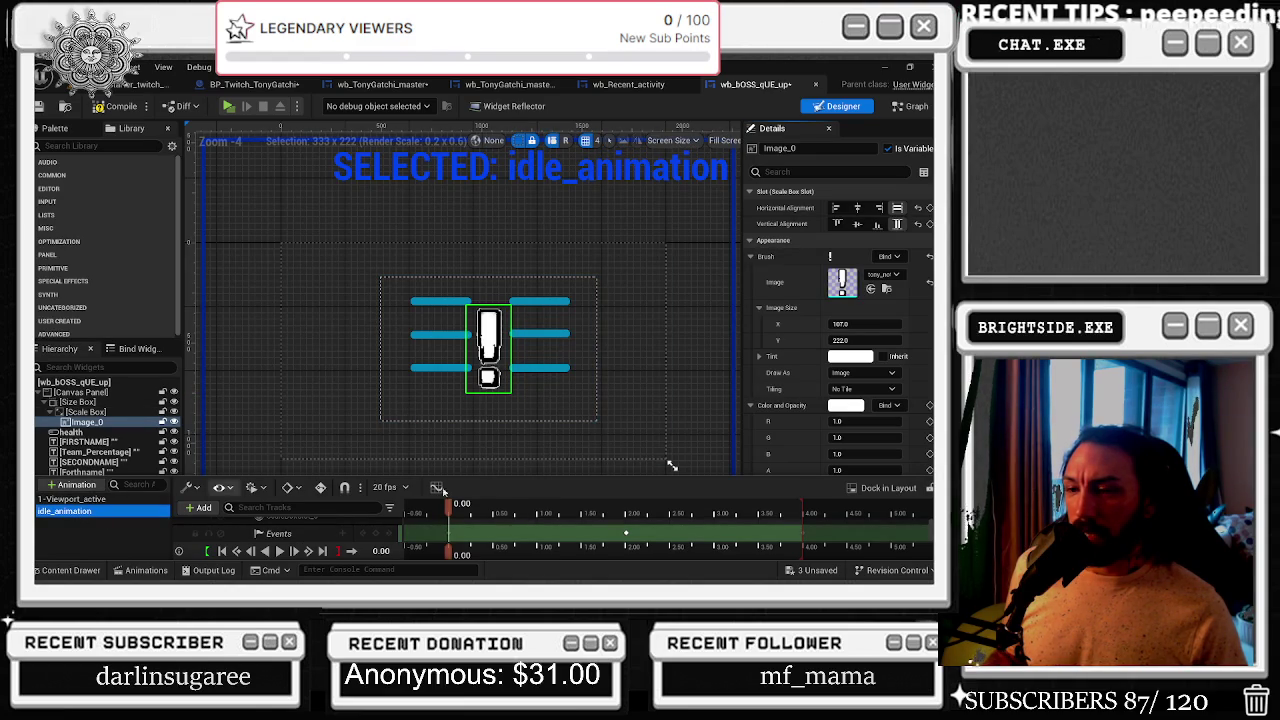
right_click(451, 534)
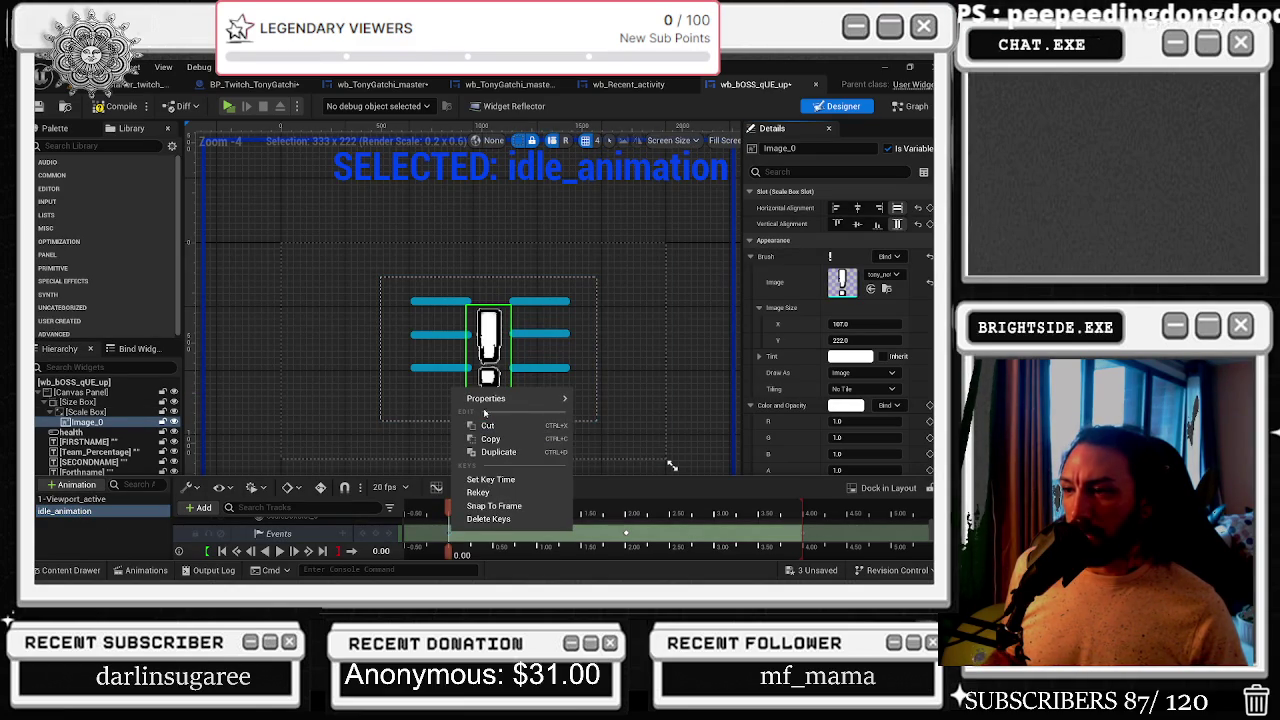
mouse_move(486, 398)
click(708, 437)
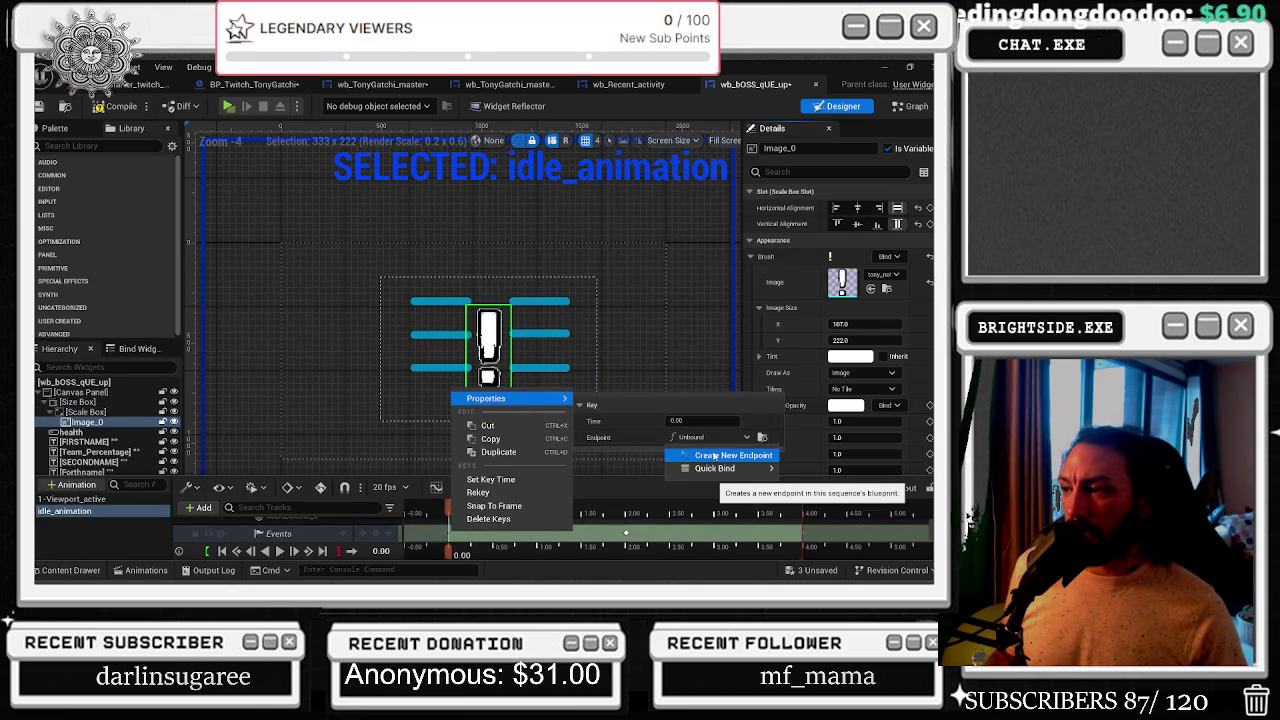
click(714, 456)
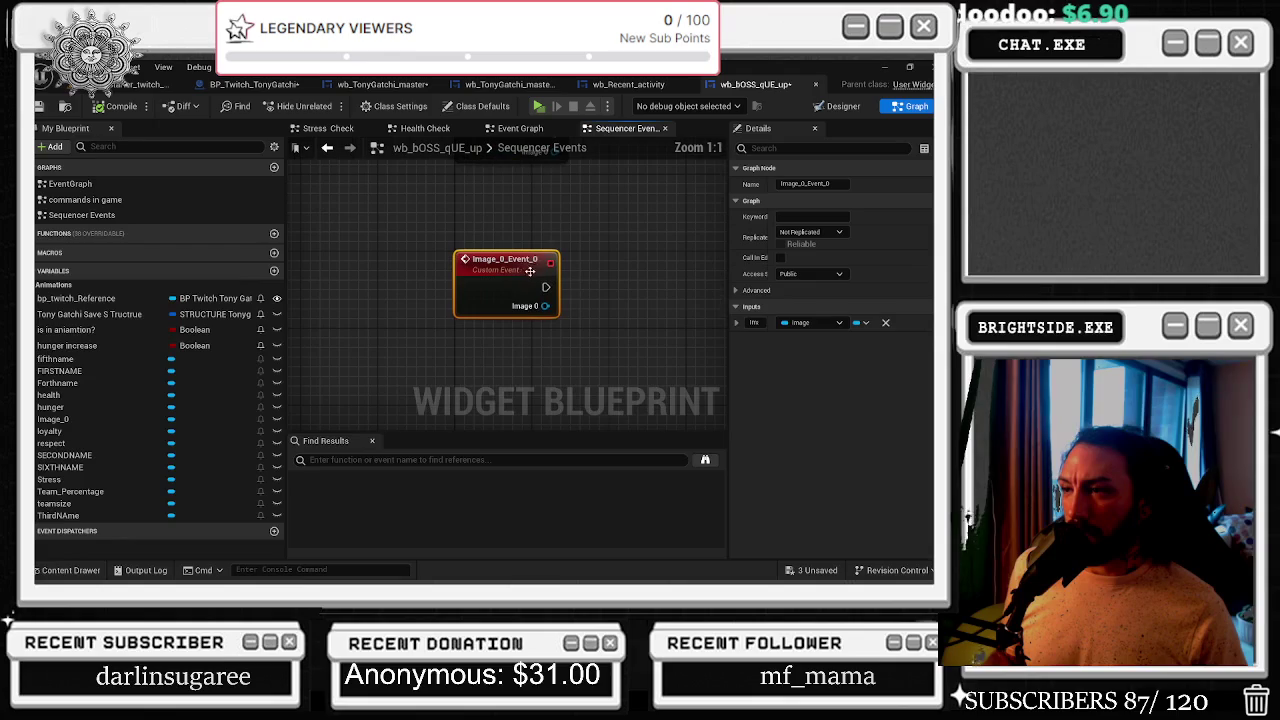
- Rename the new custom event to 'to exclamation' (to exclamation)
click(790, 184)
text(to exclamation)
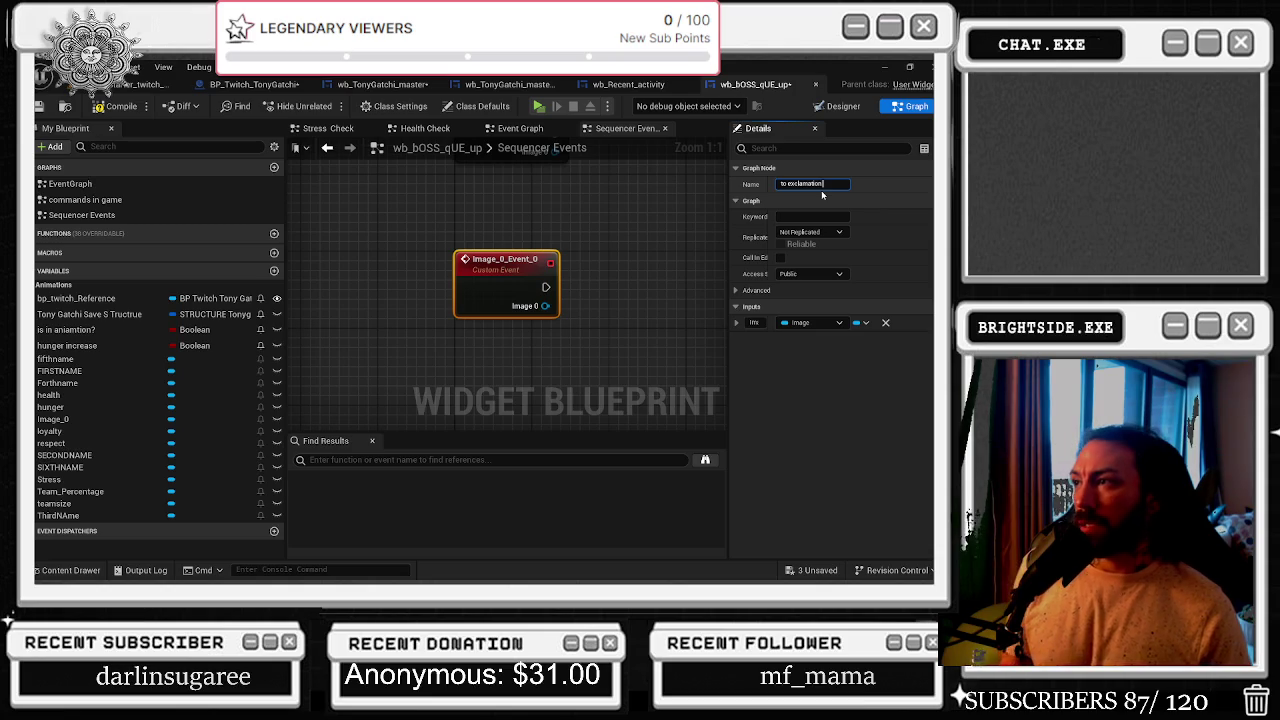
key(Return)
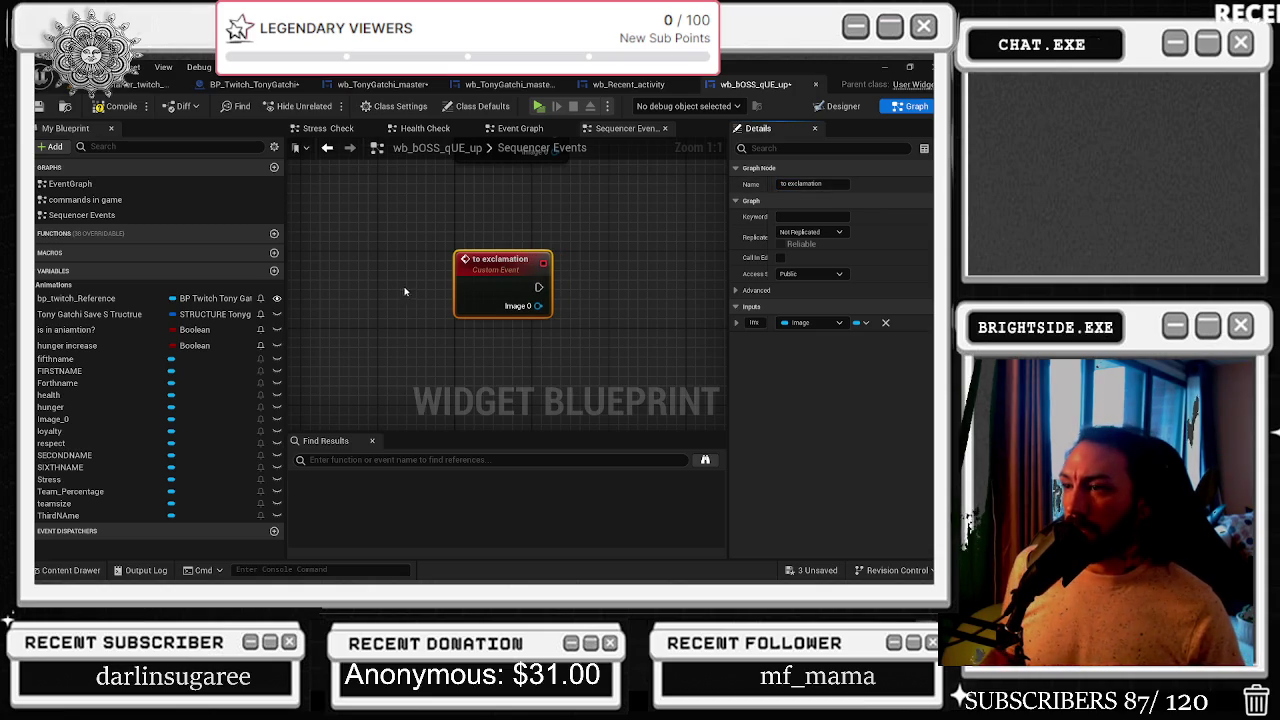
click(72, 568)
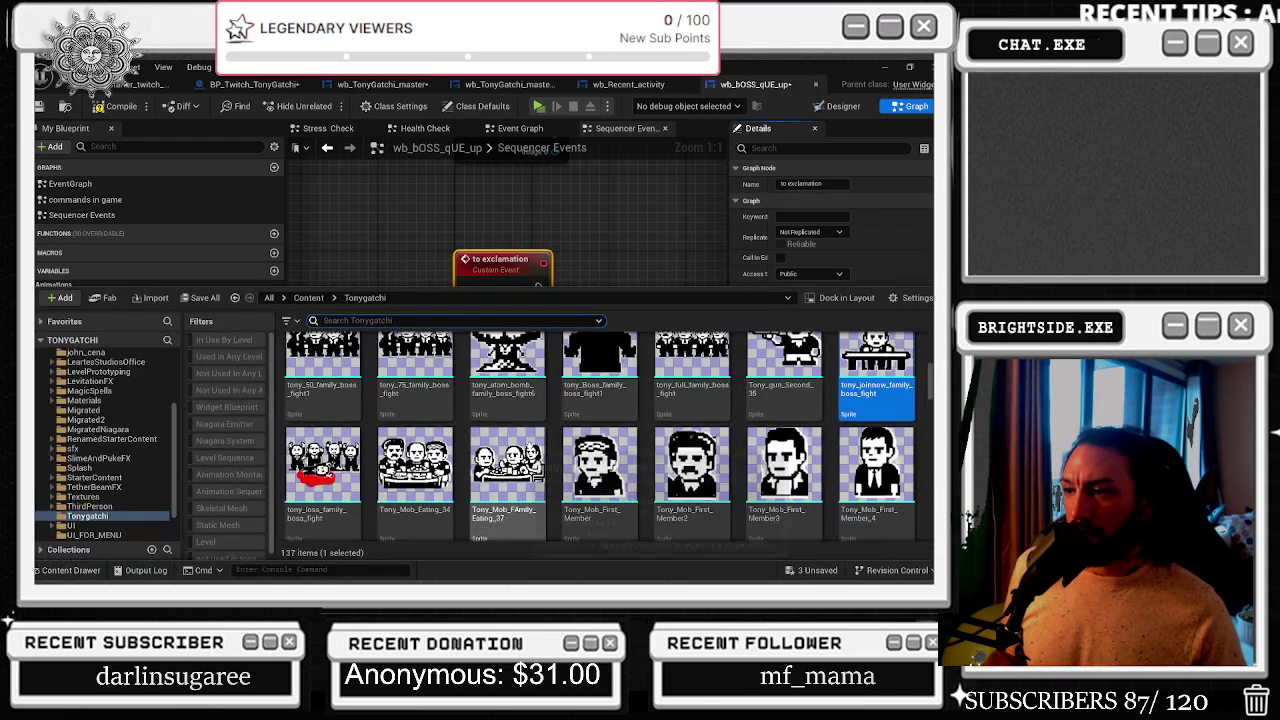
click(659, 213)
- Add a Set Brush node from Image 0 and place it beside the event
drag(538, 305, 580, 313)
text(set)
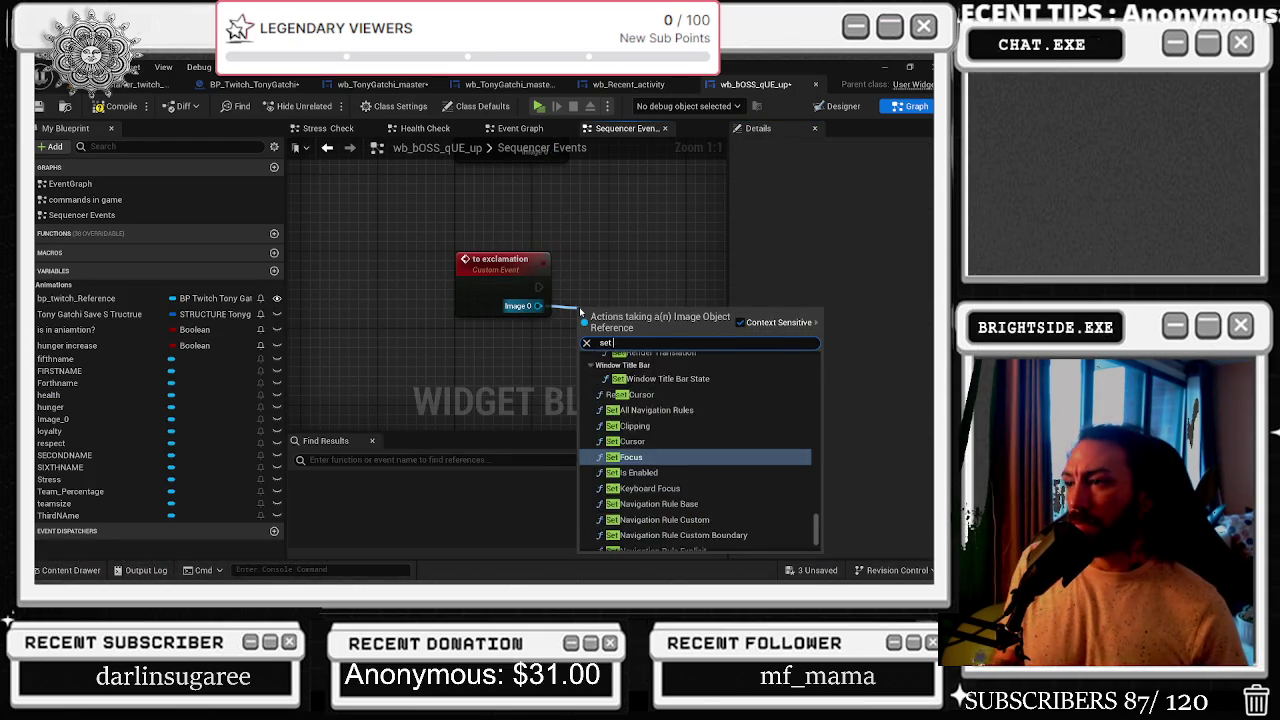
text( im age)
key(BackSpace)
key(BackSpace)
key(BackSpace)
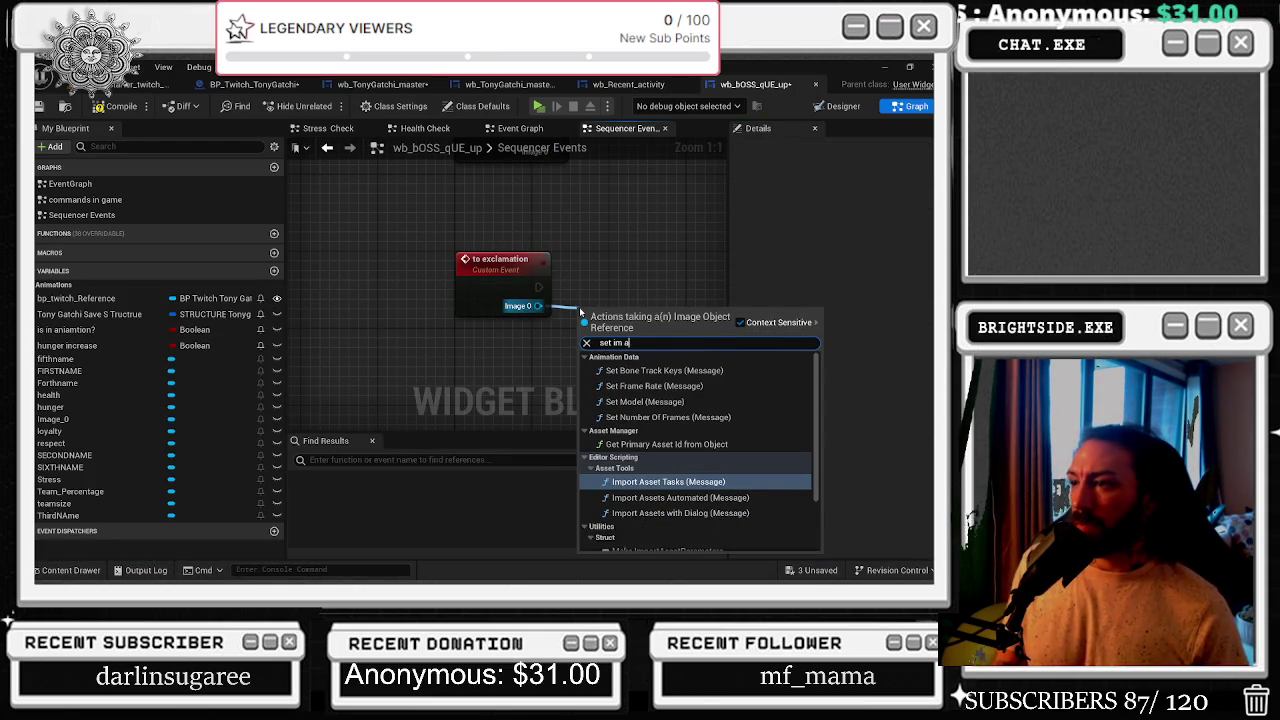
key(BackSpace)
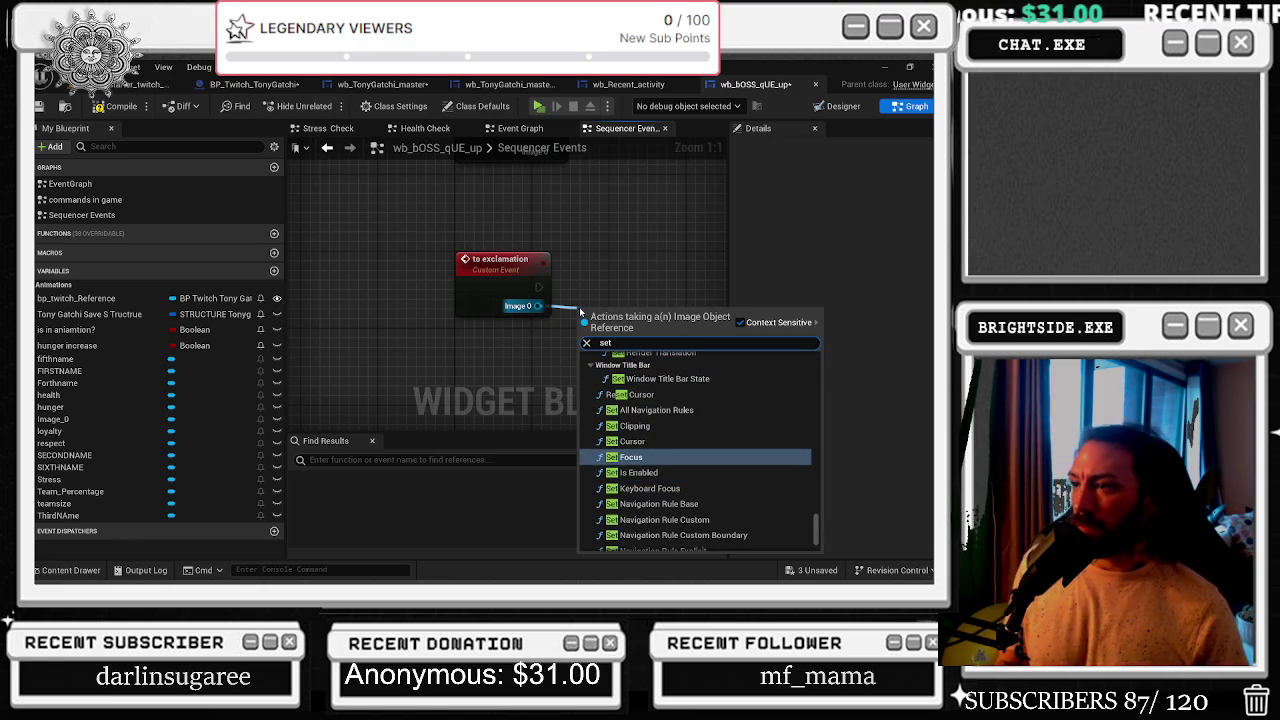
text(bru)
key(Return)
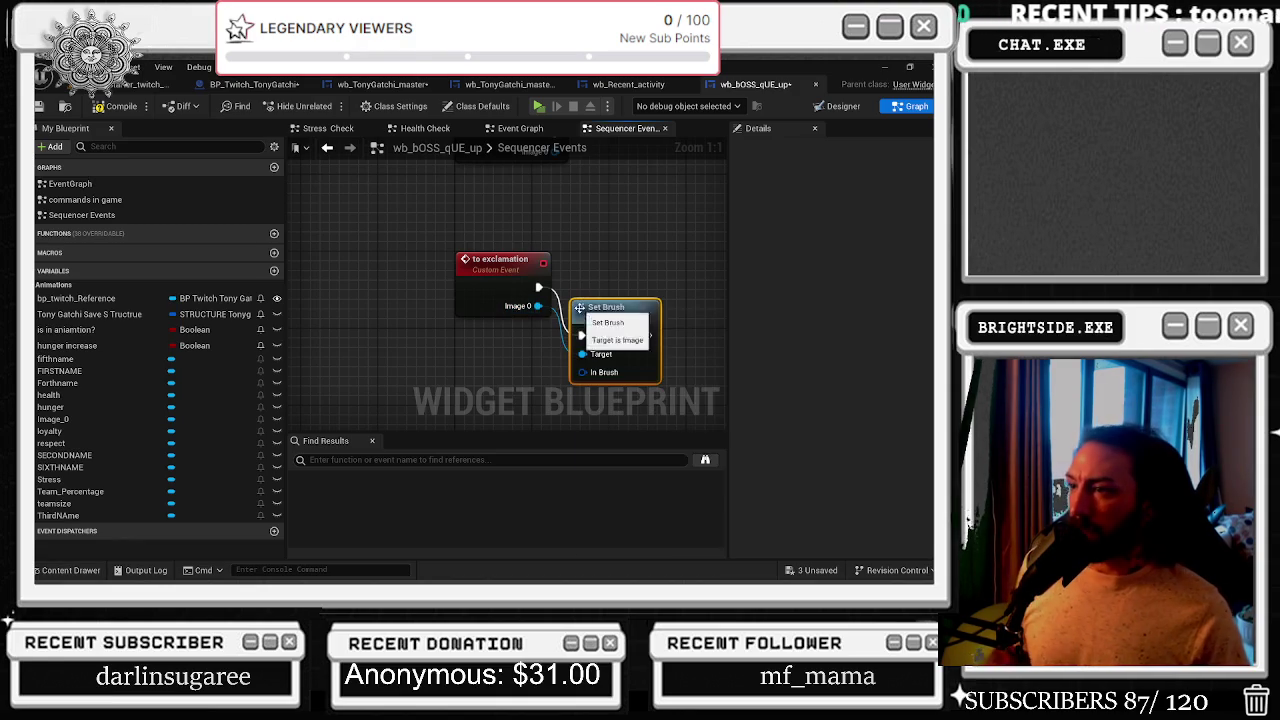
drag(603, 327, 617, 270)
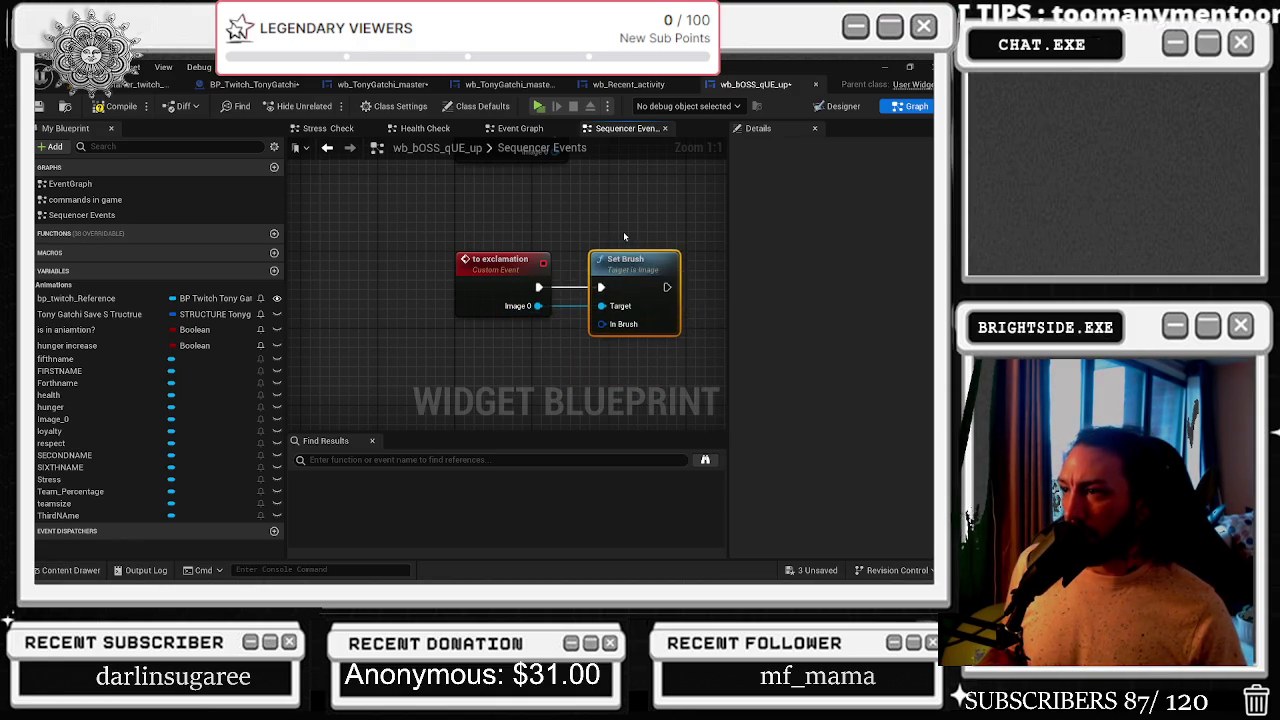
- Break Set Brush's In Brush pin into separate inputs and move the event node higher
right_click(562, 315)
click(607, 370)
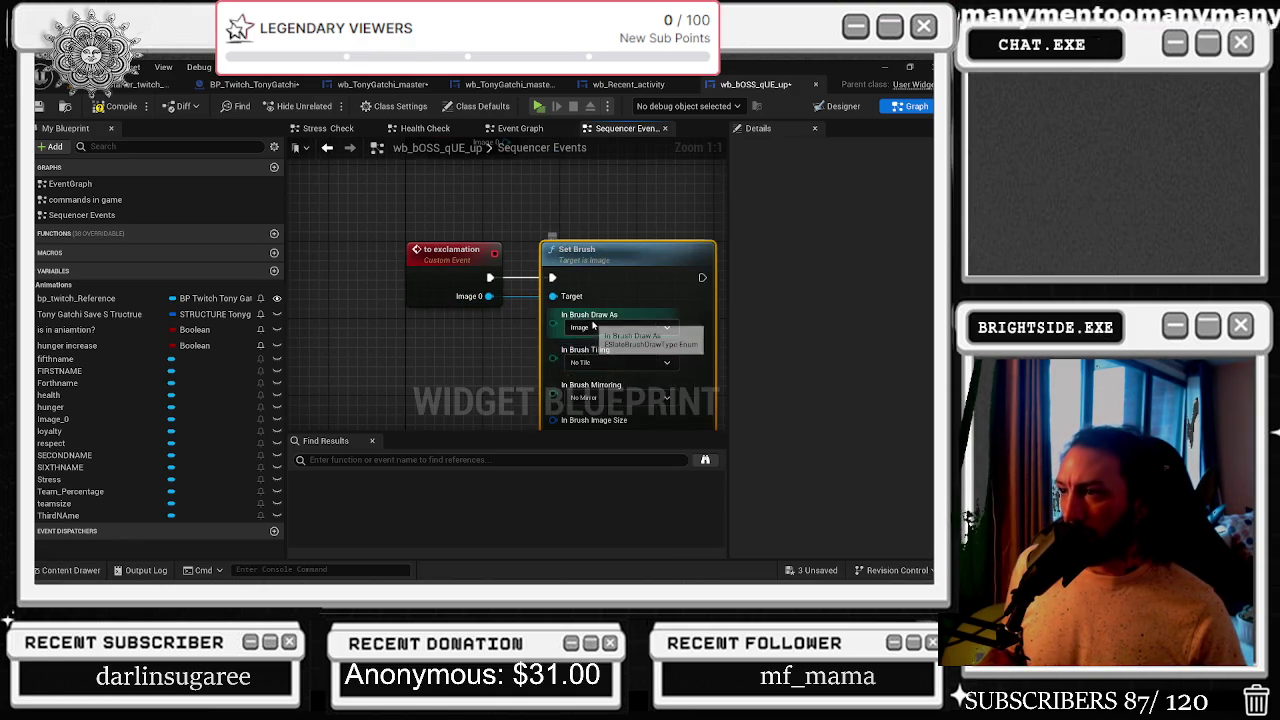
scroll(508, 263, down, 5)
mouse_move(512, 280)
mouse_down()
mouse_move(503, 176)
mouse_move(545, 190)
mouse_move(524, 188)
mouse_up()
key(ctrl+v)
scroll(600, 319, up, 2)
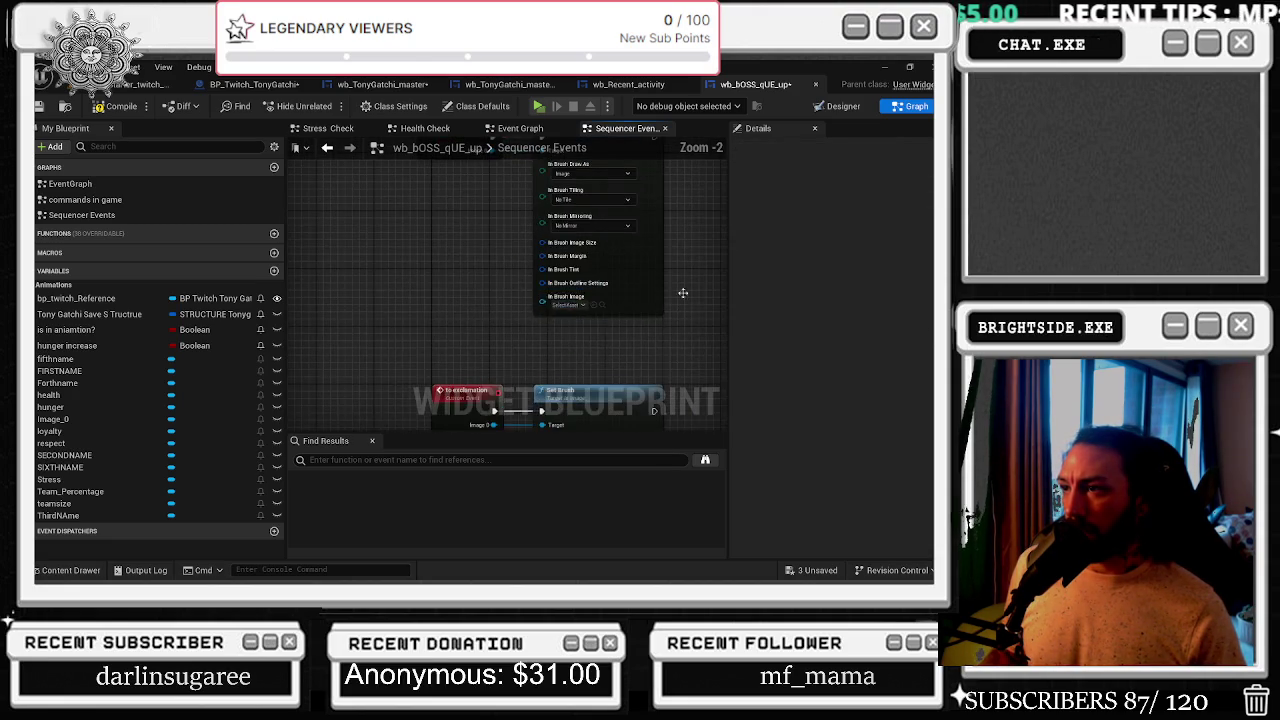
- Add a Select node feeding Set Brush's In Brush Image pin, placed beside Set Brush
key(ctrl+space)
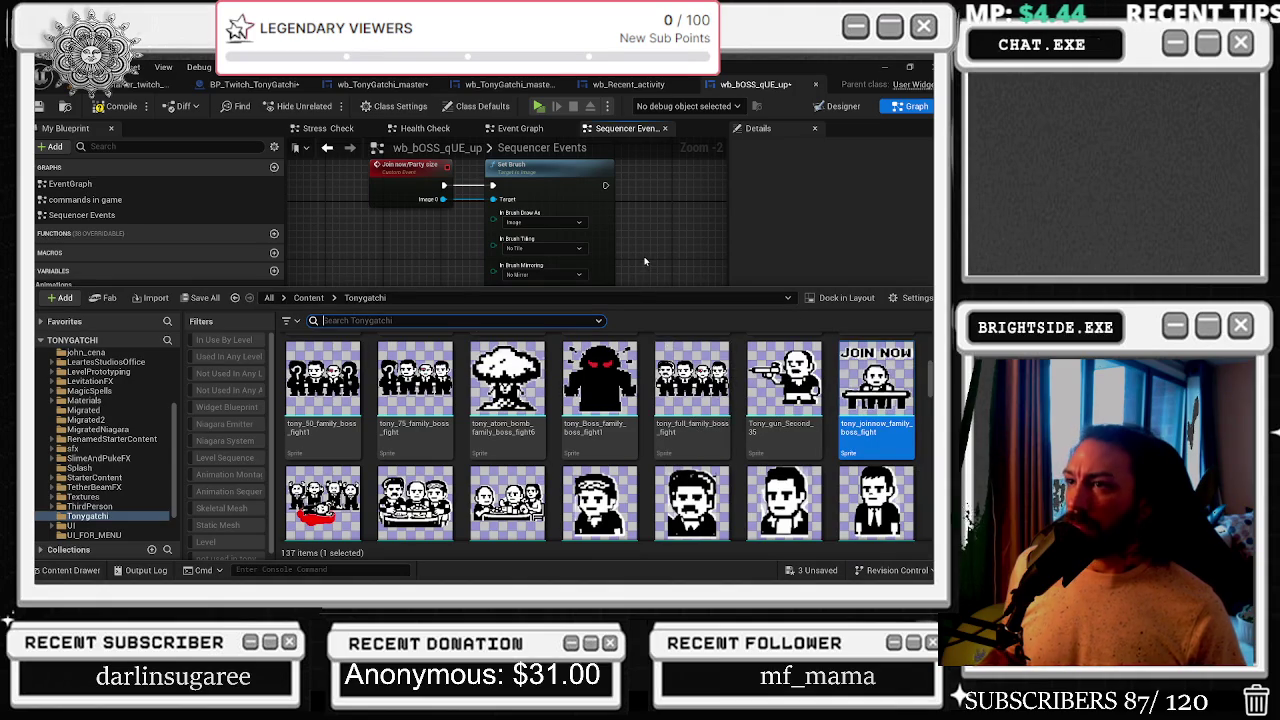
click(443, 242)
drag(529, 345, 450, 366)
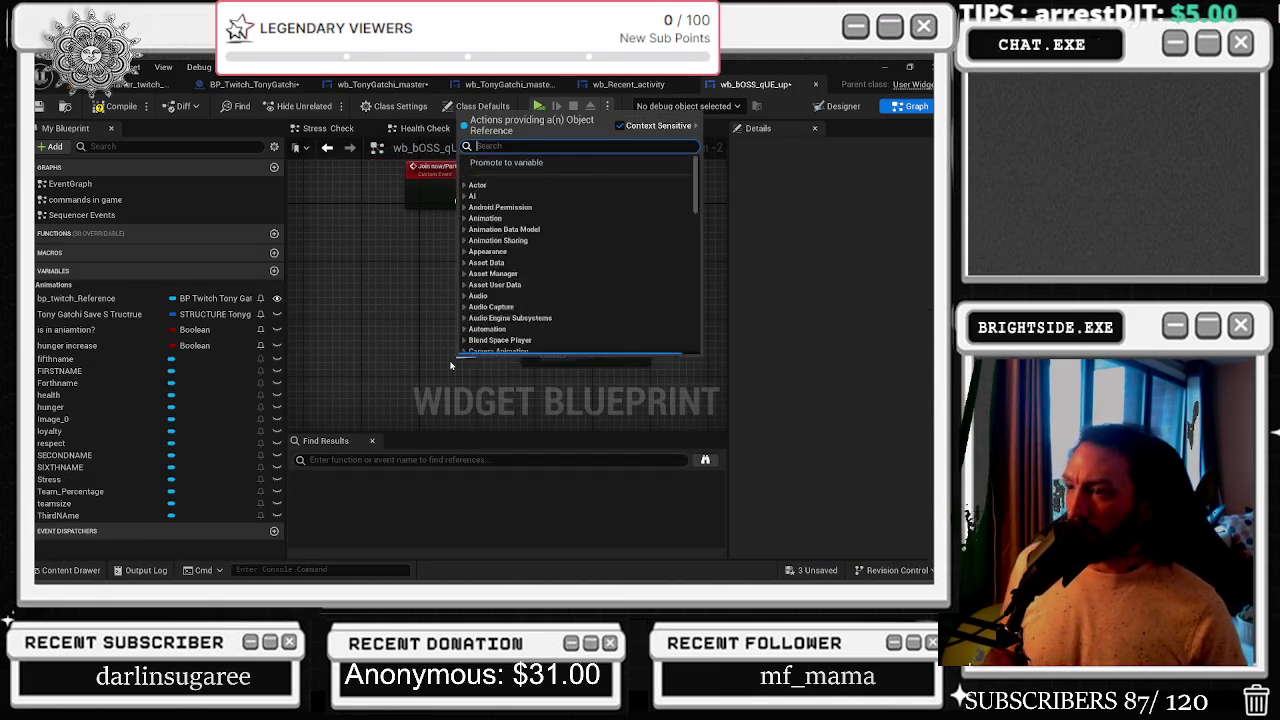
text(sele)
key(Up)
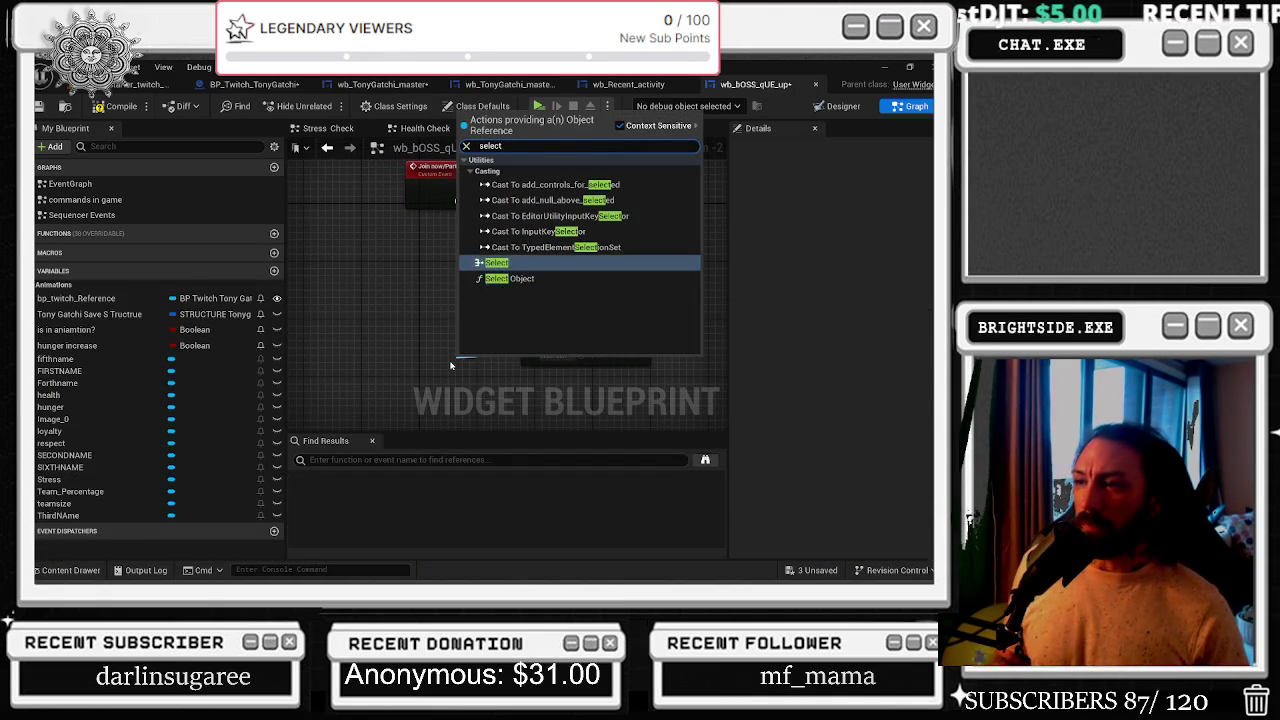
key(Return)
drag(502, 362, 400, 333)
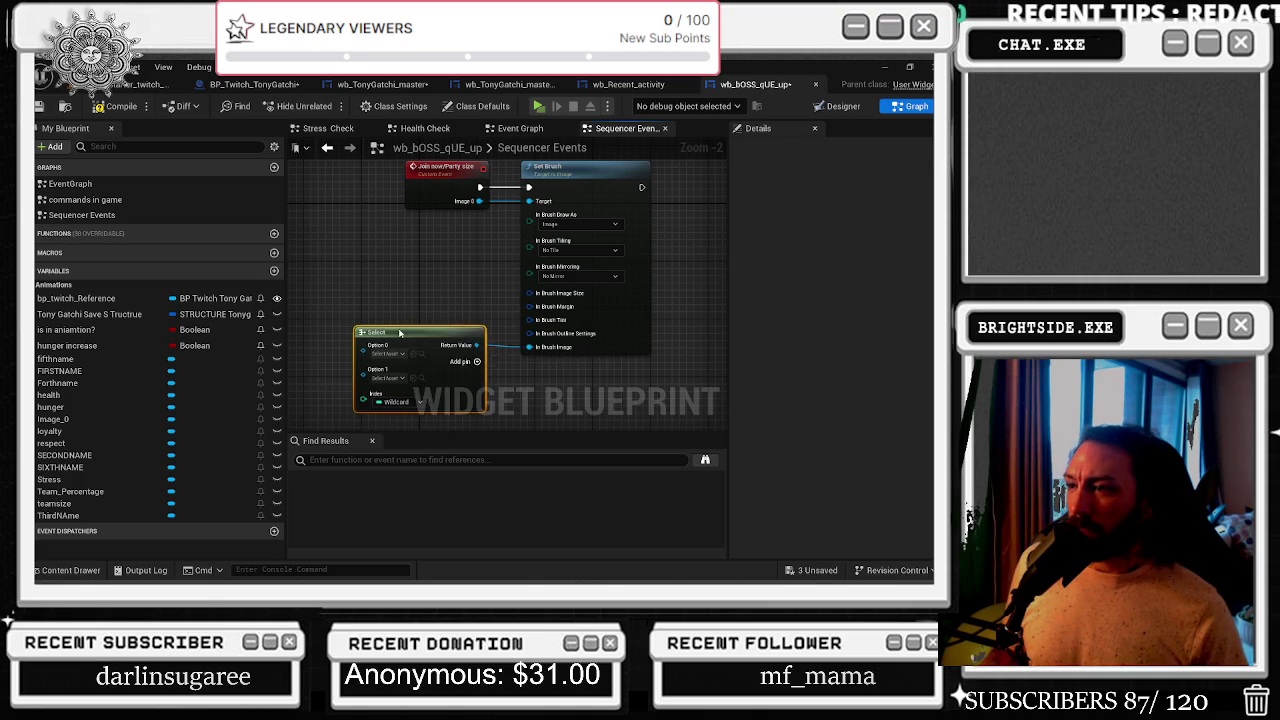
scroll(384, 226, down, 2)
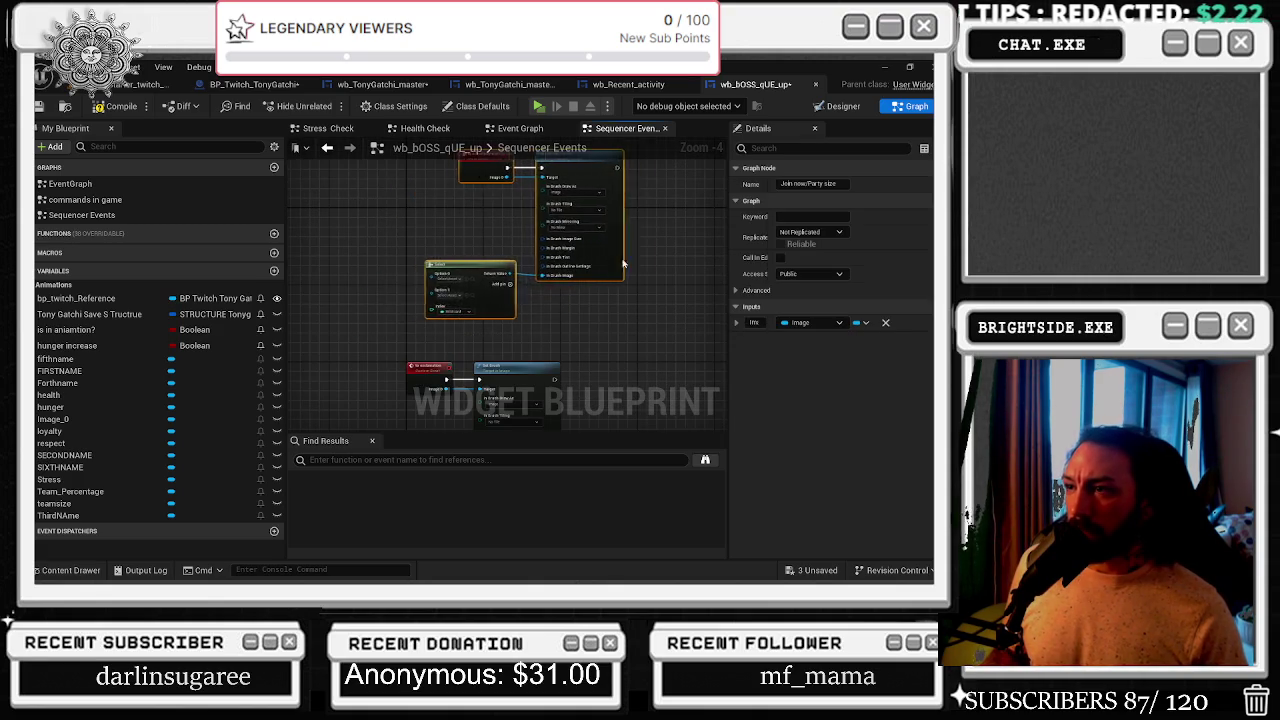
scroll(571, 383, up, 1)
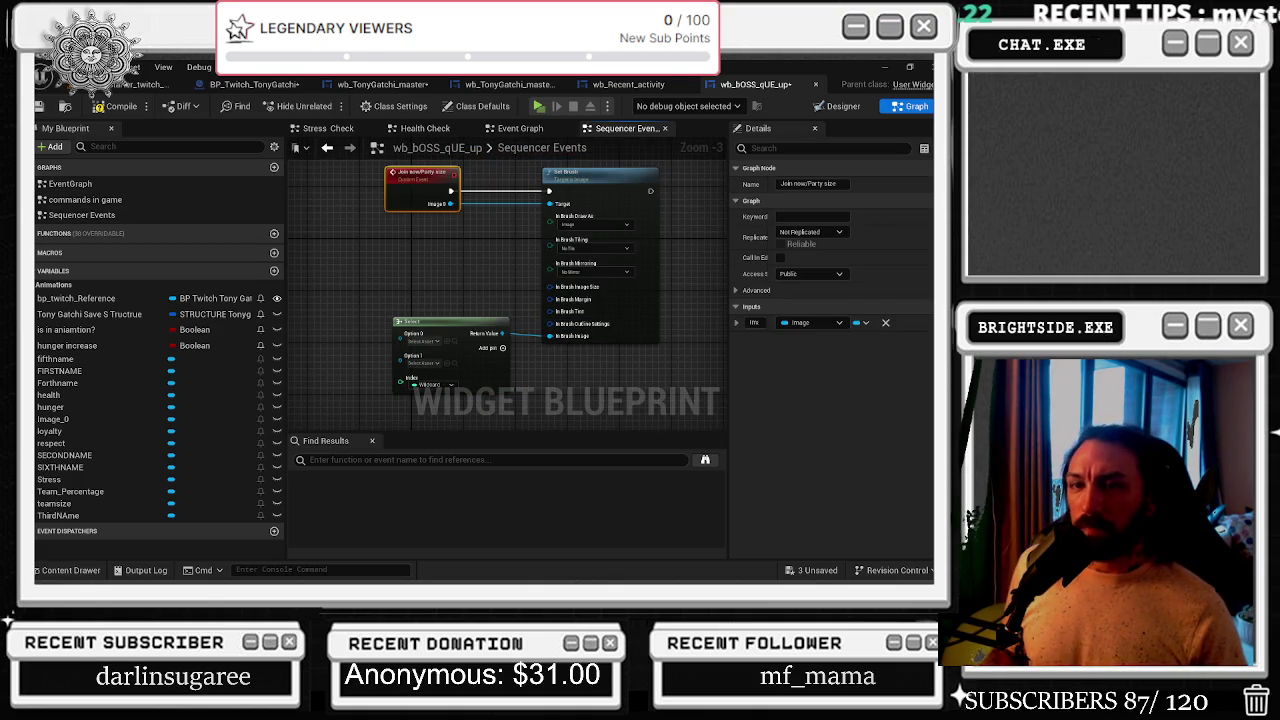
scroll(440, 280, up, 2)
- Give the Select node a third option and move the to exclamation nodes right
click(522, 364)
scroll(550, 268, down, 4)
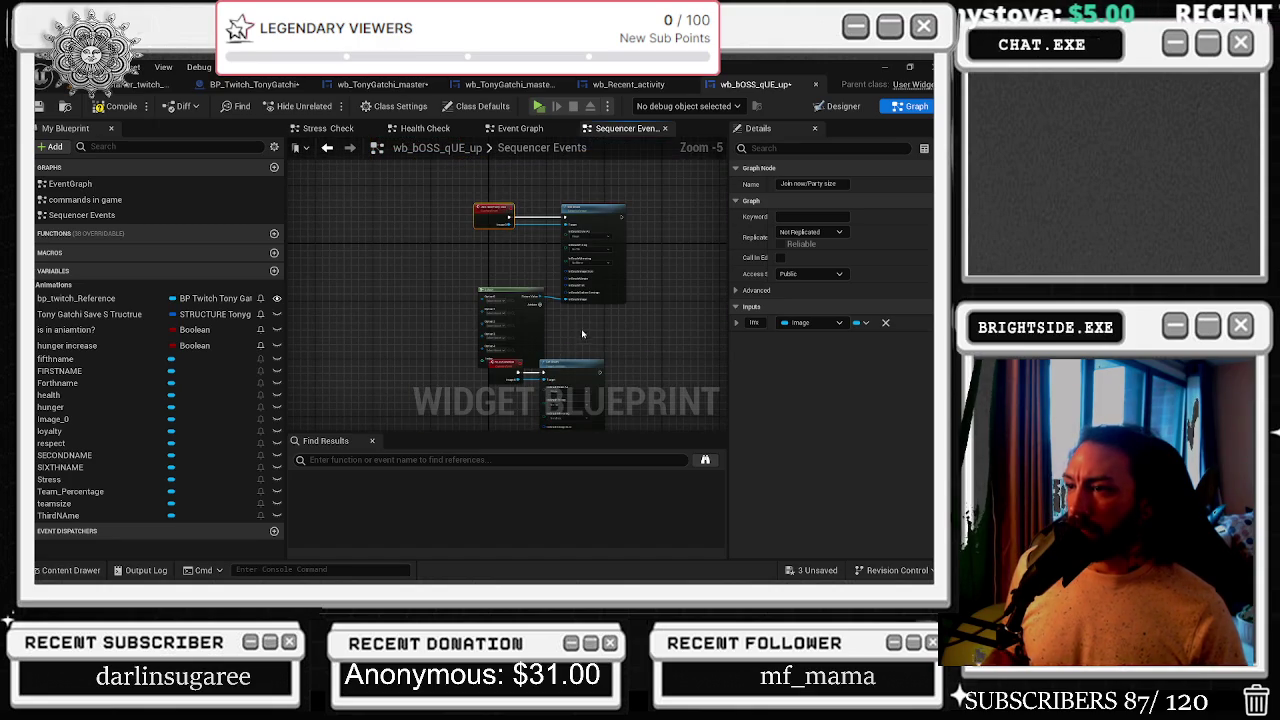
scroll(577, 340, down, 2)
click(564, 246)
mouse_move(564, 246)
mouse_down()
mouse_move(666, 190)
mouse_move(690, 205)
mouse_move(706, 196)
mouse_up()
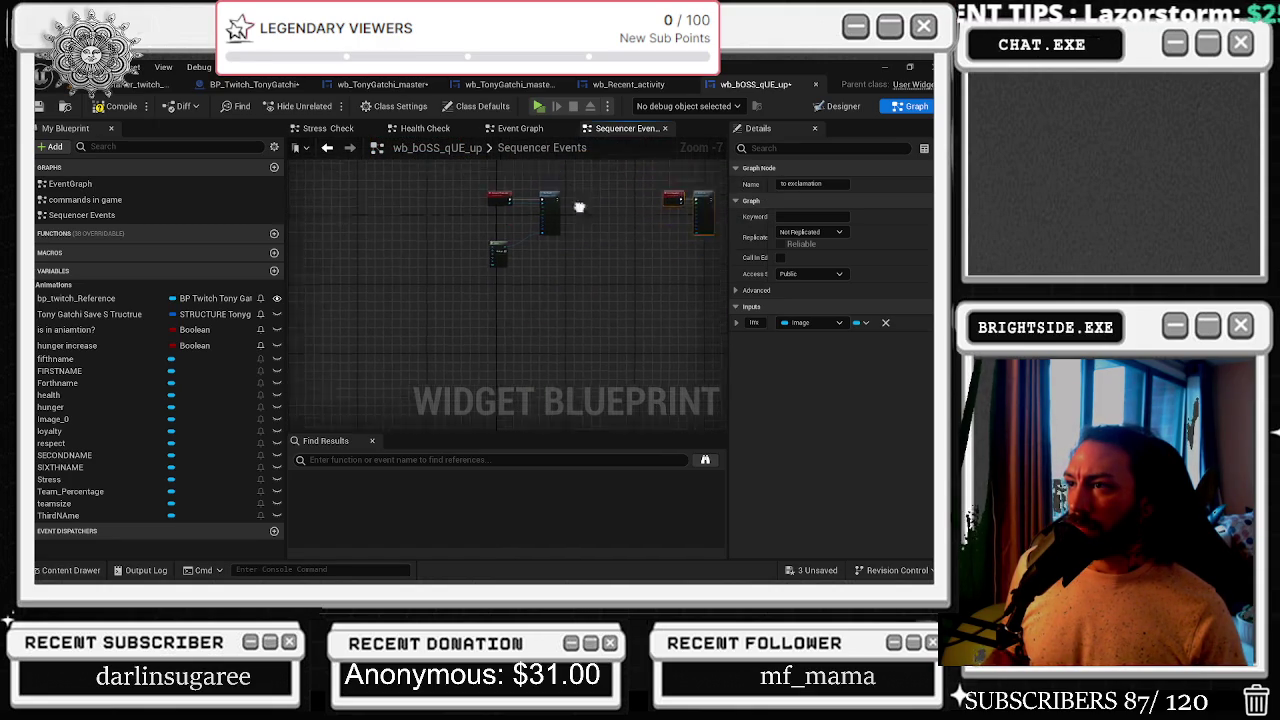
scroll(520, 240, up, 4)
mouse_move(450, 308)
mouse_down()
mouse_move(410, 310)
mouse_move(423, 263)
mouse_move(500, 291)
mouse_up()
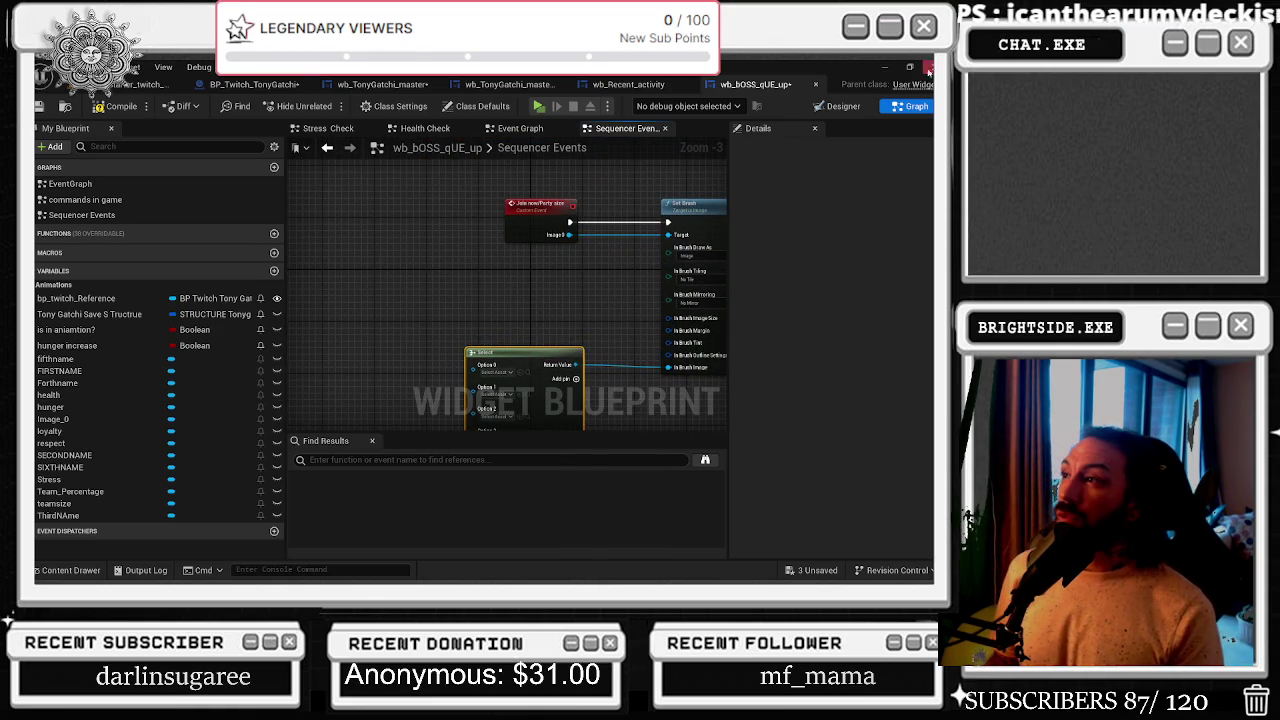
- Move the Join now/Party size event left and switch to the wb_TonyGatchi_master designer
double_click(583, 149)
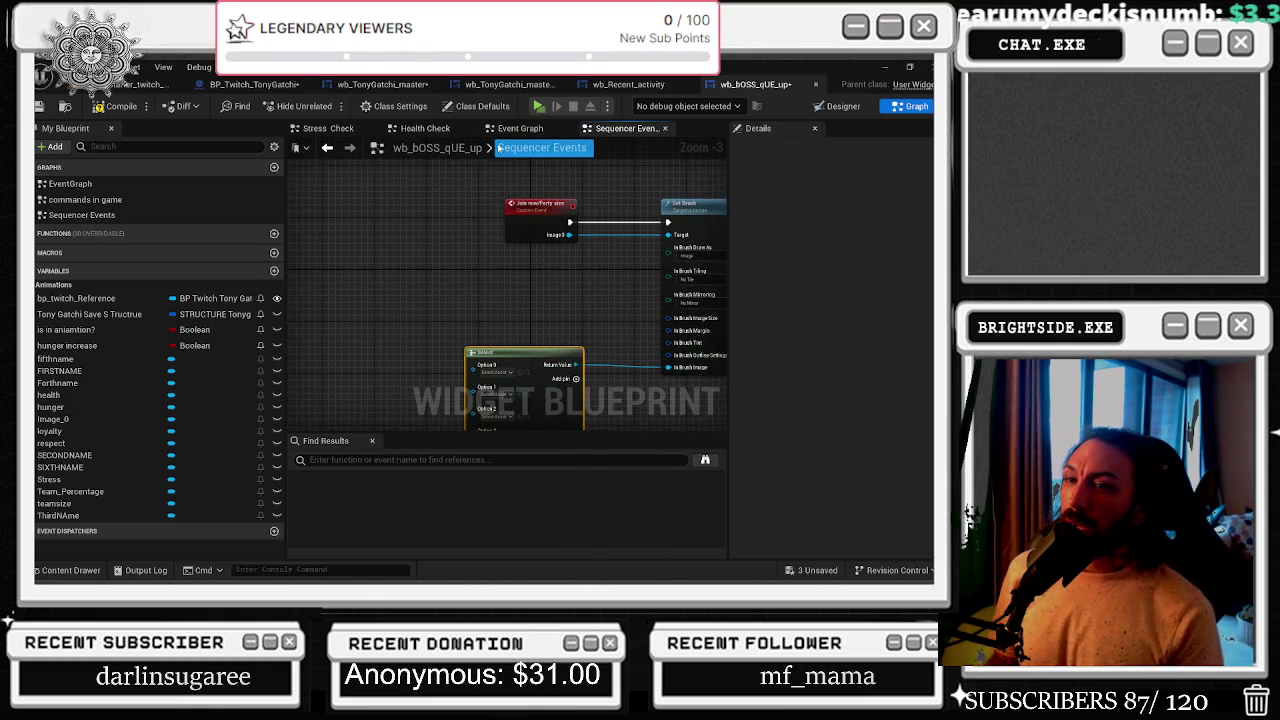
key(Escape)
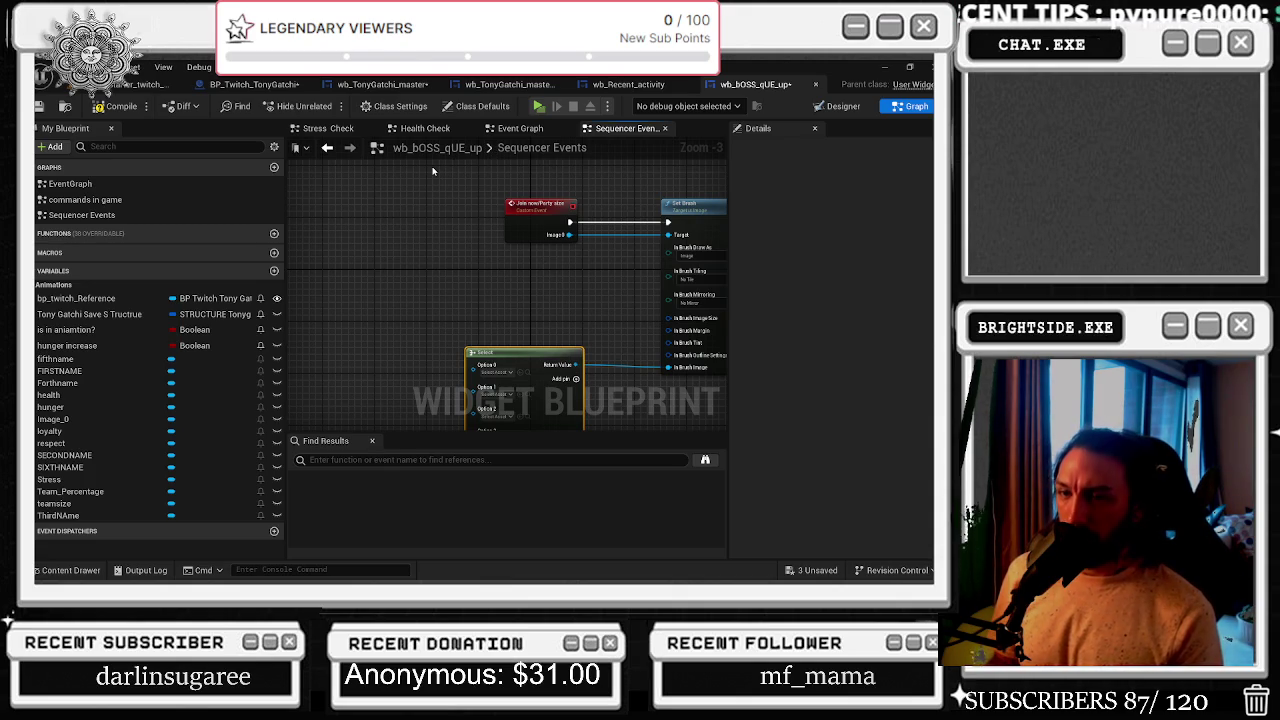
drag(515, 207, 392, 216)
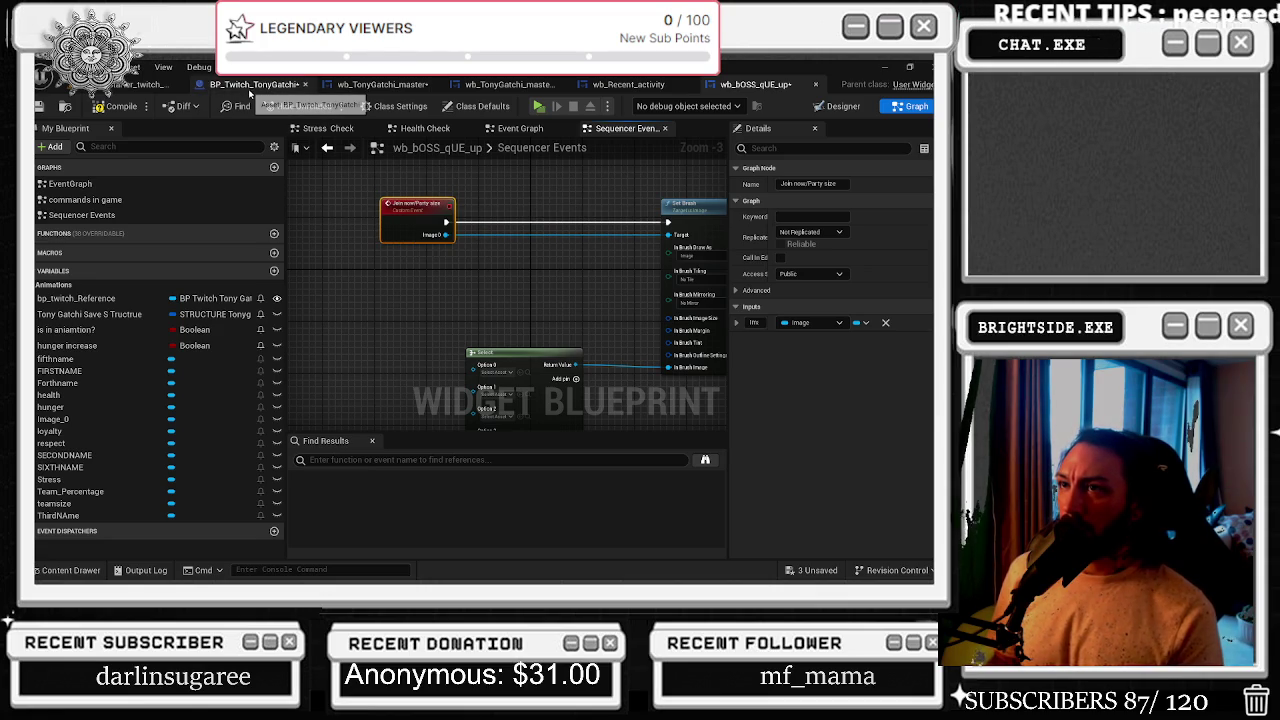
click(376, 86)
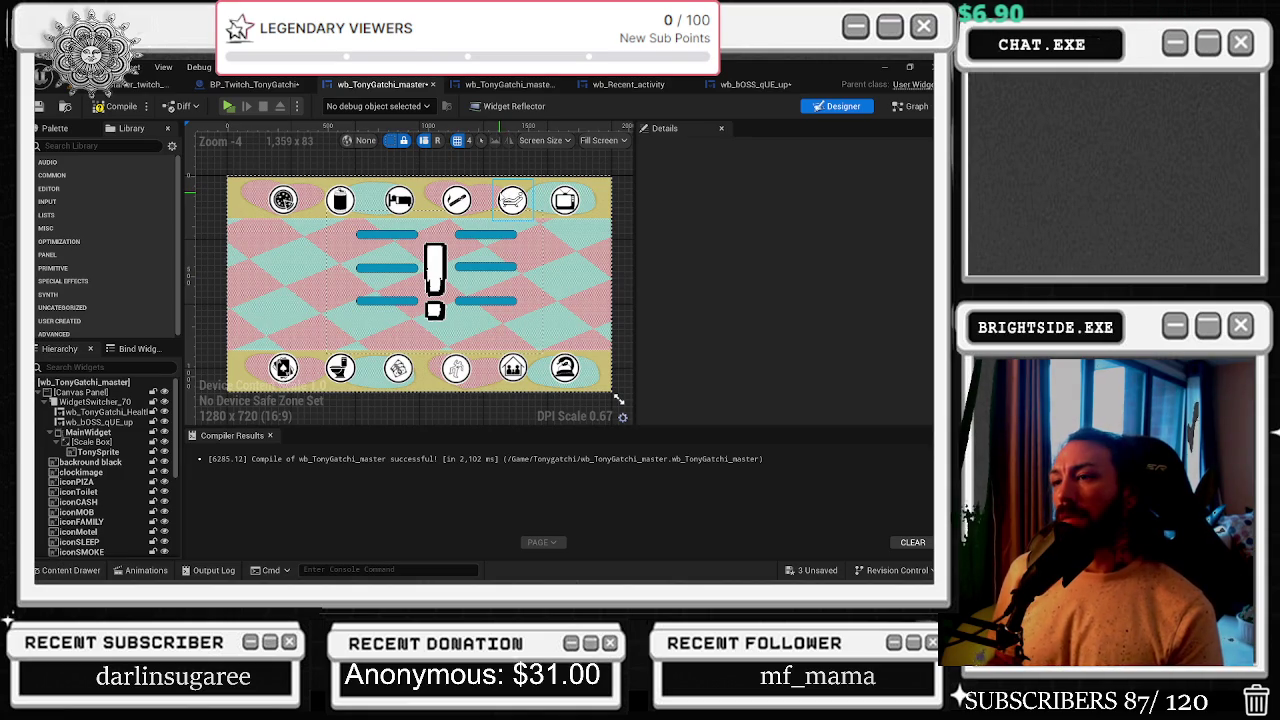
- Back in wb_bOSS_qUE_up, create a variable 'team size' and set its type to Integer
click(752, 85)
click(274, 270)
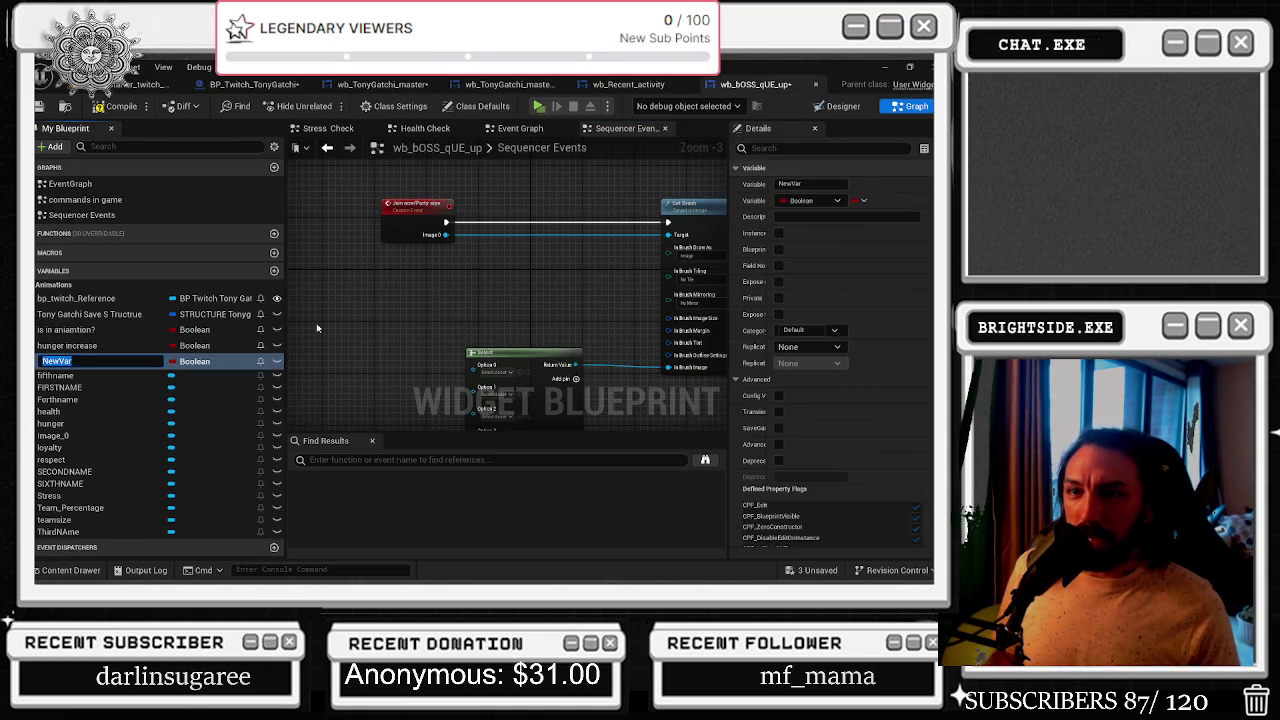
text(team size)
key(Return)
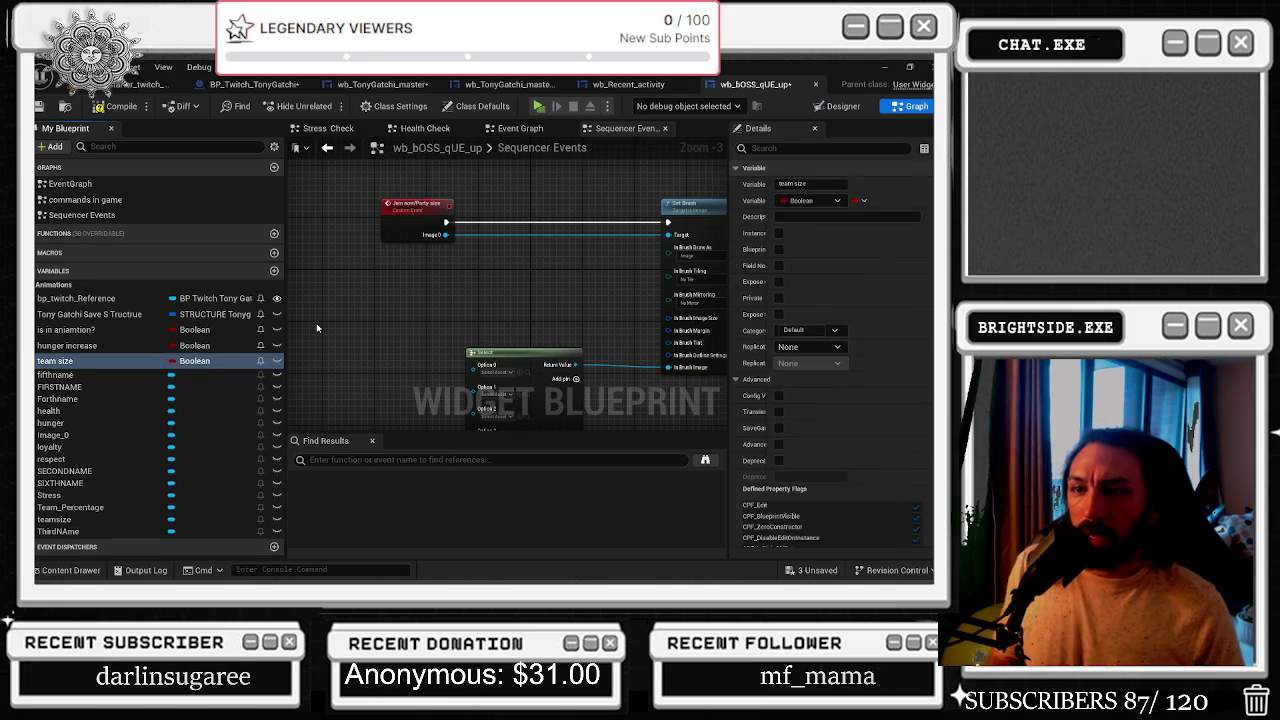
click(196, 361)
click(199, 170)
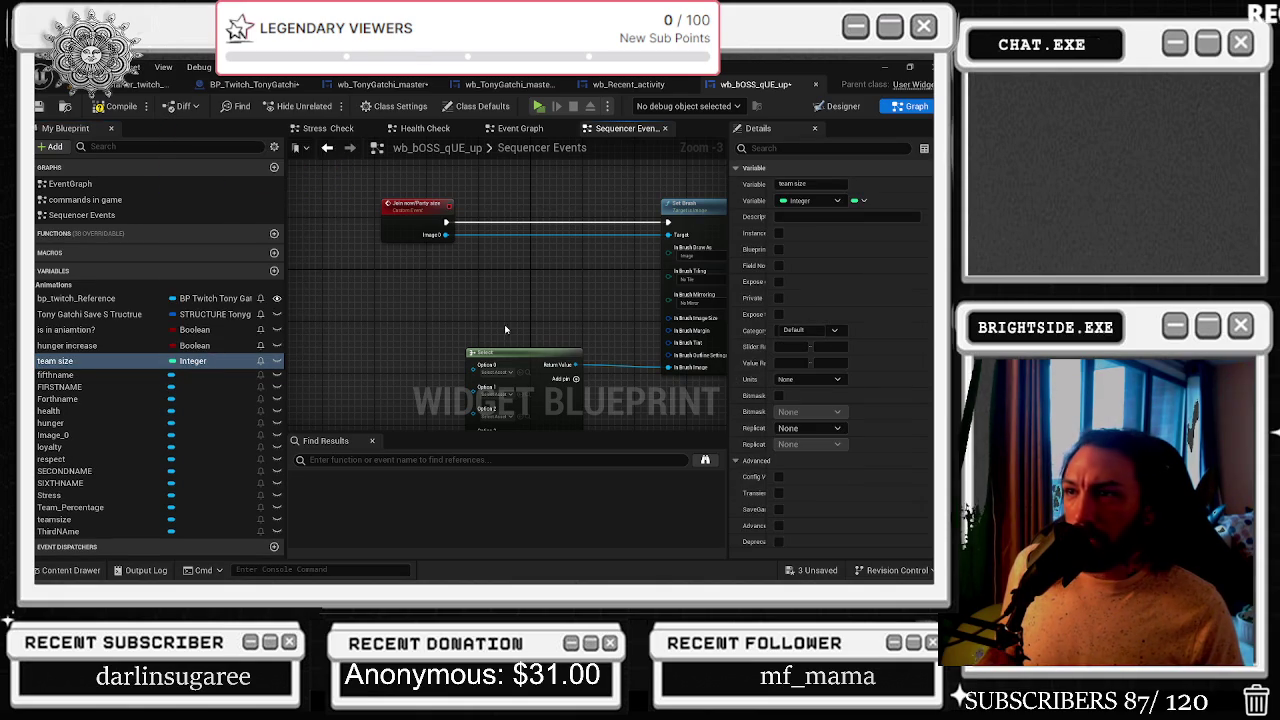
mouse_move(520, 291)
mouse_down()
mouse_move(283, 304)
mouse_move(446, 294)
mouse_up()
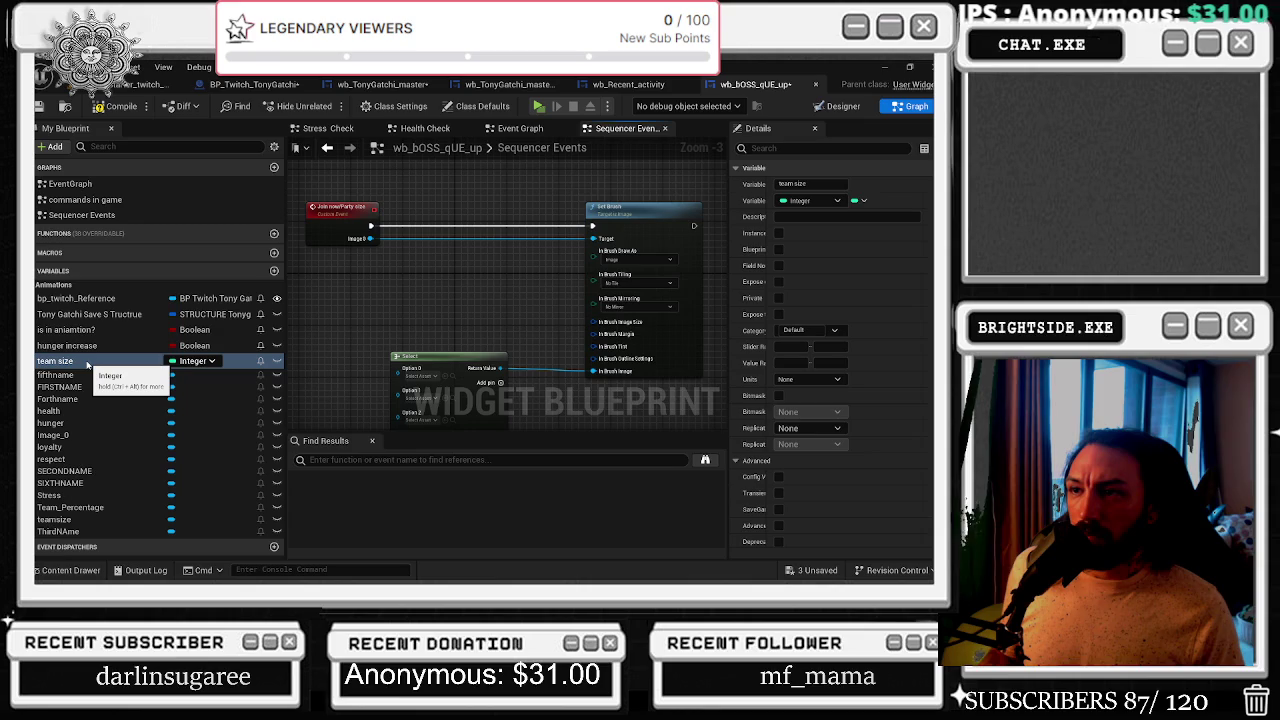
- Add an Integer input named 'team size' to the Join now/Party size event
click(340, 210)
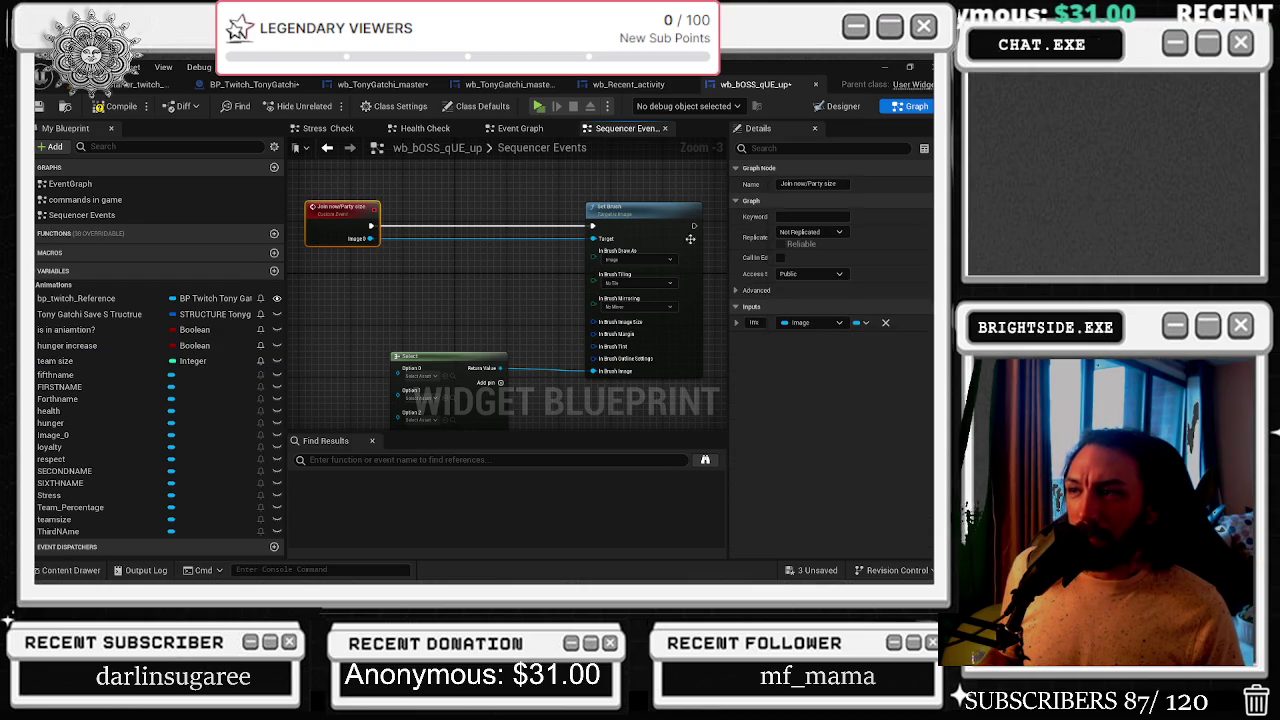
click(922, 307)
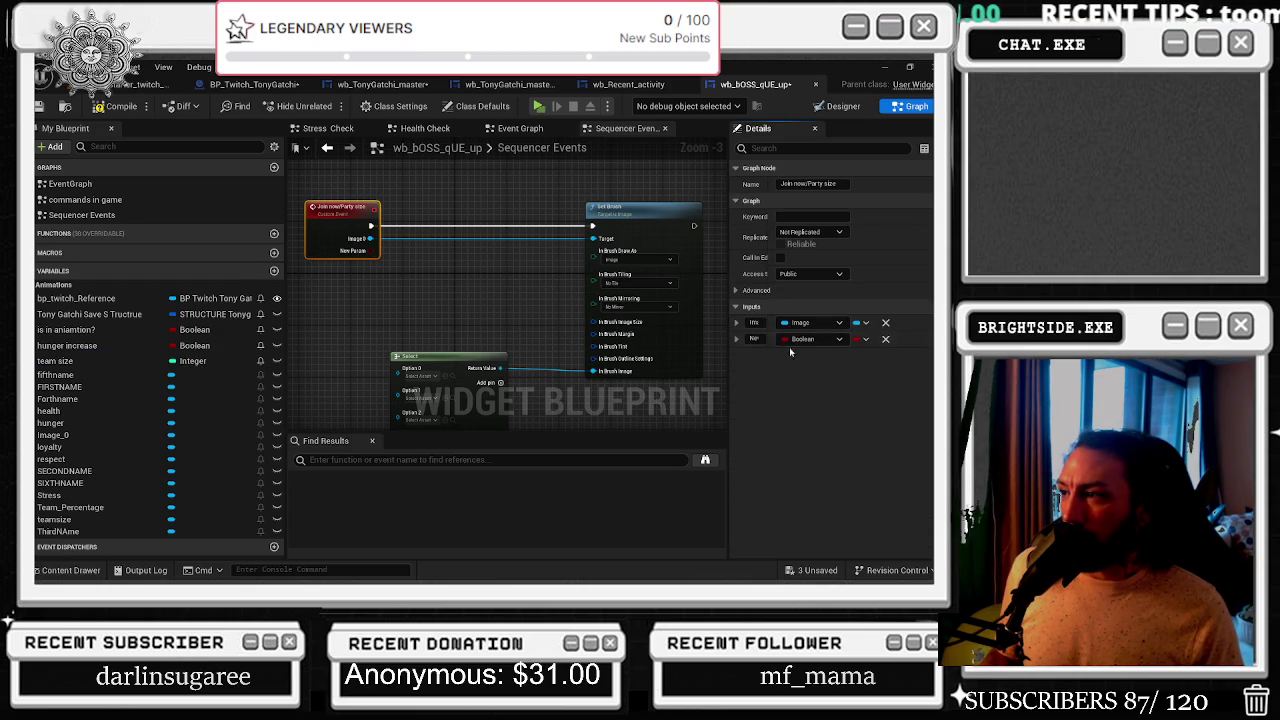
click(806, 341)
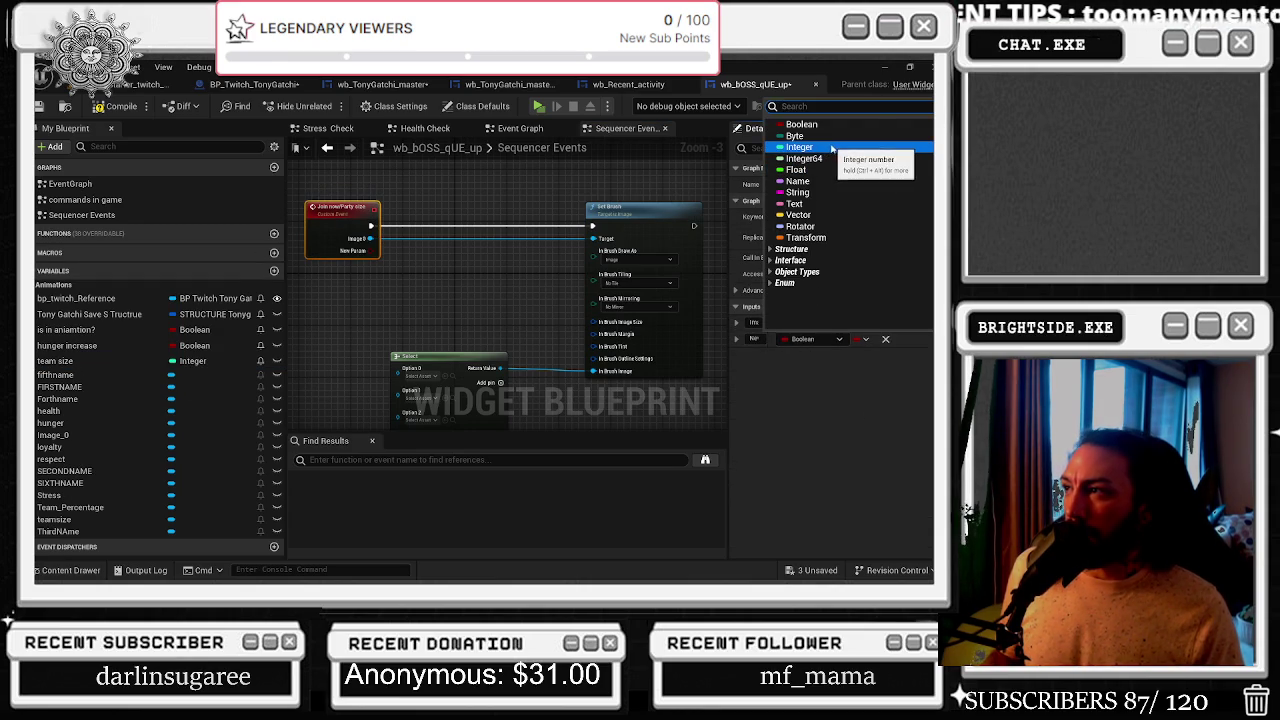
click(800, 148)
click(752, 339)
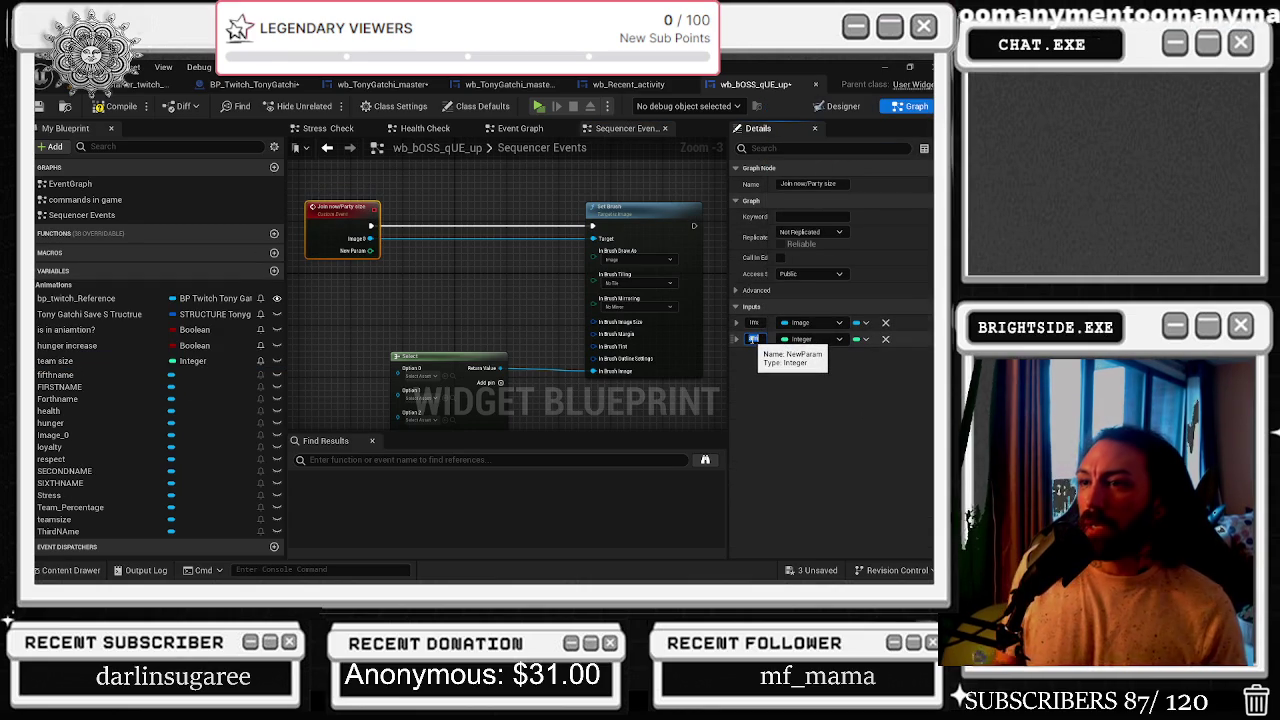
text(team size)
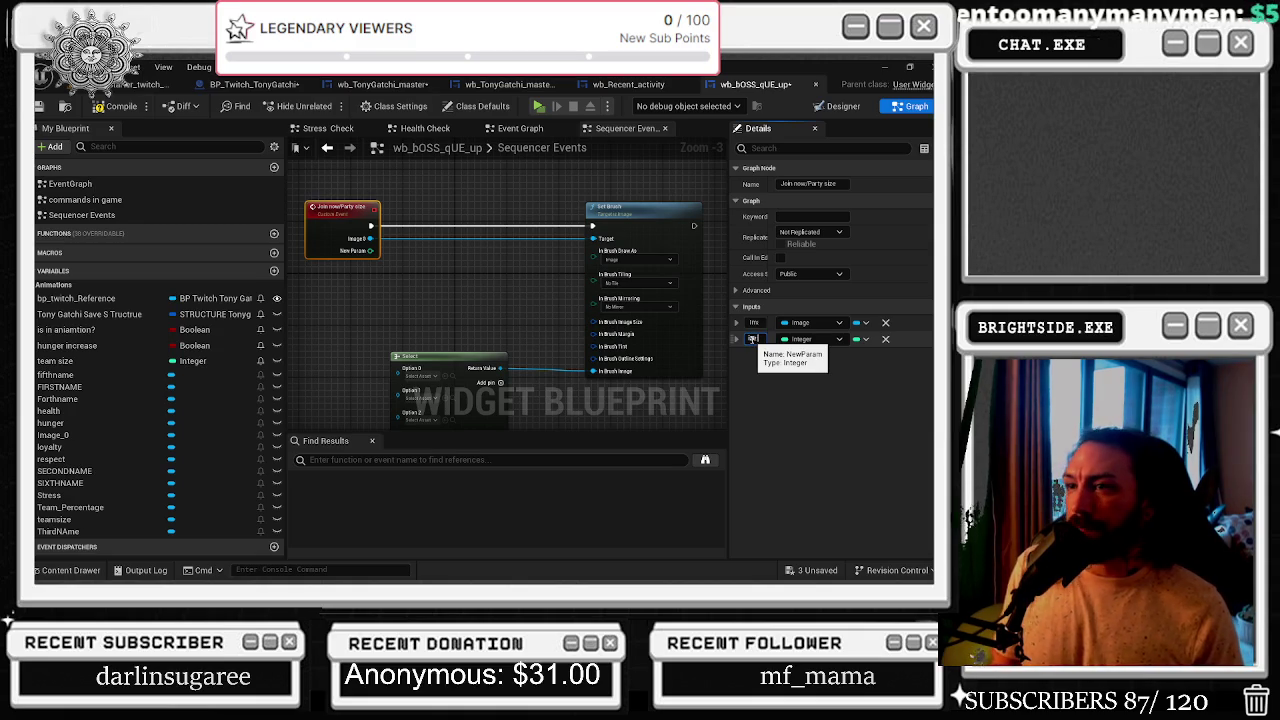
key(Return)
- Wire the event's Team Size pin into the Select node's Index
scroll(367, 319, down, 2)
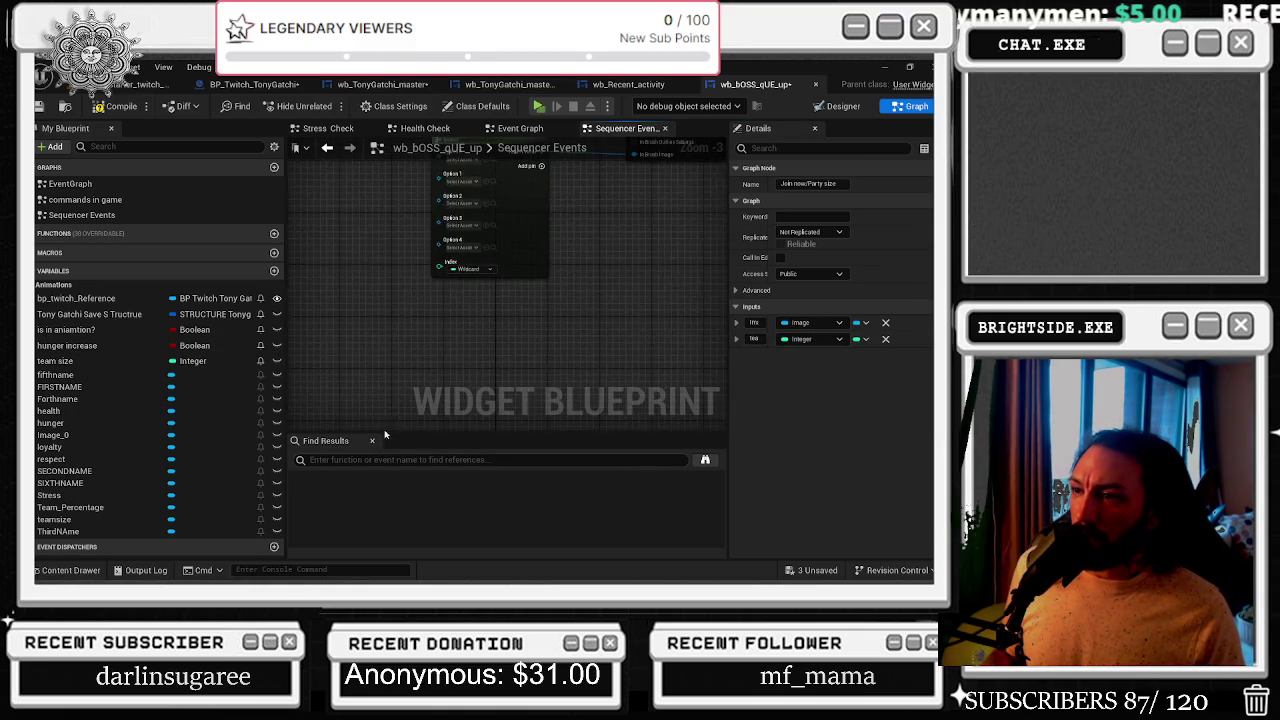
scroll(428, 286, up, 3)
scroll(375, 270, down, 1)
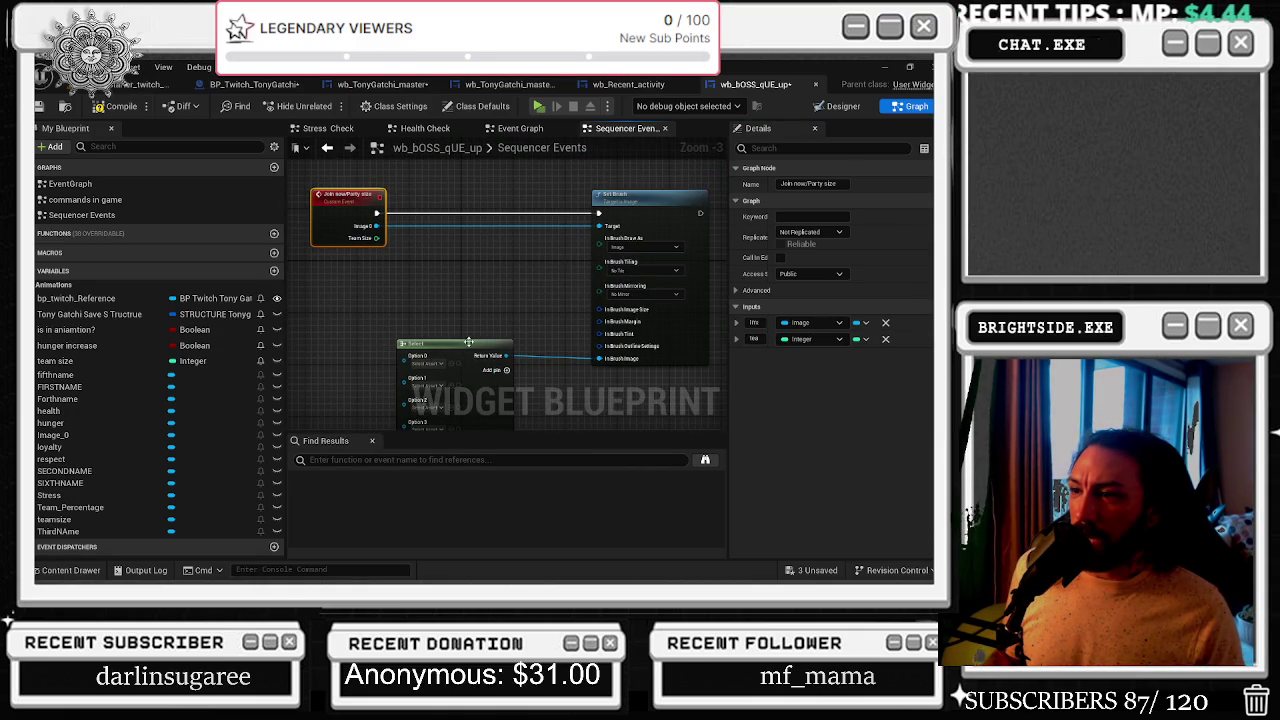
drag(469, 342, 511, 342)
mouse_move(451, 283)
mouse_down()
mouse_move(451, 223)
mouse_move(447, 410)
mouse_up()
drag(549, 265, 603, 267)
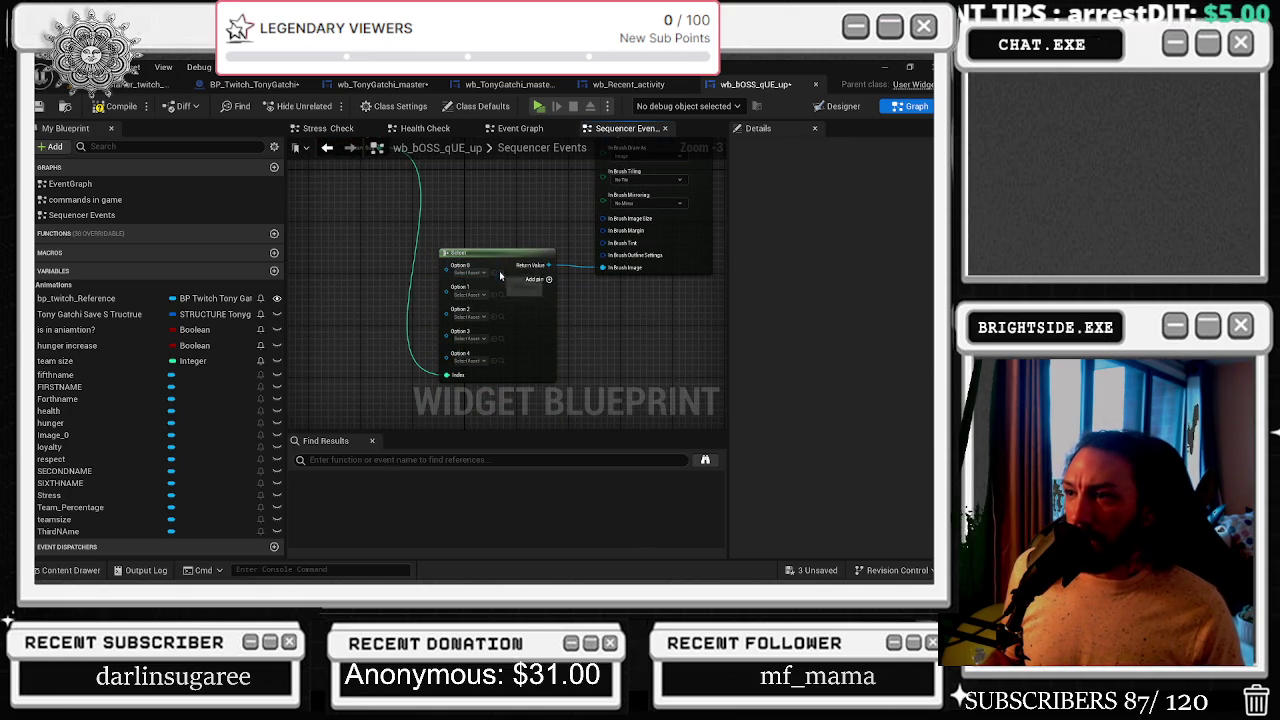
- Assign tony_joinnow_family_boss_fight to Option 0 and another boss sprite to Option 1
click(66, 570)
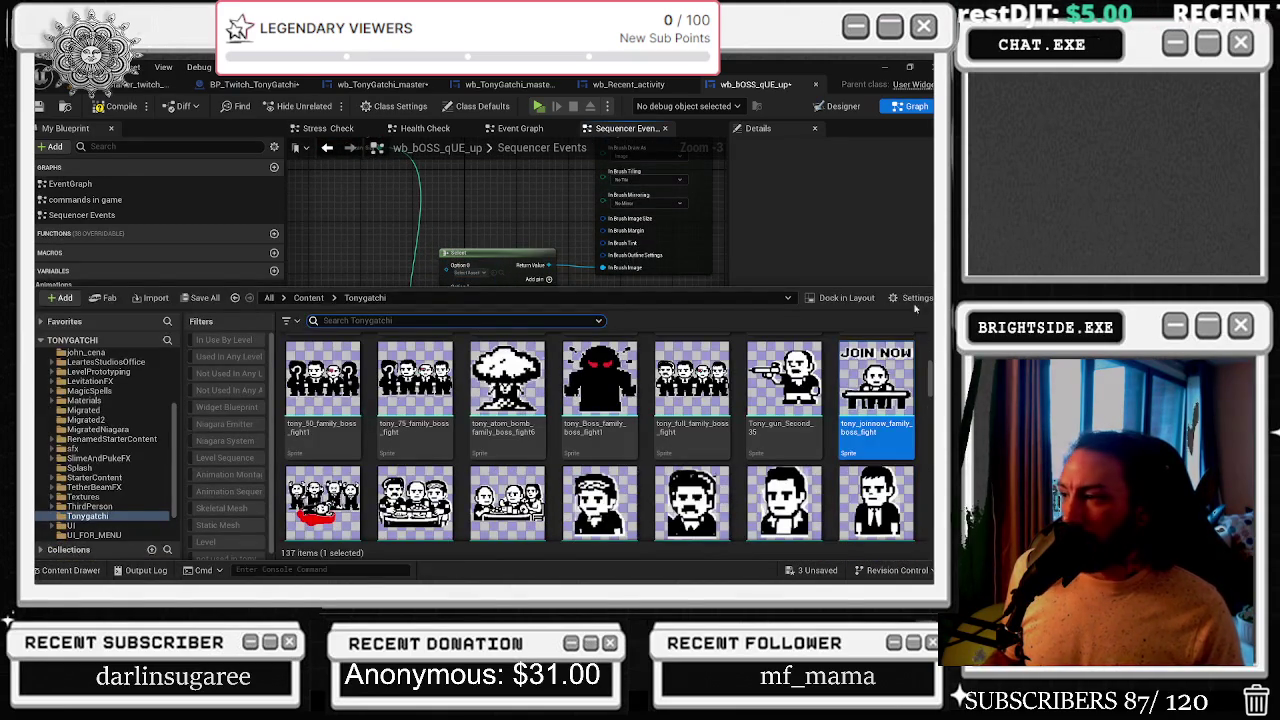
click(497, 276)
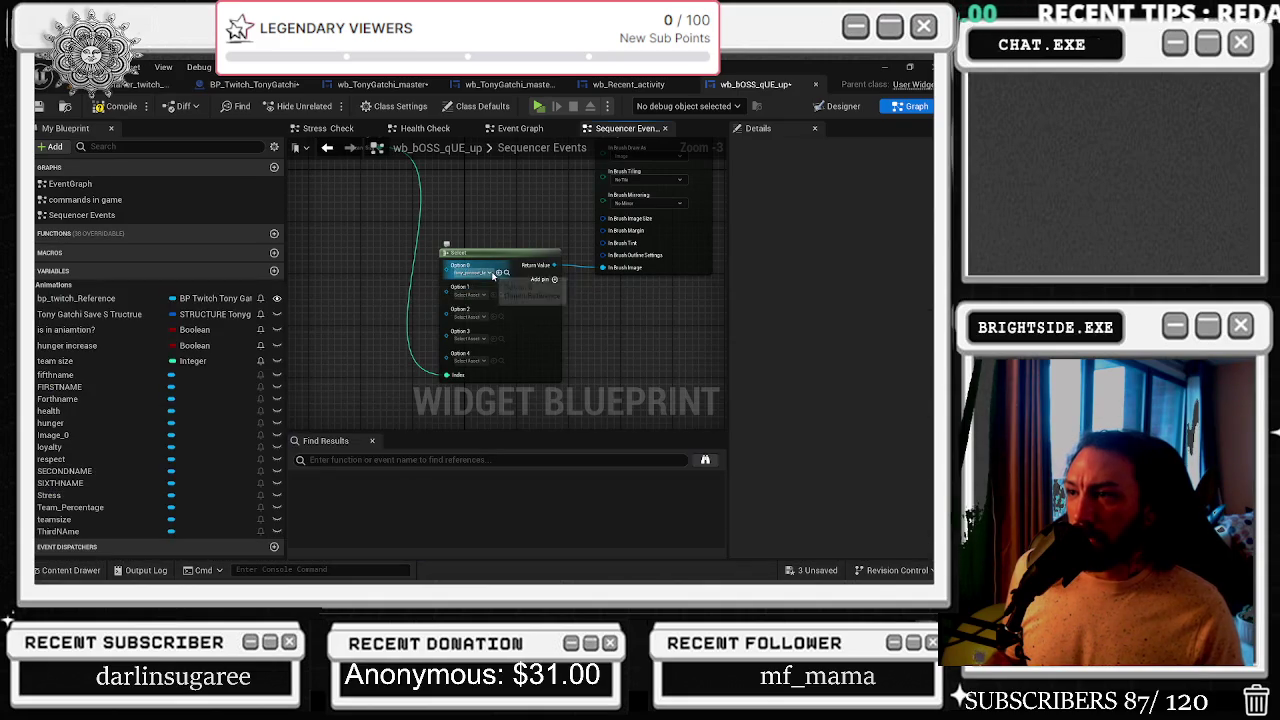
key(ctrl+space)
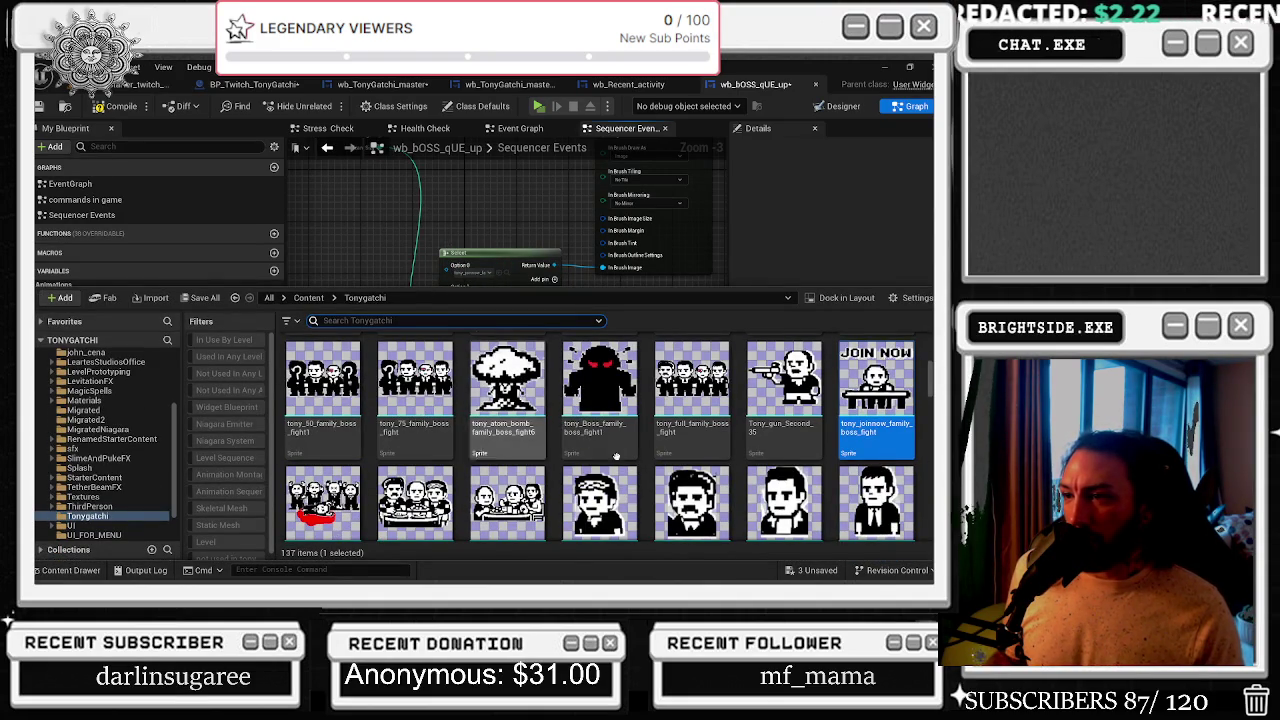
scroll(692, 420, down, 1)
scroll(900, 415, up, 1)
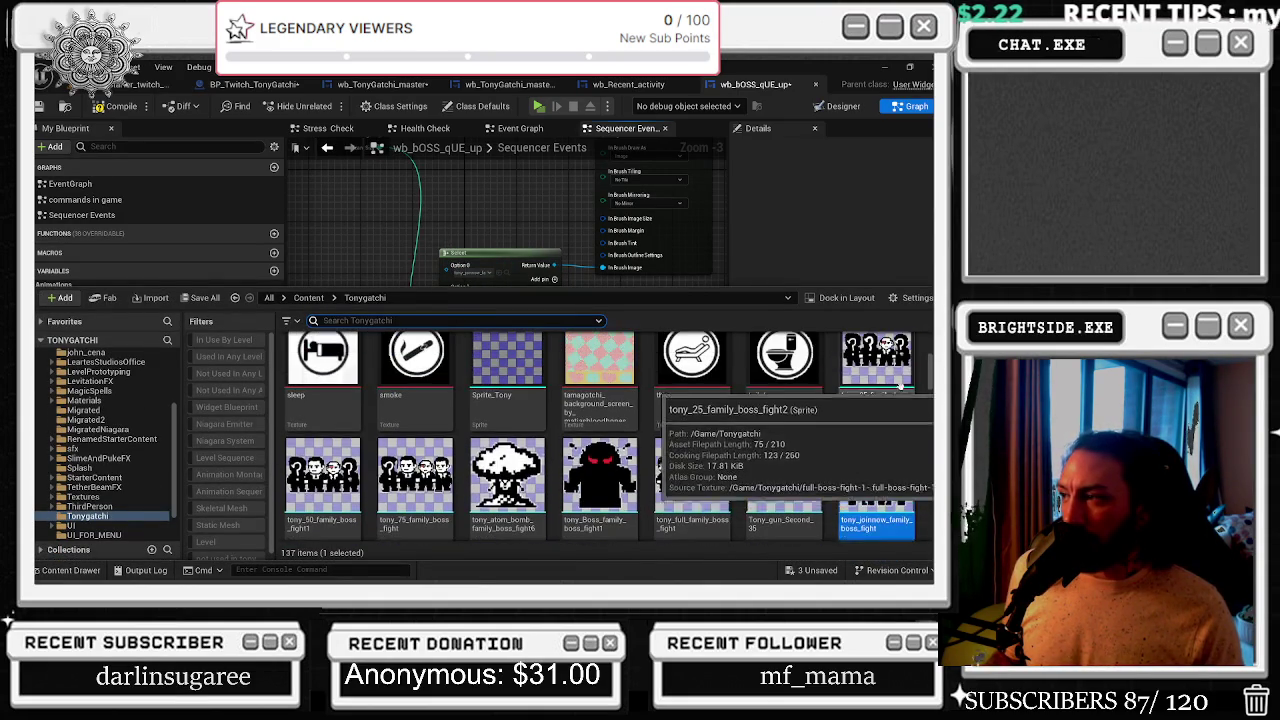
click(480, 270)
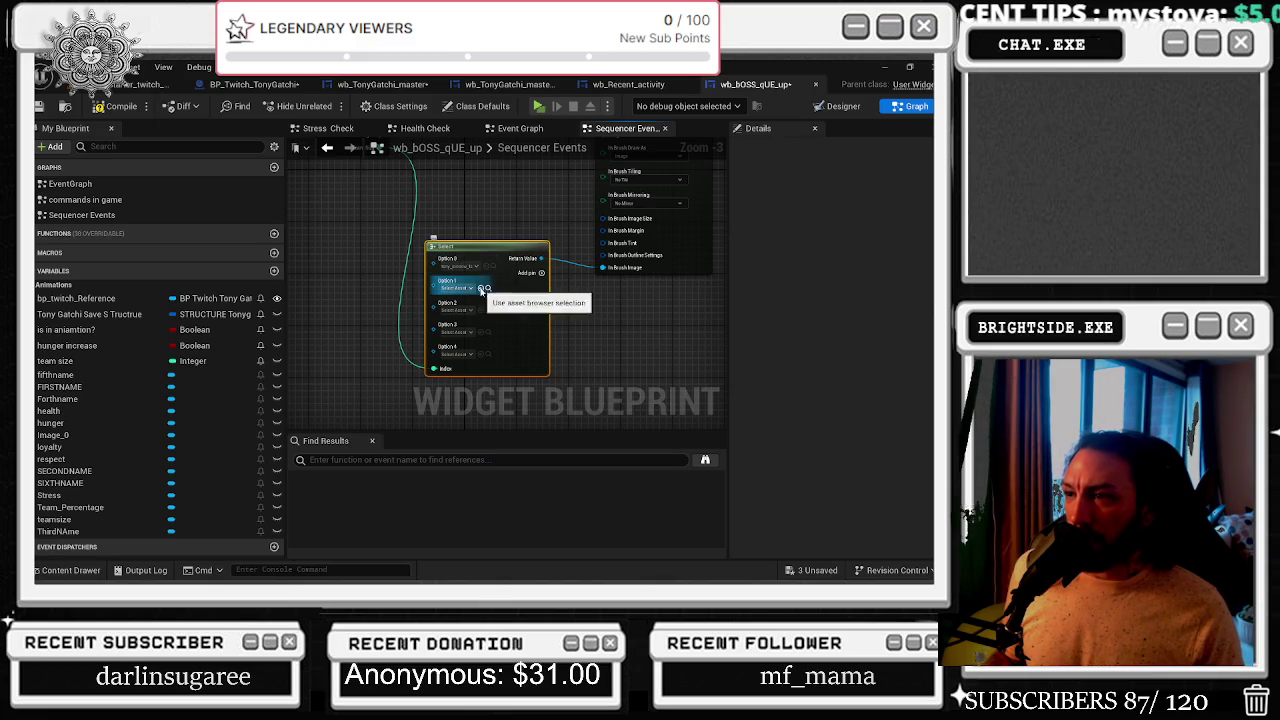
click(486, 287)
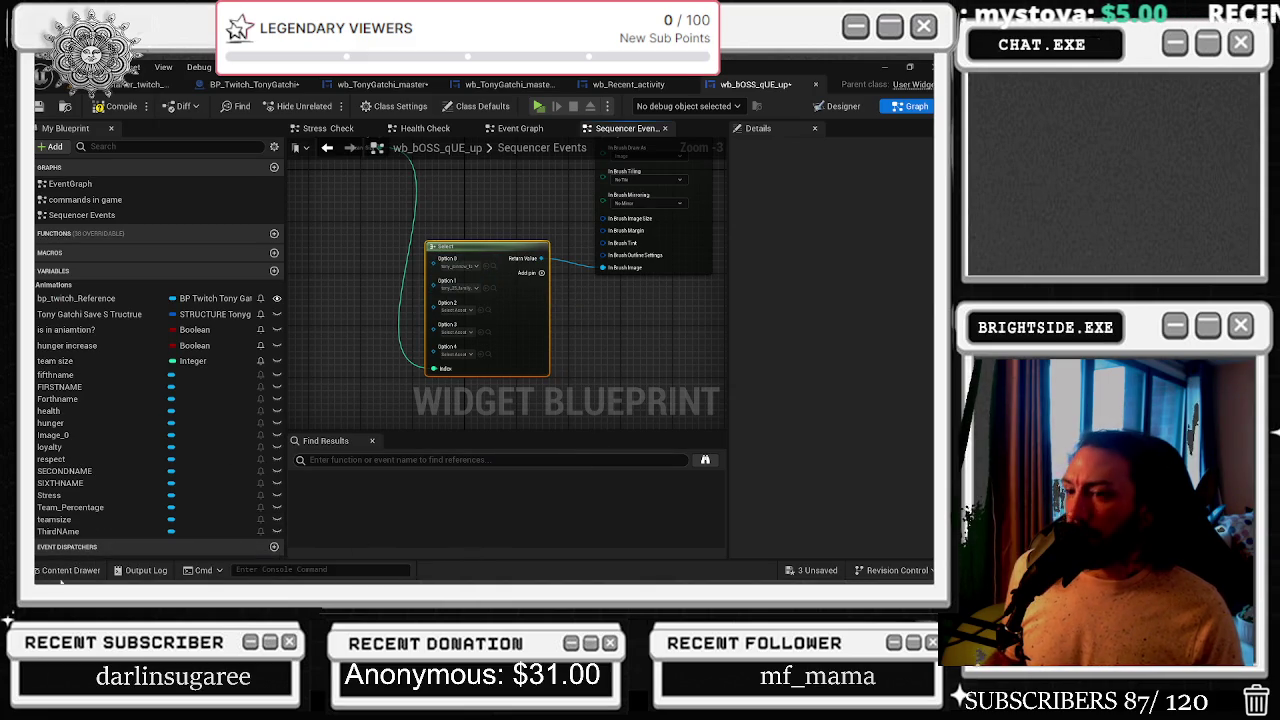
- Assign tony_50_family_boss_fight1 to the next option, undo the accidental Option 0 change, and pick tony_full_family_boss_fight
click(95, 572)
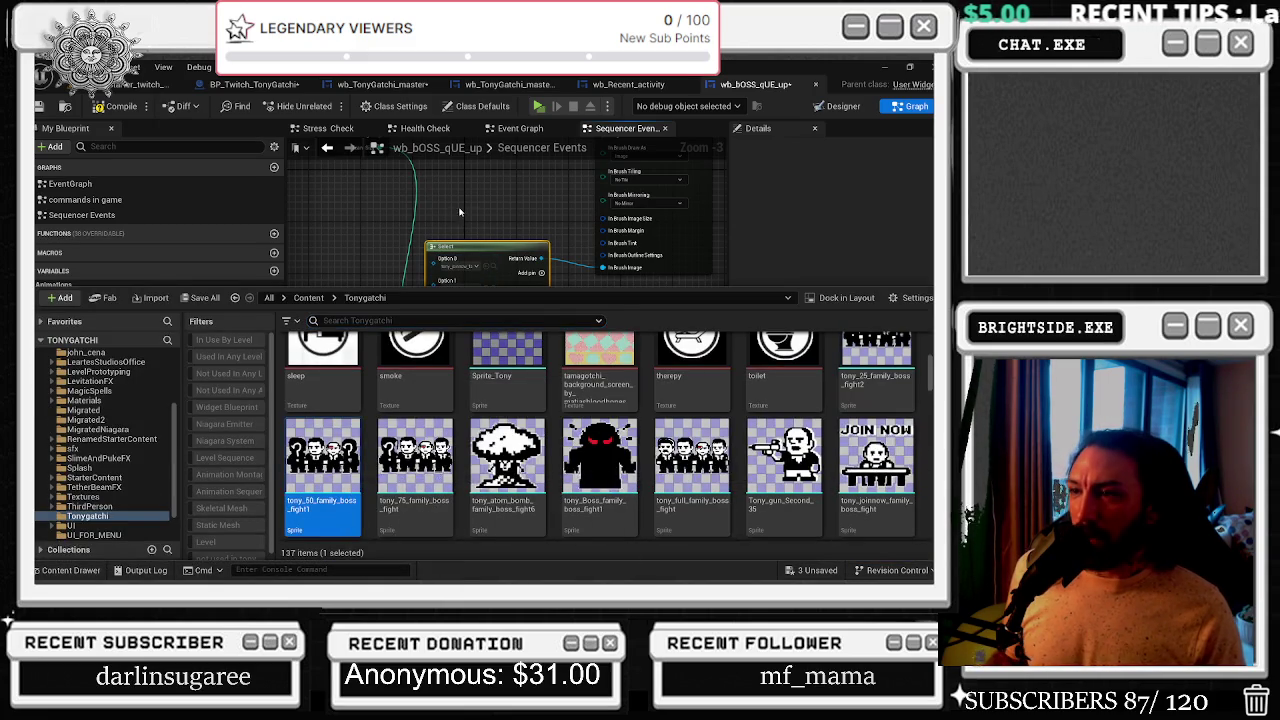
click(464, 259)
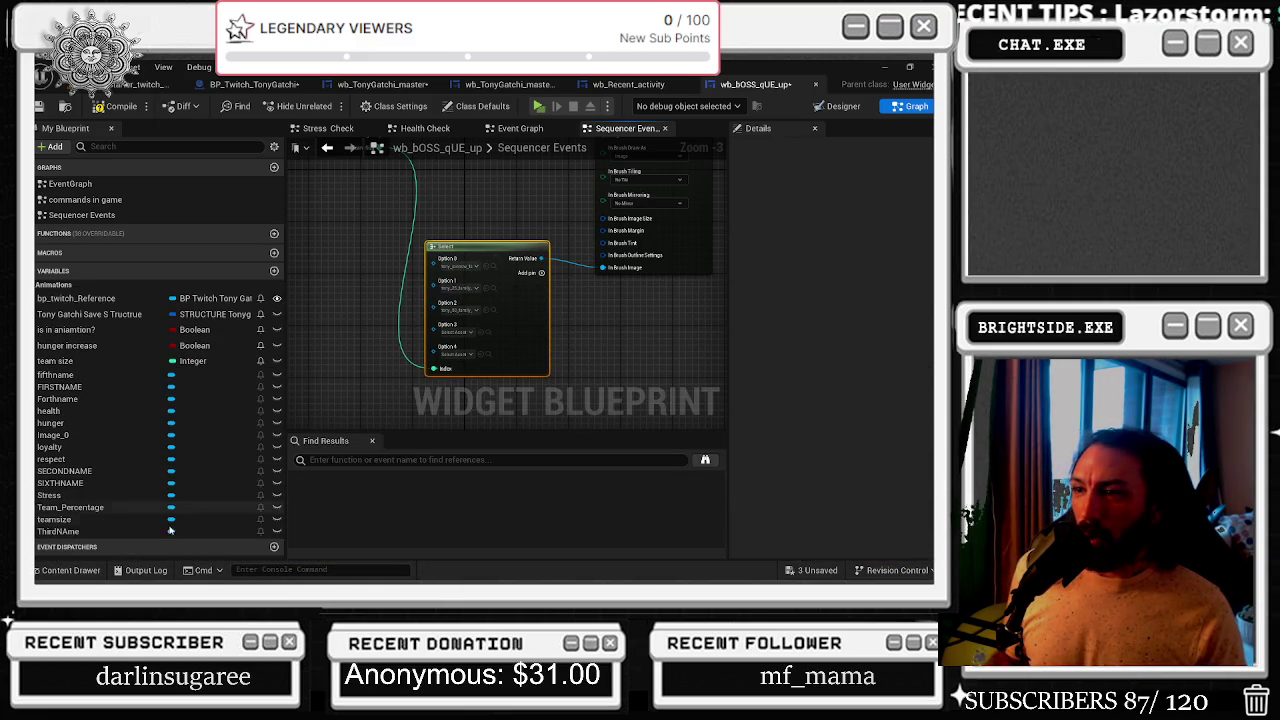
click(68, 572)
click(415, 500)
click(481, 266)
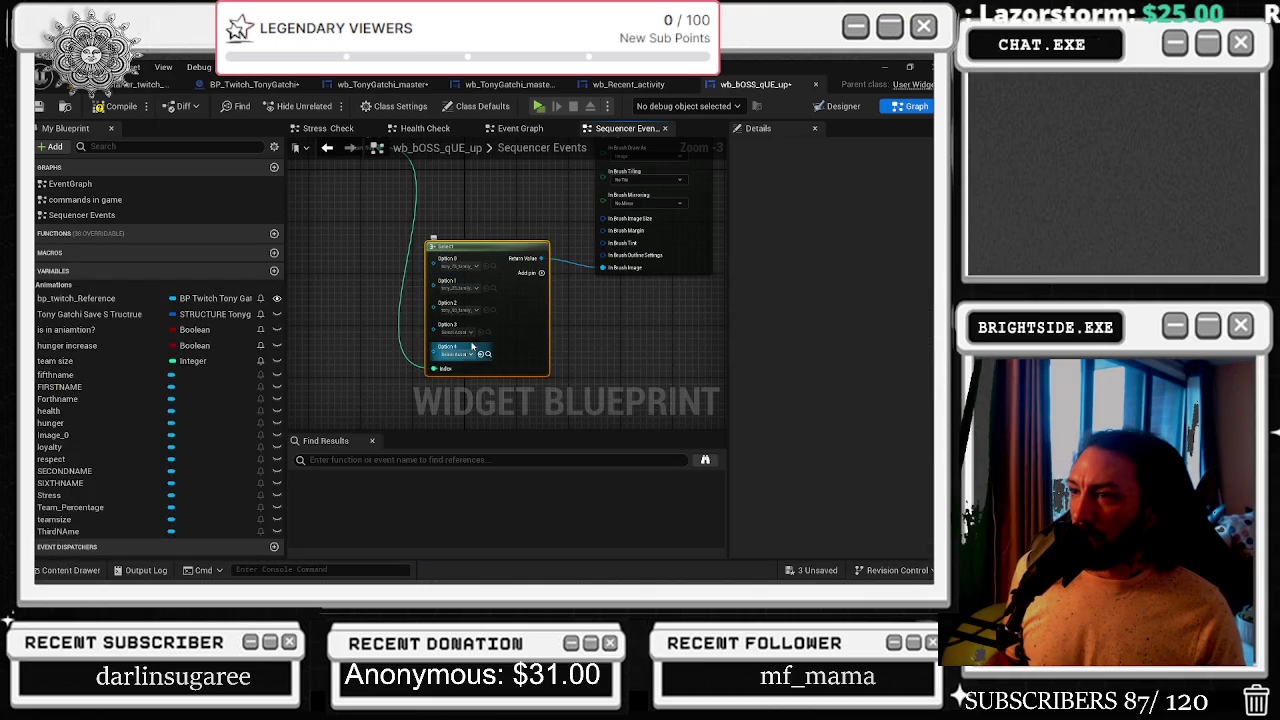
click(494, 267)
key(ctrl+z)
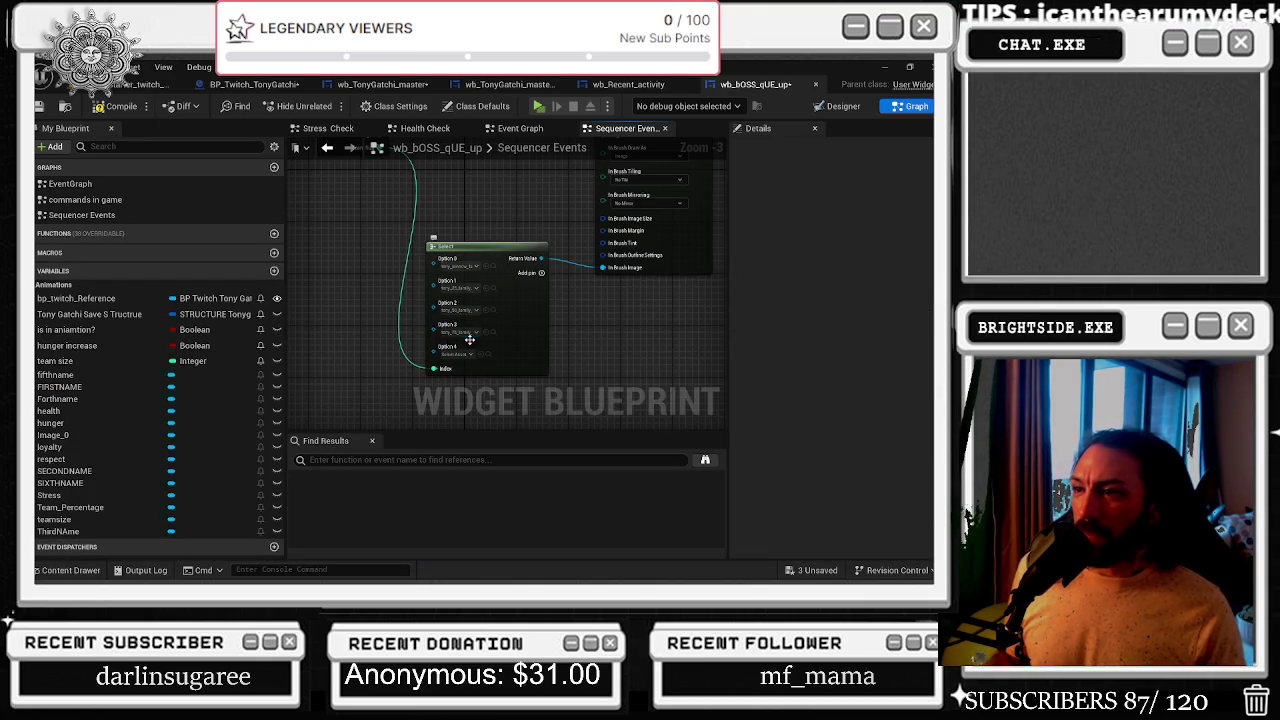
click(72, 569)
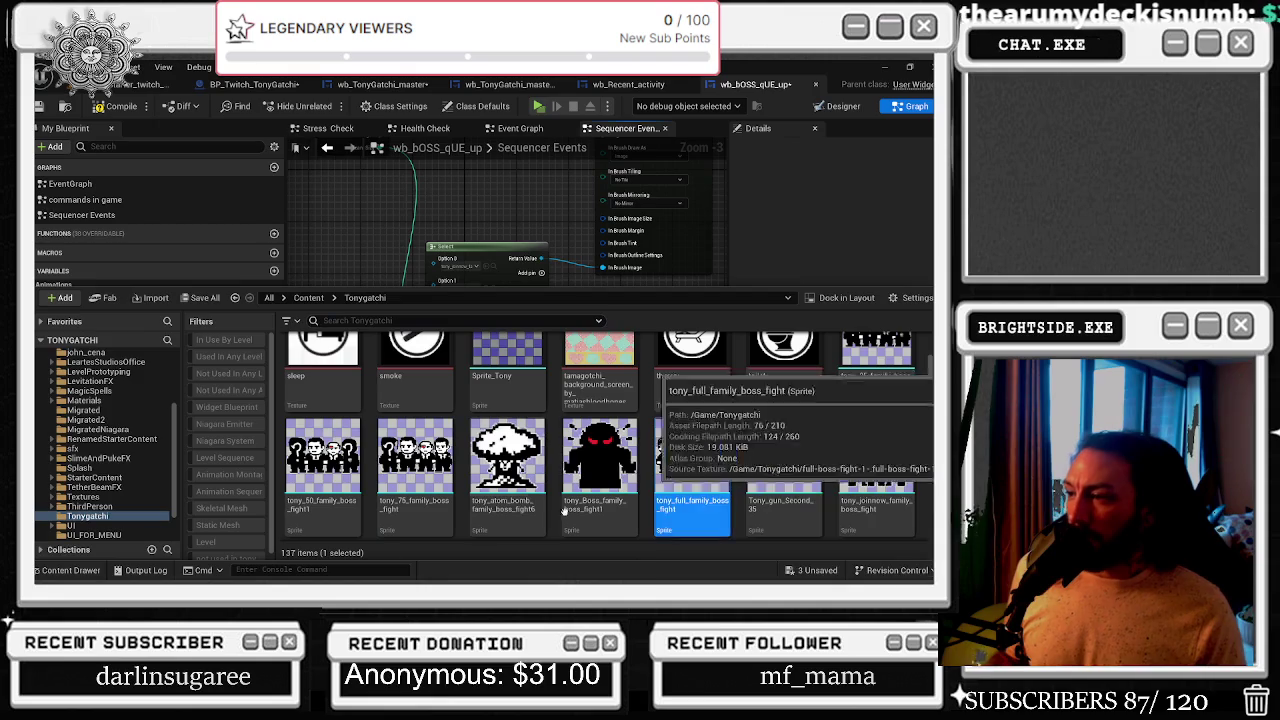
click(624, 308)
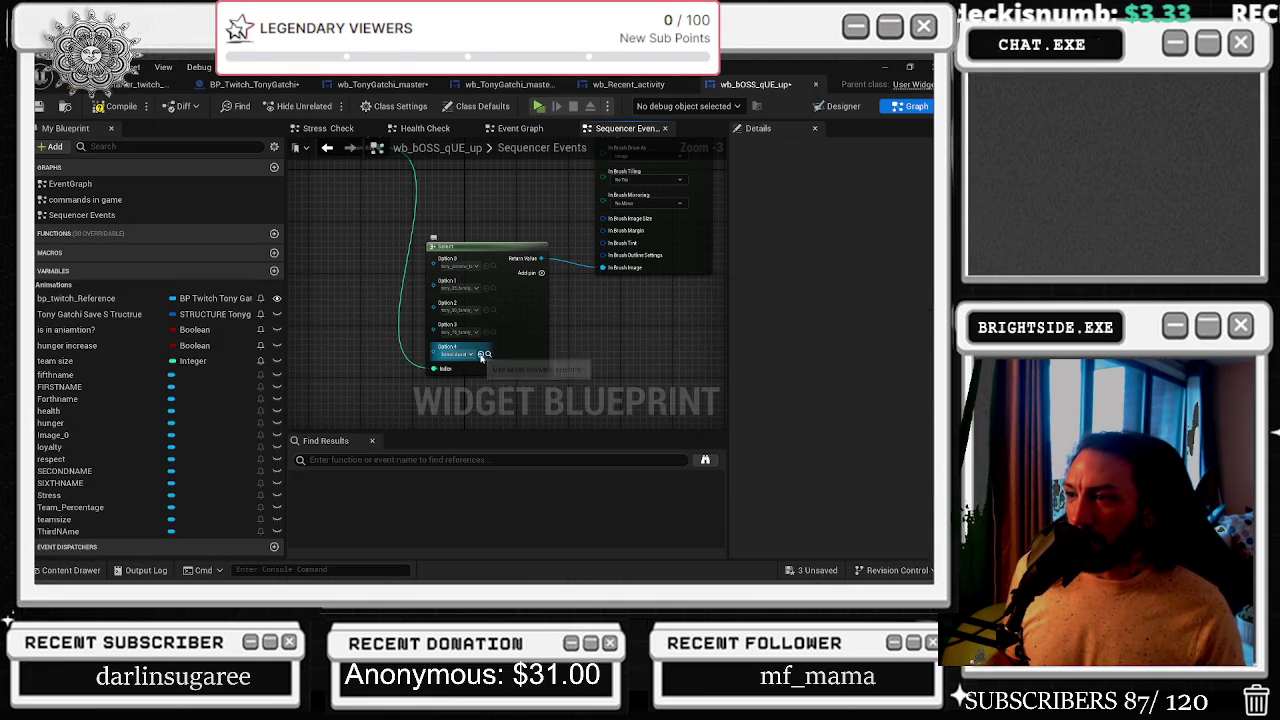
scroll(643, 326, down, 1)
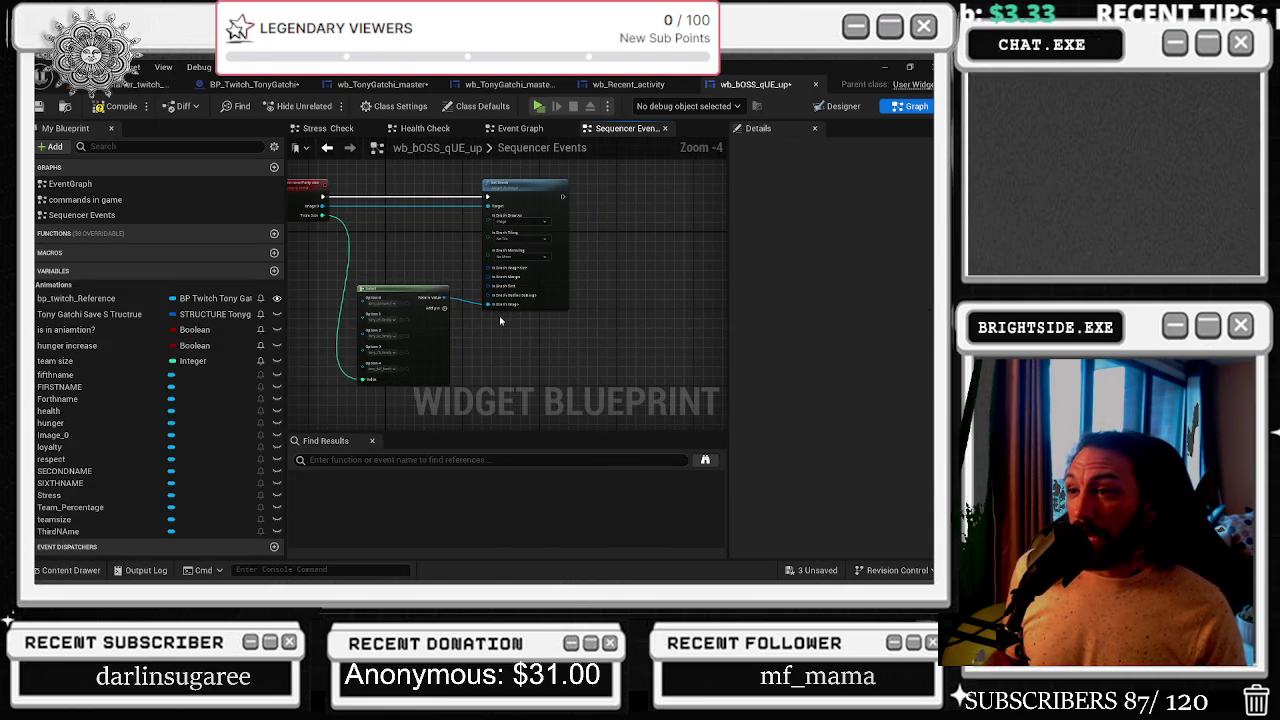
- Spread out the Set Brush and Select nodes, leaving the image size input unsplit
mouse_move(335, 195)
mouse_down()
mouse_move(600, 280)
mouse_move(647, 340)
mouse_up()
scroll(530, 341, up, 1)
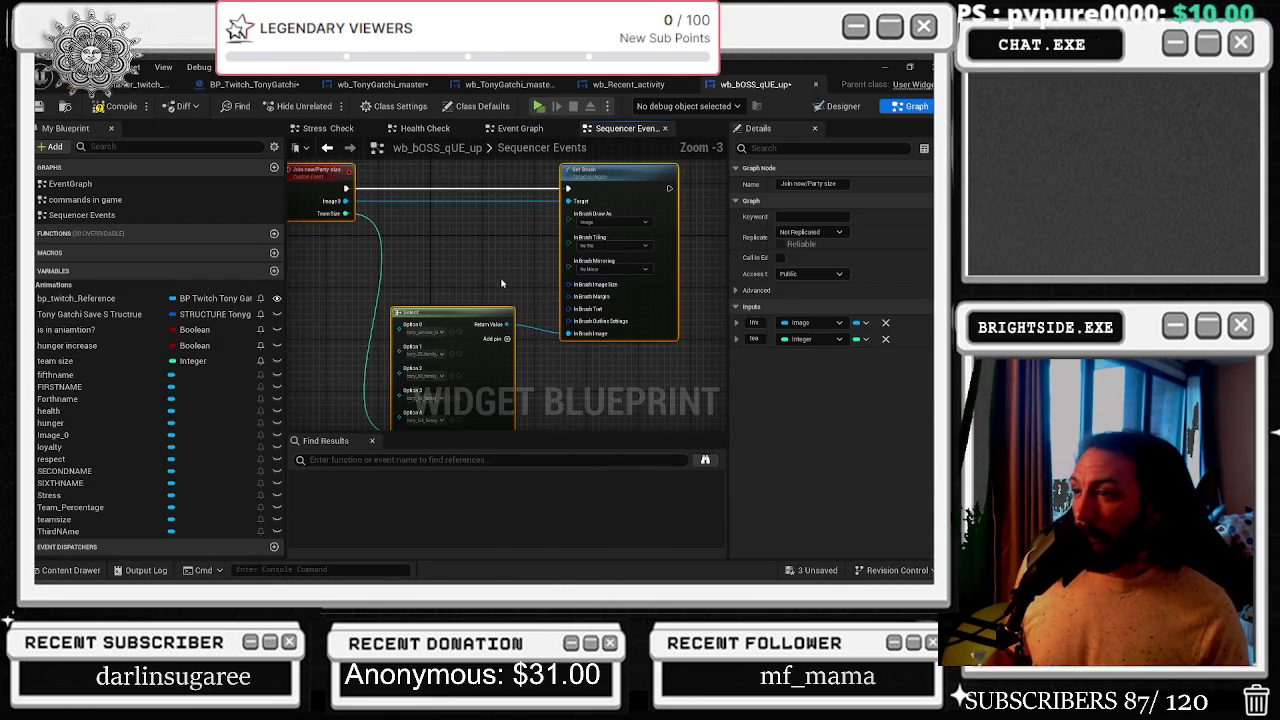
drag(600, 170, 665, 170)
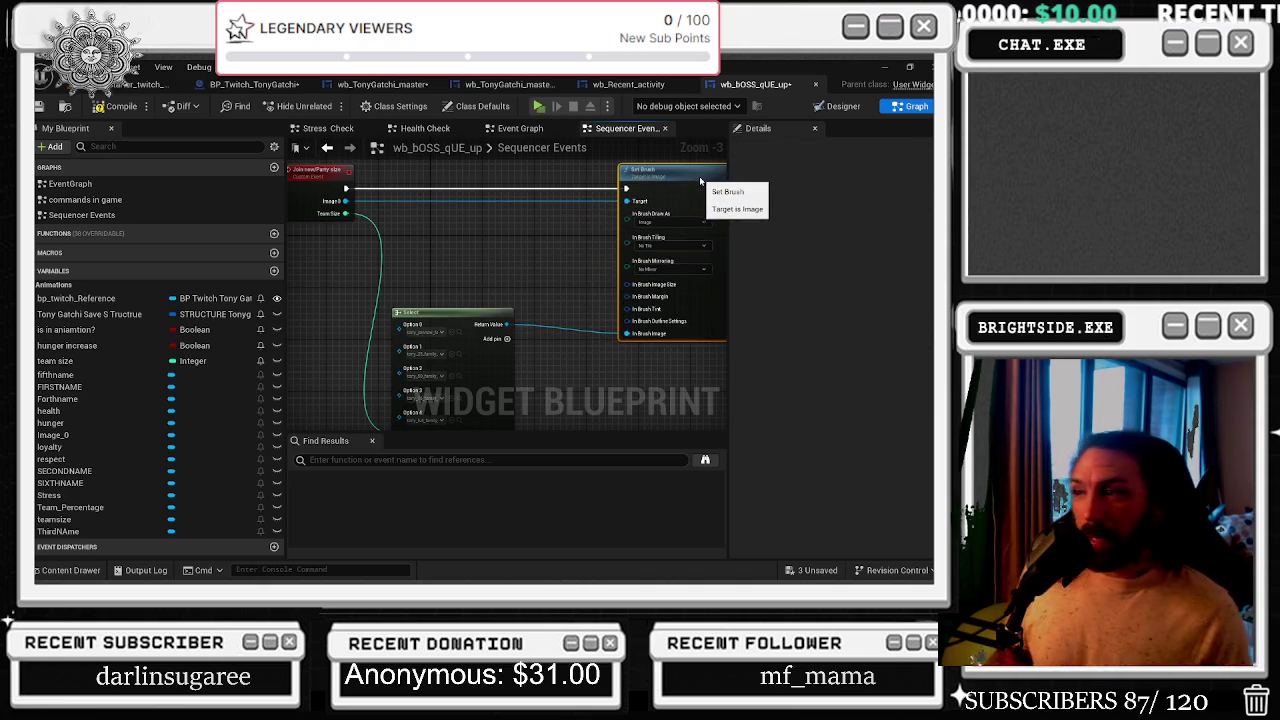
drag(456, 312, 468, 338)
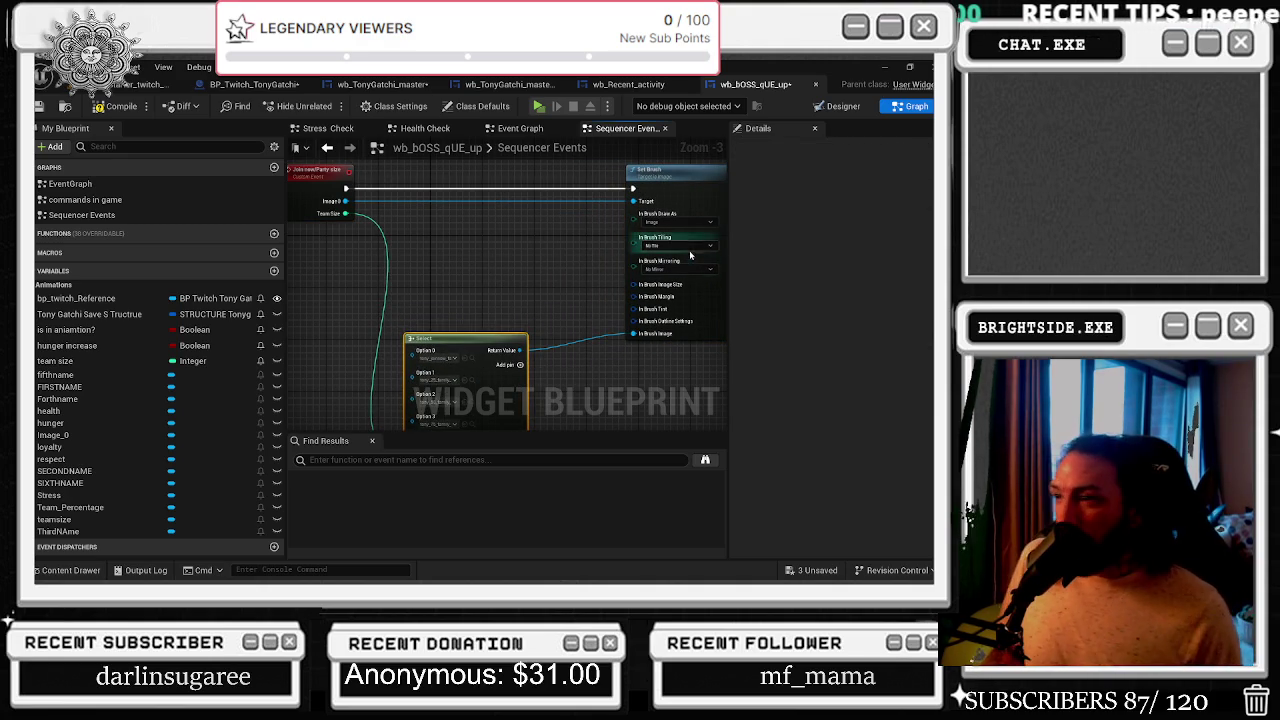
right_click(661, 289)
click(690, 338)
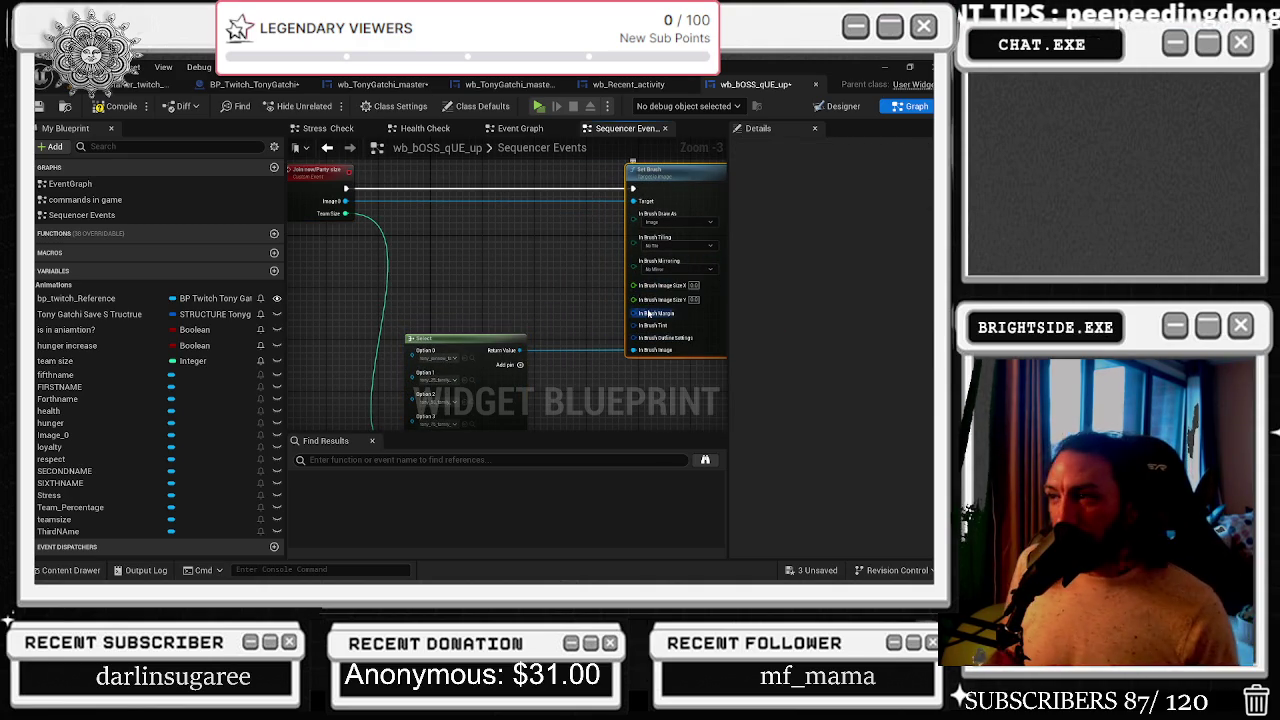
key(ctrl+z)
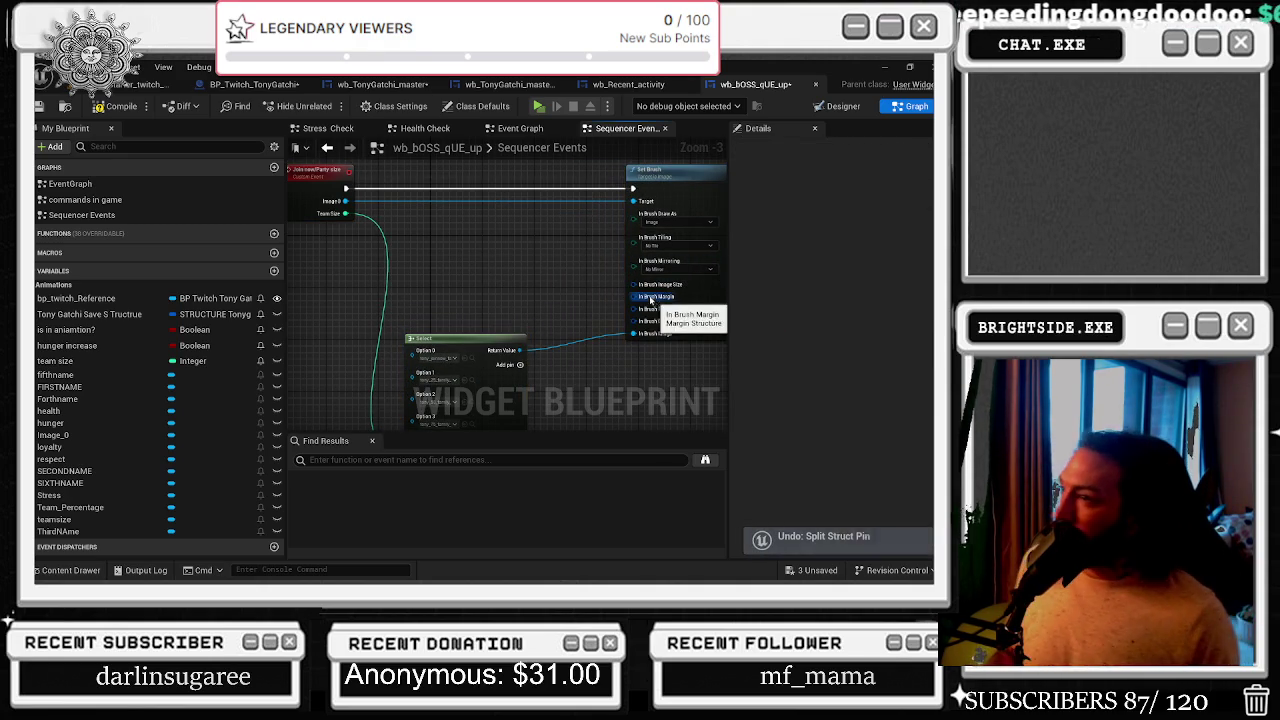
- Add a second Select node feeding In Brush Image Size, indexed by Team Size via a reroute
drag(637, 289, 518, 298)
text(selec)
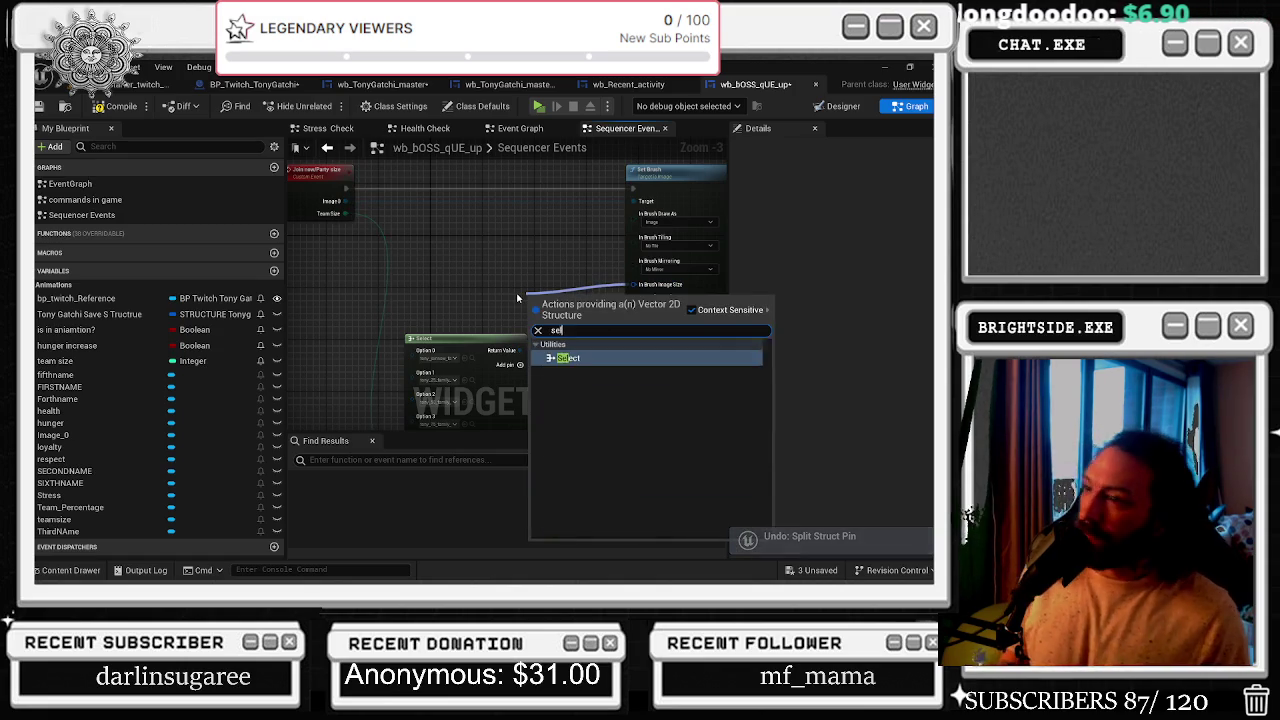
key(Return)
mouse_move(558, 311)
mouse_down()
mouse_move(465, 267)
mouse_move(493, 238)
mouse_up()
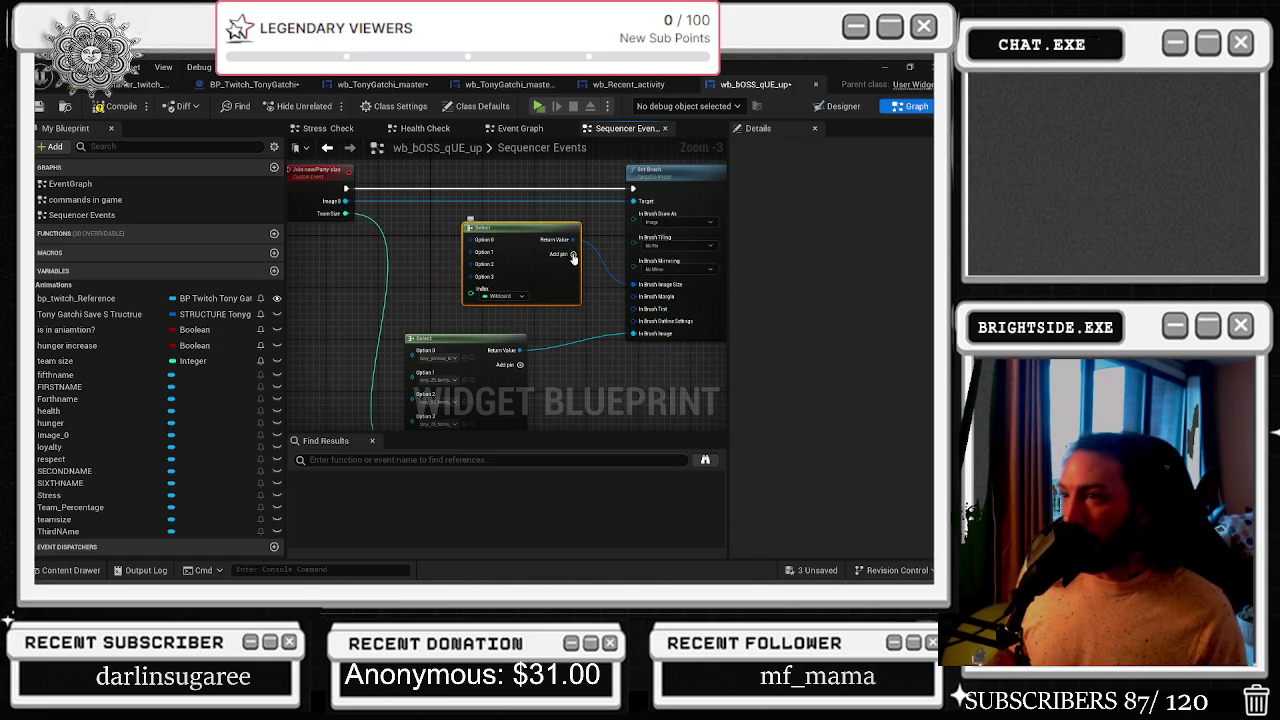
scroll(571, 279, down, 3)
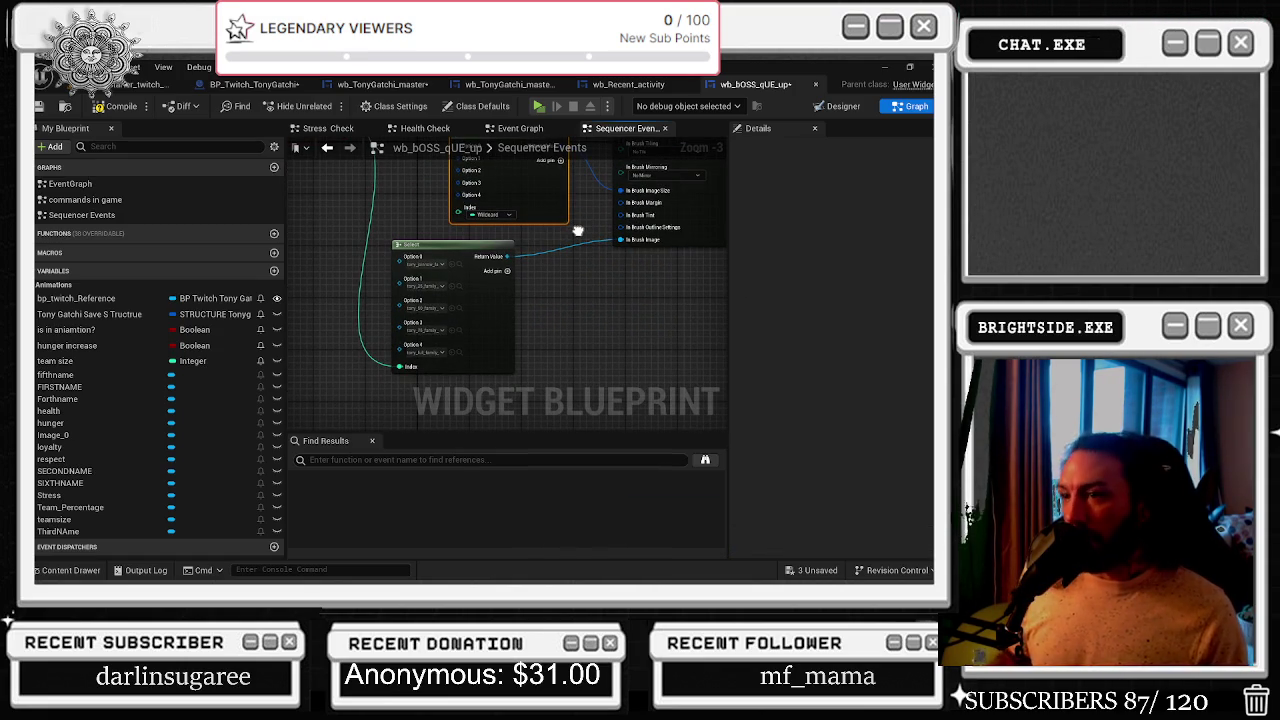
mouse_move(578, 231)
mouse_down()
mouse_move(580, 266)
mouse_move(620, 339)
mouse_up()
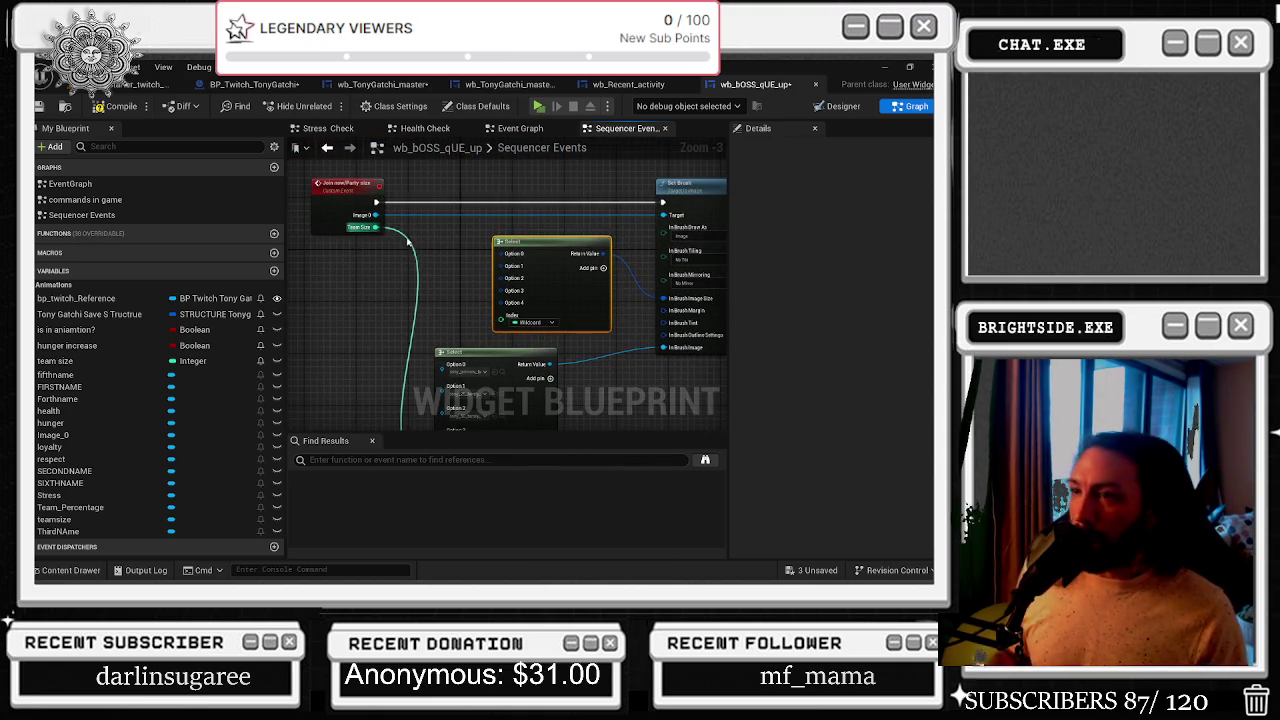
double_click(406, 238)
drag(403, 233, 501, 315)
mouse_move(538, 249)
mouse_down()
mouse_move(556, 254)
mouse_move(530, 261)
mouse_move(452, 240)
mouse_up()
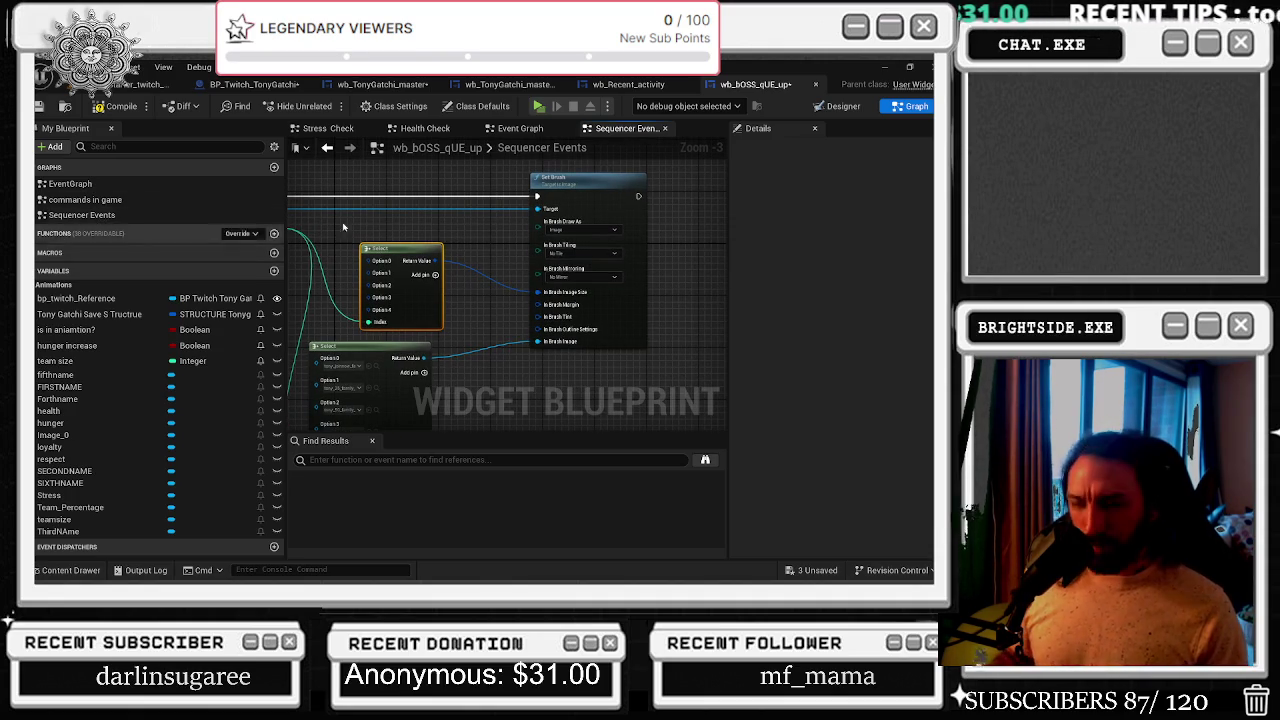
mouse_move(444, 226)
mouse_down()
mouse_move(543, 261)
mouse_move(511, 279)
mouse_up()
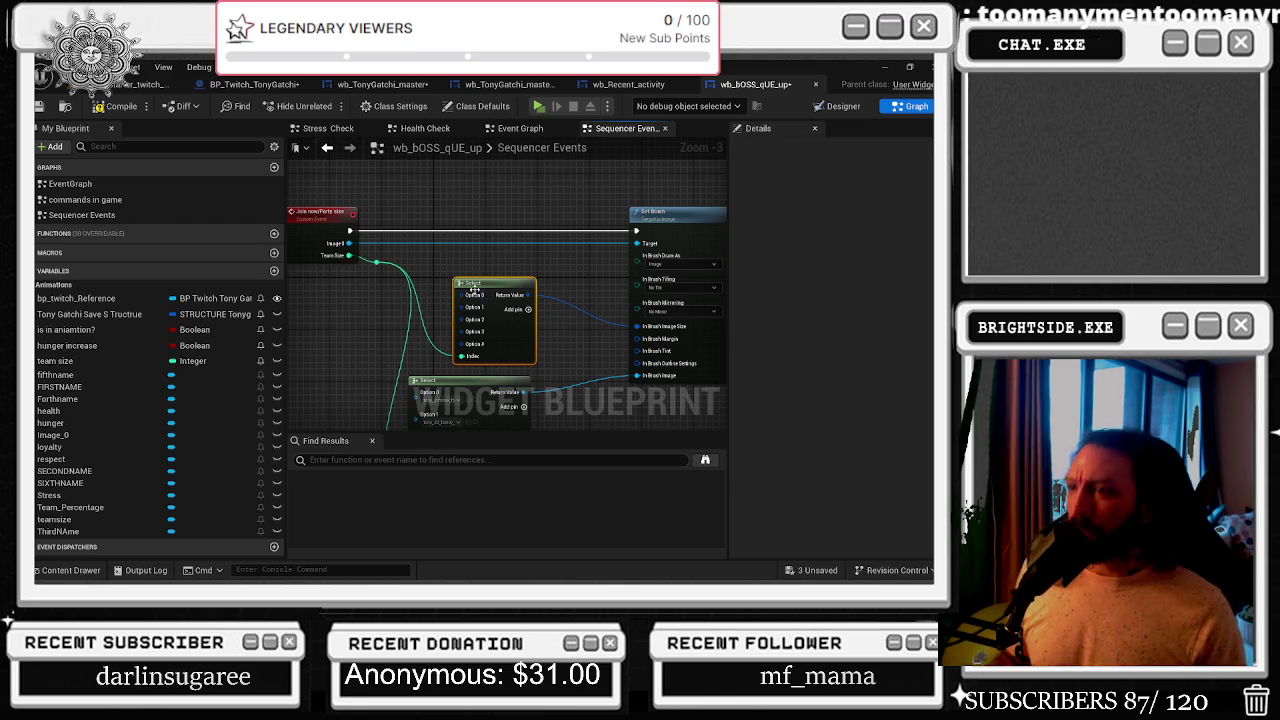
- In the Designer, narrow Image_0, deselect the idle_animation timeline, and centre it vertically
click(845, 106)
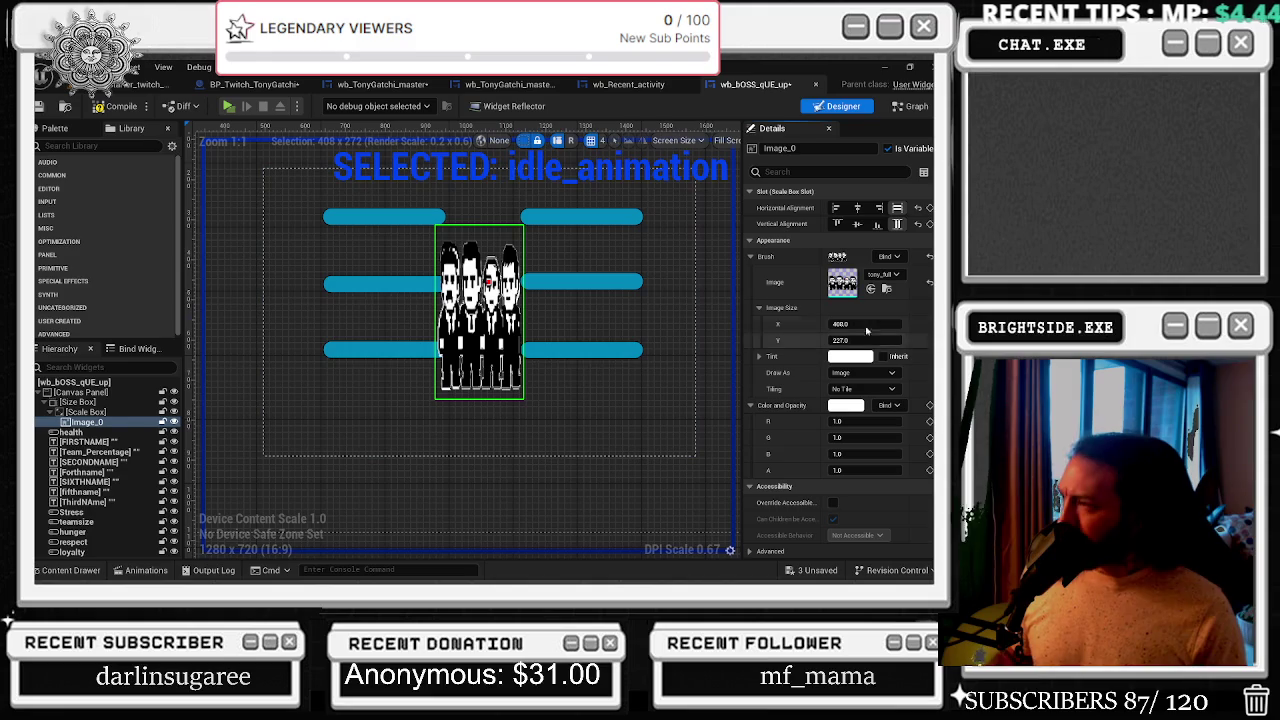
mouse_move(855, 323)
mouse_down()
mouse_move(800, 323)
mouse_move(865, 323)
mouse_up()
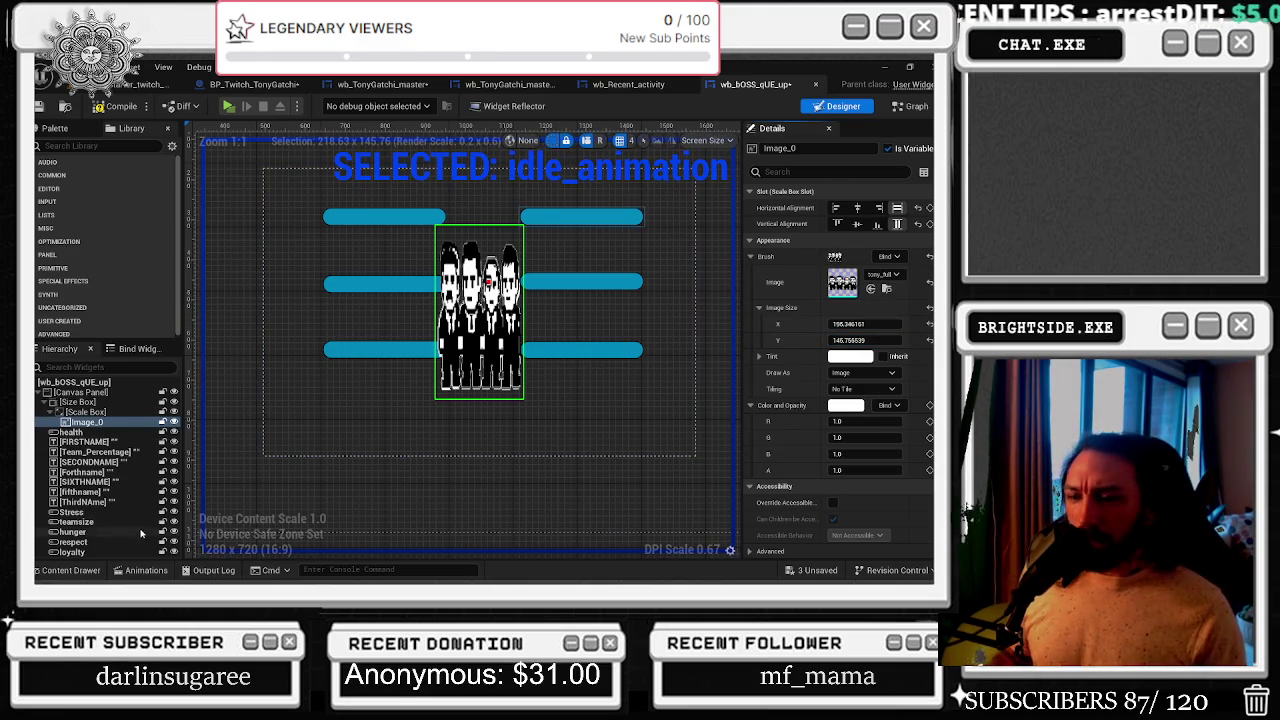
click(148, 570)
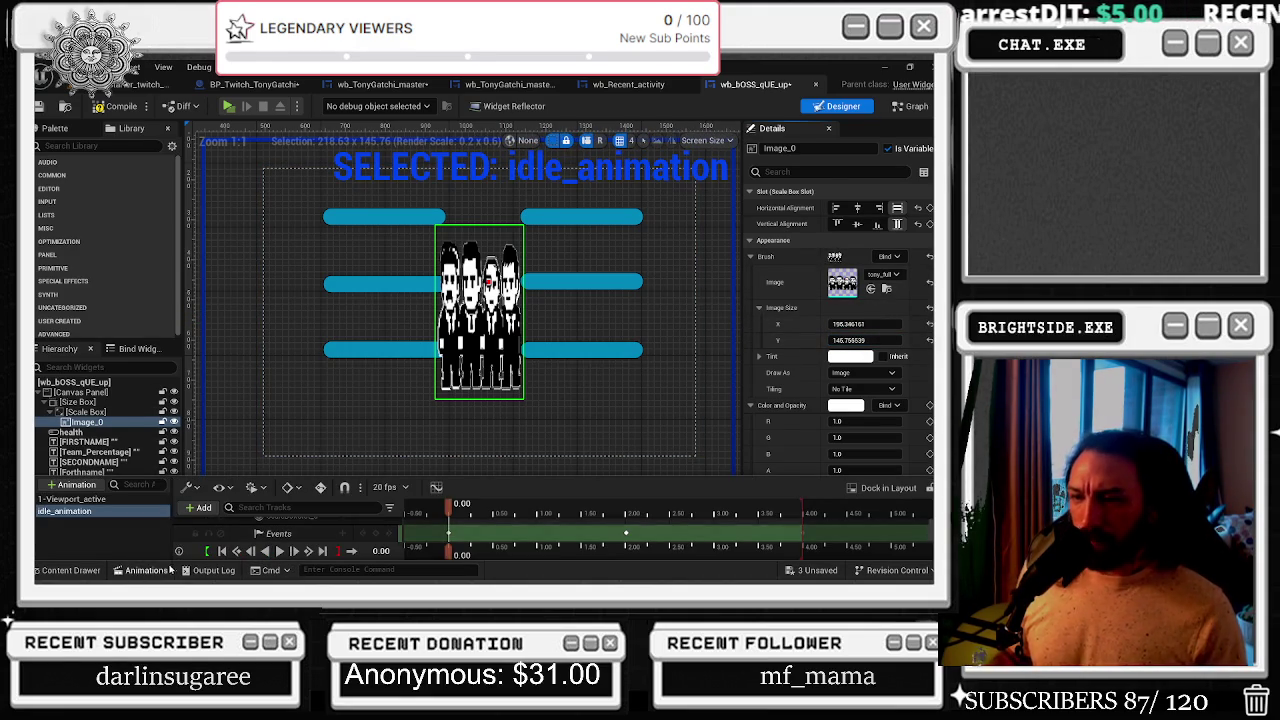
click(140, 535)
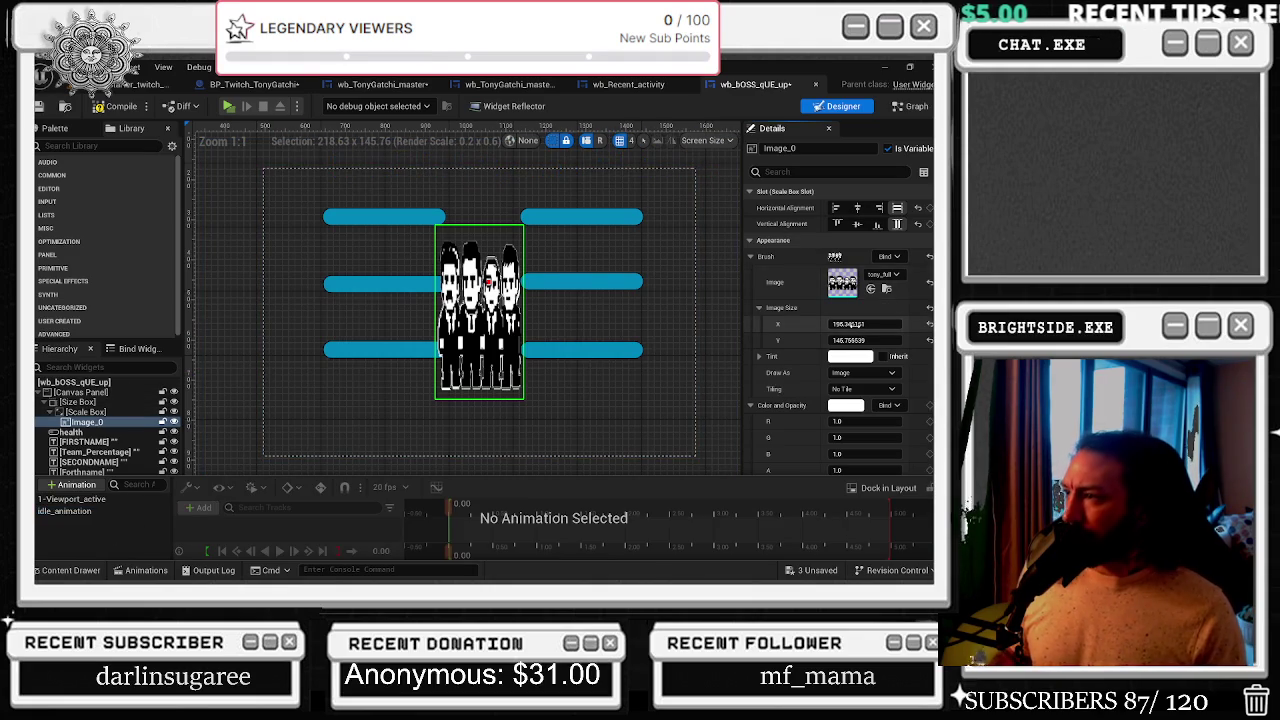
click(850, 325)
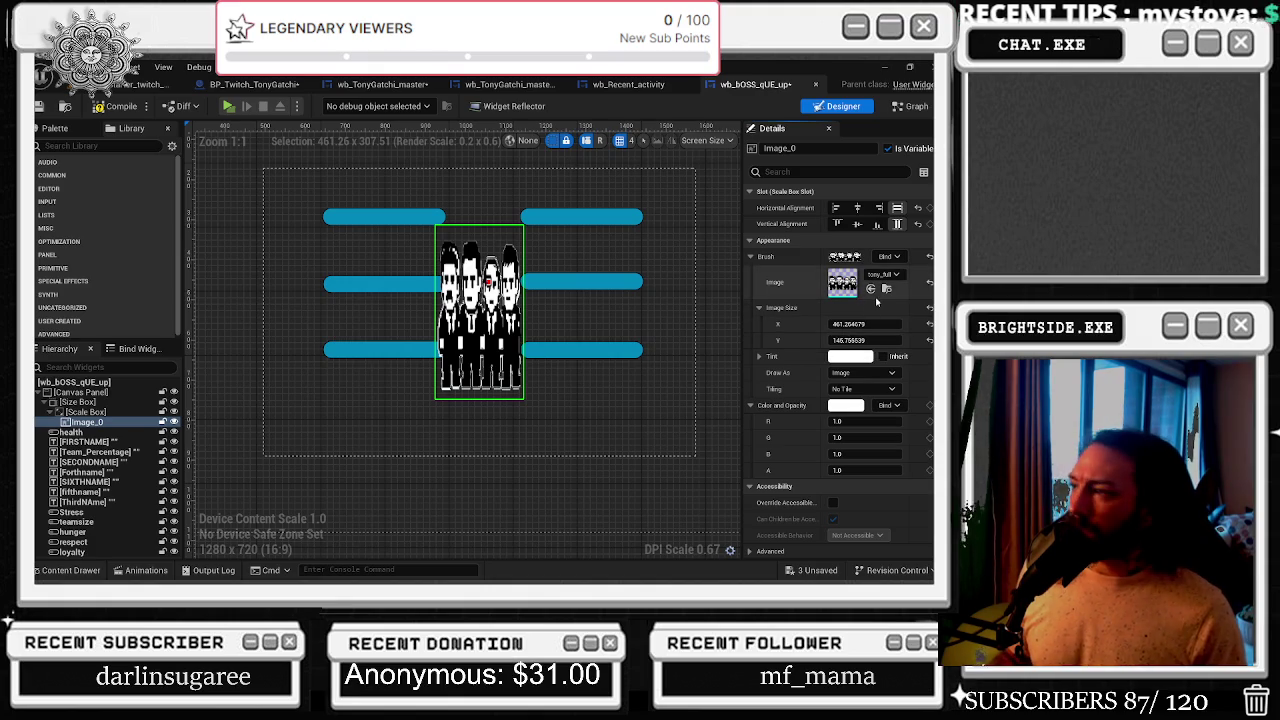
click(862, 225)
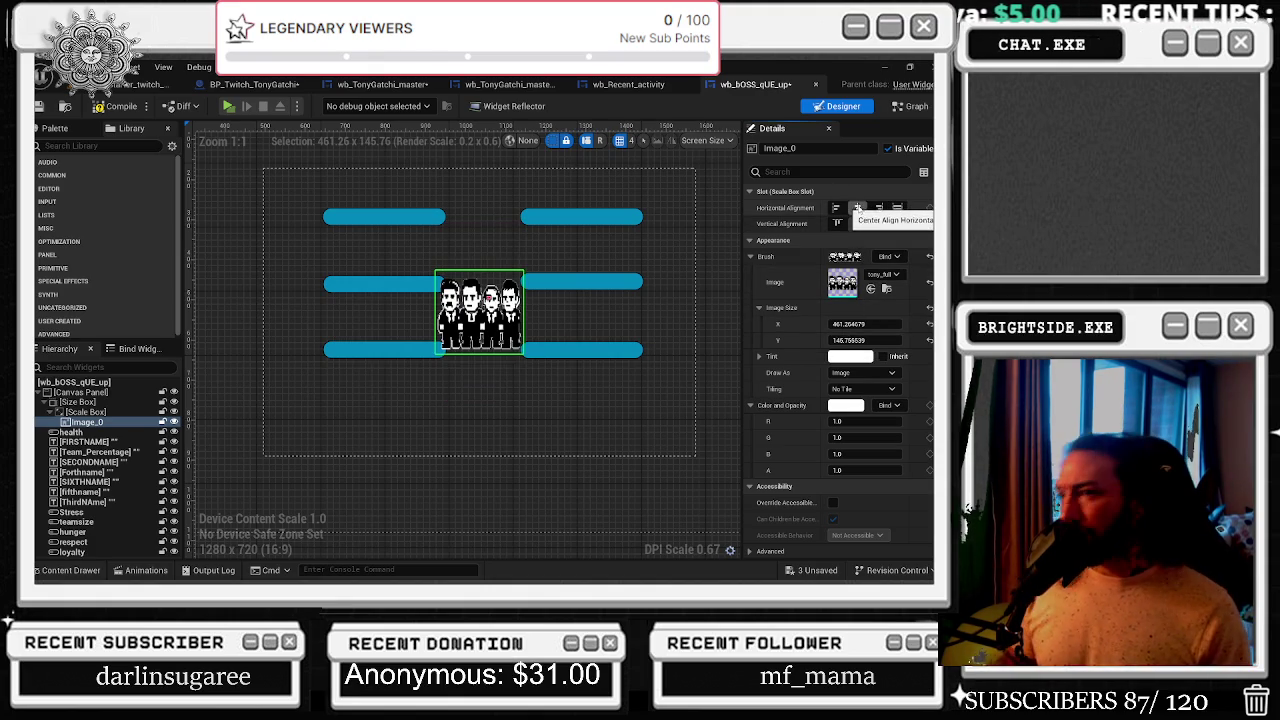
- Set Image_0's brush to the exclamation sprite, widen it to about 302, and return to Graph
click(100, 575)
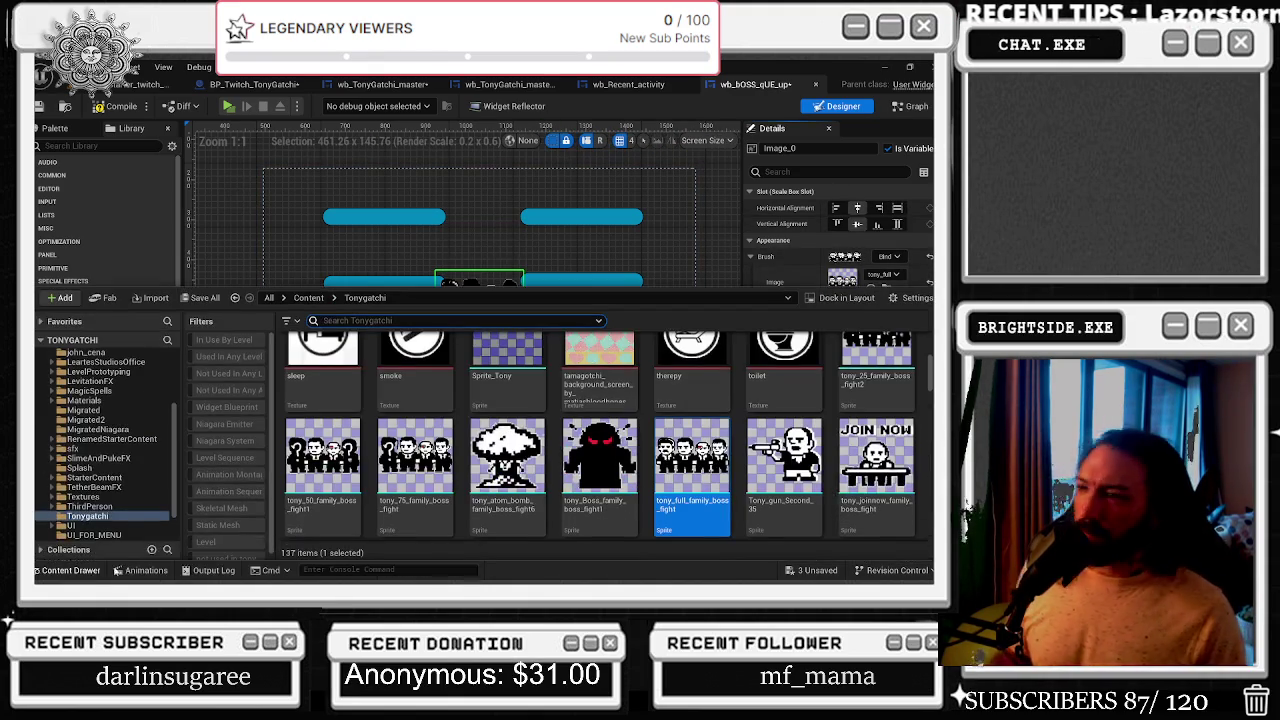
scroll(815, 443, up, 10)
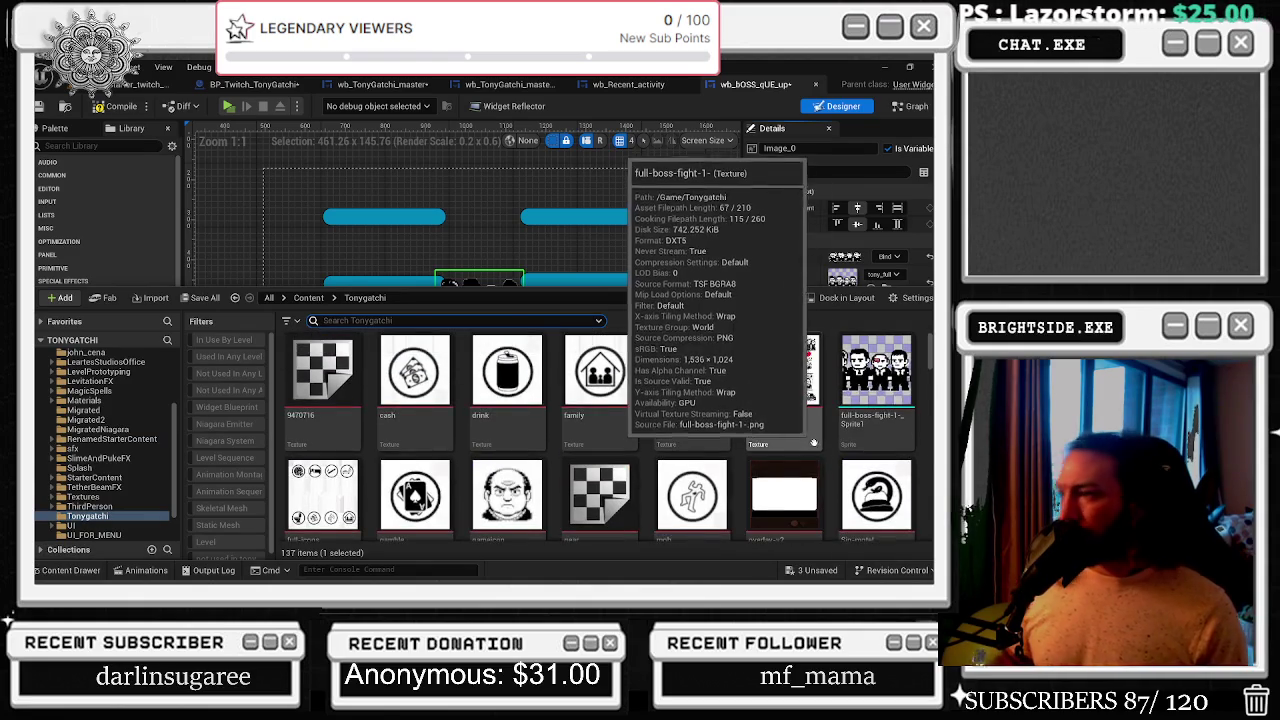
scroll(815, 443, down, 8)
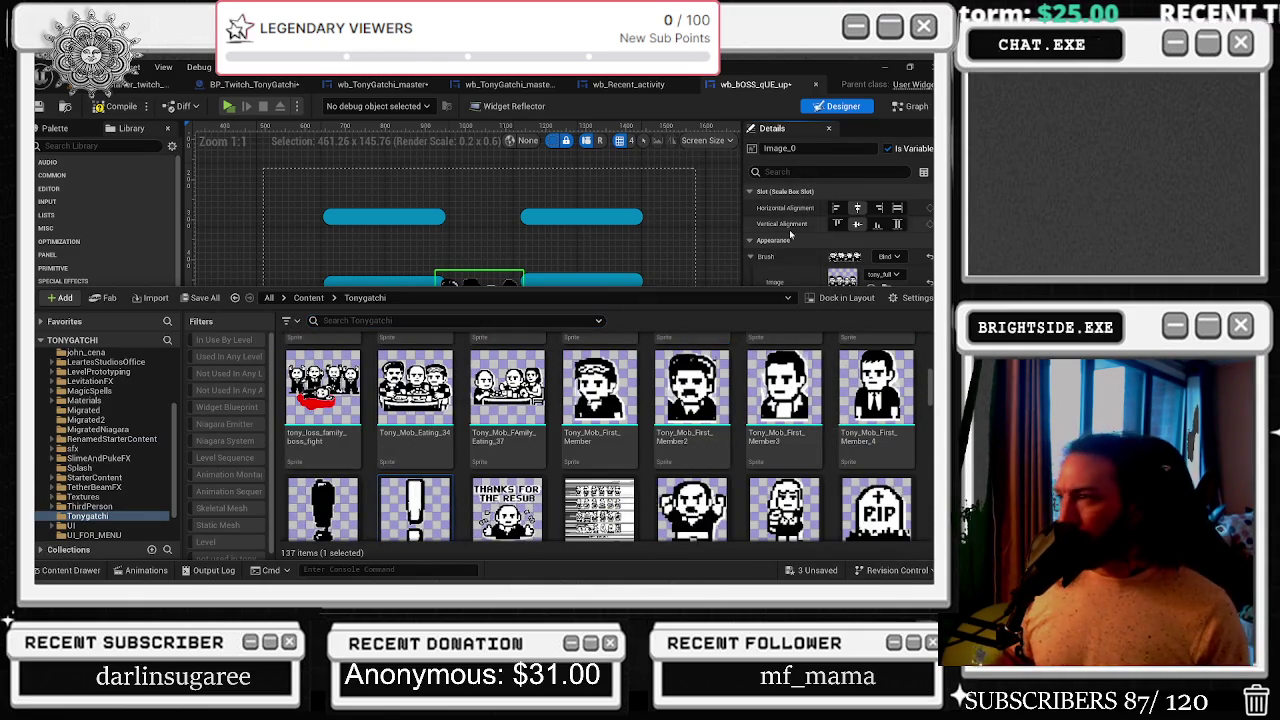
click(871, 286)
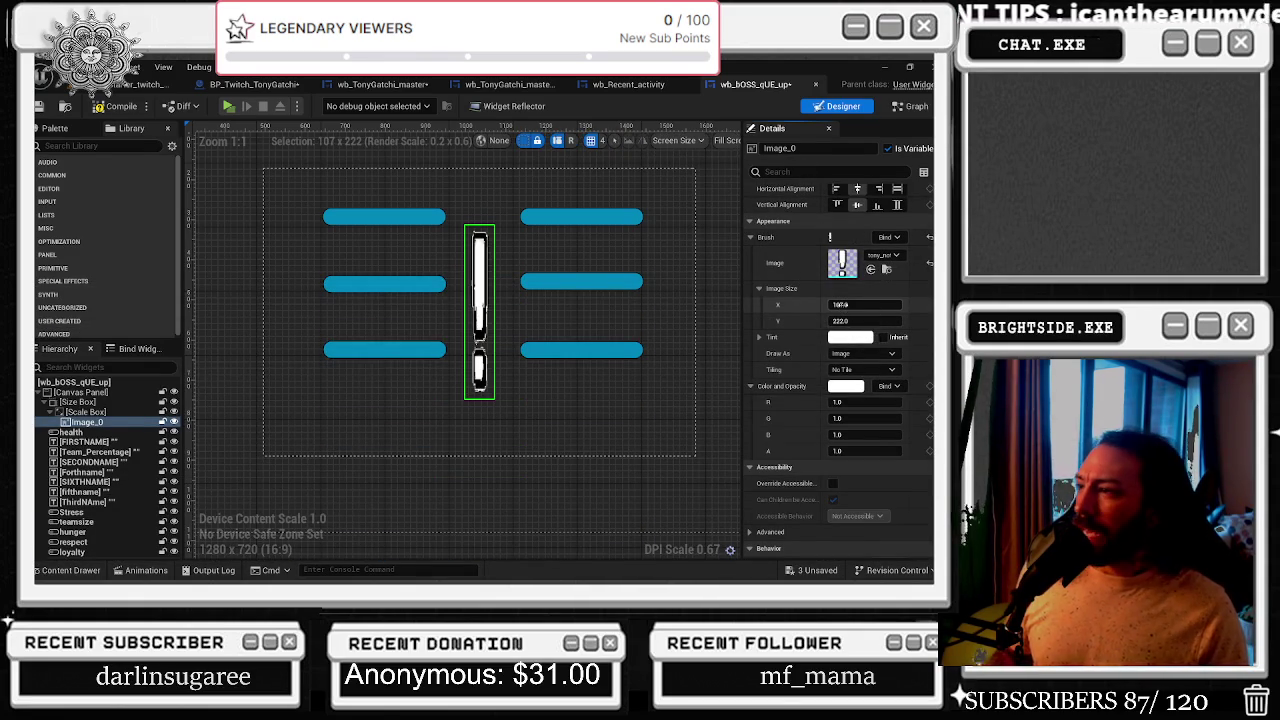
drag(840, 304, 948, 304)
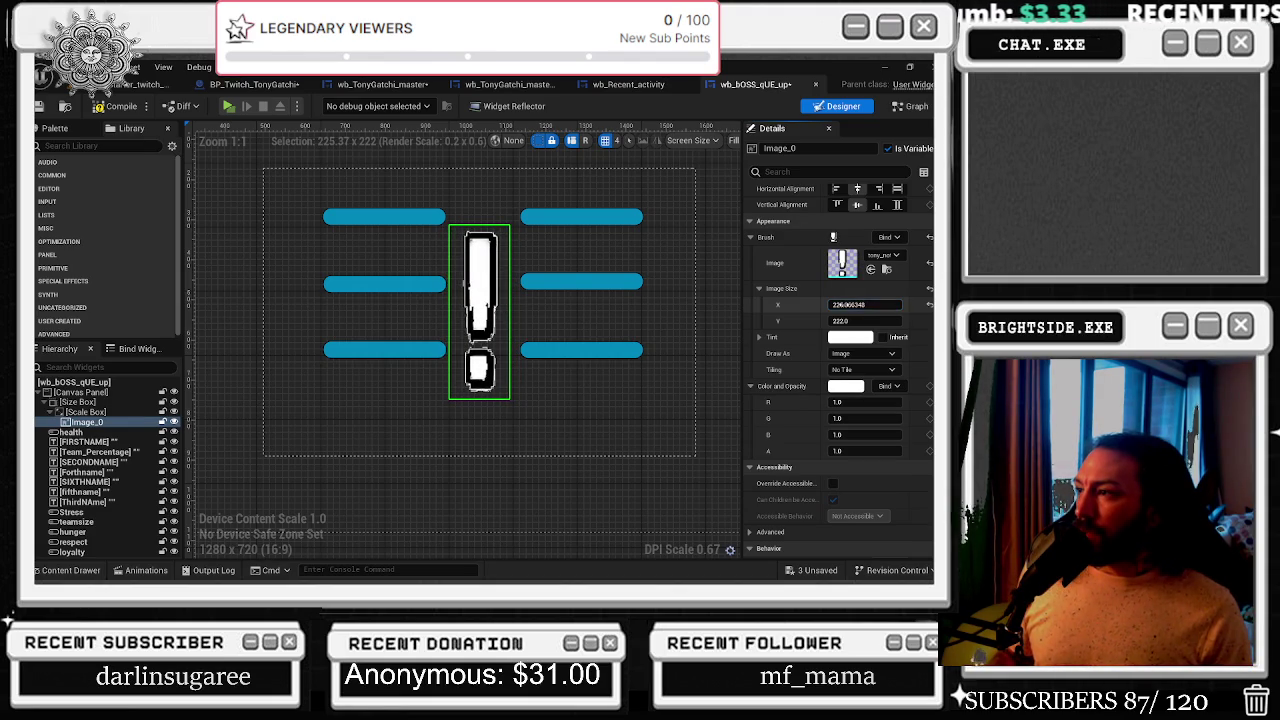
drag(822, 304, 842, 304)
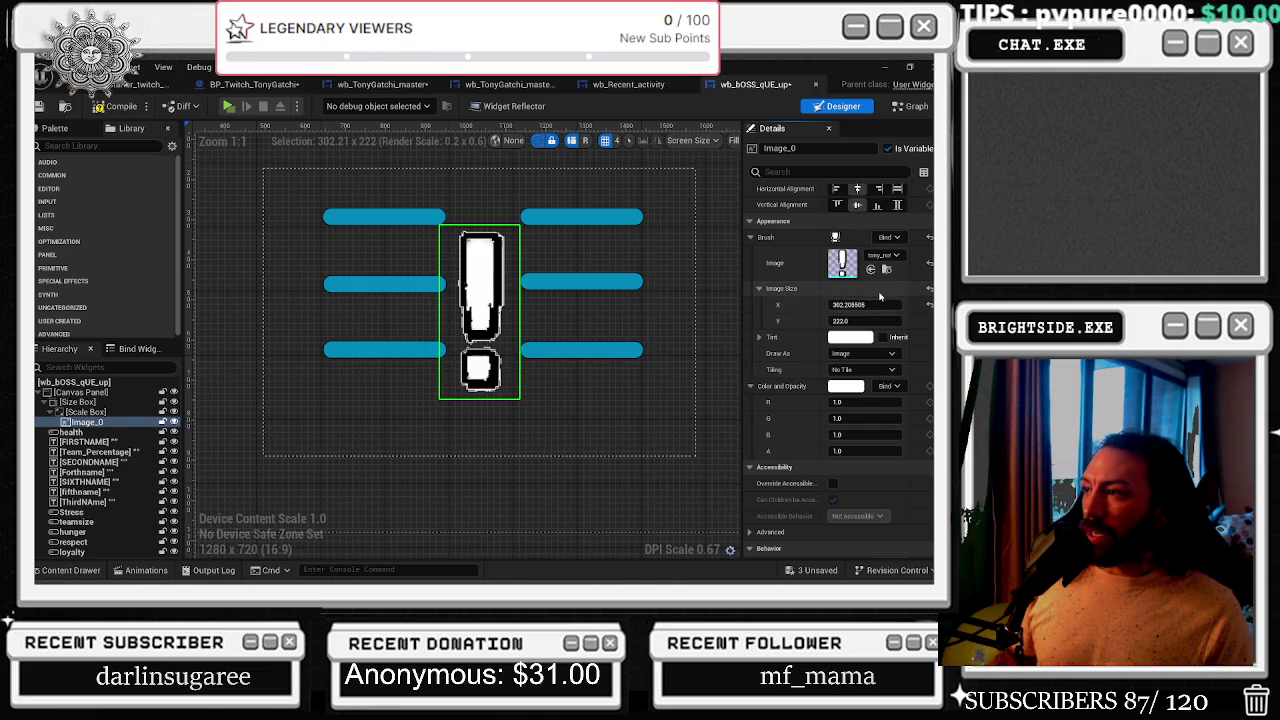
click(913, 104)
scroll(508, 264, up, 9)
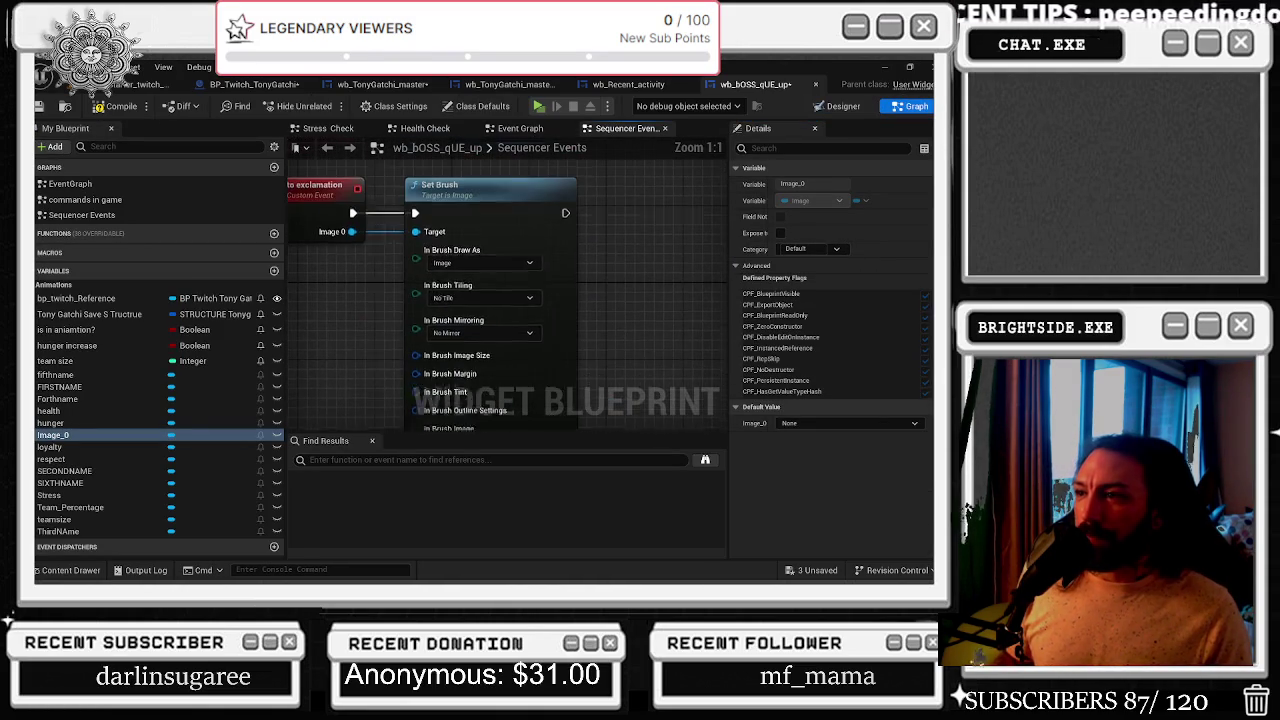
- Split the Set Brush image size pin and set it to 300 by 222
right_click(510, 295)
click(548, 346)
text(300)
key(Tab)
text(222)
key(Return)
- Look for the brush sprite in the assets, then search for a 'randomi' node to feed the brush image
drag(673, 395, 810, 340)
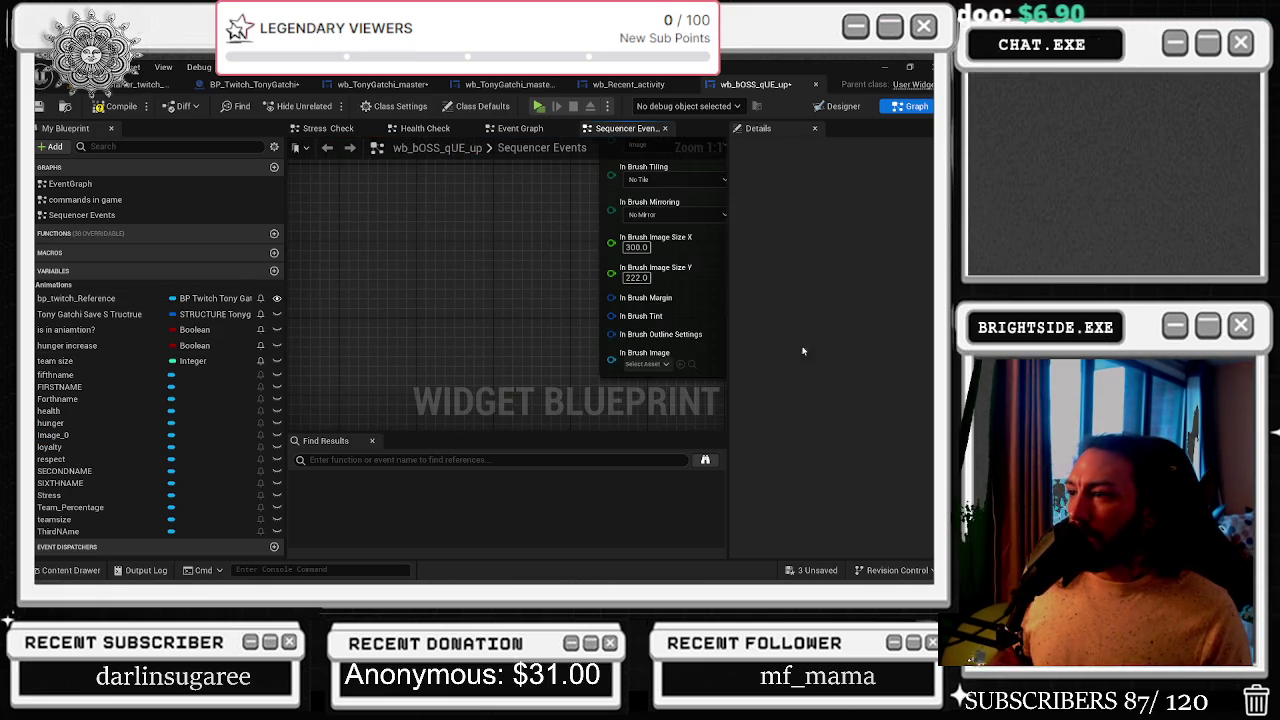
click(692, 365)
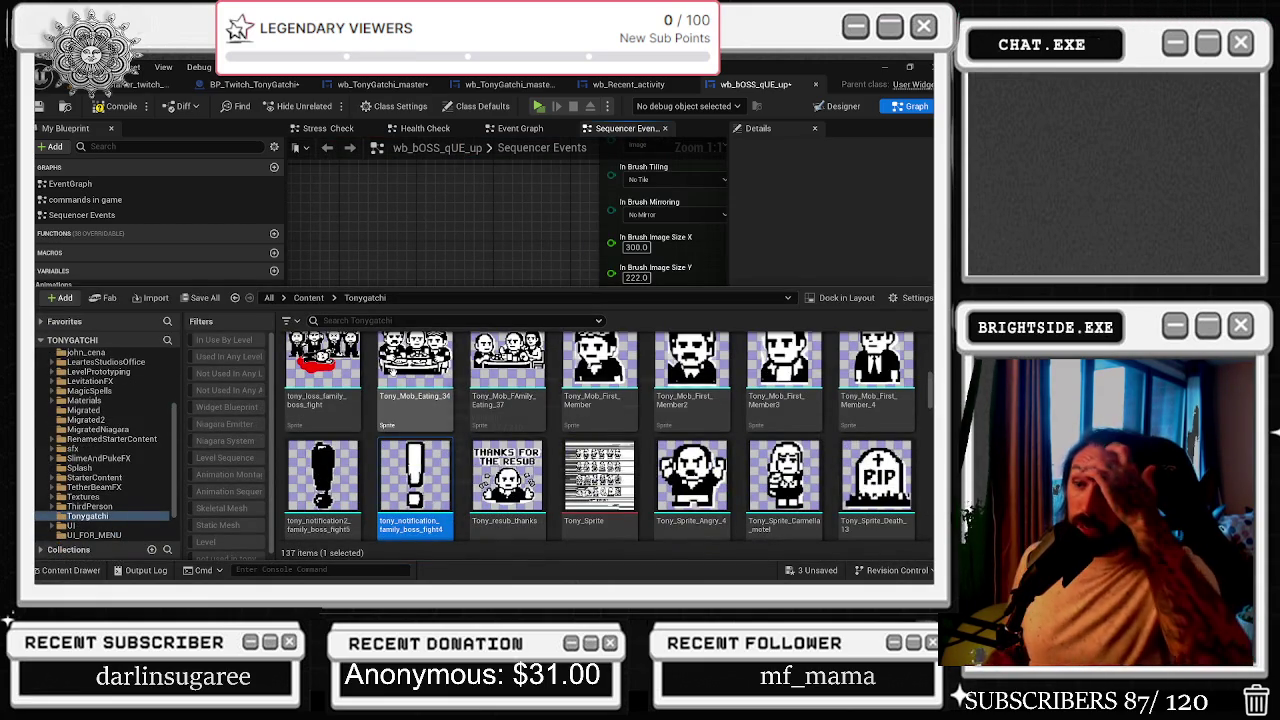
click(486, 241)
drag(603, 360, 577, 367)
text(randomi)
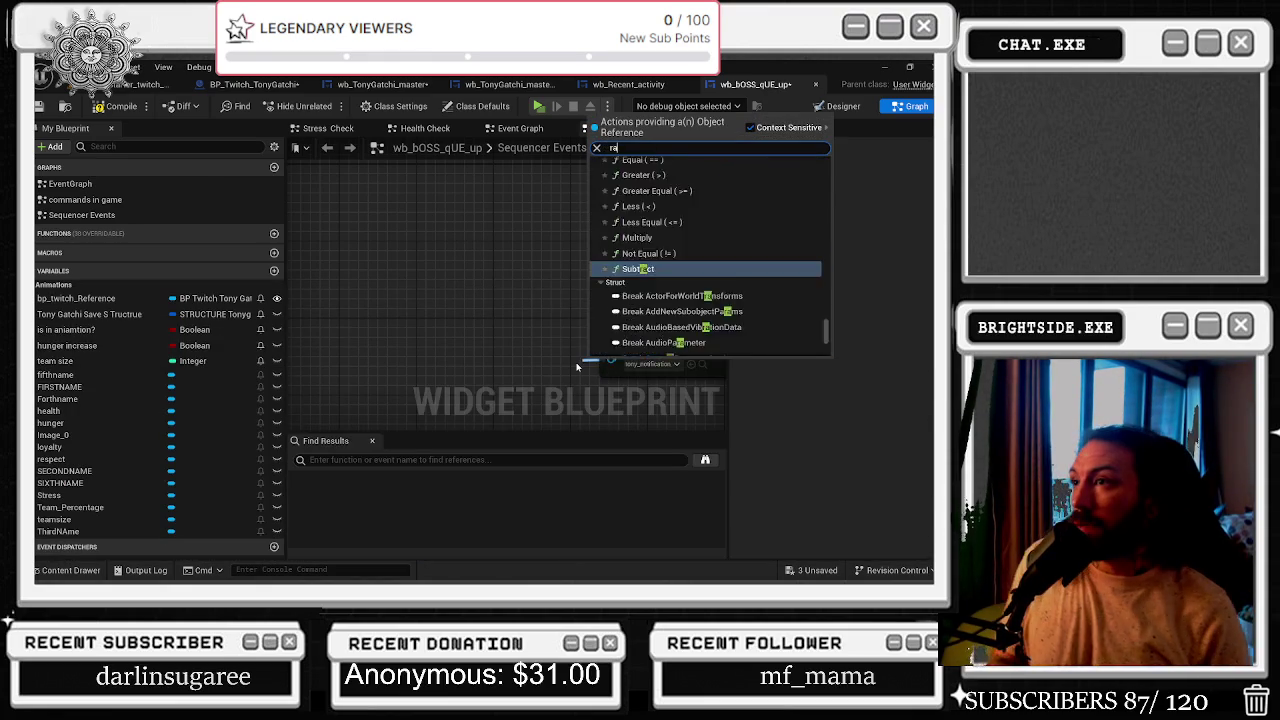
- Check the image widget's layout in the Designer, undoing the last image width edit
click(840, 106)
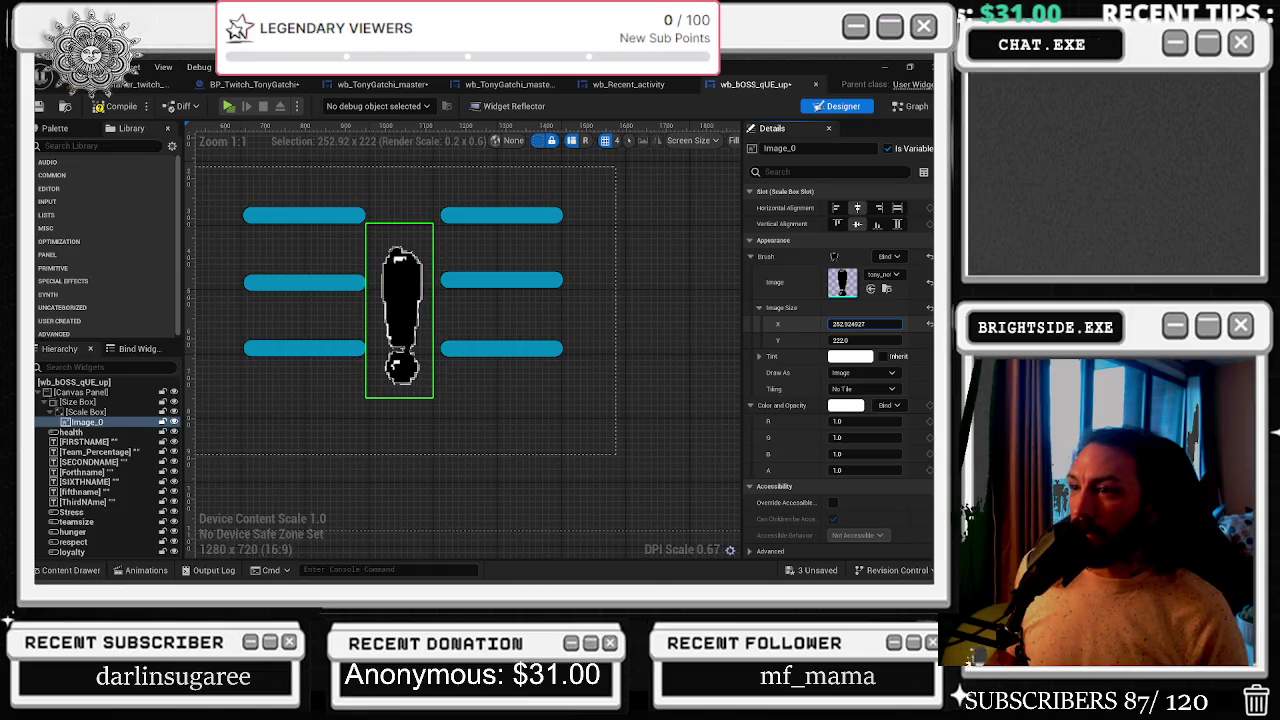
drag(865, 324, 871, 303)
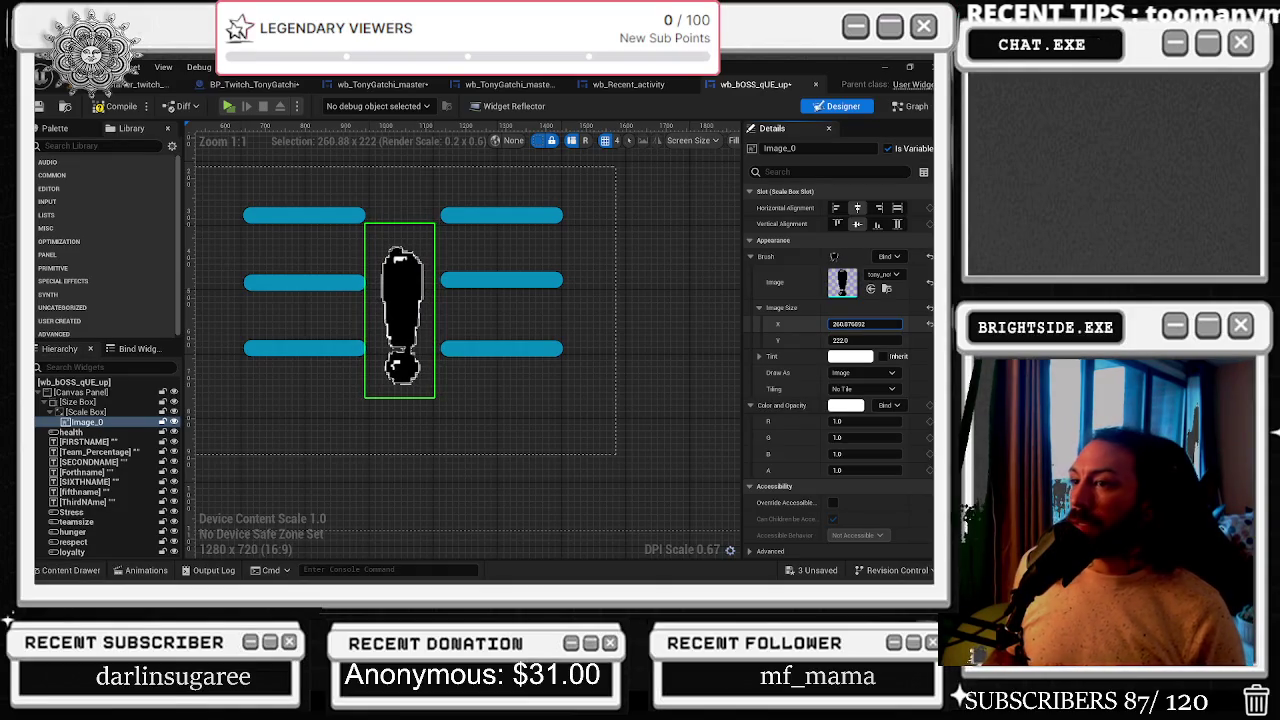
scroll(871, 303, down, 1)
scroll(652, 303, down, 1)
scroll(652, 303, down, 1)
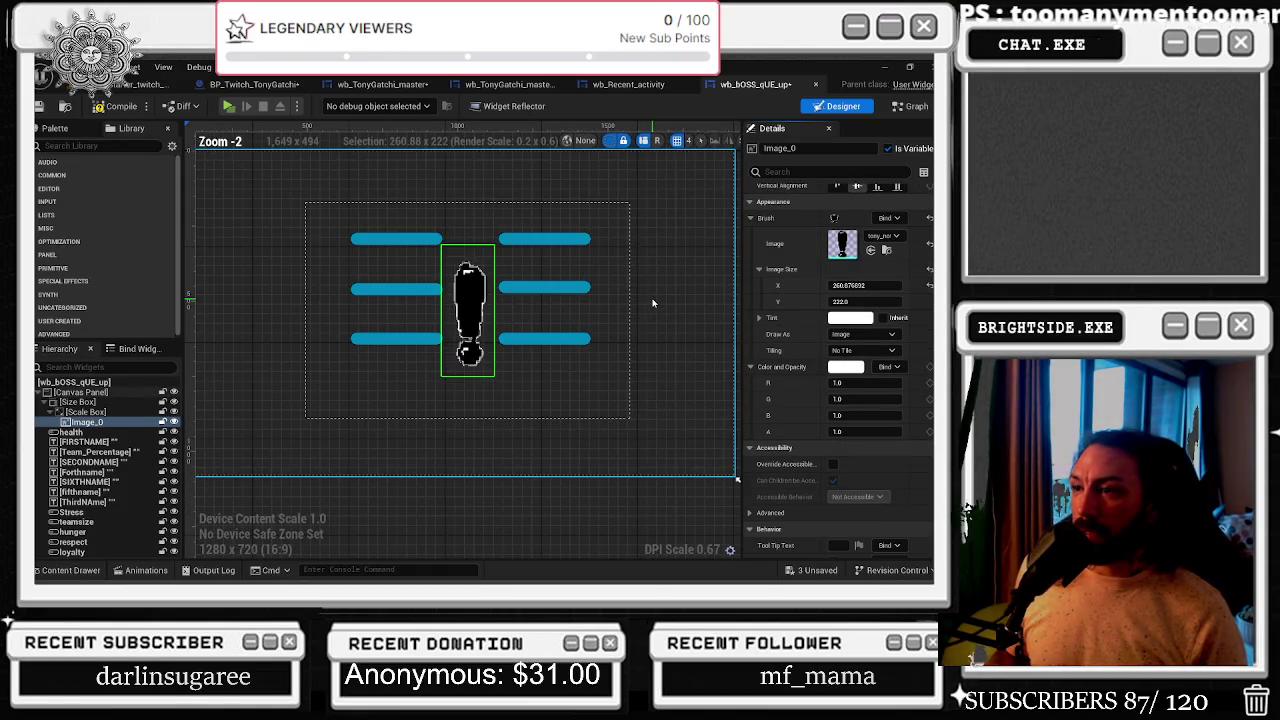
key(ctrl+z)
key(ctrl+z)
click(912, 106)
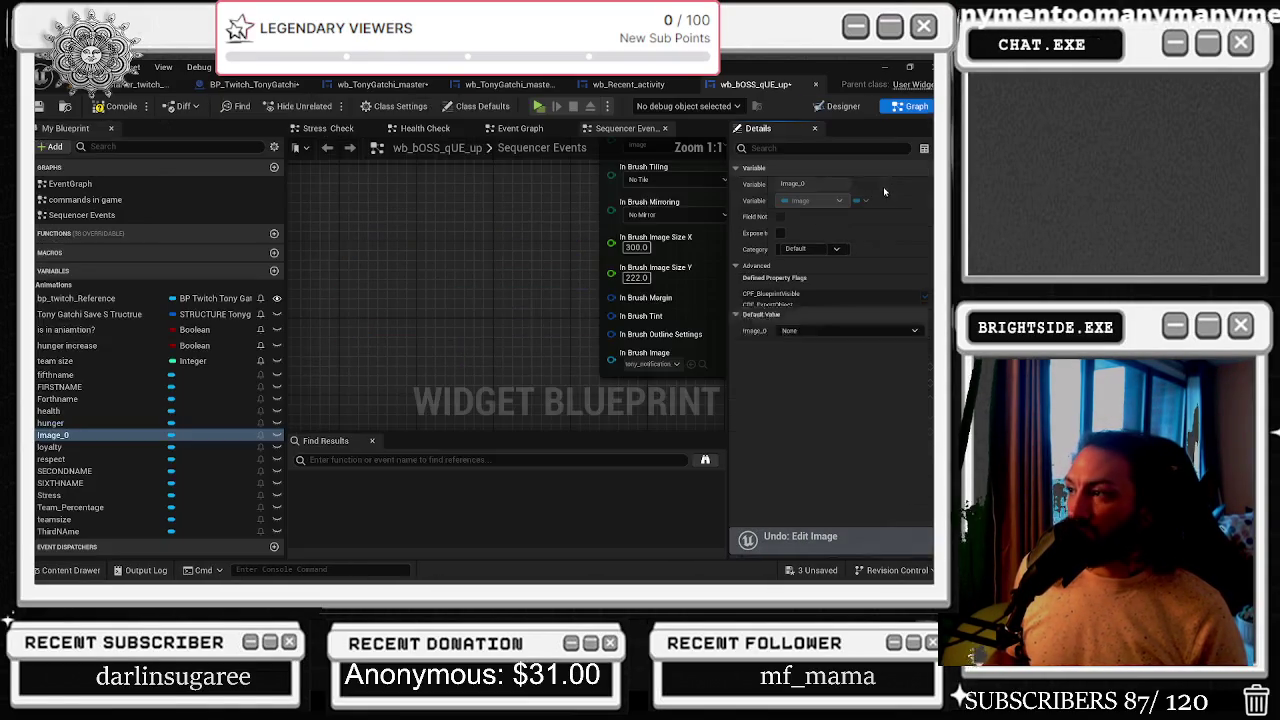
- Add a Select node to supply the Set Brush image
click(62, 570)
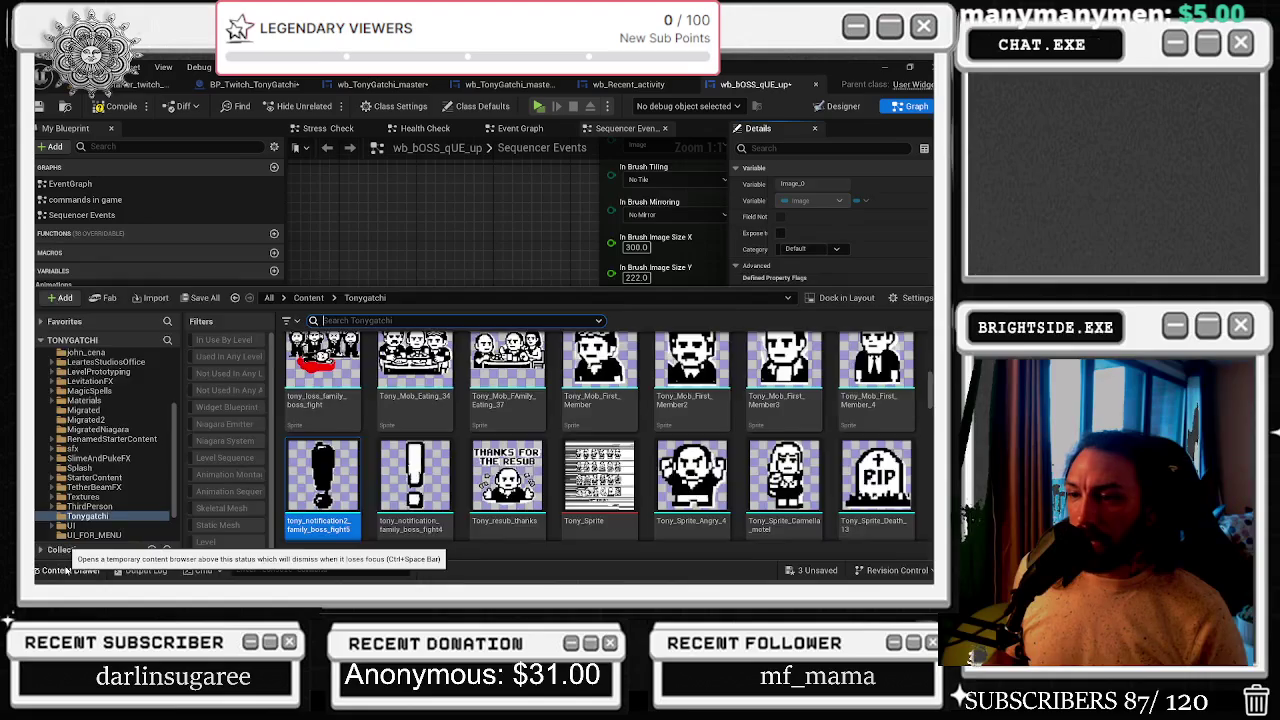
click(62, 570)
drag(611, 360, 556, 364)
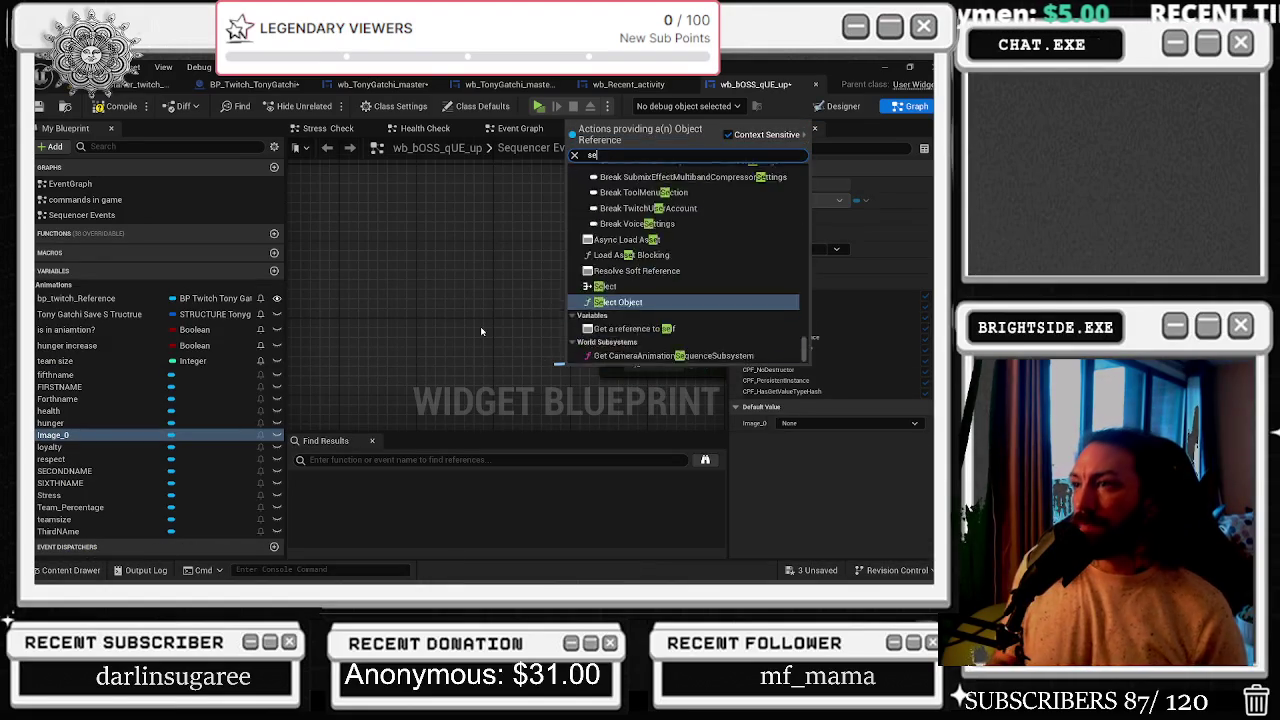
text(selec)
key(Up)
key(Return)
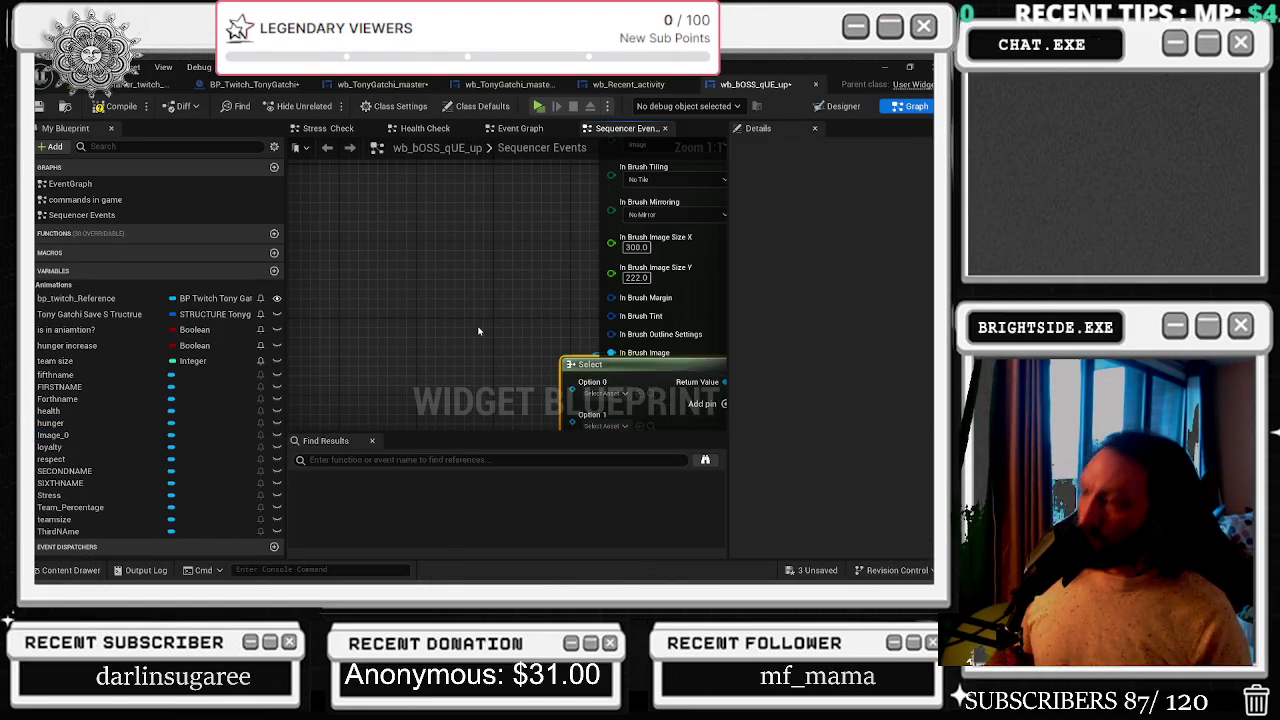
- Make the Select index Boolean and assign a notification sprite to its False option
drag(545, 300, 381, 290)
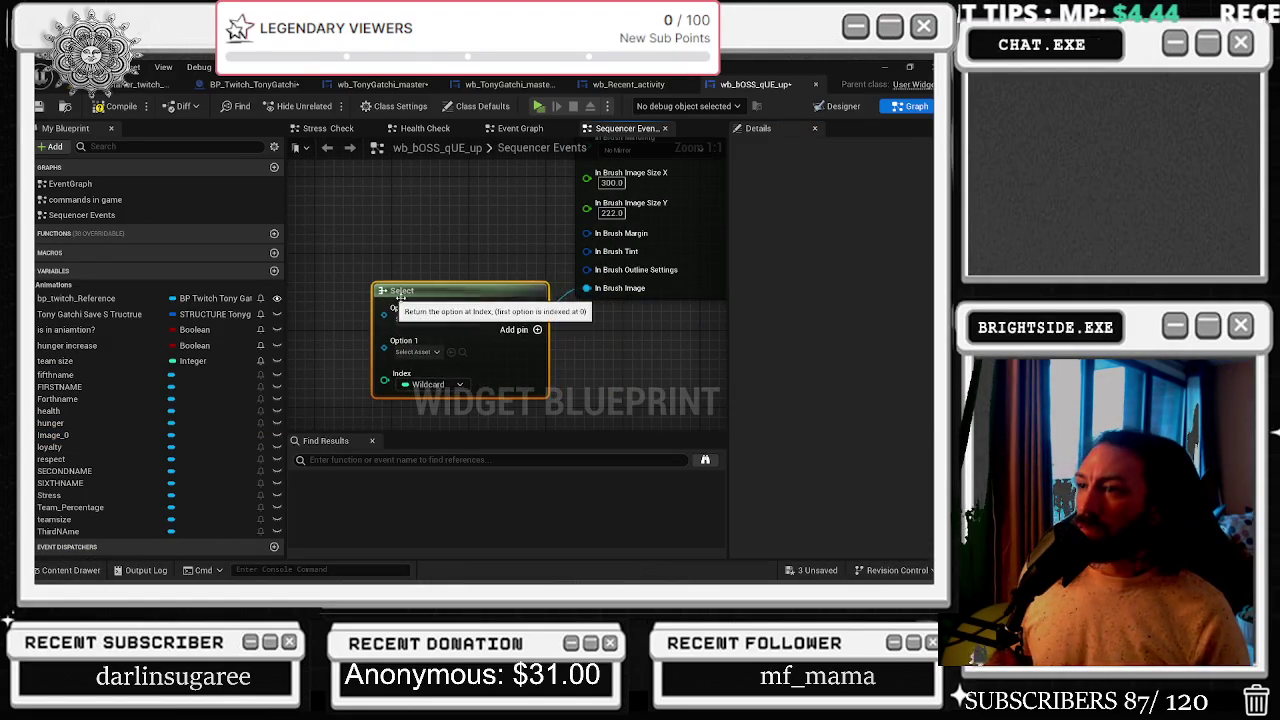
click(430, 384)
click(435, 170)
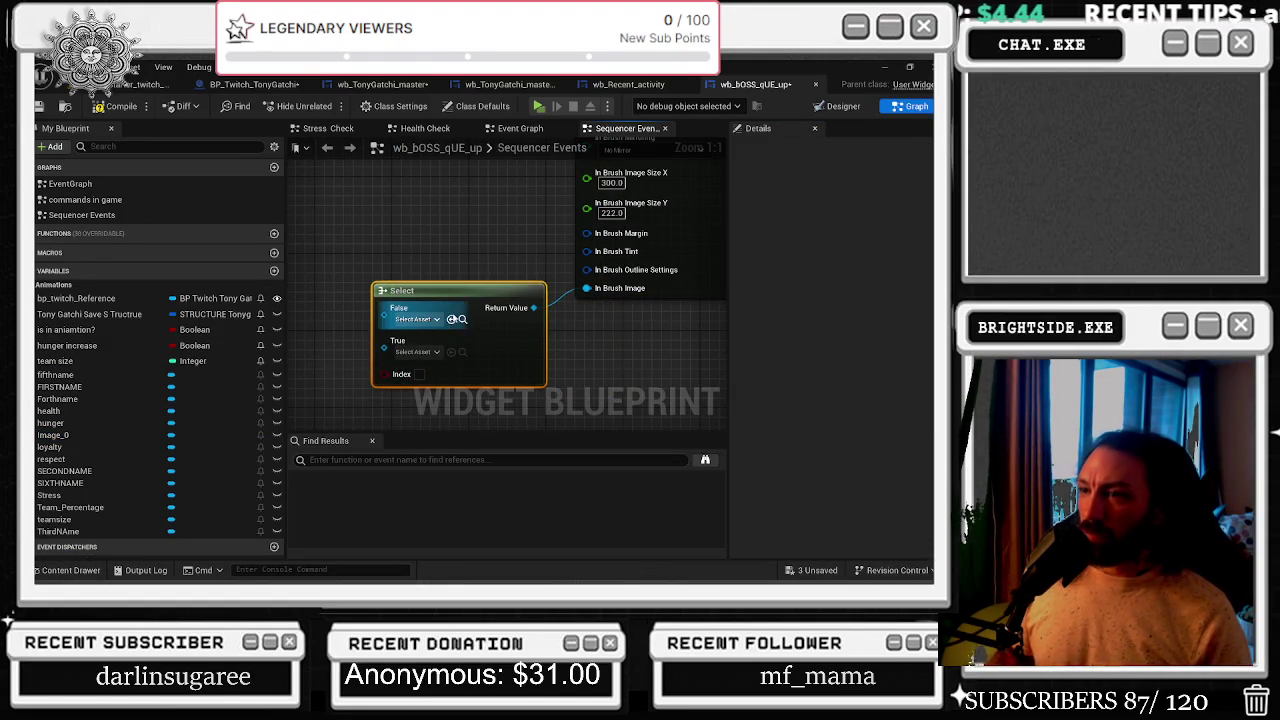
click(70, 570)
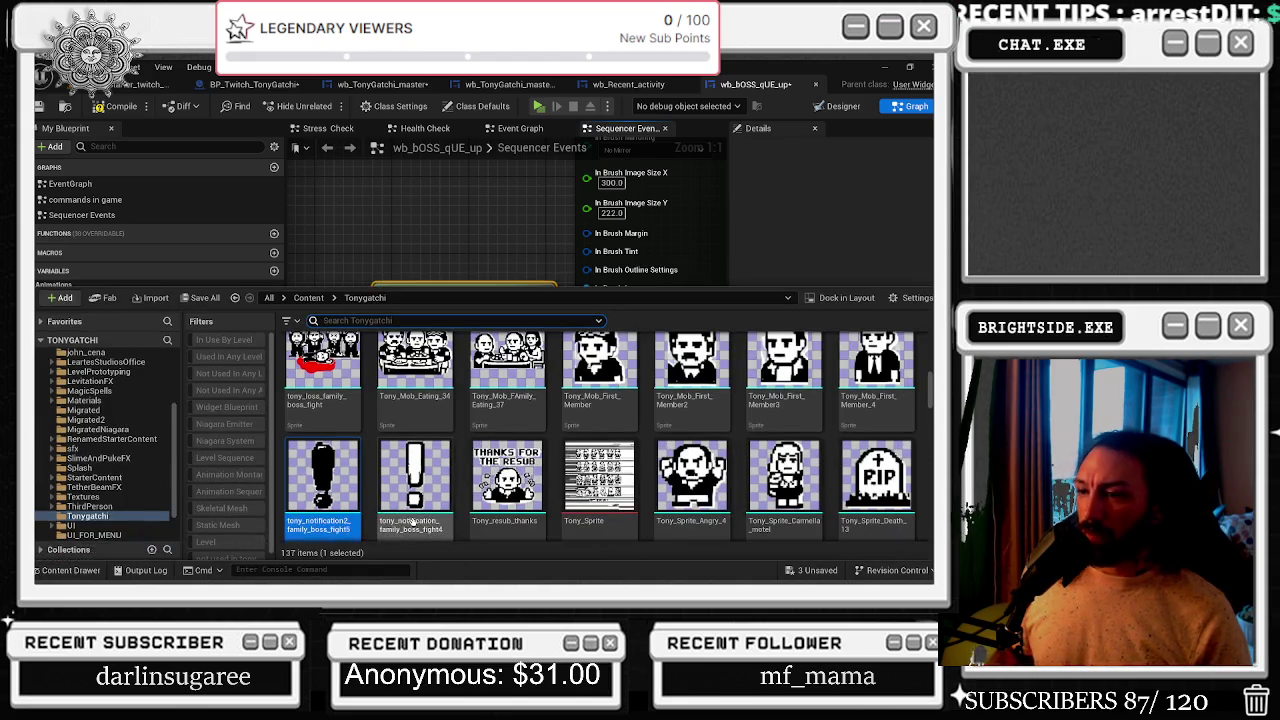
click(72, 570)
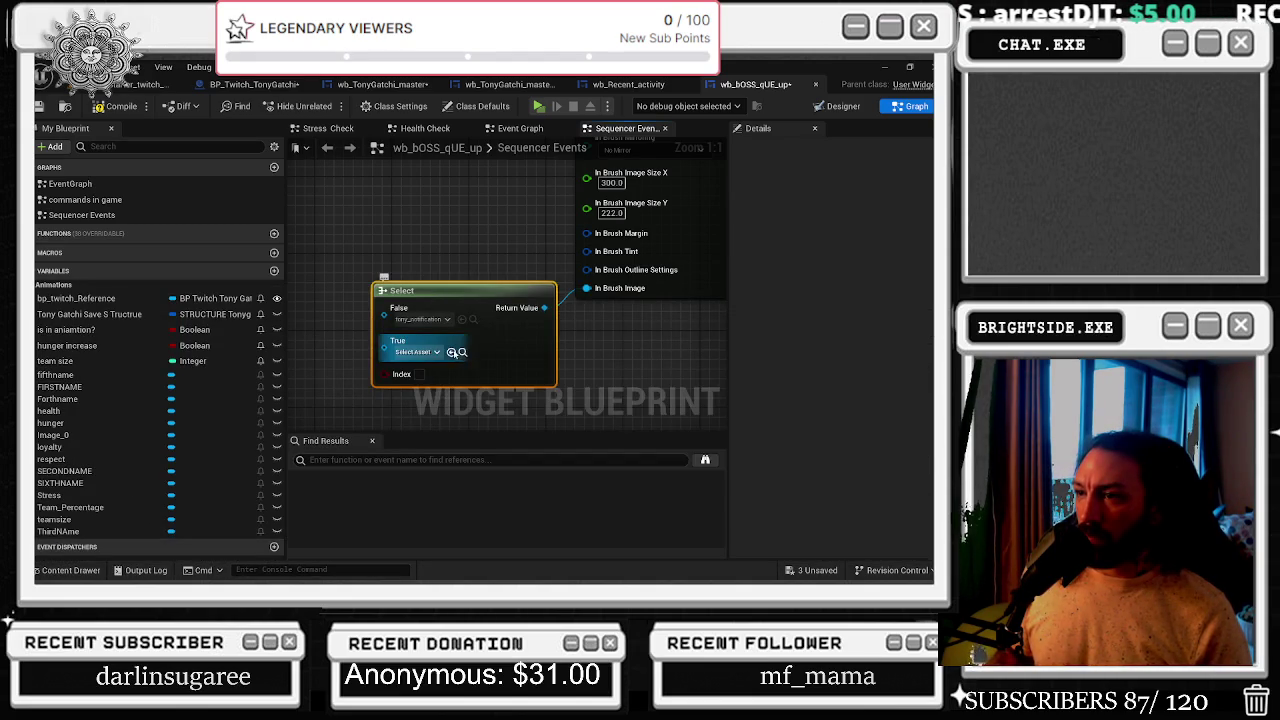
- Drive the Select index with a Random Bool with Weight node (0.75) placed to its left
drag(483, 349, 404, 344)
text(random)
key(Down)
key(Down)
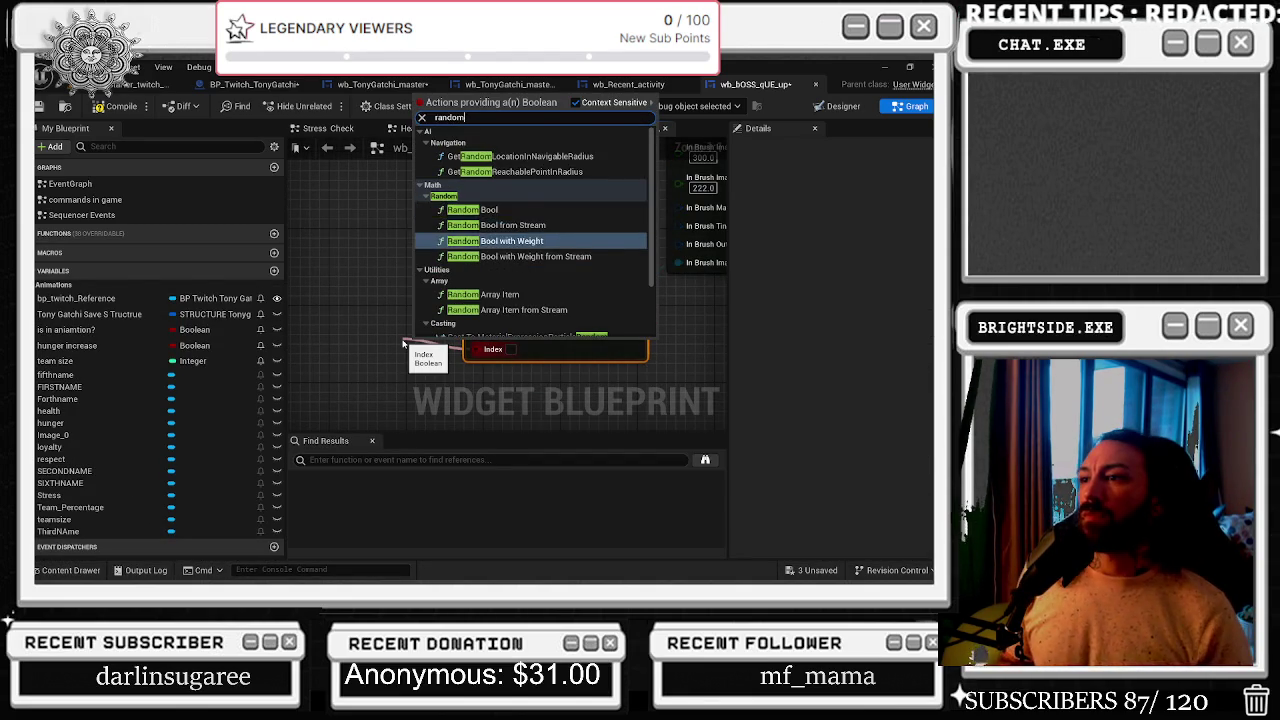
key(Return)
drag(413, 348, 296, 338)
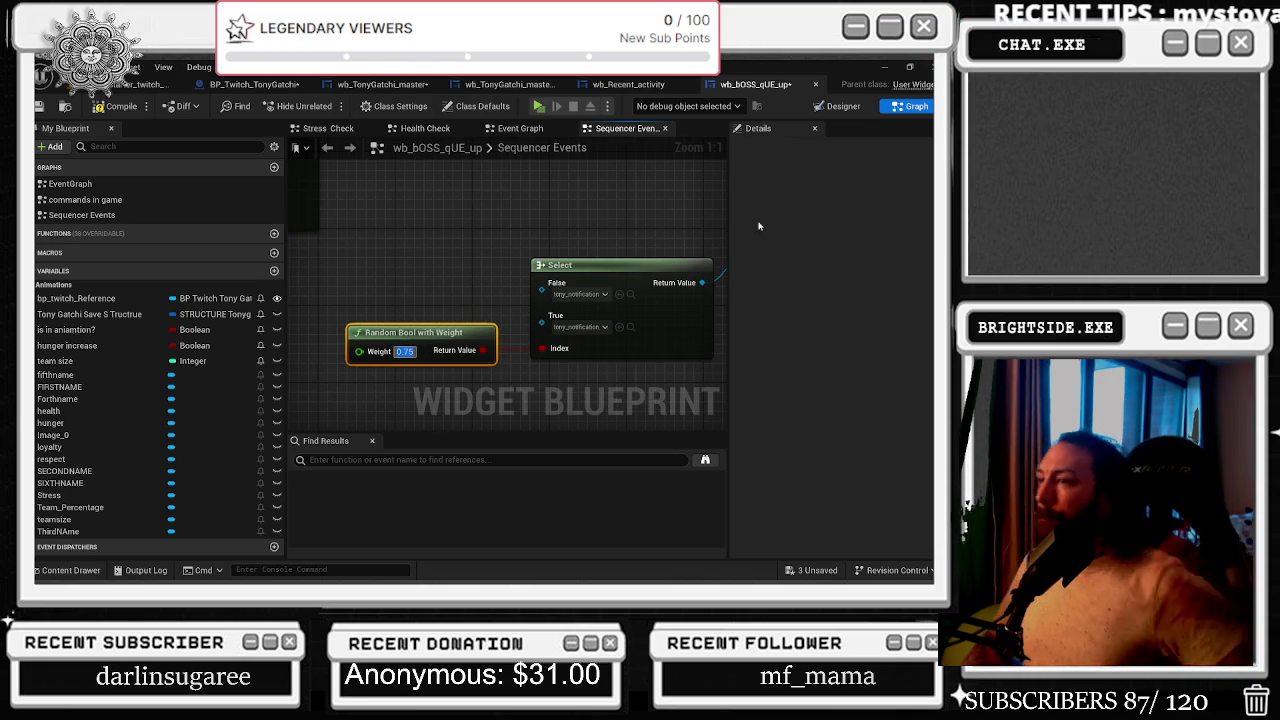
scroll(654, 193, down, 6)
scroll(502, 383, up, 3)
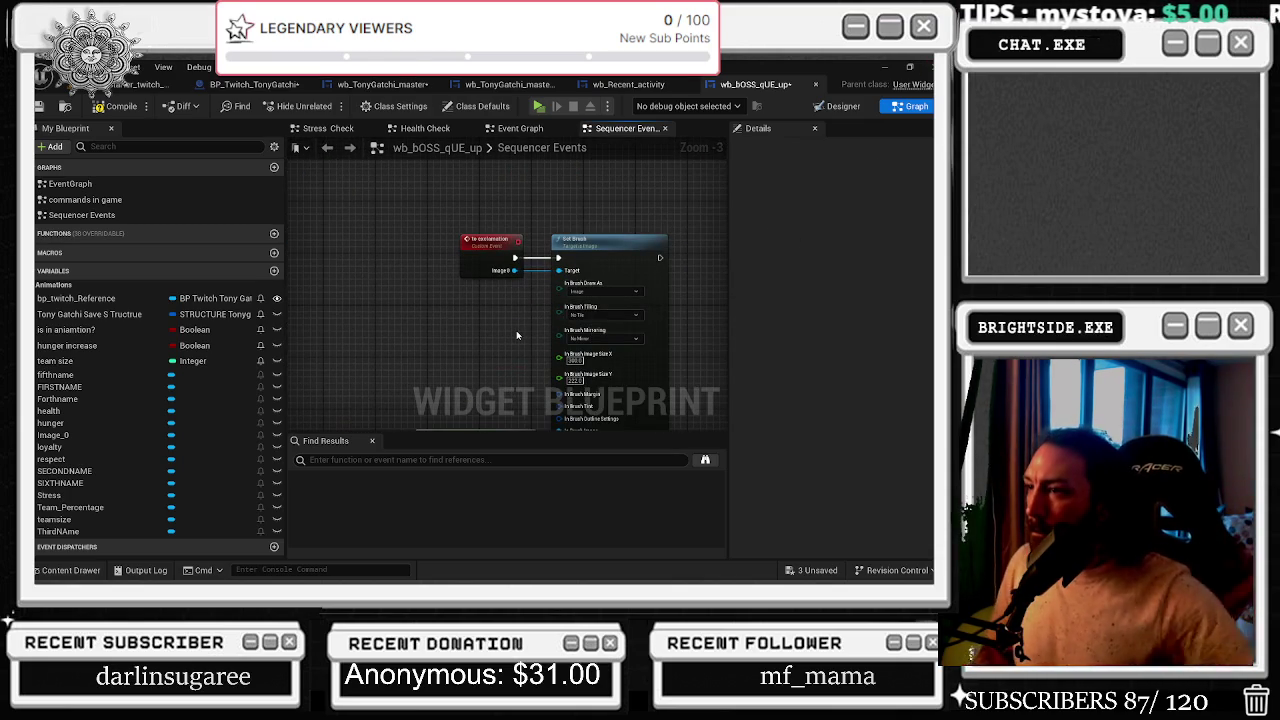
- Wrap the right and left node groups in their own comment boxes
scroll(519, 335, down, 1)
drag(514, 332, 722, 324)
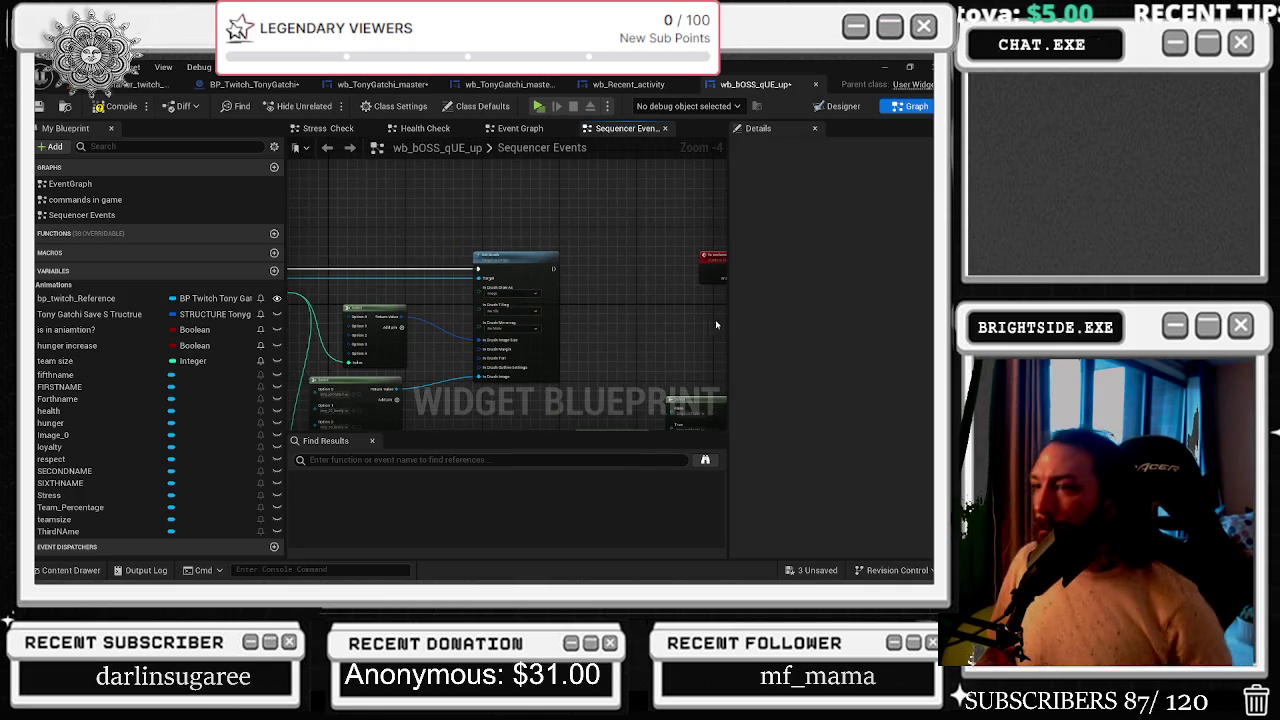
scroll(558, 347, down, 3)
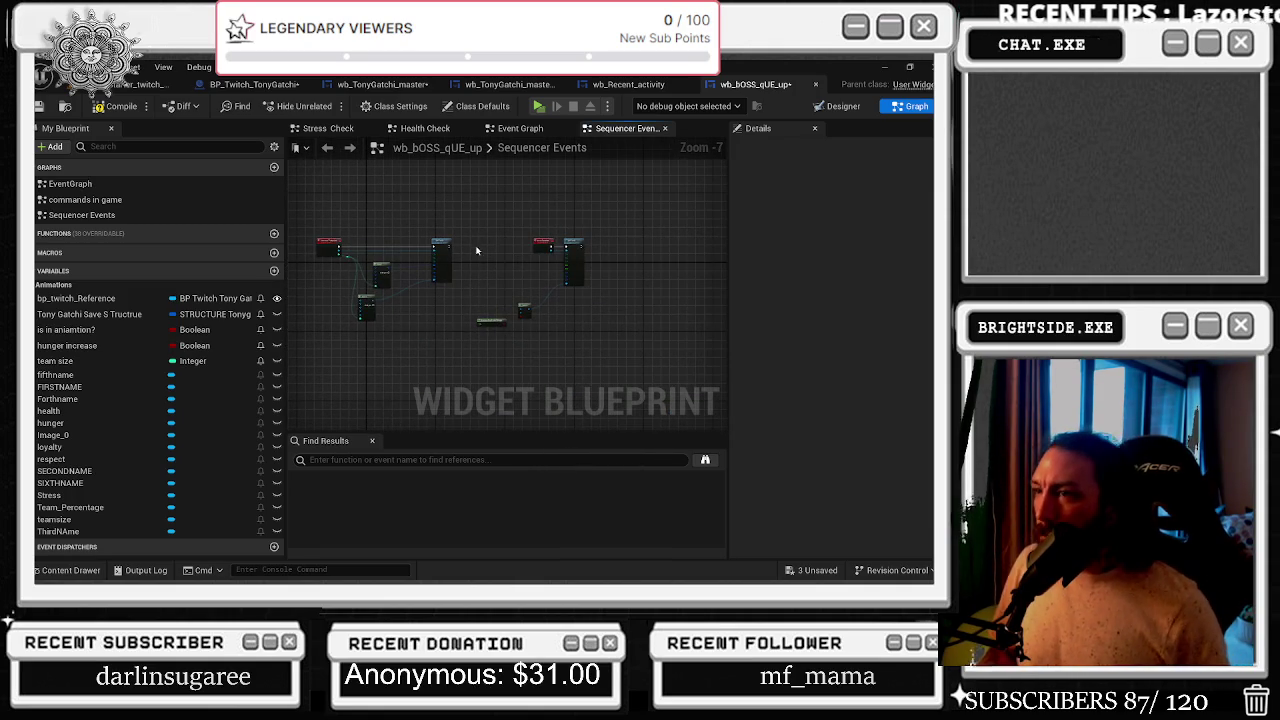
drag(606, 329, 606, 329)
key(c)
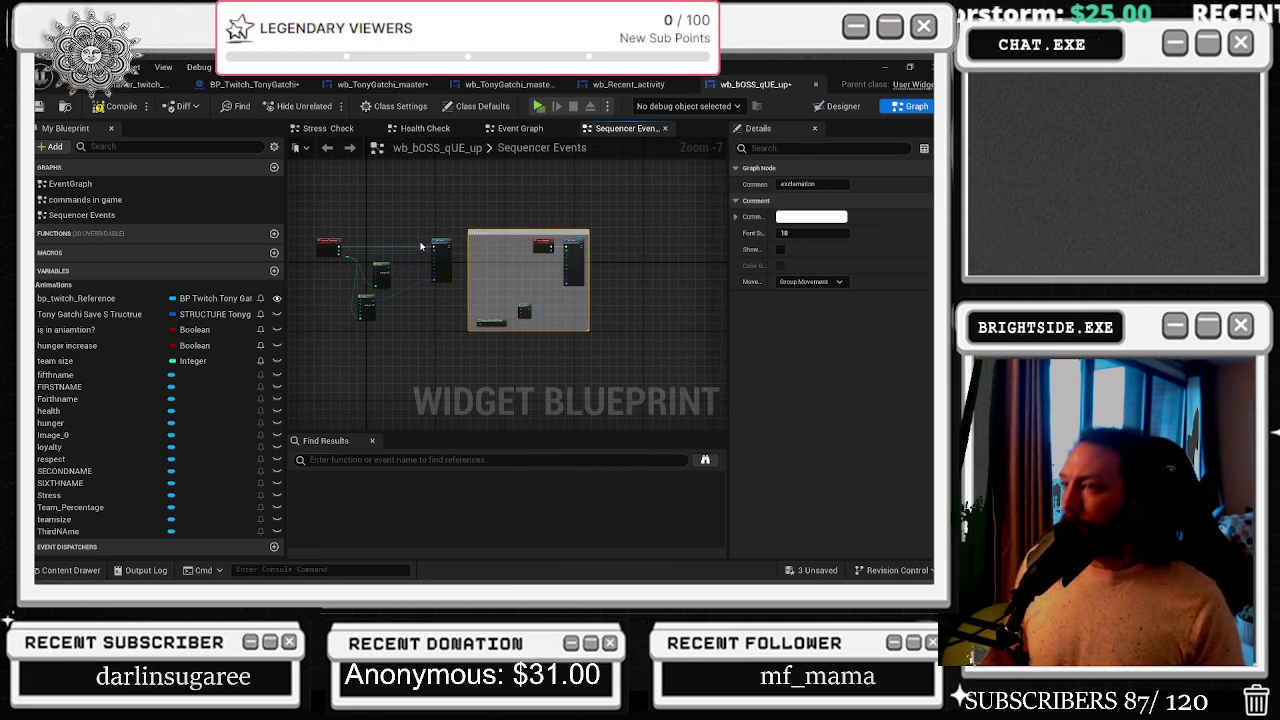
drag(517, 287, 602, 282)
drag(393, 227, 538, 326)
key(c)
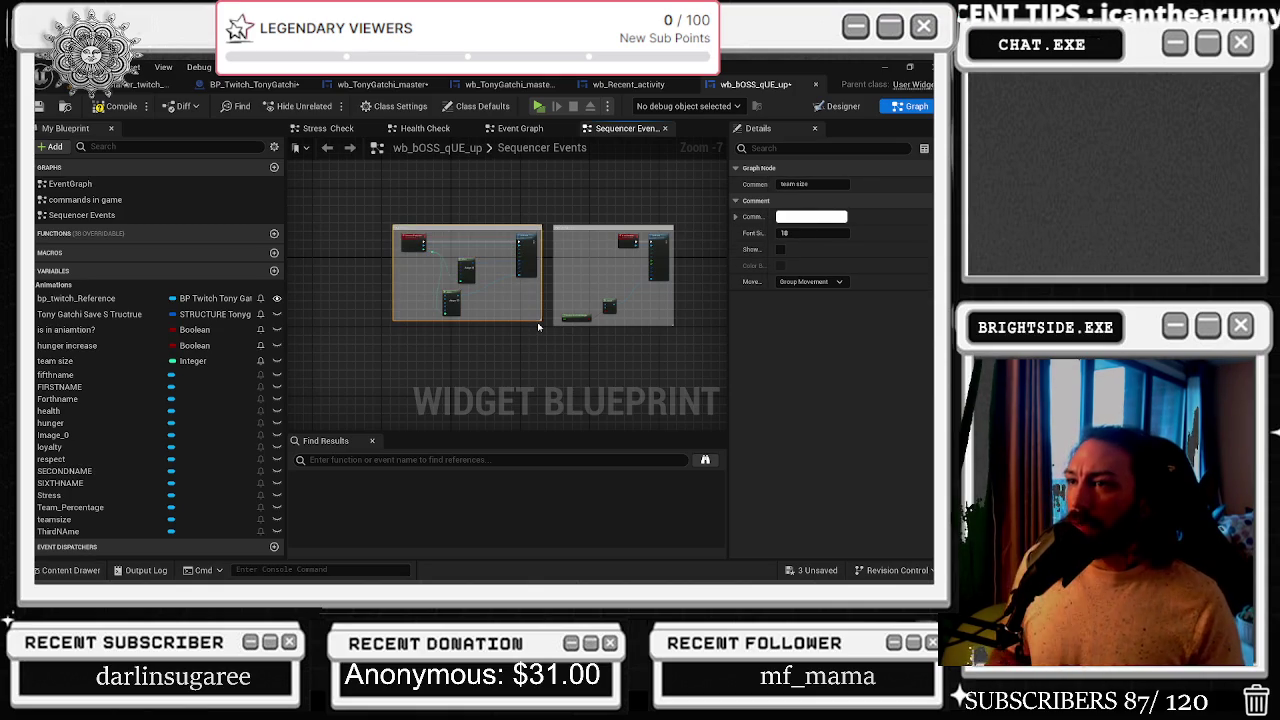
- Split the size Select node's Option 0 into X and Y, moving the node up-left
scroll(503, 214, up, 6)
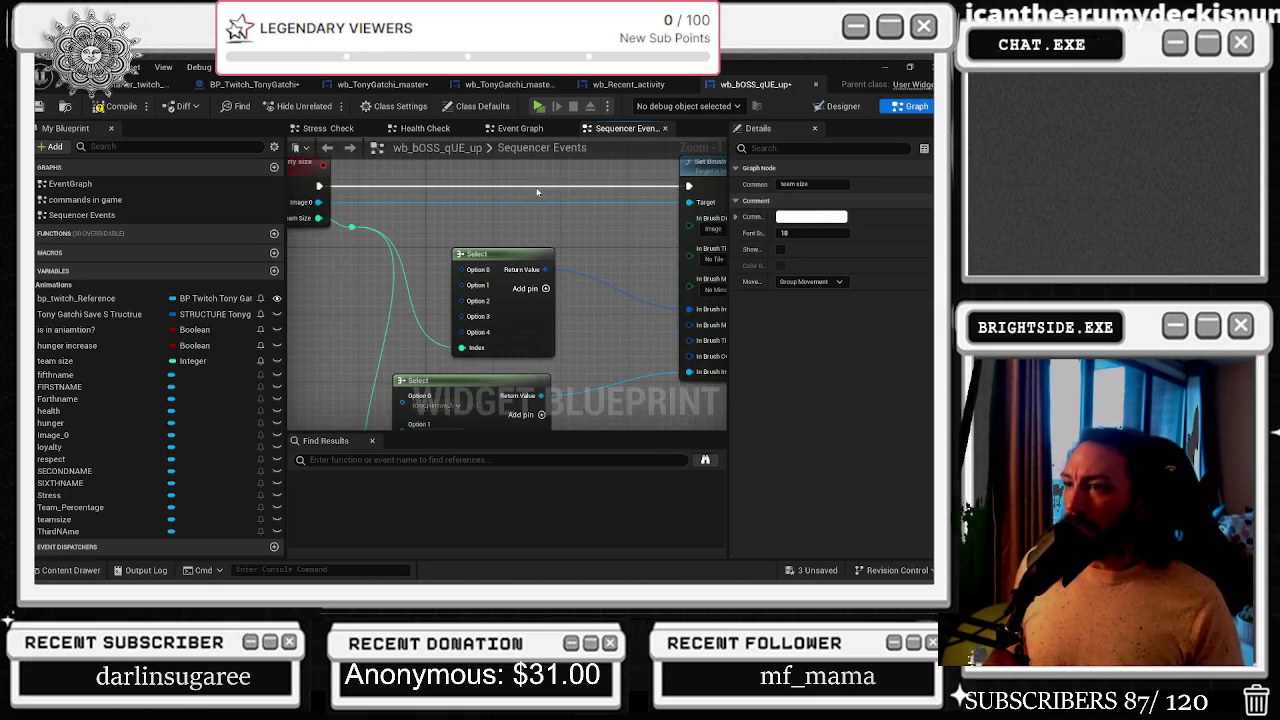
right_click(487, 270)
click(522, 338)
mouse_move(496, 264)
mouse_down()
mouse_move(453, 235)
mouse_move(467, 243)
mouse_move(474, 215)
mouse_move(565, 215)
mouse_up()
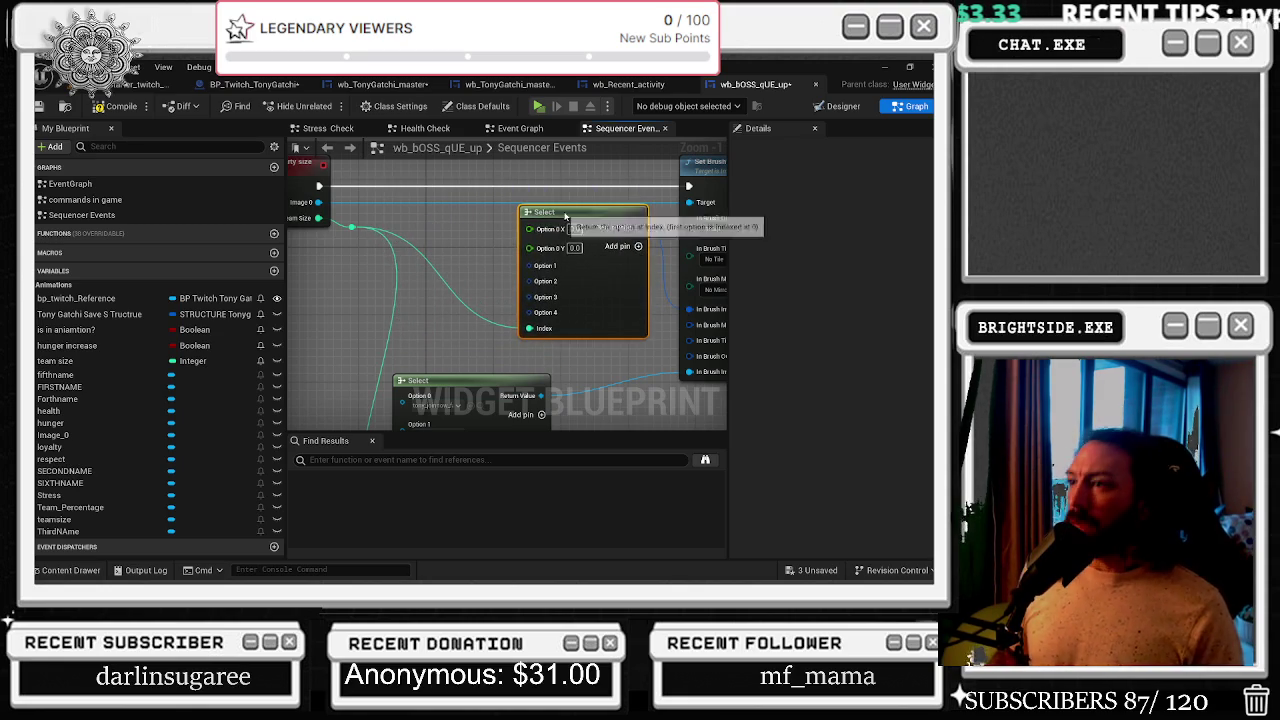
right_click(493, 268)
scroll(450, 300, down, 2)
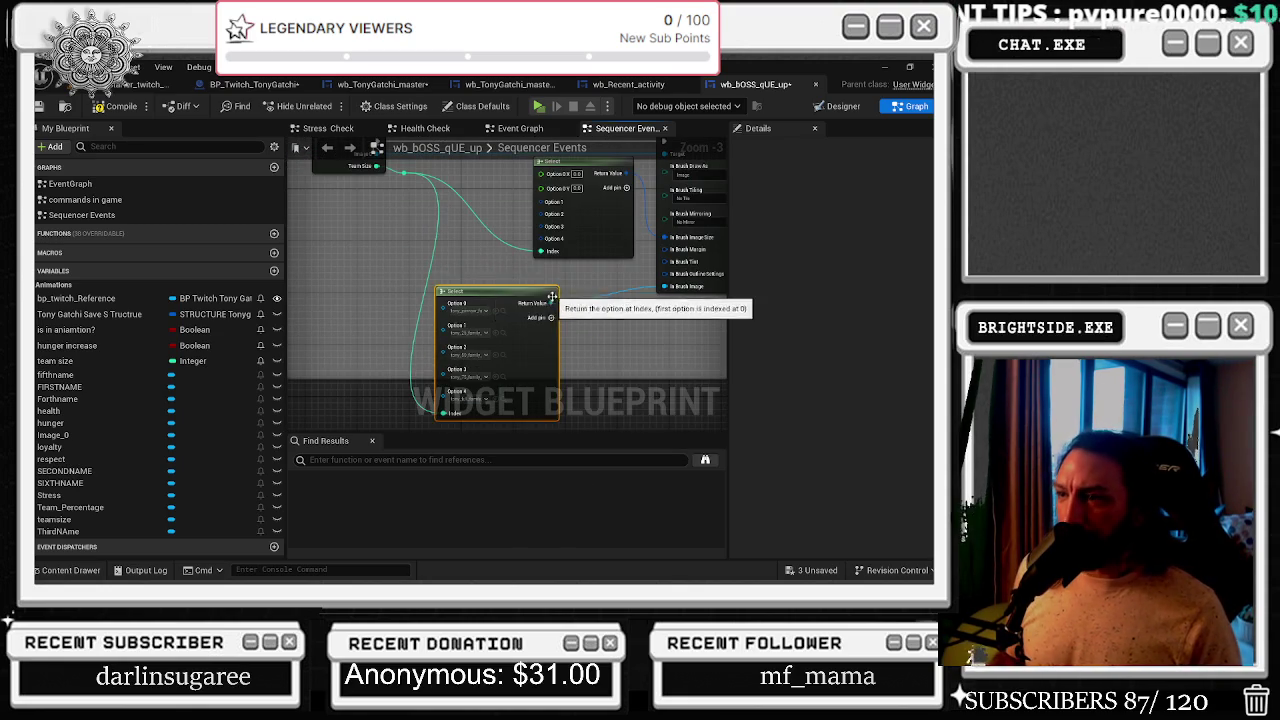
scroll(566, 319, down, 2)
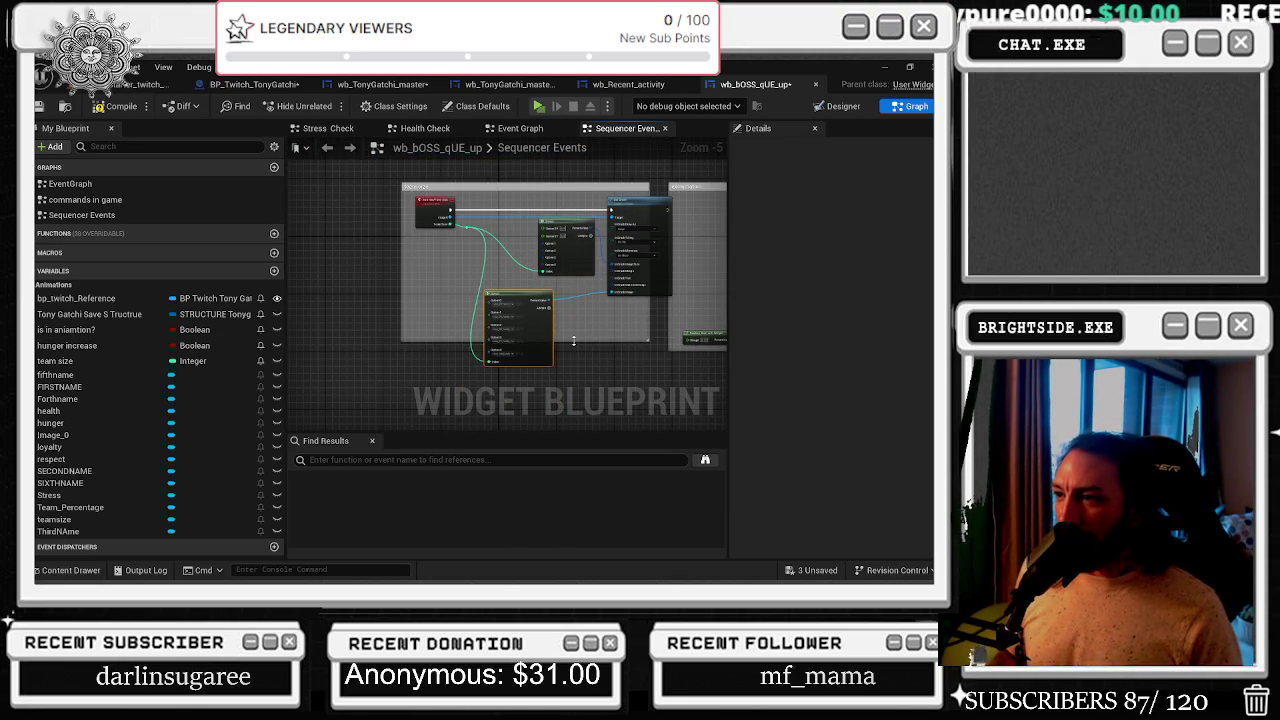
scroll(598, 306, up, 2)
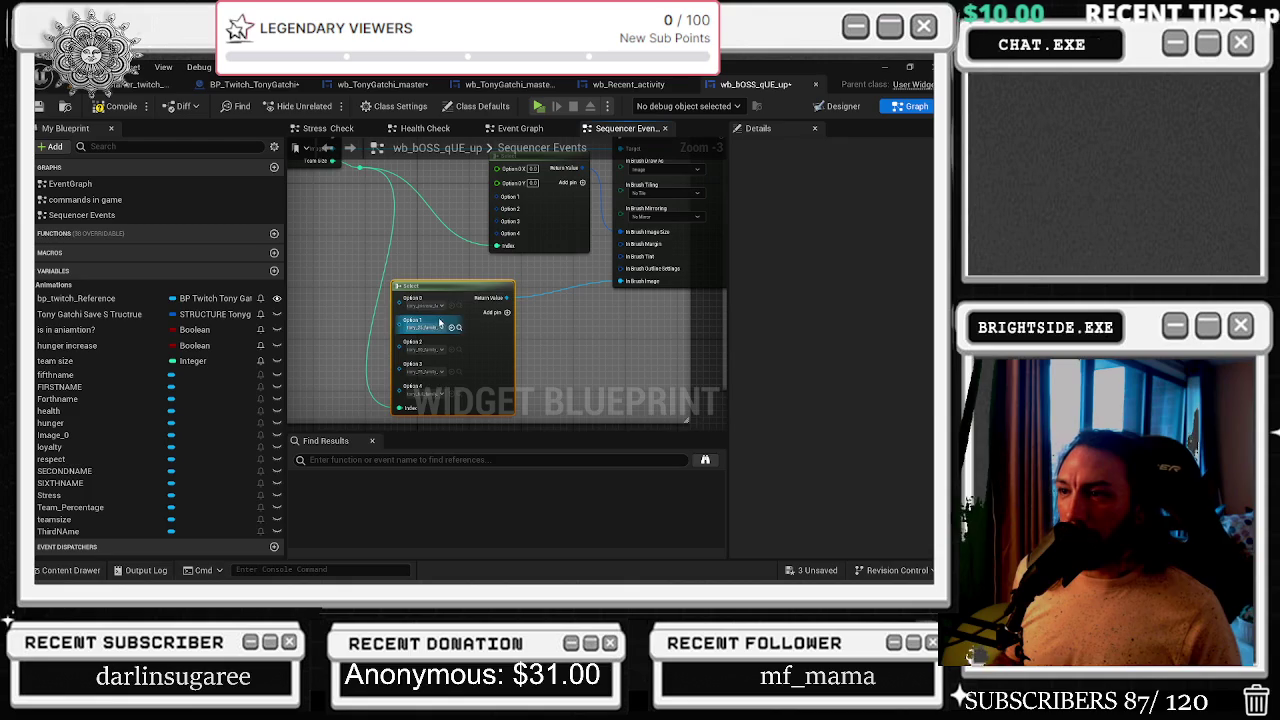
- Inspect Image_0's size settings in the Designer layout
key(ctrl+space)
click(843, 106)
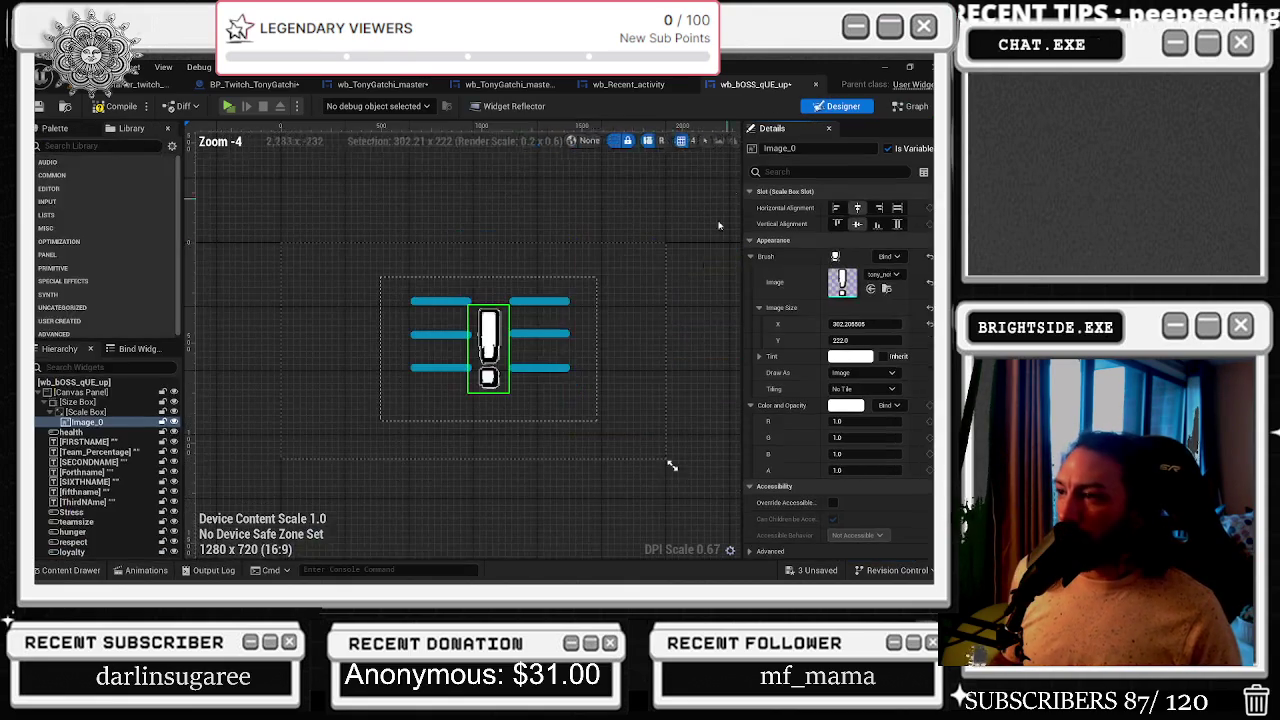
click(870, 290)
scroll(672, 465, up, 3)
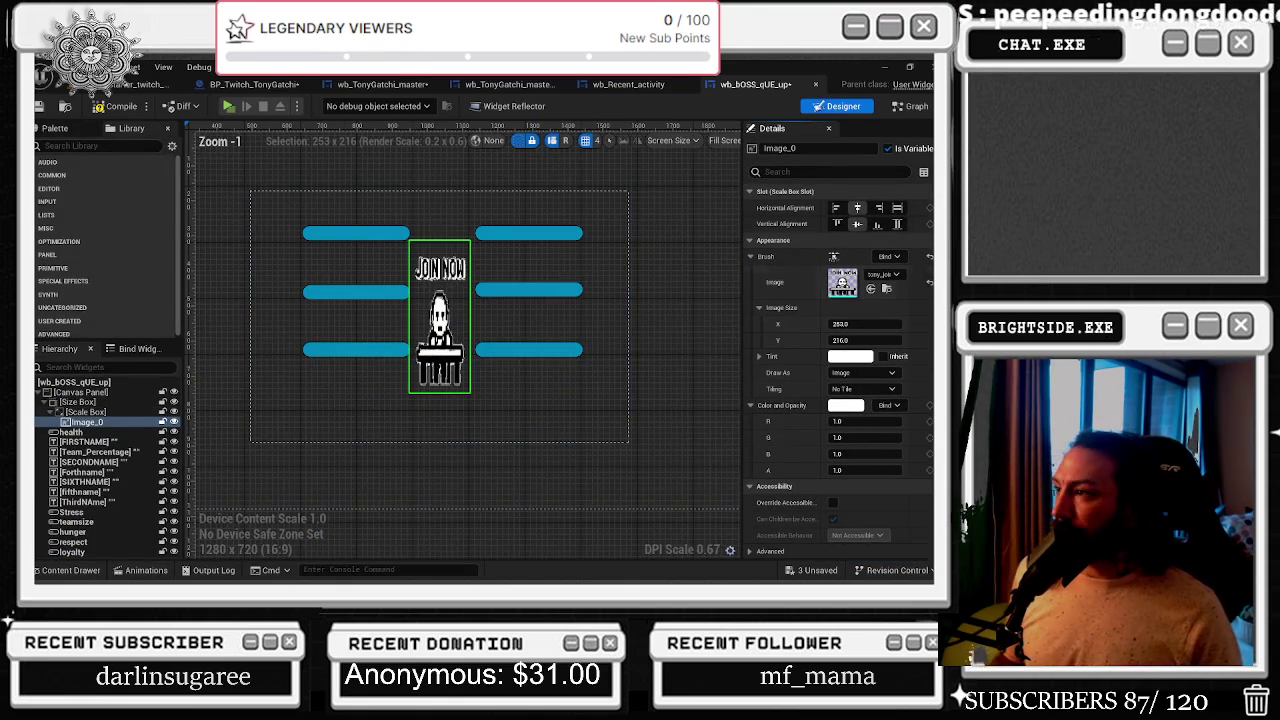
- Resize the JOIN NOW image and carry its size into Option 0, about 471 by 170
mouse_move(845, 323)
mouse_down()
mouse_move(900, 323)
mouse_move(836, 340)
mouse_up()
click(879, 70)
click(905, 107)
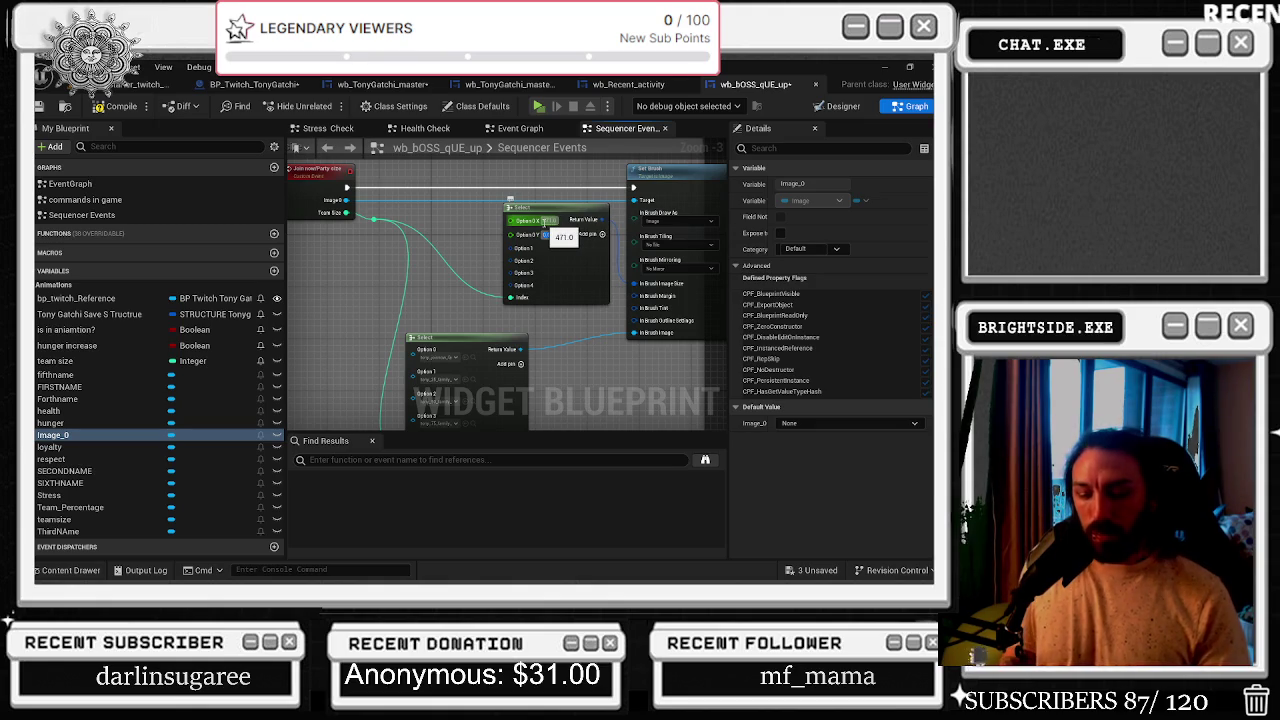
click(466, 379)
- Resize the preview image to roughly 603 by 200, undoing a negative-height edit
click(836, 106)
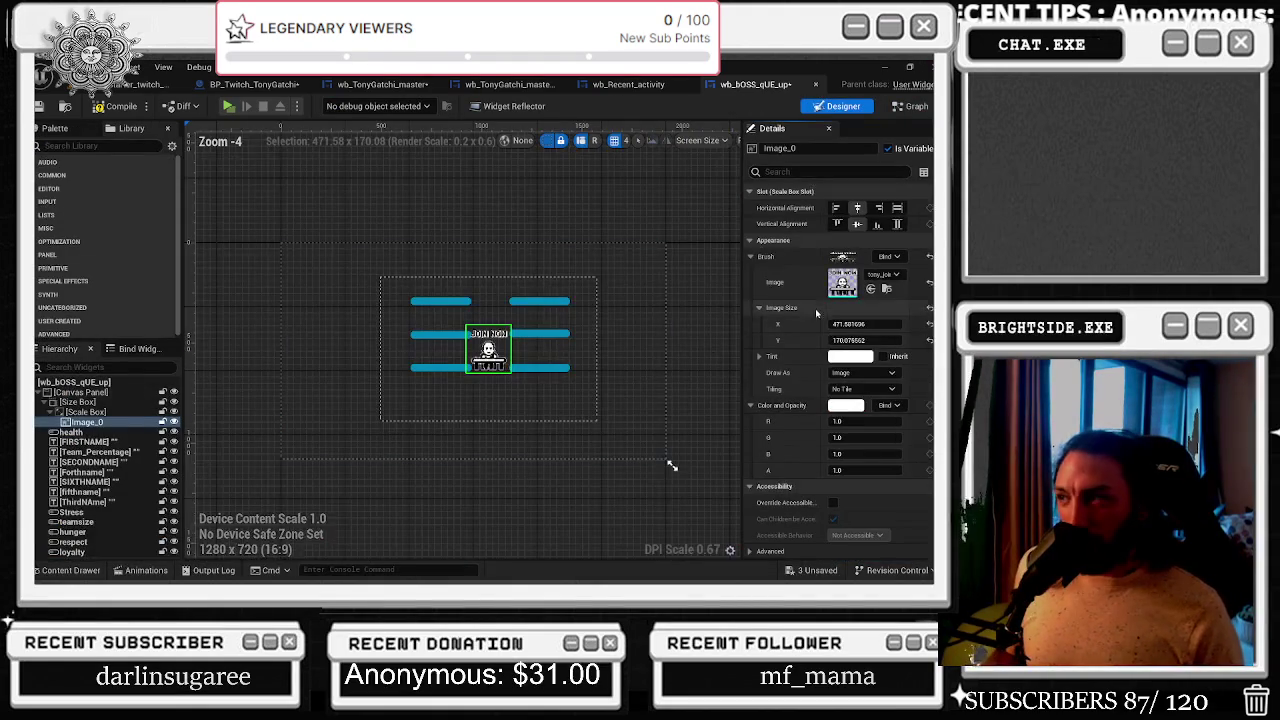
mouse_move(862, 324)
mouse_down()
mouse_move(890, 324)
mouse_move(880, 340)
mouse_move(848, 340)
mouse_move(900, 324)
mouse_move(848, 324)
mouse_up()
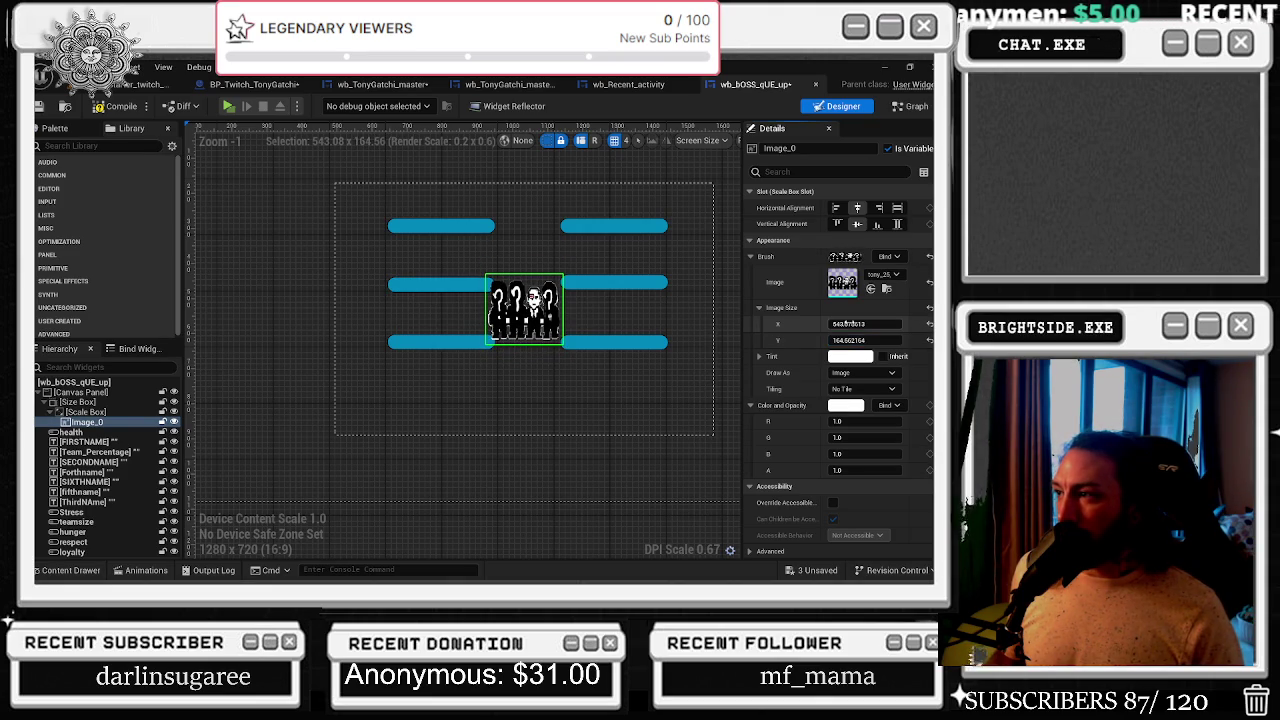
mouse_move(862, 324)
mouse_down()
mouse_move(802, 324)
mouse_move(858, 340)
mouse_move(790, 340)
mouse_up()
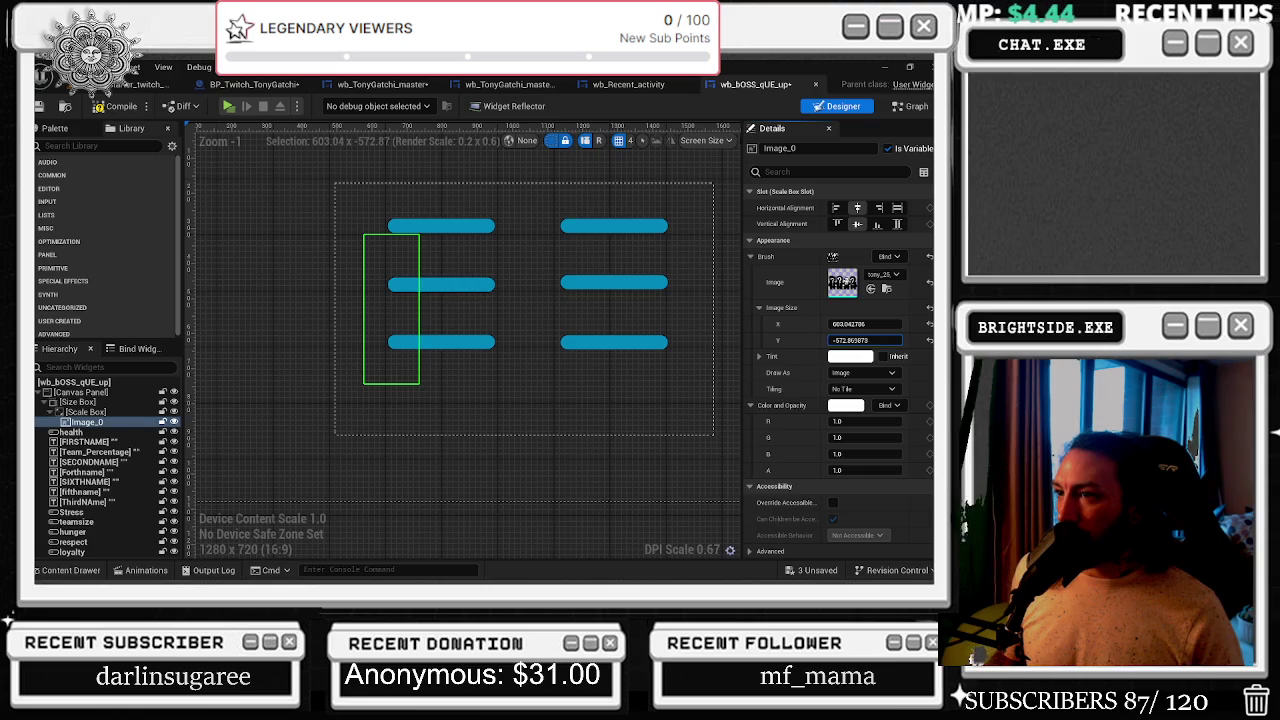
key(ctrl+z)
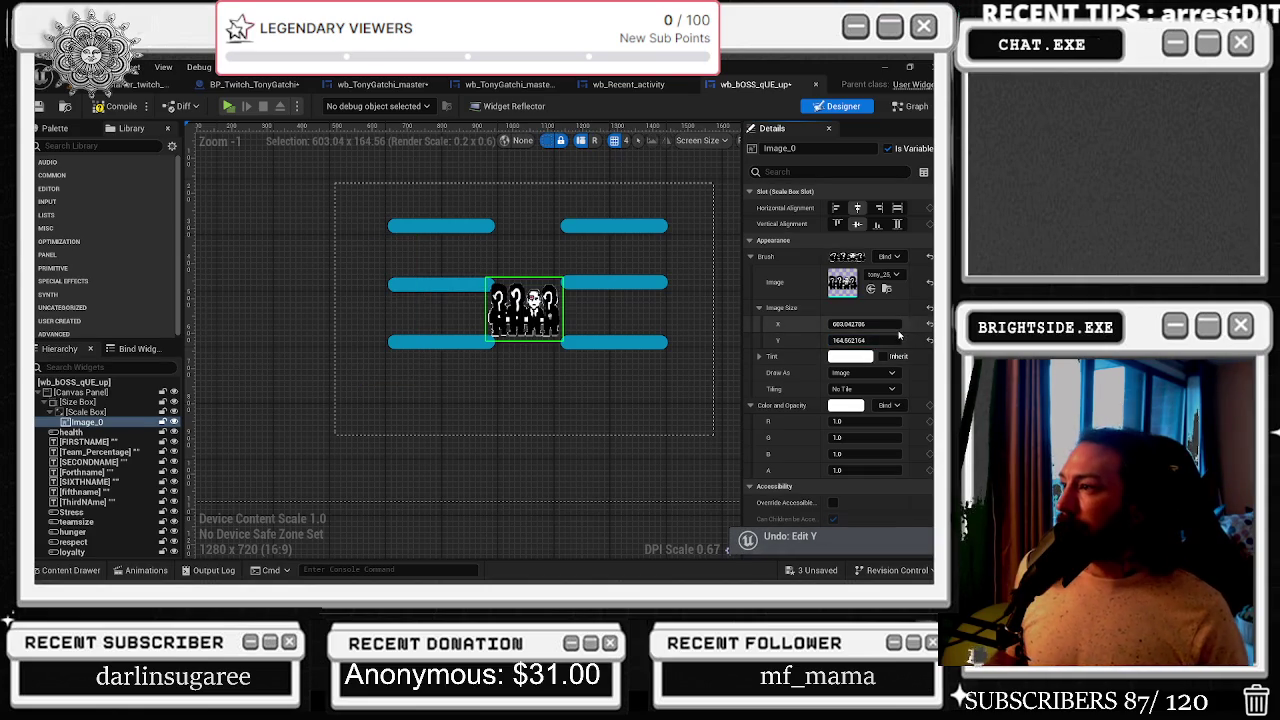
mouse_move(878, 340)
mouse_down()
mouse_move(894, 340)
mouse_move(850, 324)
mouse_up()
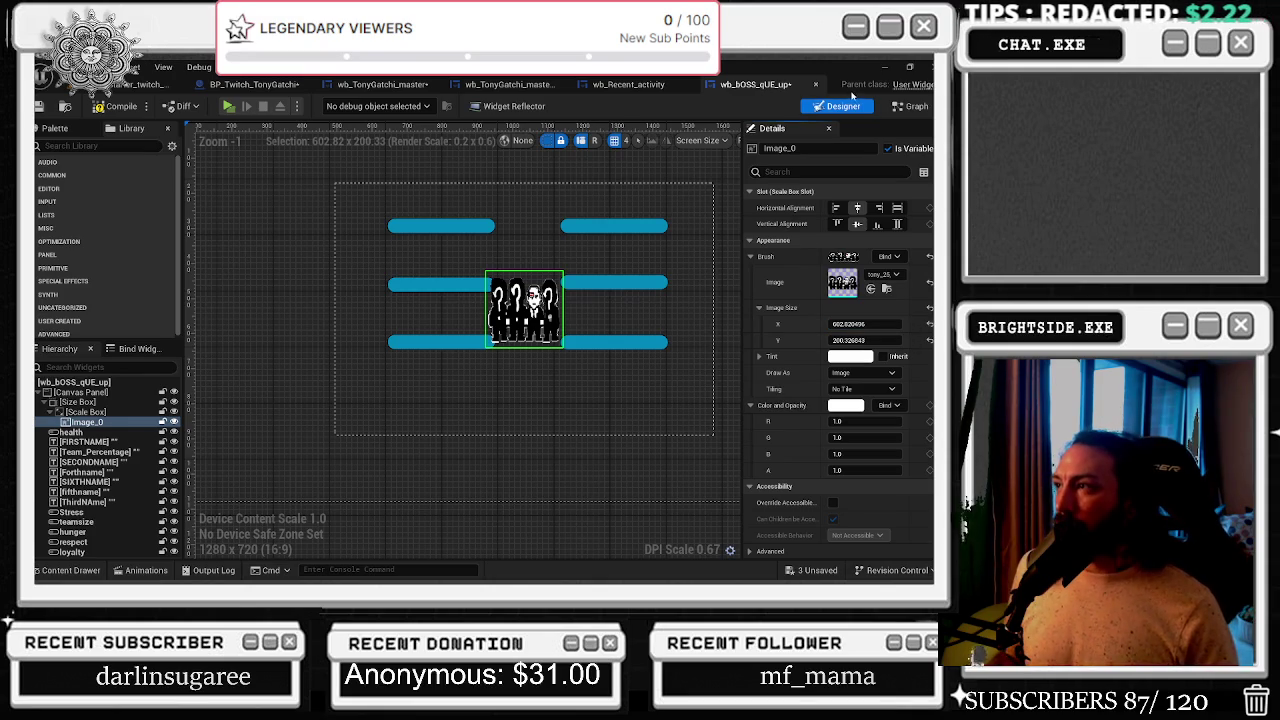
click(912, 106)
- Split the Select's Option 1 and Option 2 into X/Y, entering 600 for Option 1 X
click(523, 248)
right_click(523, 248)
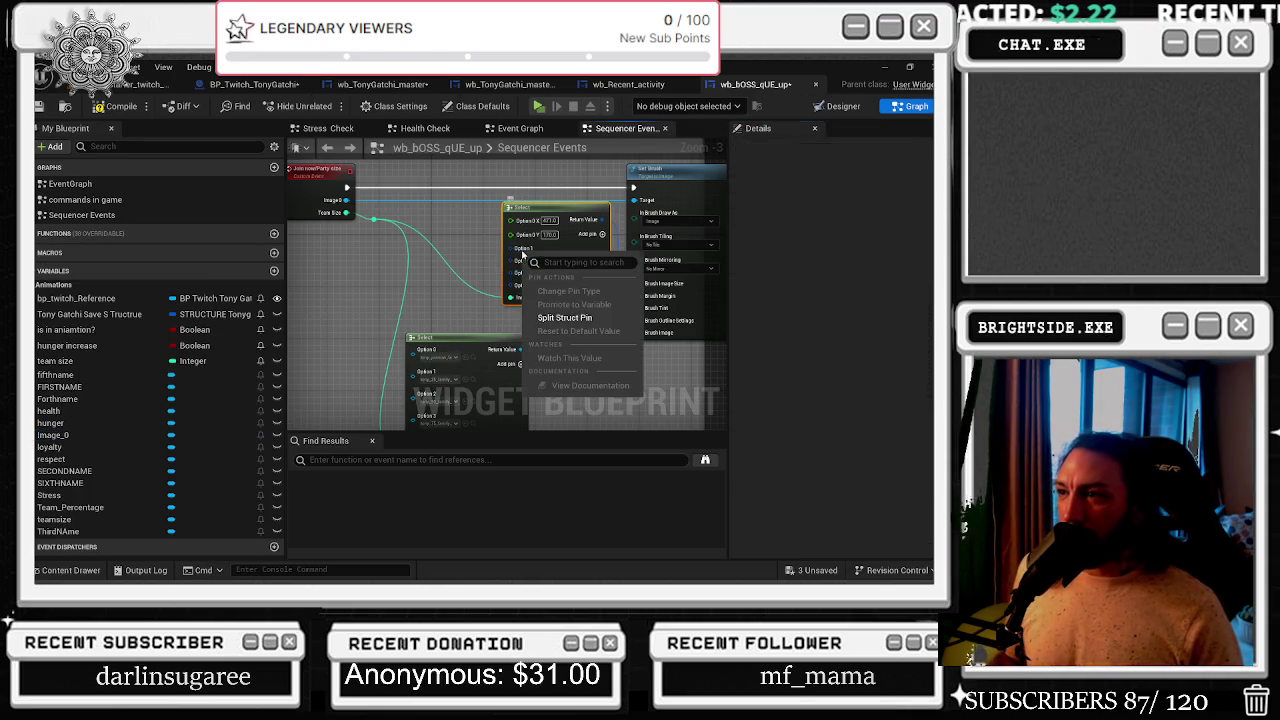
click(545, 318)
text(600)
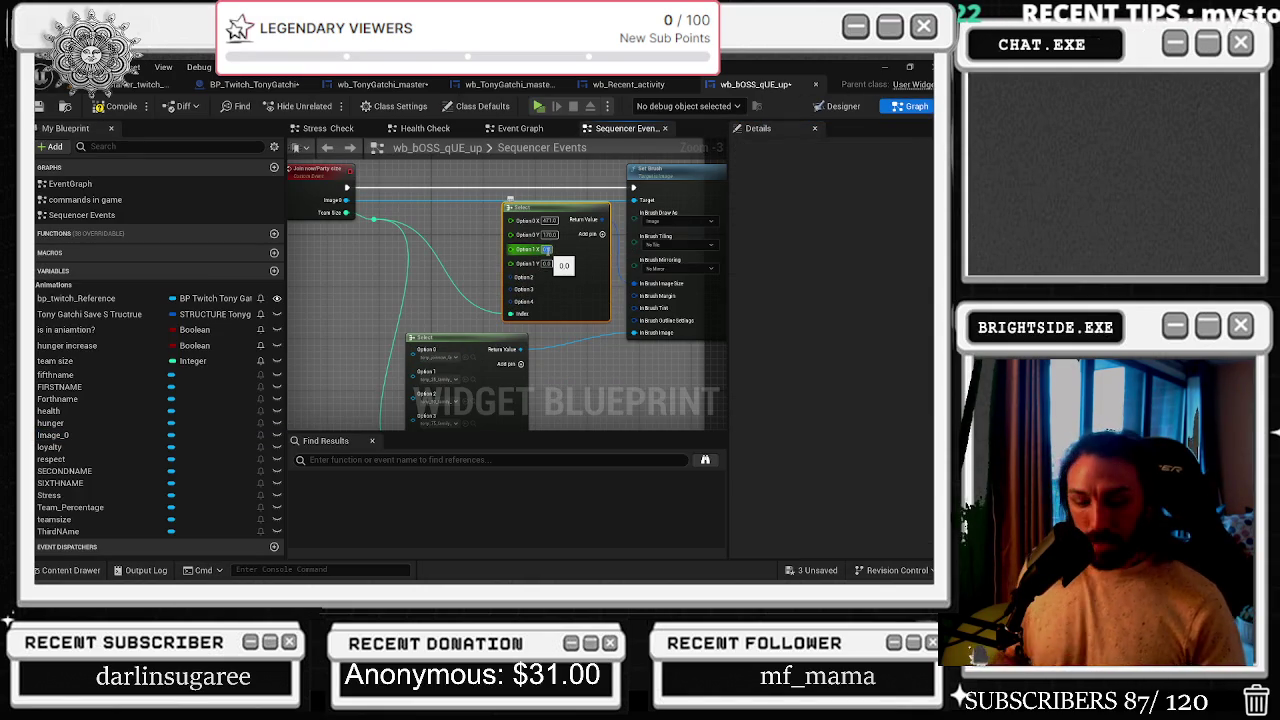
key(Tab)
right_click(530, 285)
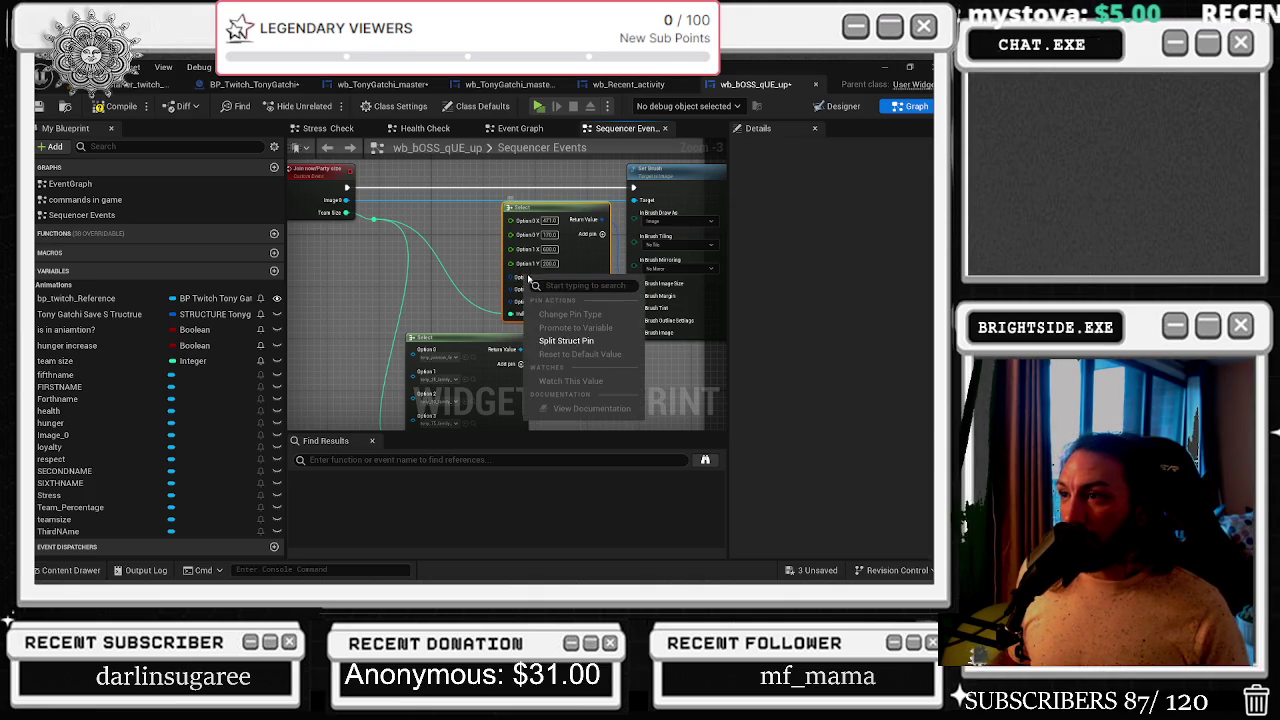
click(560, 338)
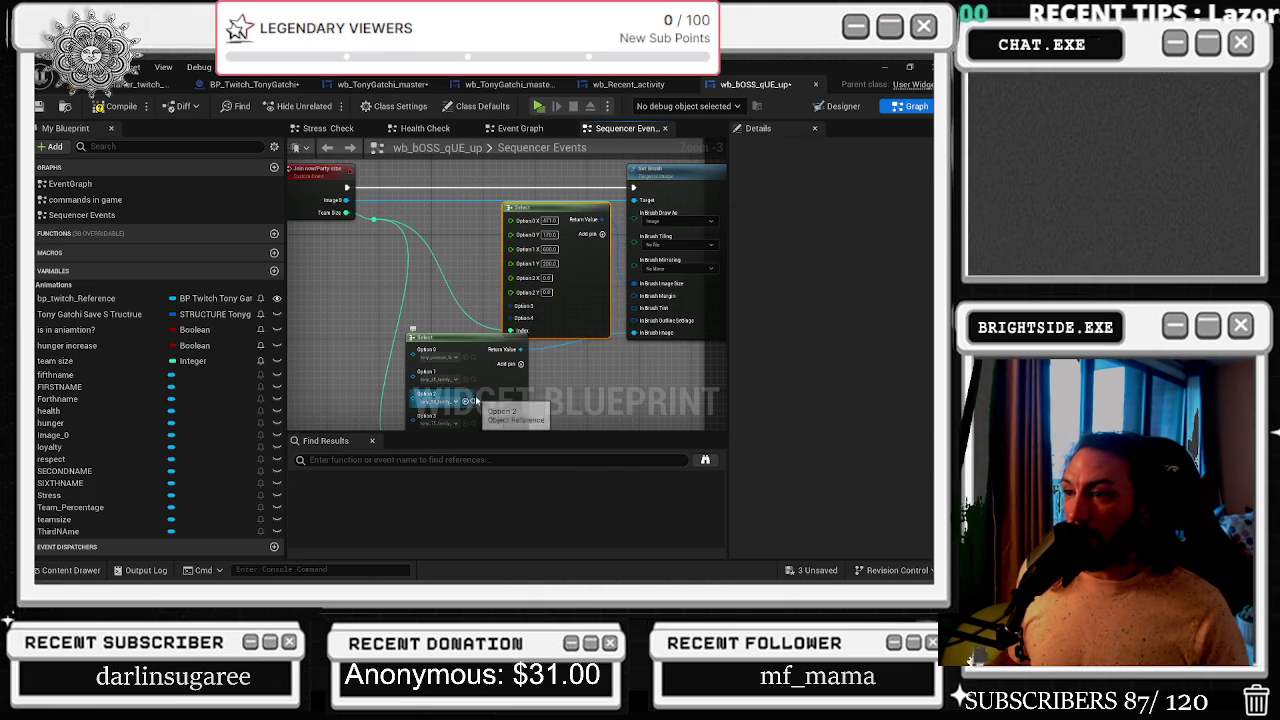
- Set Image_0's image size to 600 by 200 in the Designer
key(ctrl+space)
click(840, 106)
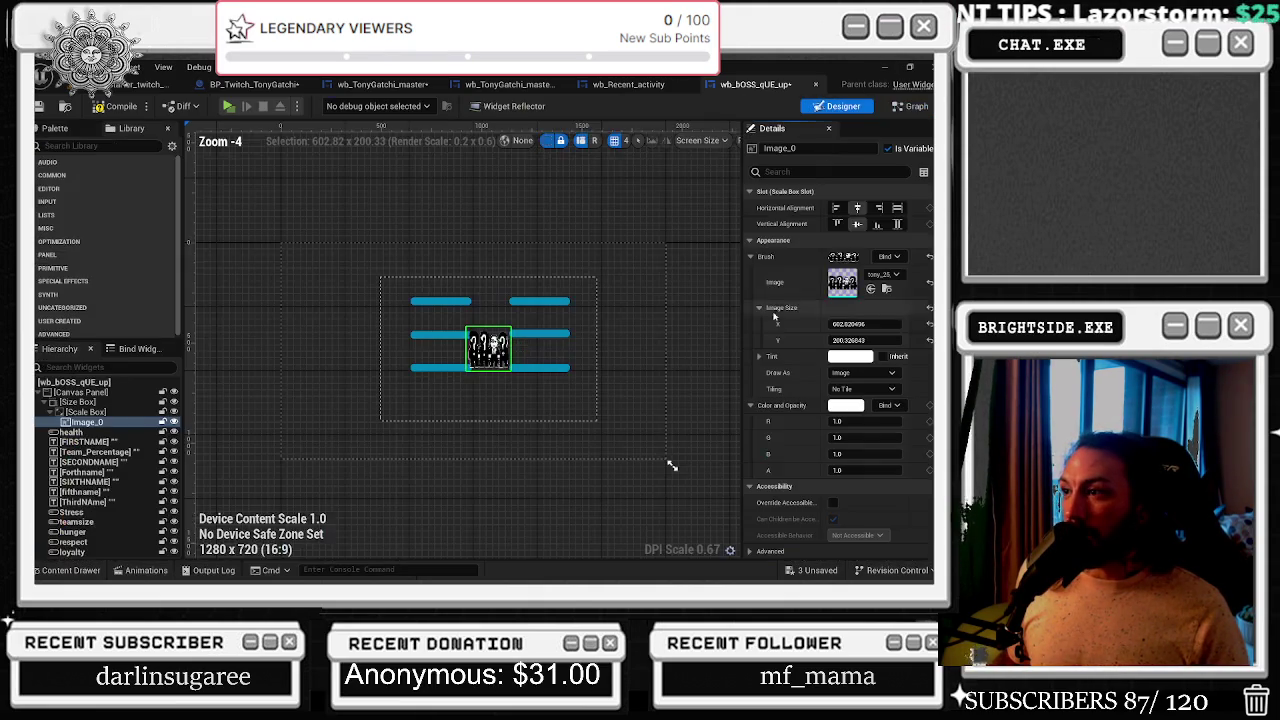
scroll(532, 365, up, 6)
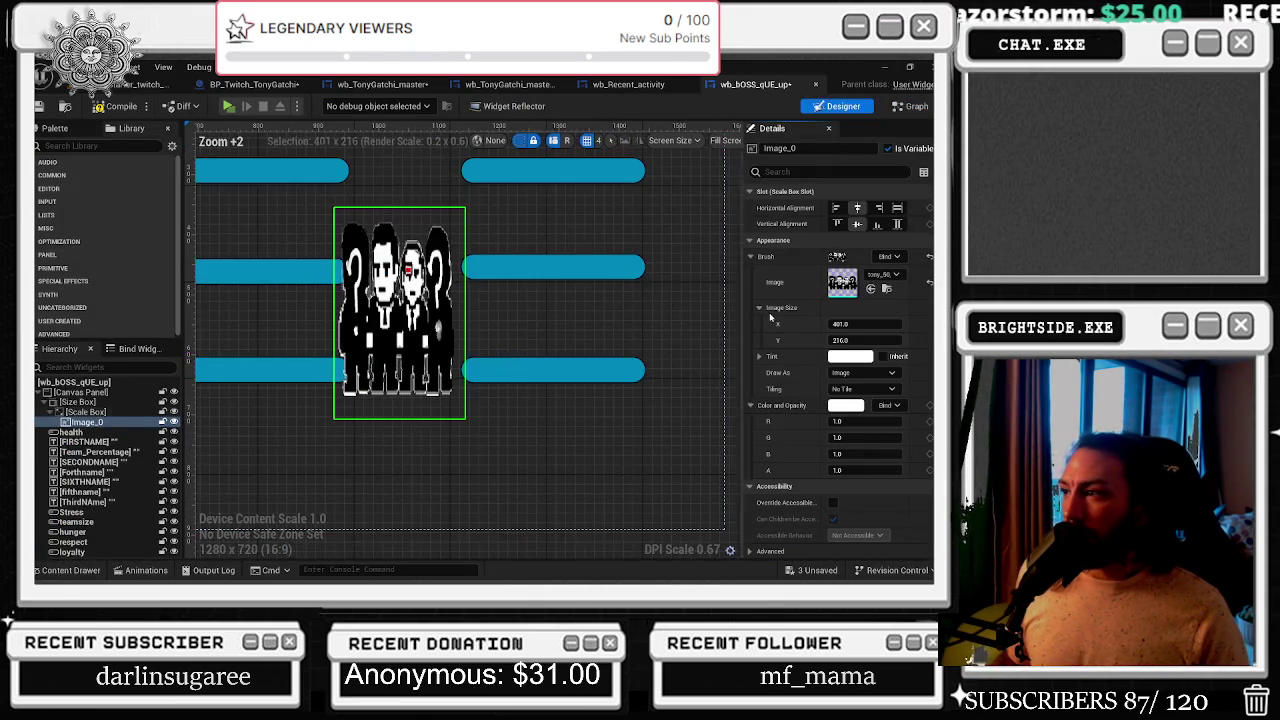
click(912, 106)
click(843, 106)
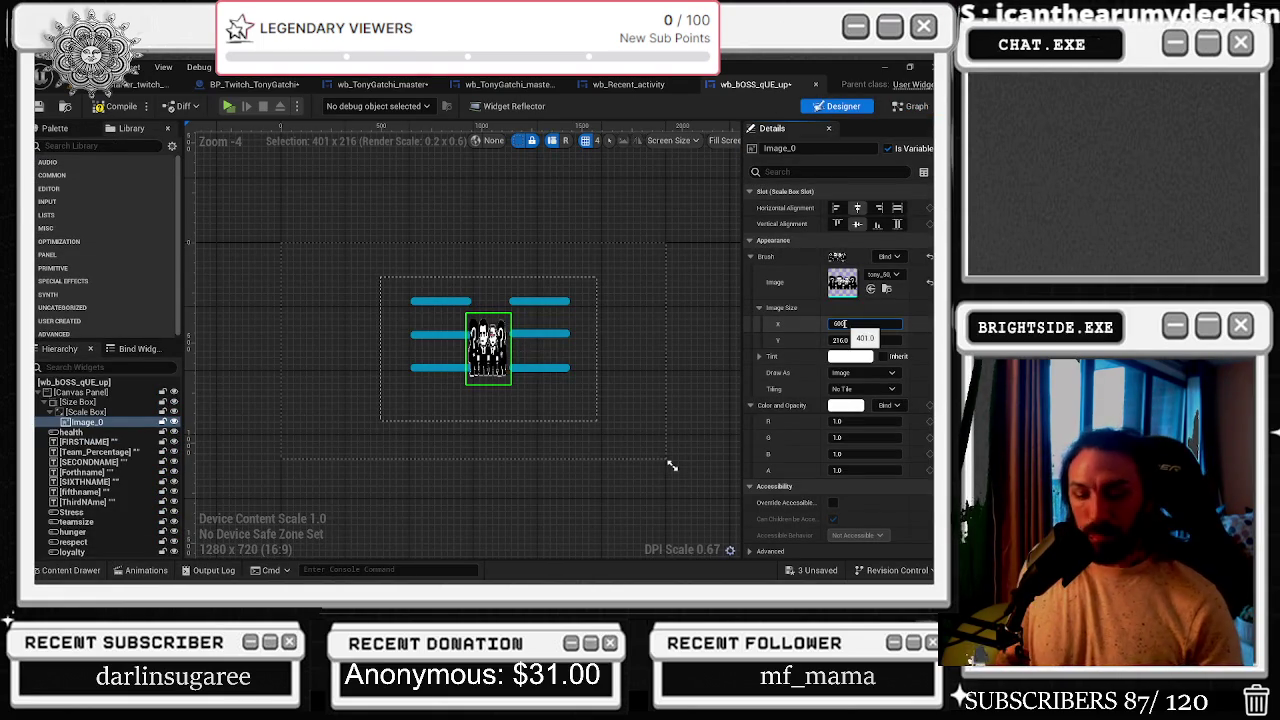
key(Tab)
text(200)
key(Return)
scroll(496, 313, up, 3)
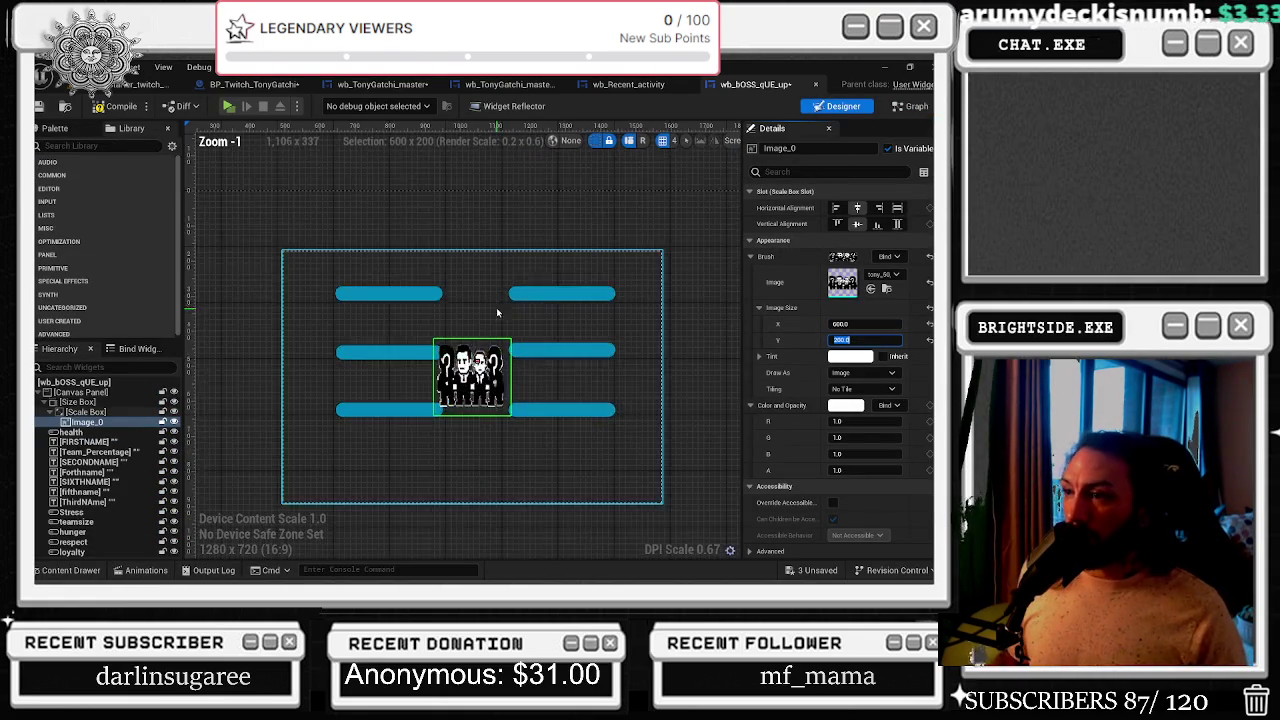
scroll(497, 315, up, 1)
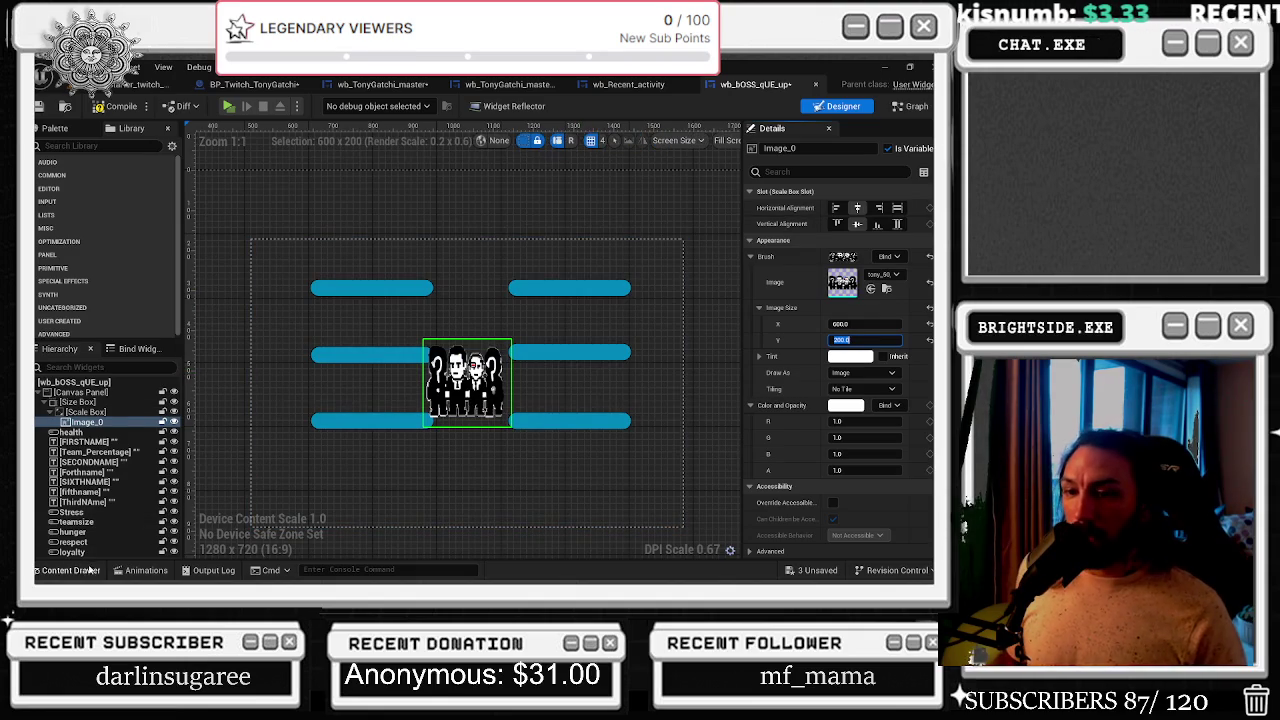
click(893, 112)
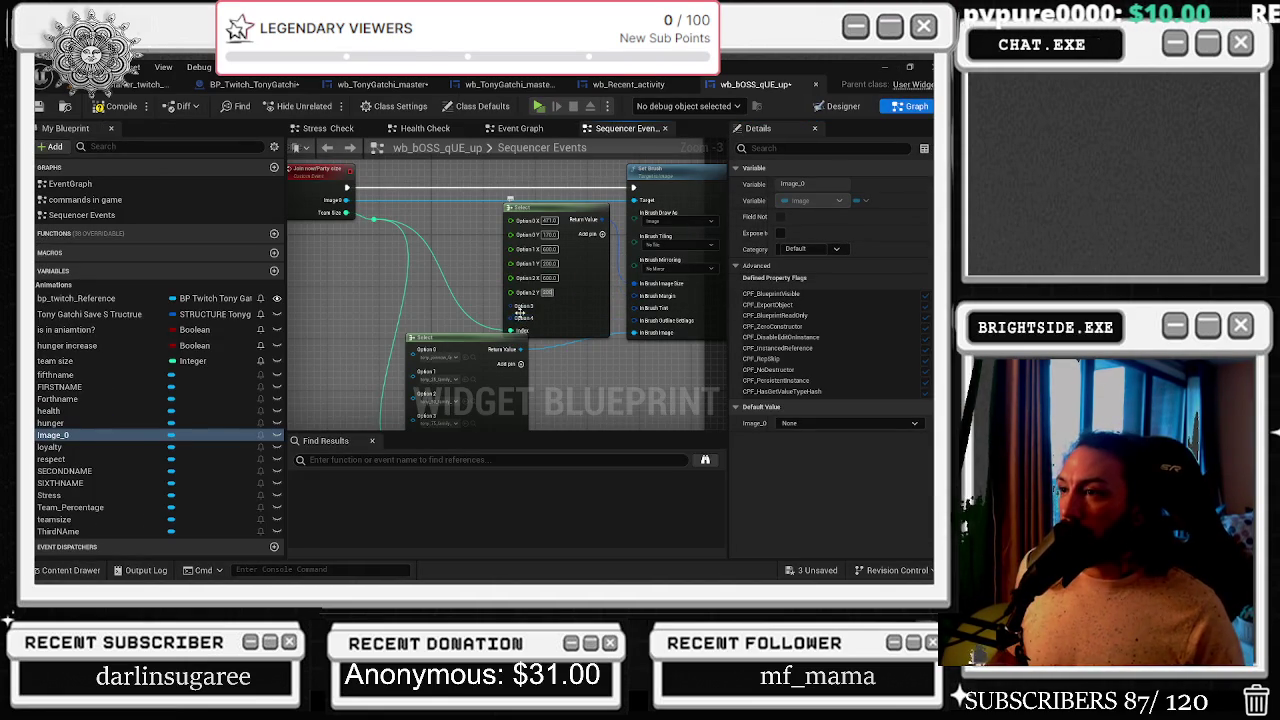
- Move the lower Select node aside and split Option 3 into separate X and Y
drag(425, 338, 500, 375)
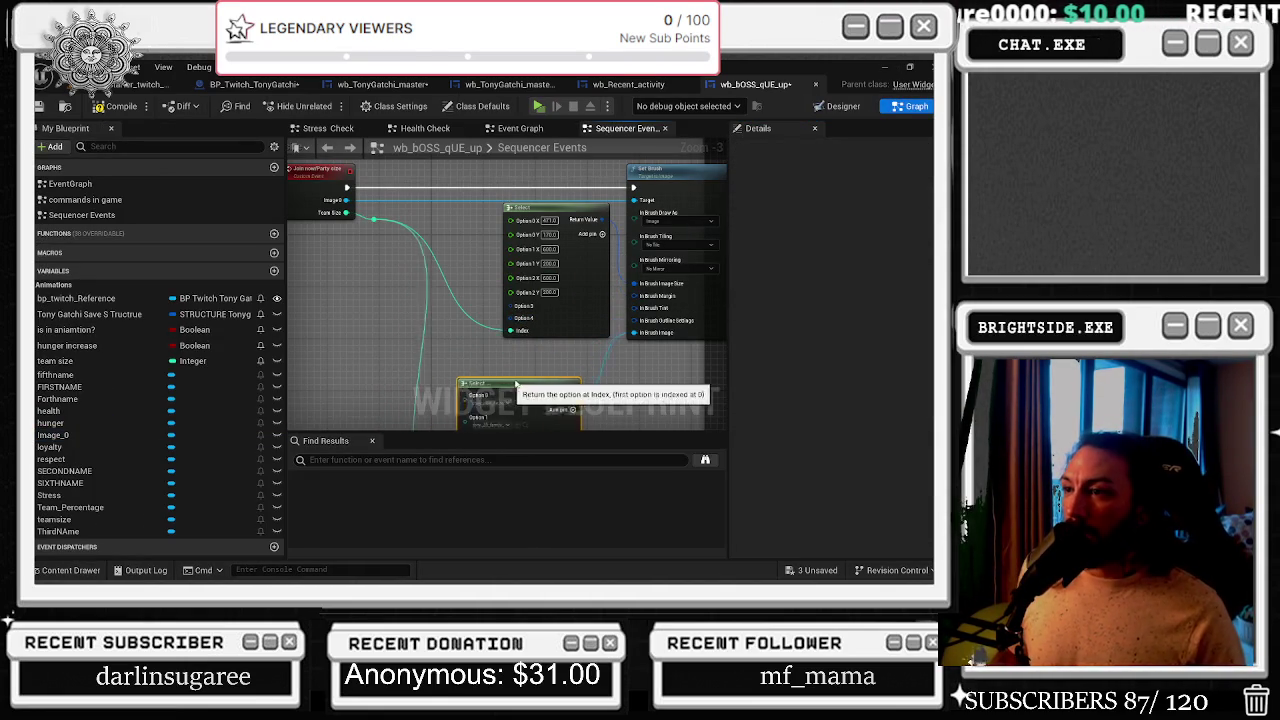
right_click(512, 306)
click(545, 372)
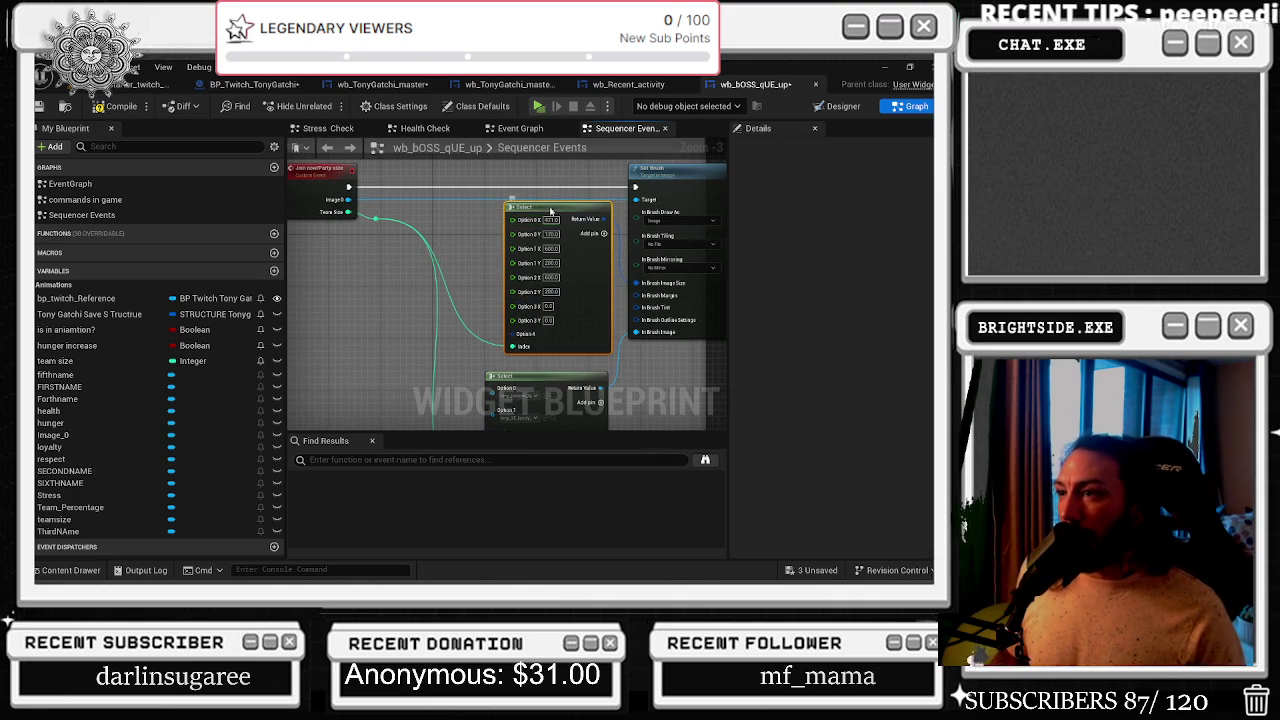
drag(550, 207, 537, 207)
click(838, 106)
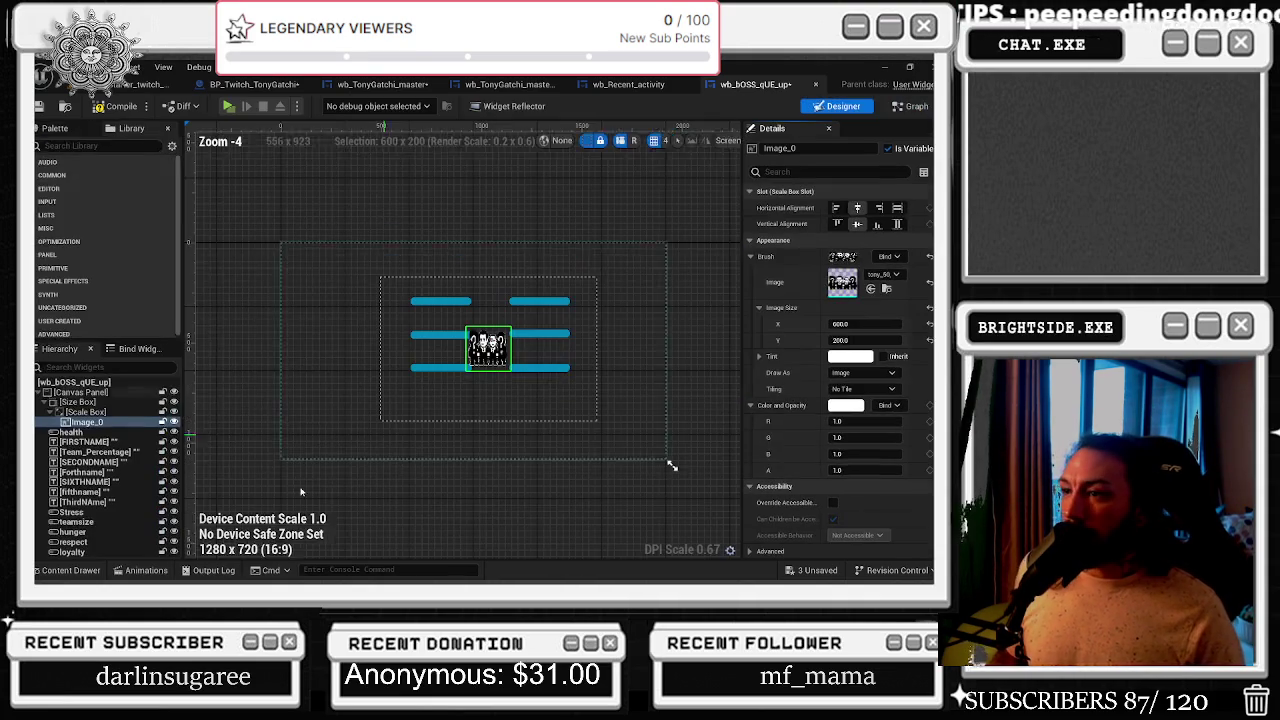
- Apply the tony_75 sprite to Image_0's brush and set its width to 600
click(72, 570)
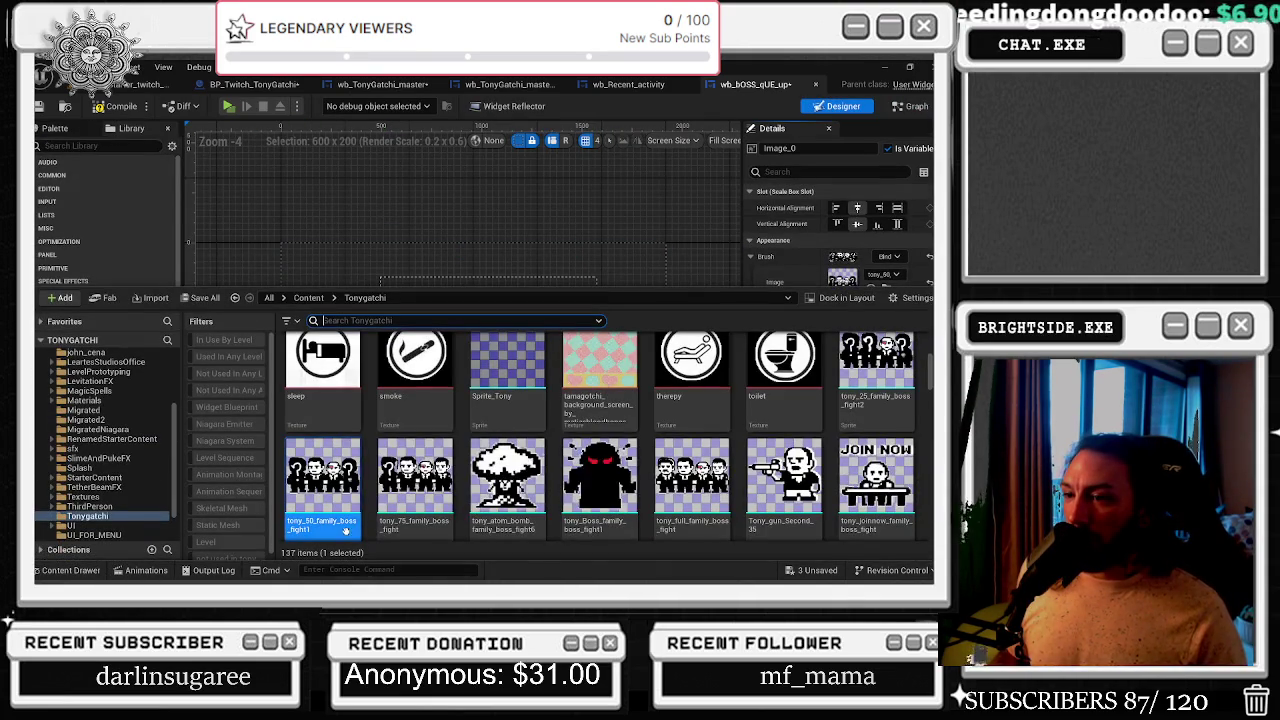
click(415, 478)
click(871, 288)
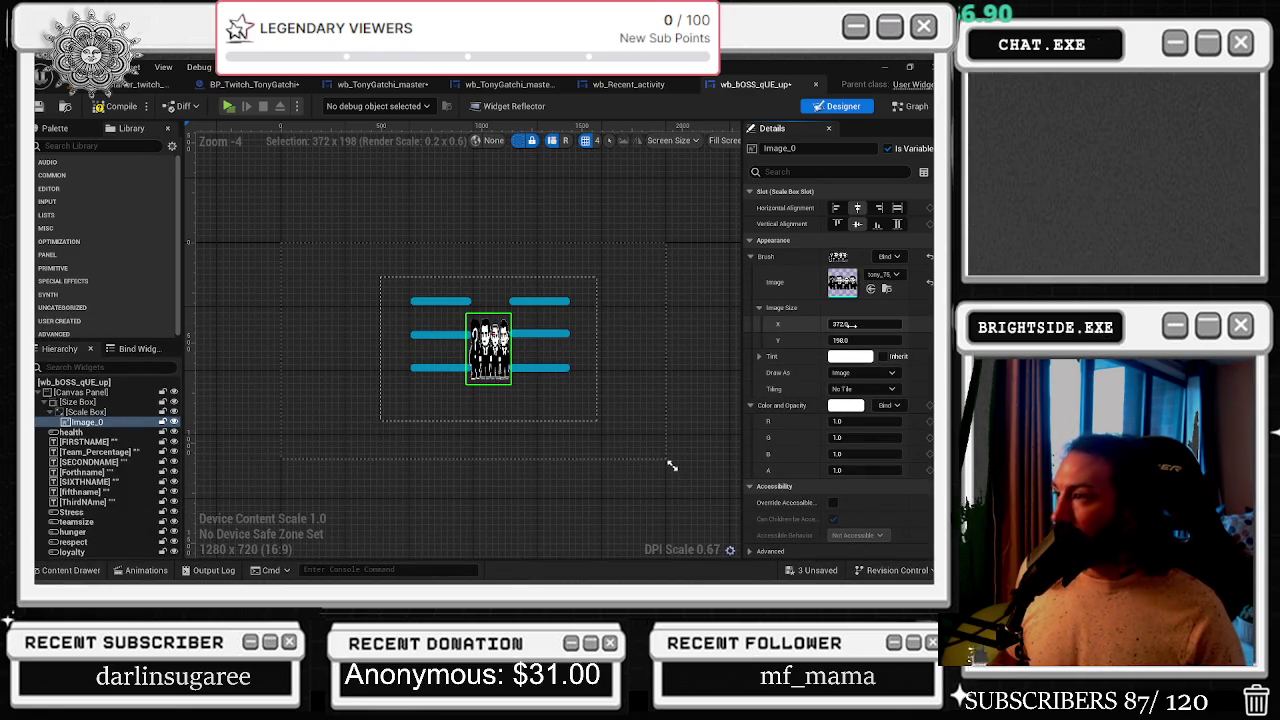
text(00)
key(Tab)
text(20)
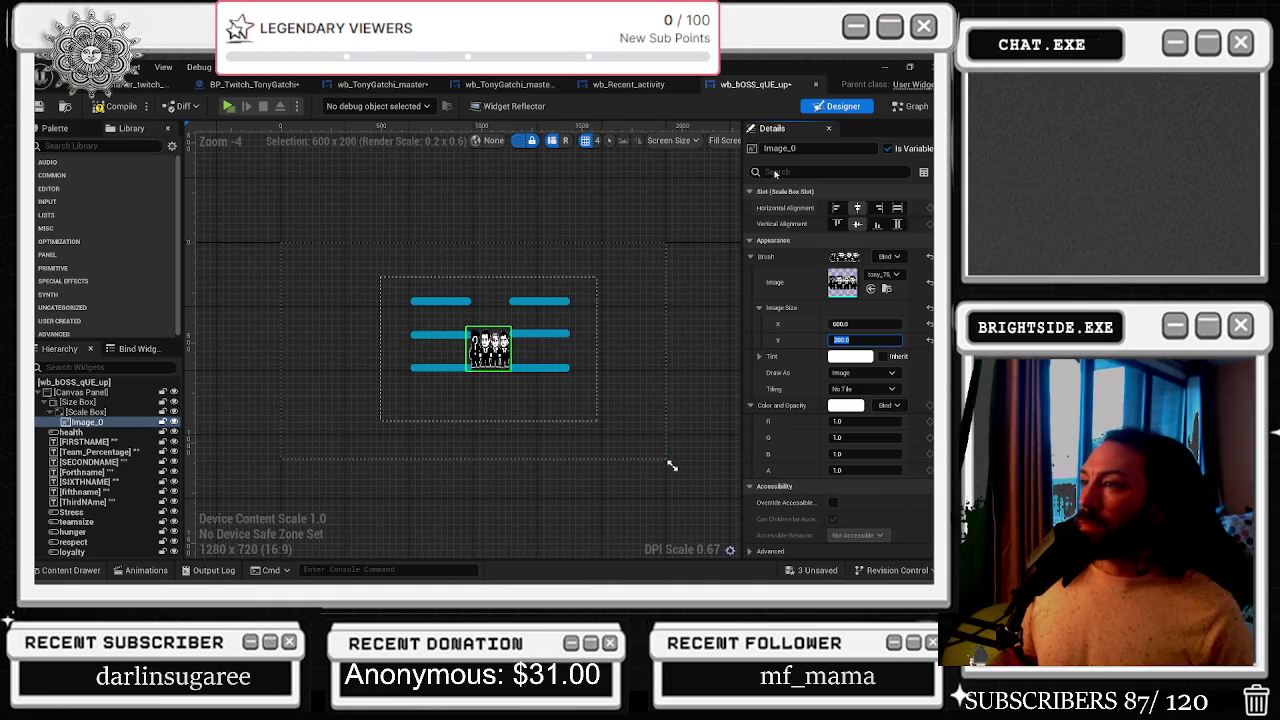
- Split the Select node's Option 4 into separate X and Y inputs
click(905, 106)
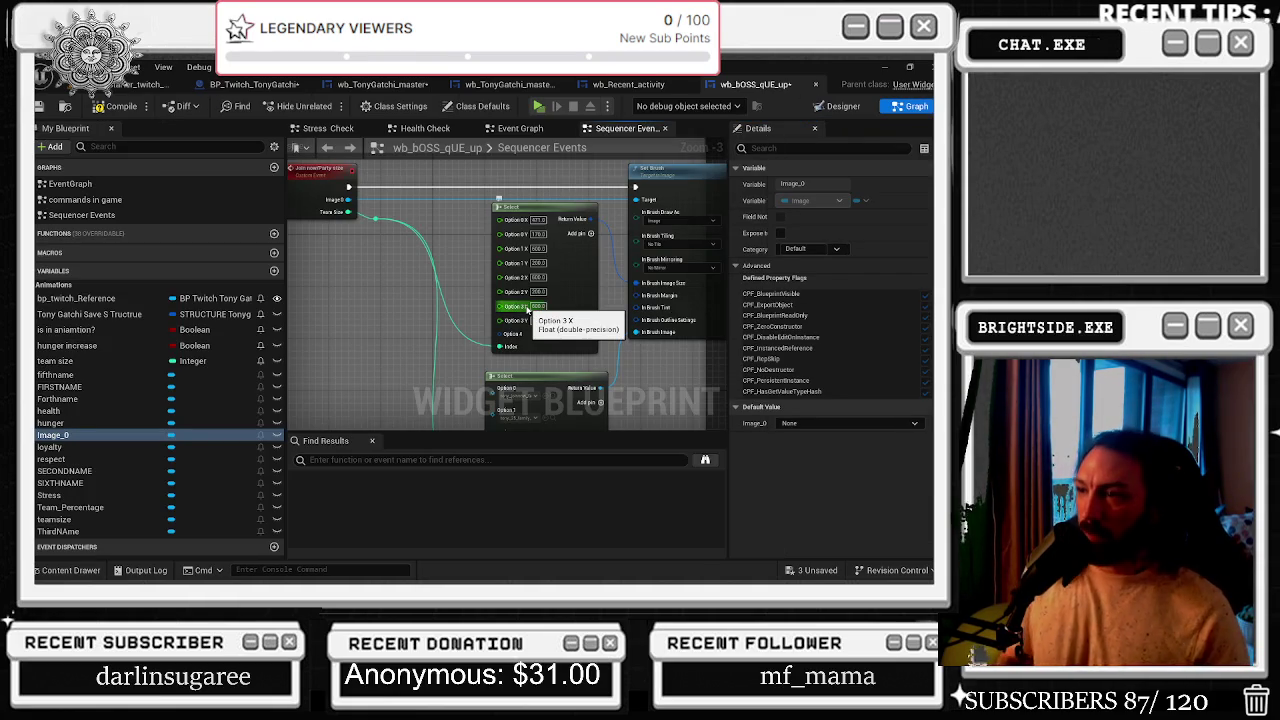
right_click(508, 340)
click(555, 400)
- Apply the full-team boss sprite to Image_0's brush at 600 wide
click(840, 106)
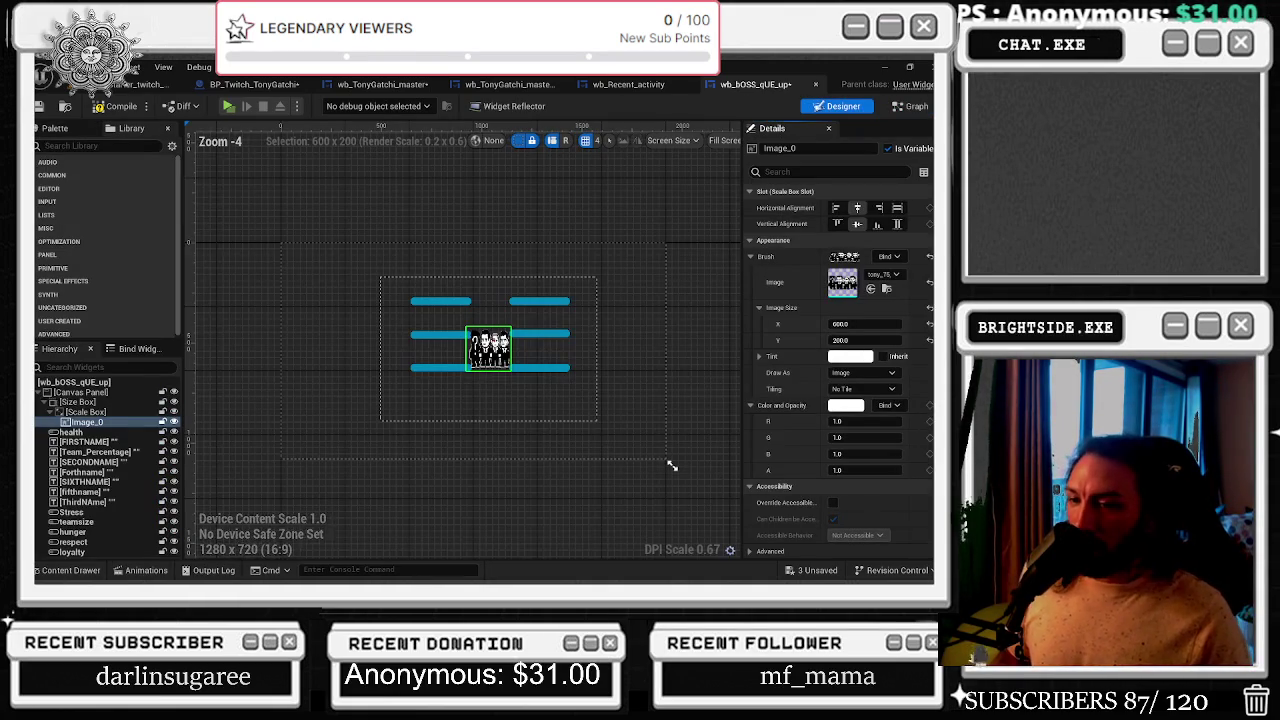
key(ctrl+space)
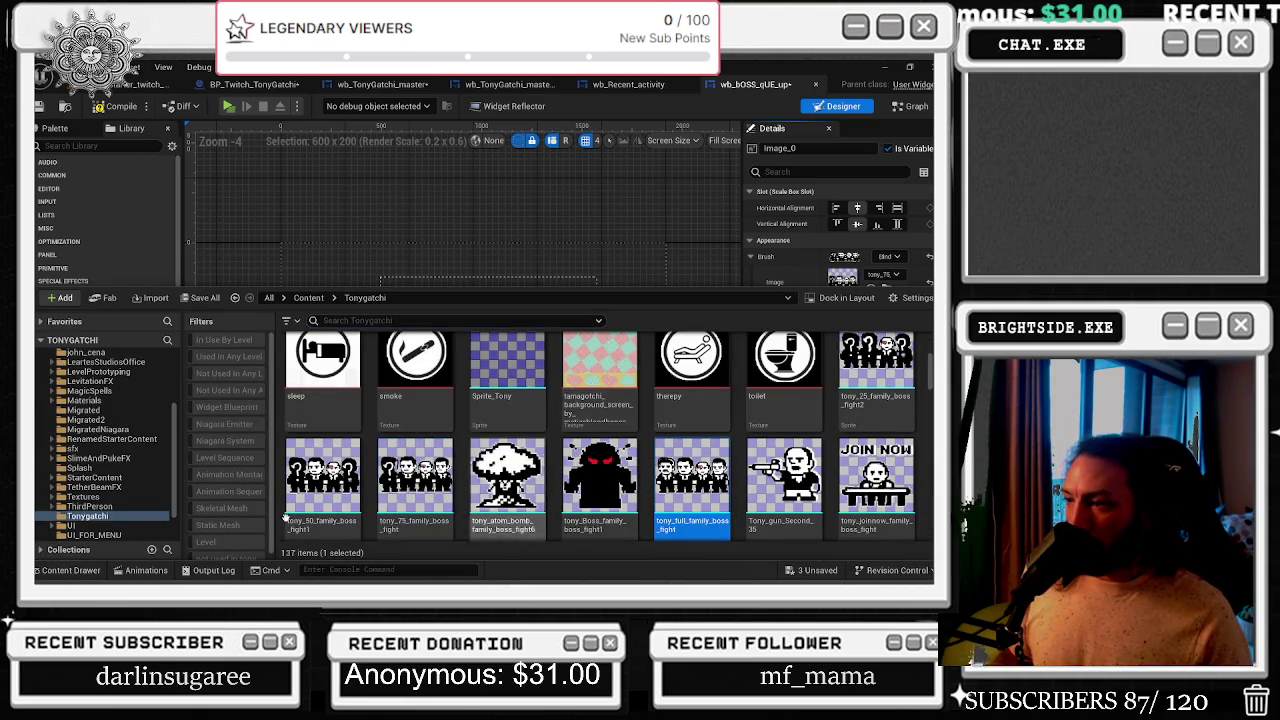
click(897, 293)
click(870, 289)
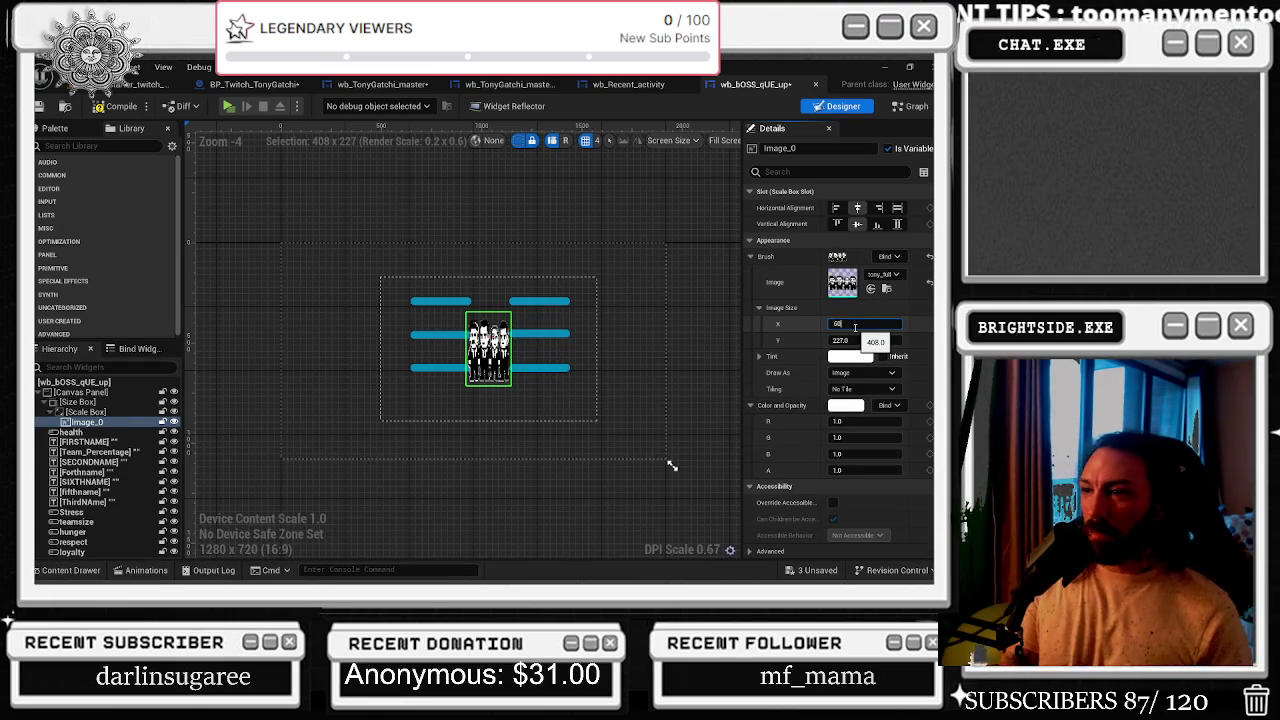
text(0.0)
key(Return)
key(Return)
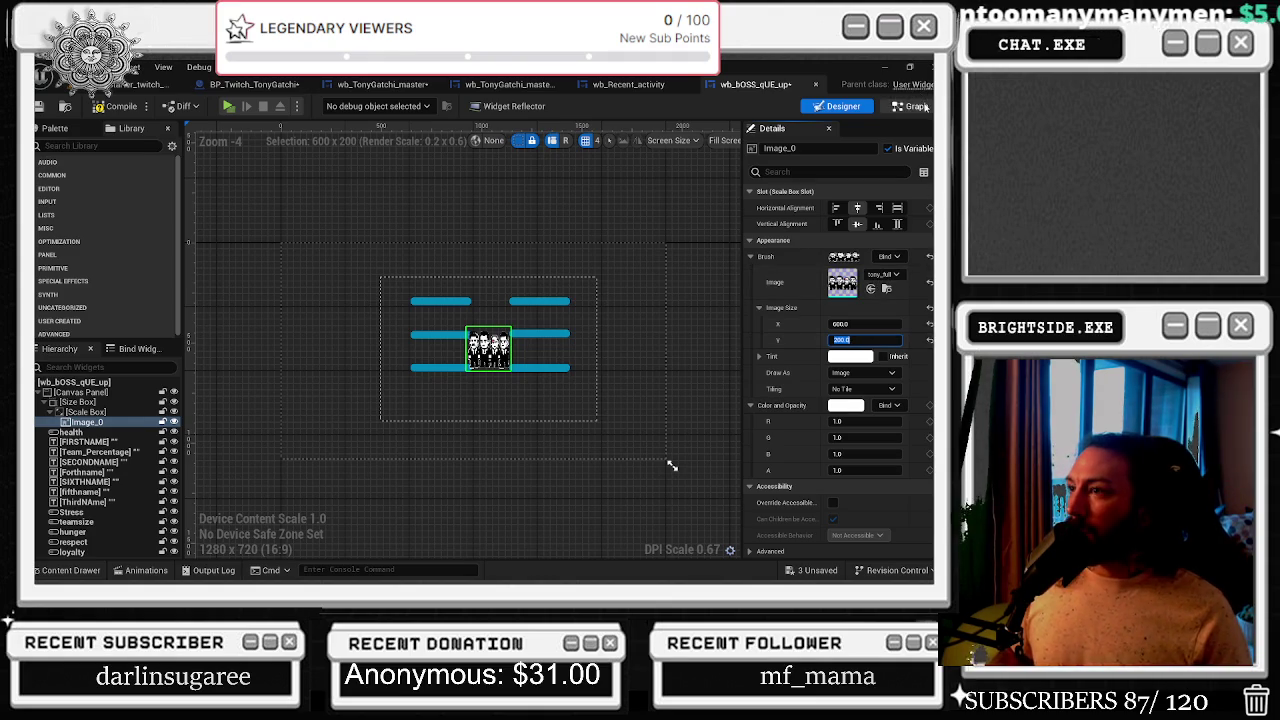
- Enter the Option 4 X and Y size values on the Select node
click(914, 106)
click(538, 333)
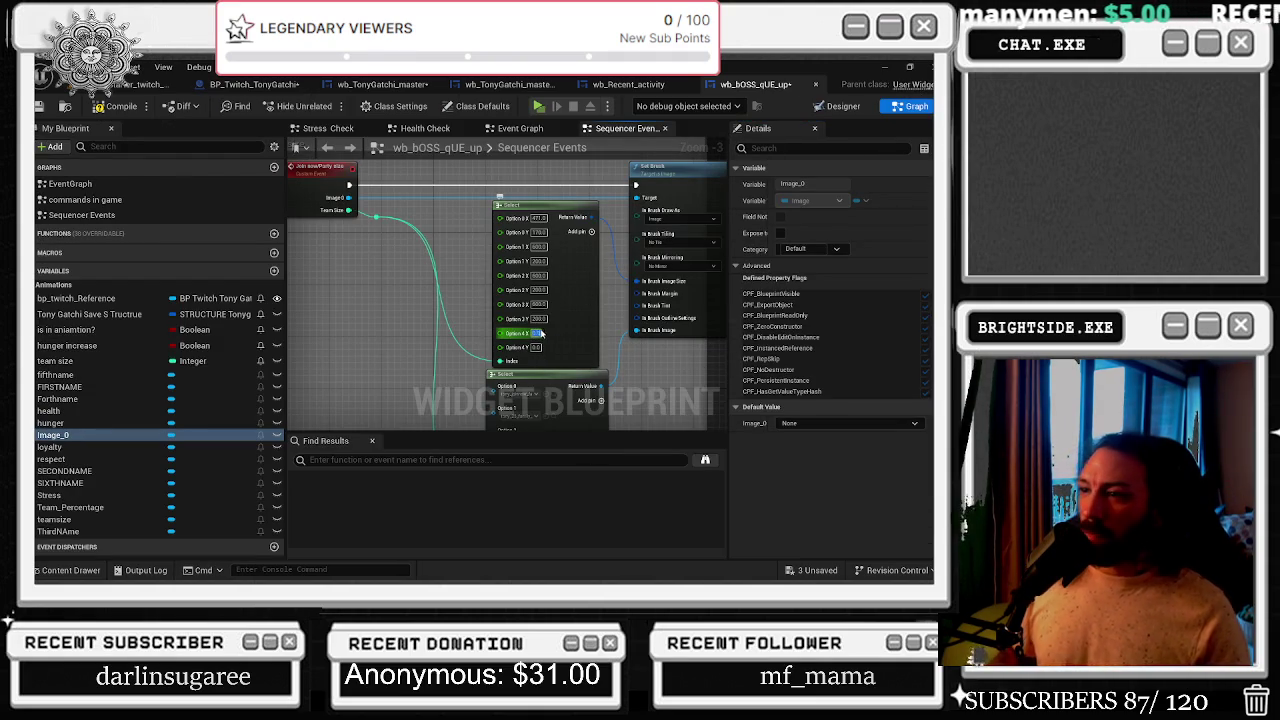
key(Tab)
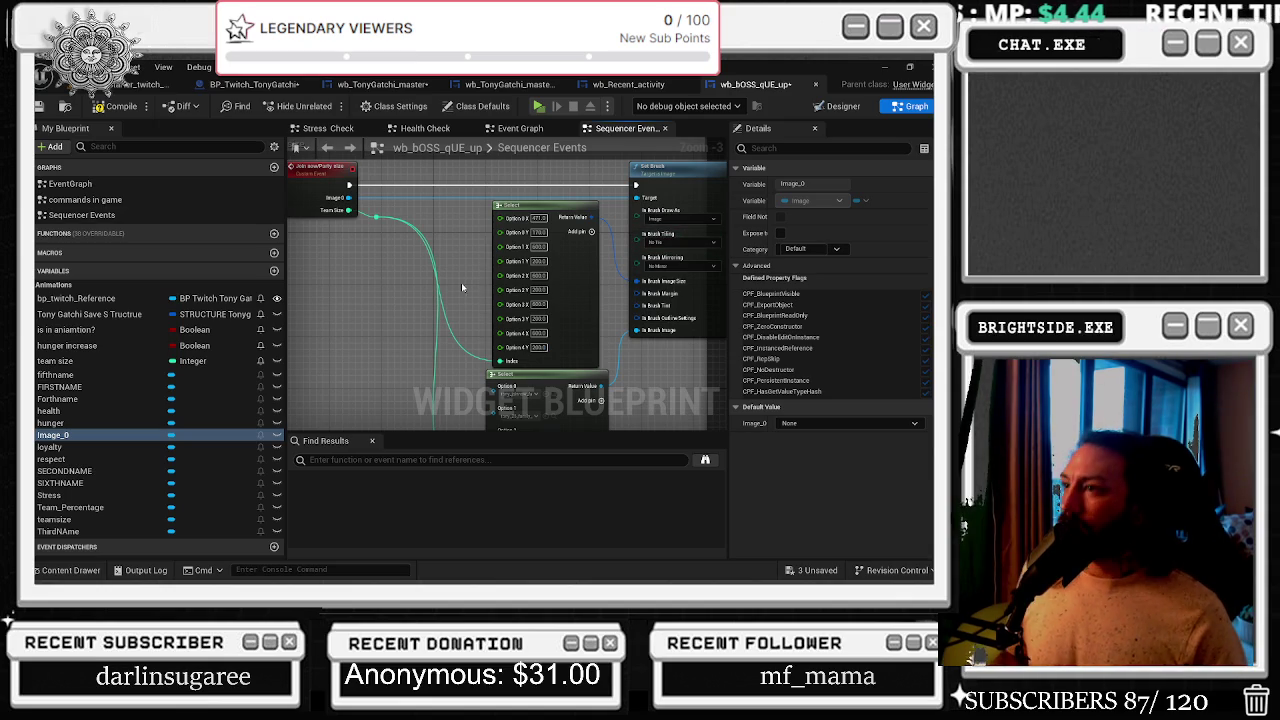
- Shift the team size comment and its nodes left, extending the comment box downward
drag(528, 288, 453, 257)
scroll(520, 358, down, 2)
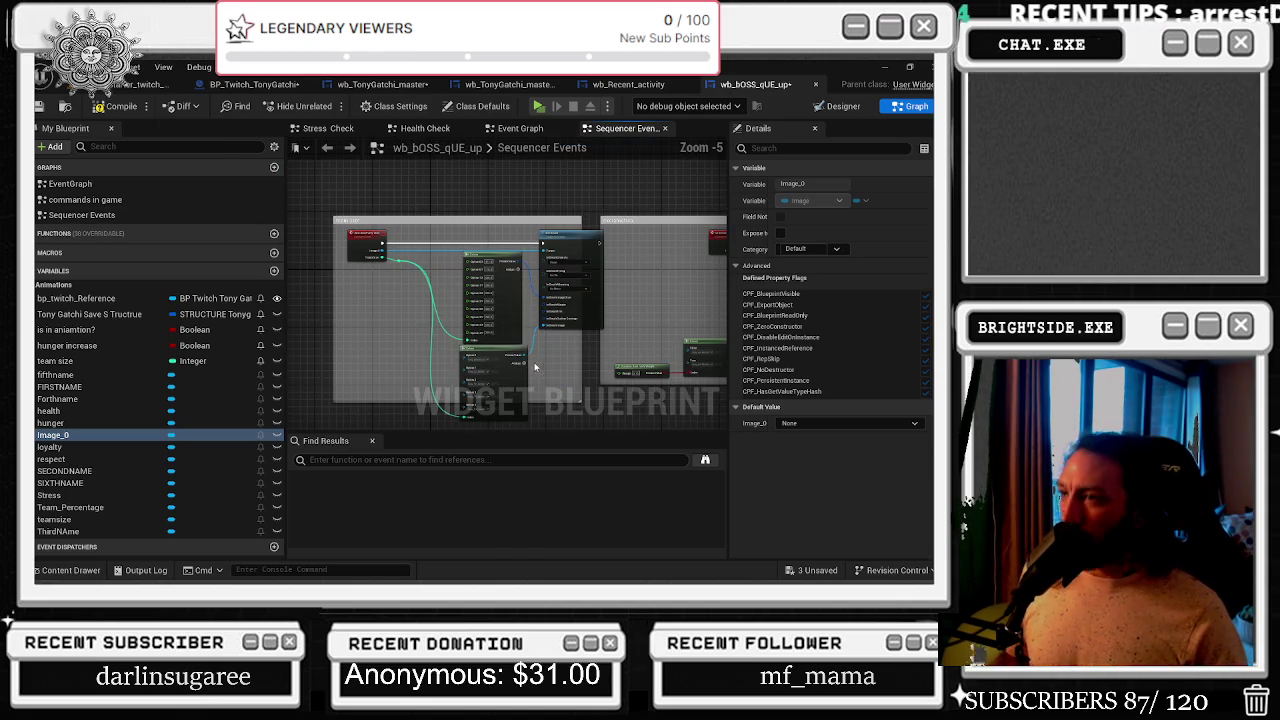
drag(381, 231, 348, 222)
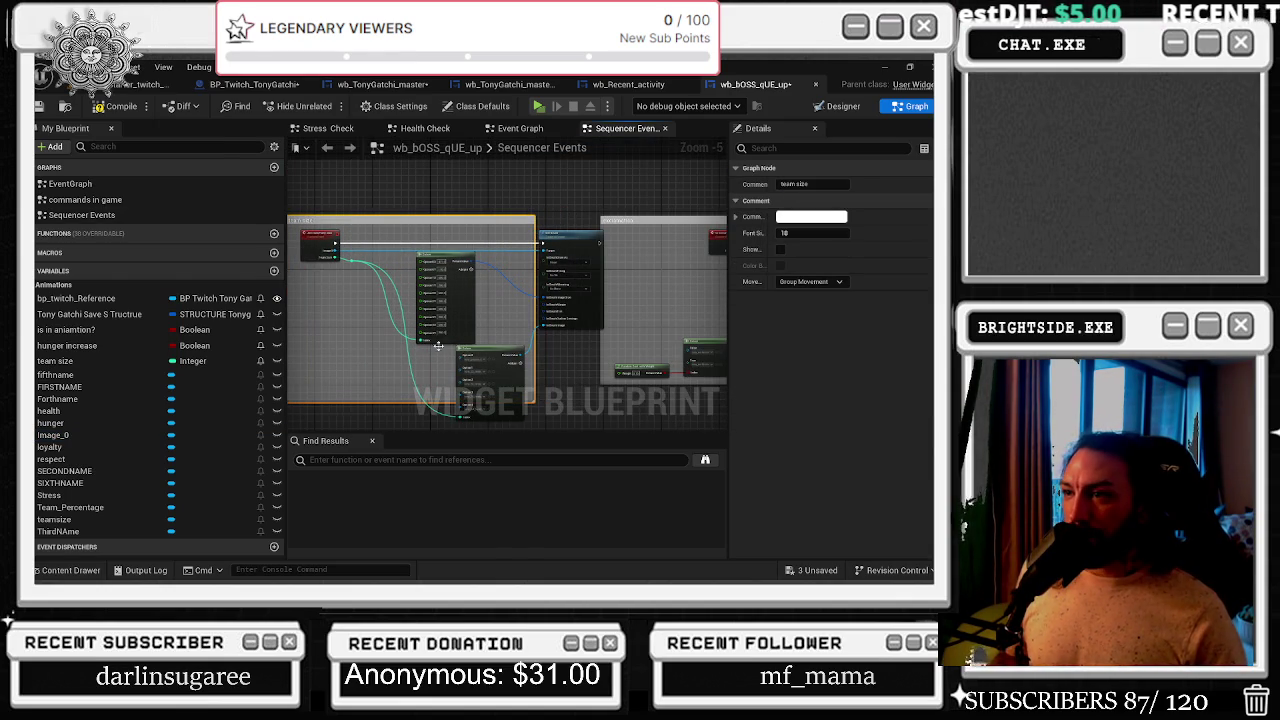
click(520, 341)
mouse_move(483, 352)
mouse_down()
mouse_move(443, 345)
mouse_move(582, 354)
mouse_move(560, 364)
mouse_up()
drag(536, 193, 510, 195)
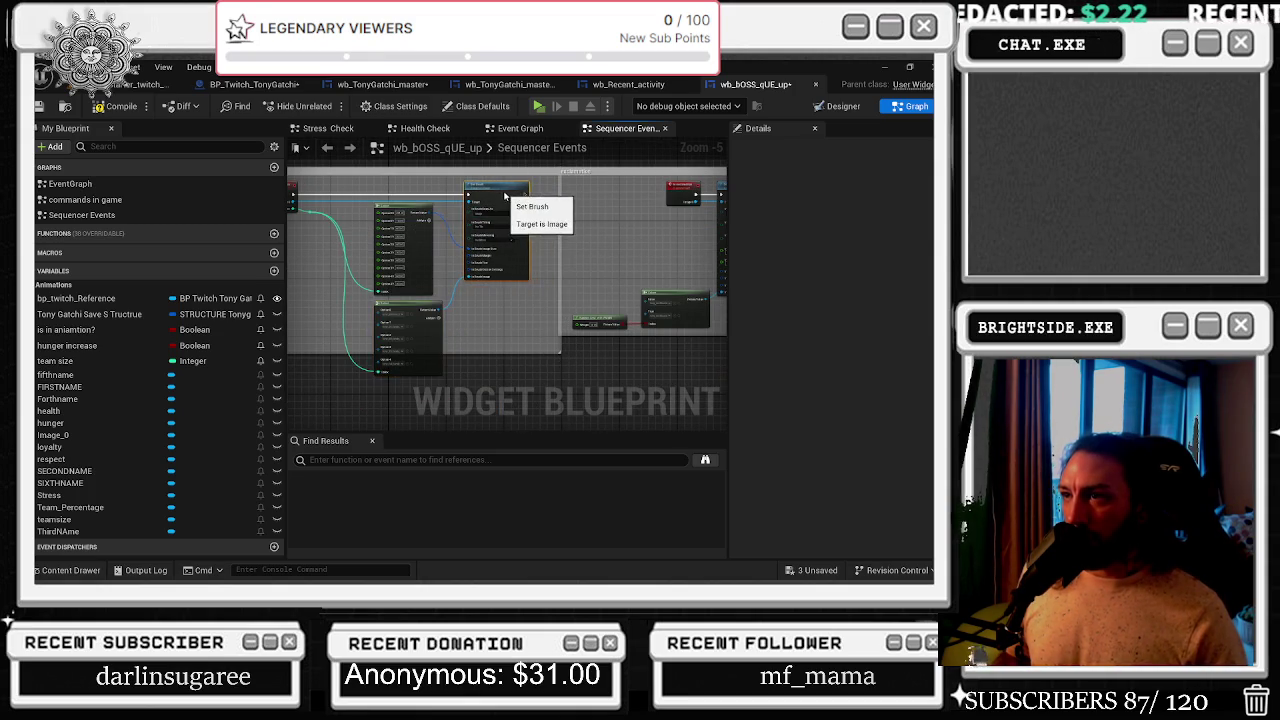
scroll(477, 340, down, 2)
drag(473, 326, 475, 346)
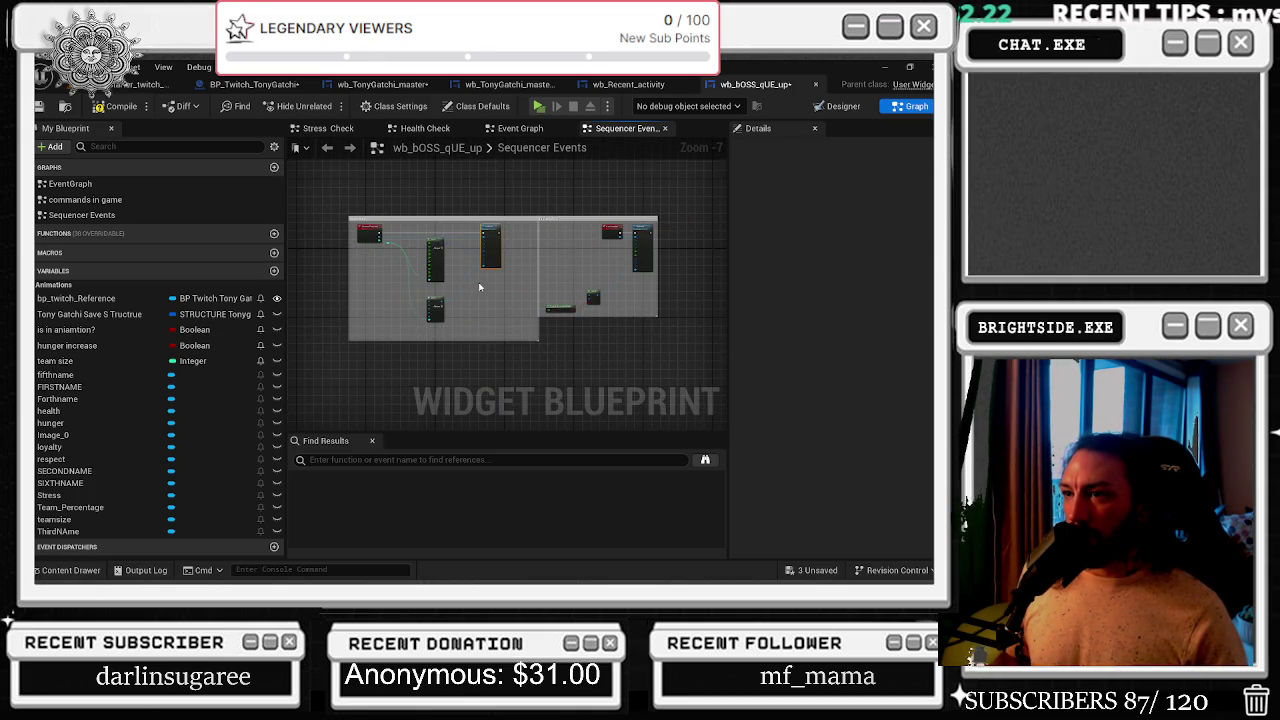
- Zoom out and reposition the view to see the whole tidied graph
scroll(481, 313, up, 3)
scroll(458, 258, up, 1)
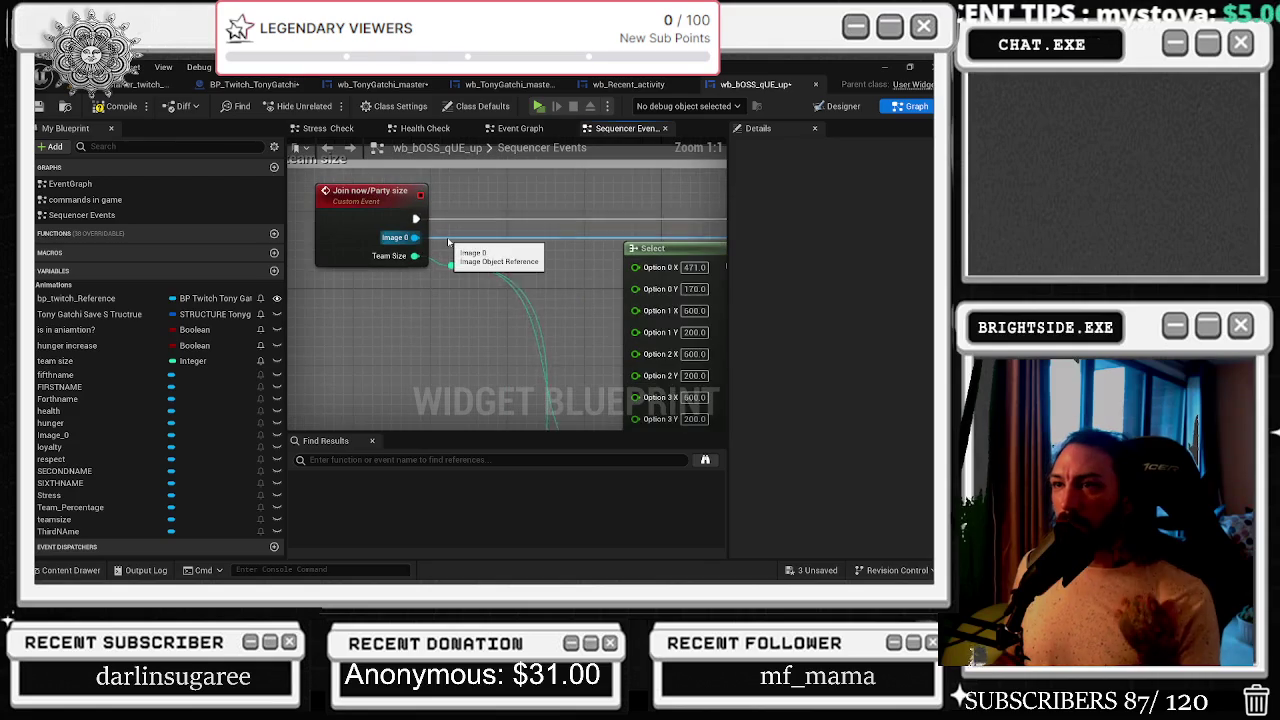
scroll(455, 253, down, 5)
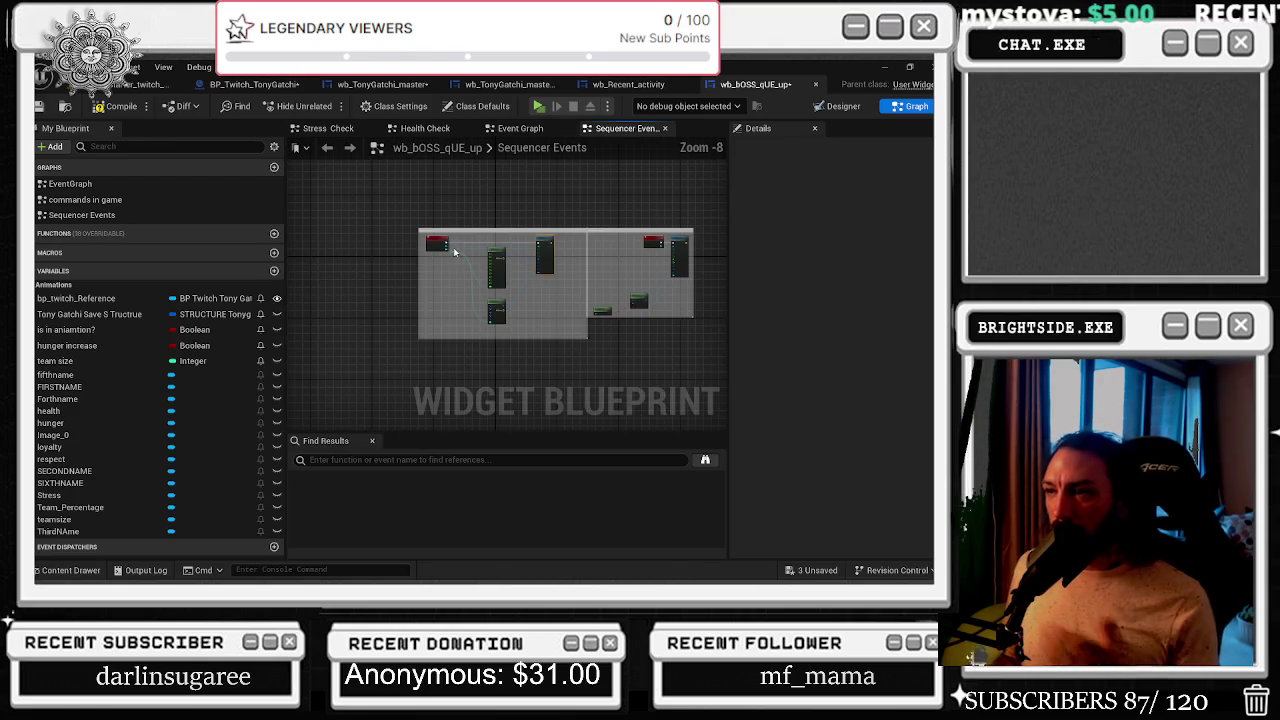
scroll(484, 237, down, 3)
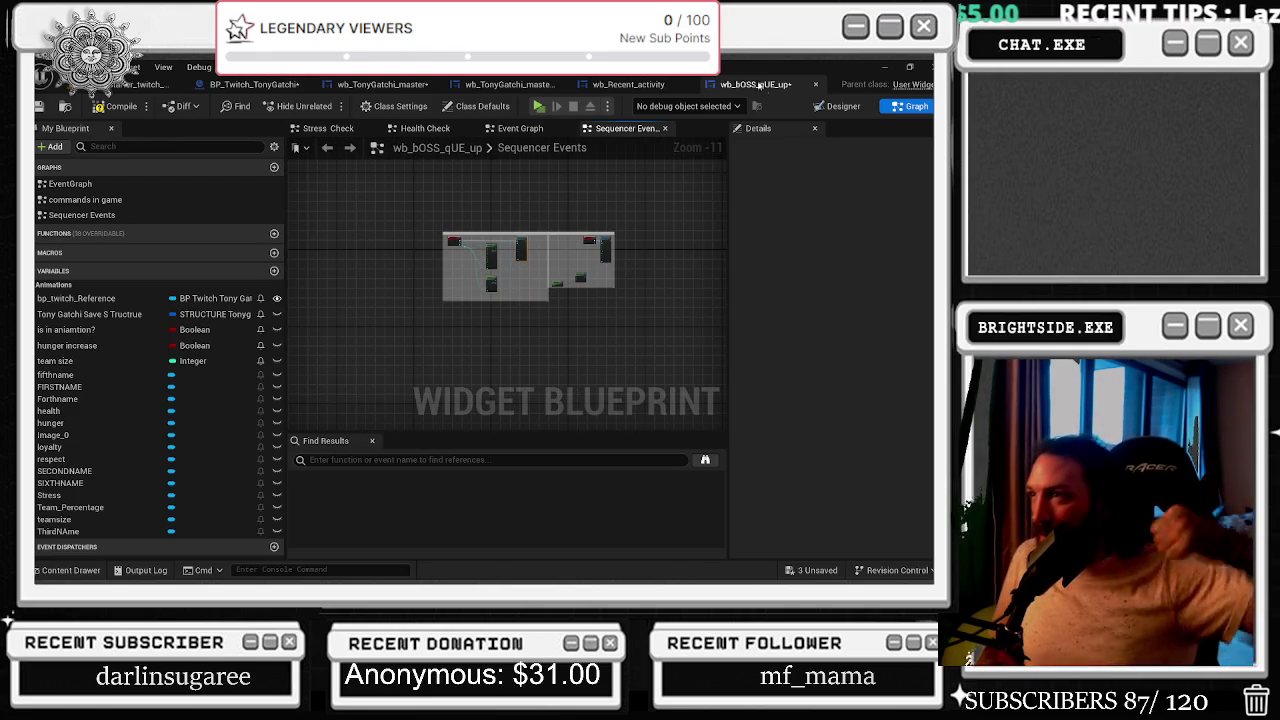
scroll(500, 240, down, 1)
drag(586, 214, 606, 271)
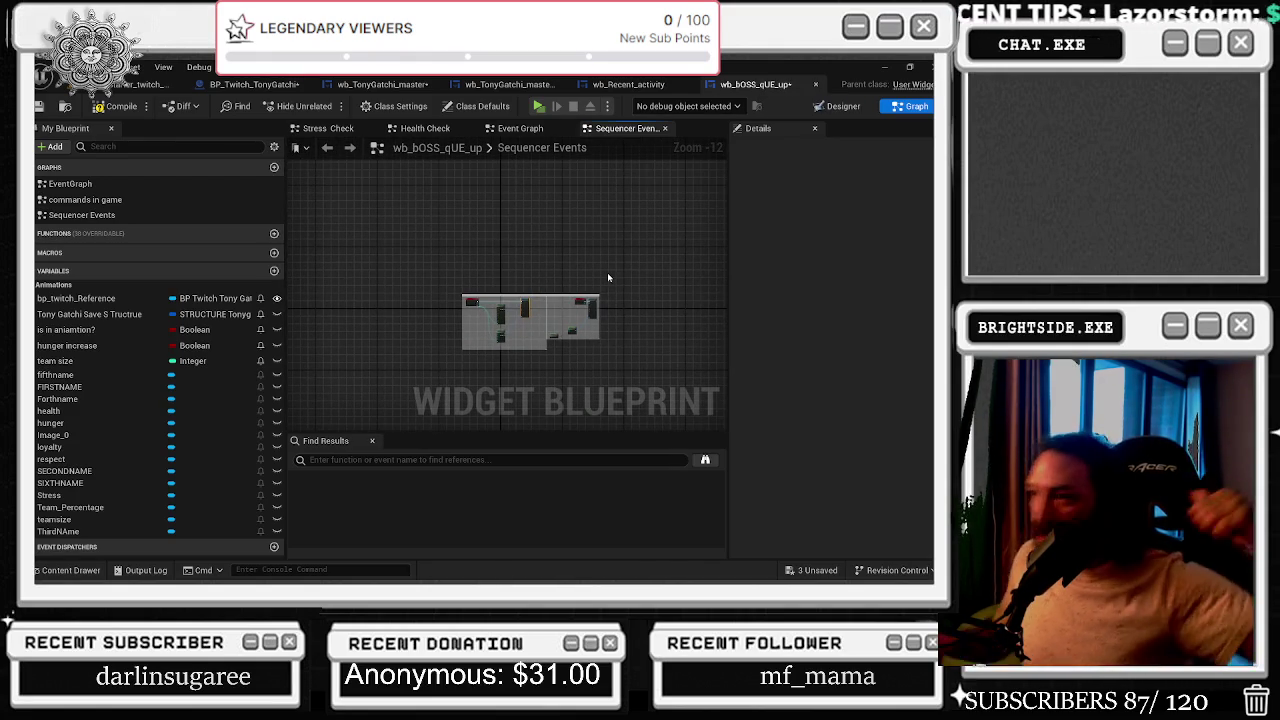
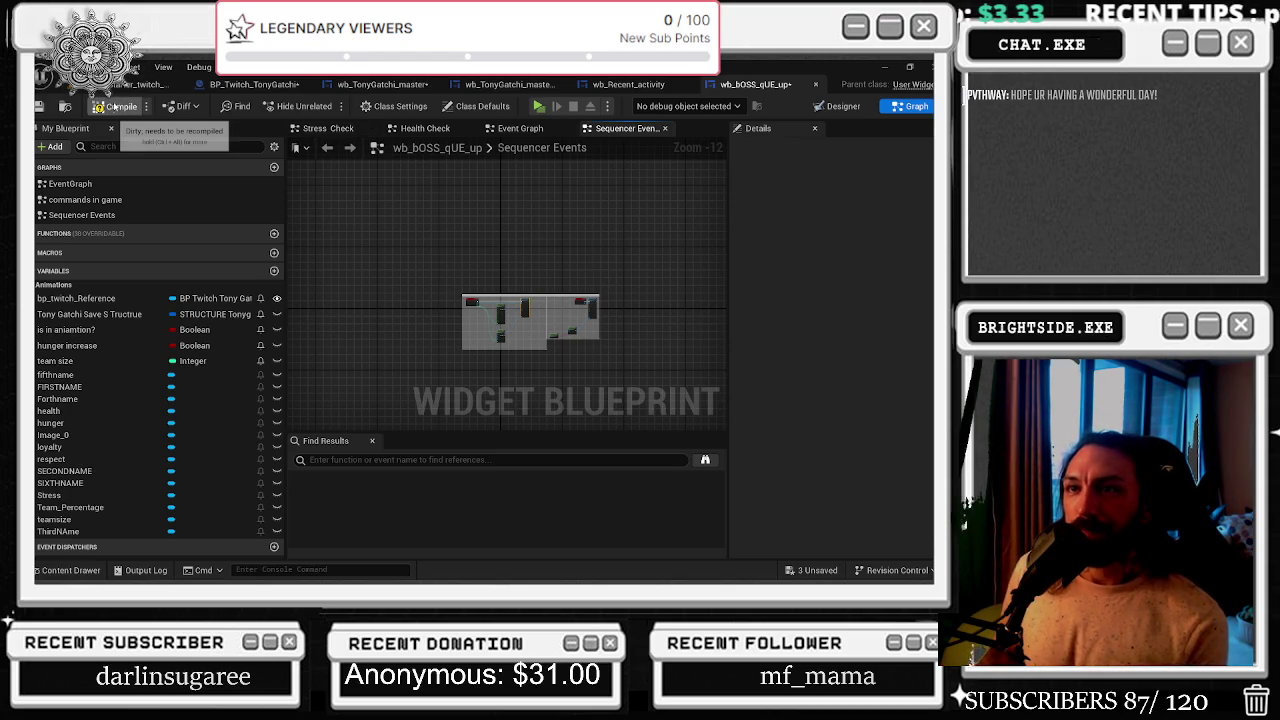
- Compile wb_bOSS_qUE_up and inspect the SIXTHNAME variable and its graph nodes
click(41, 106)
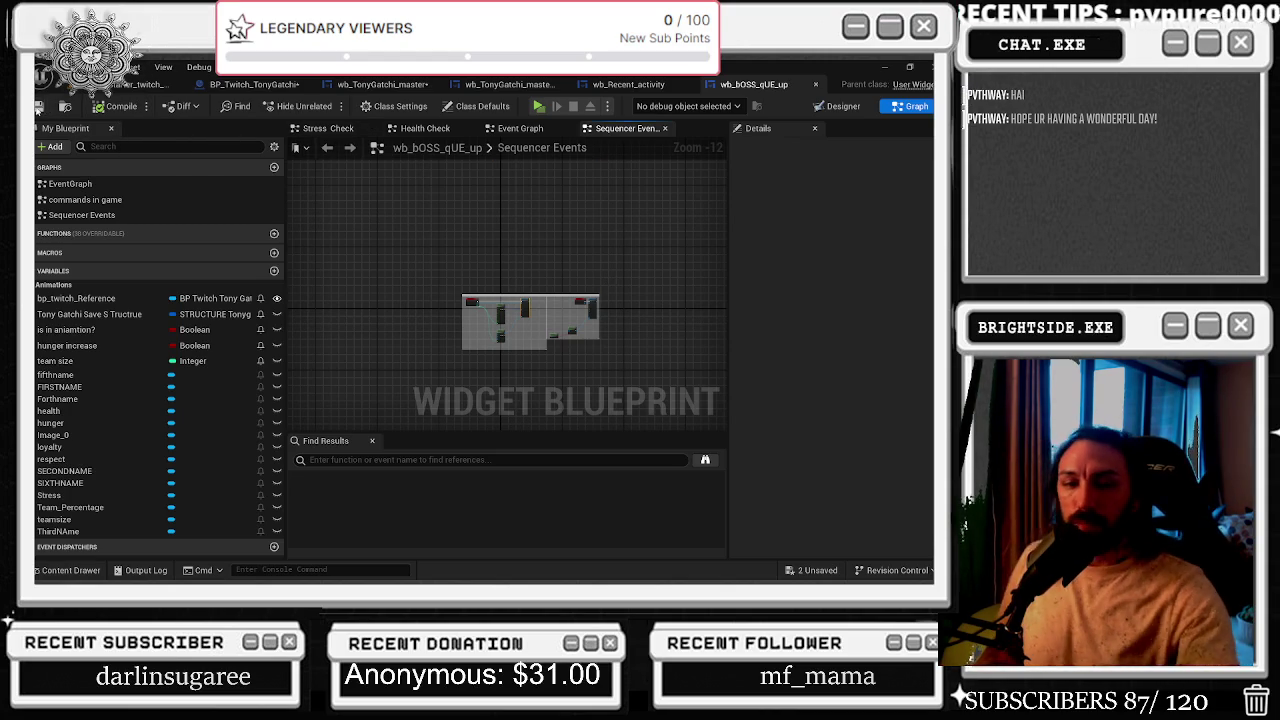
click(60, 483)
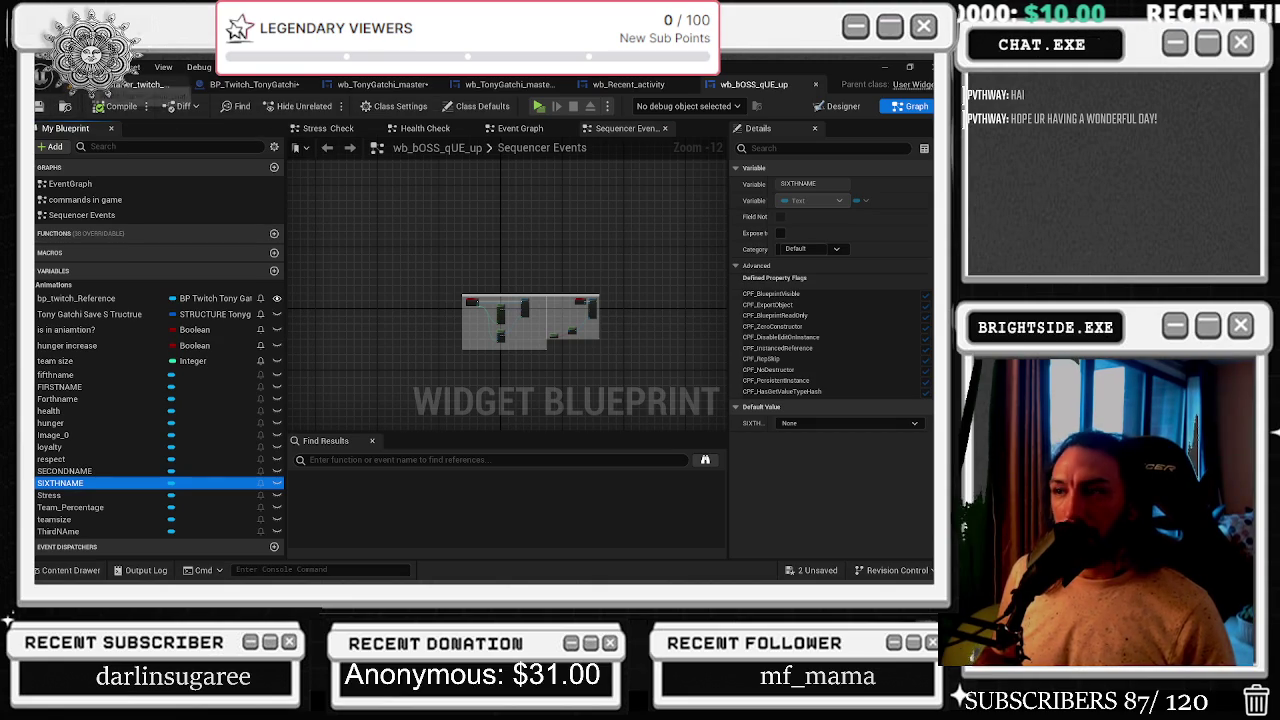
drag(443, 271, 541, 363)
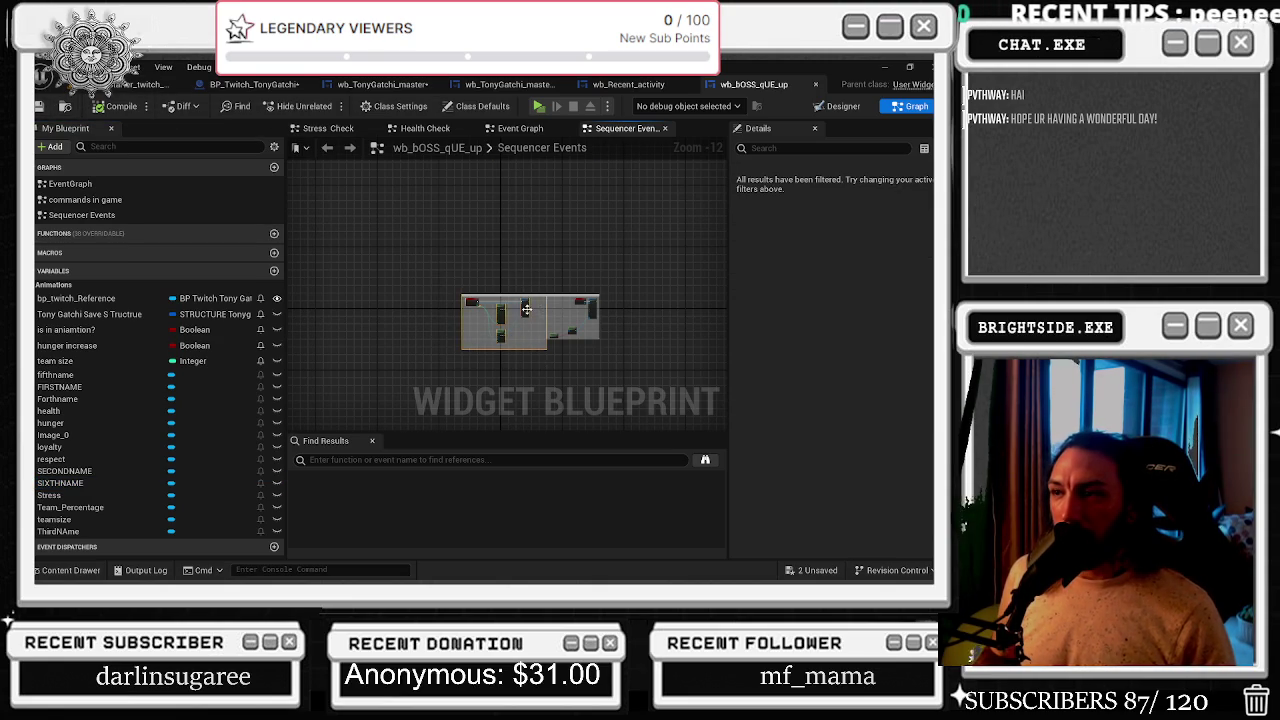
- Bring up the wb_Recent_activity widget's design with its scrolling labels
scroll(526, 312, up, 9)
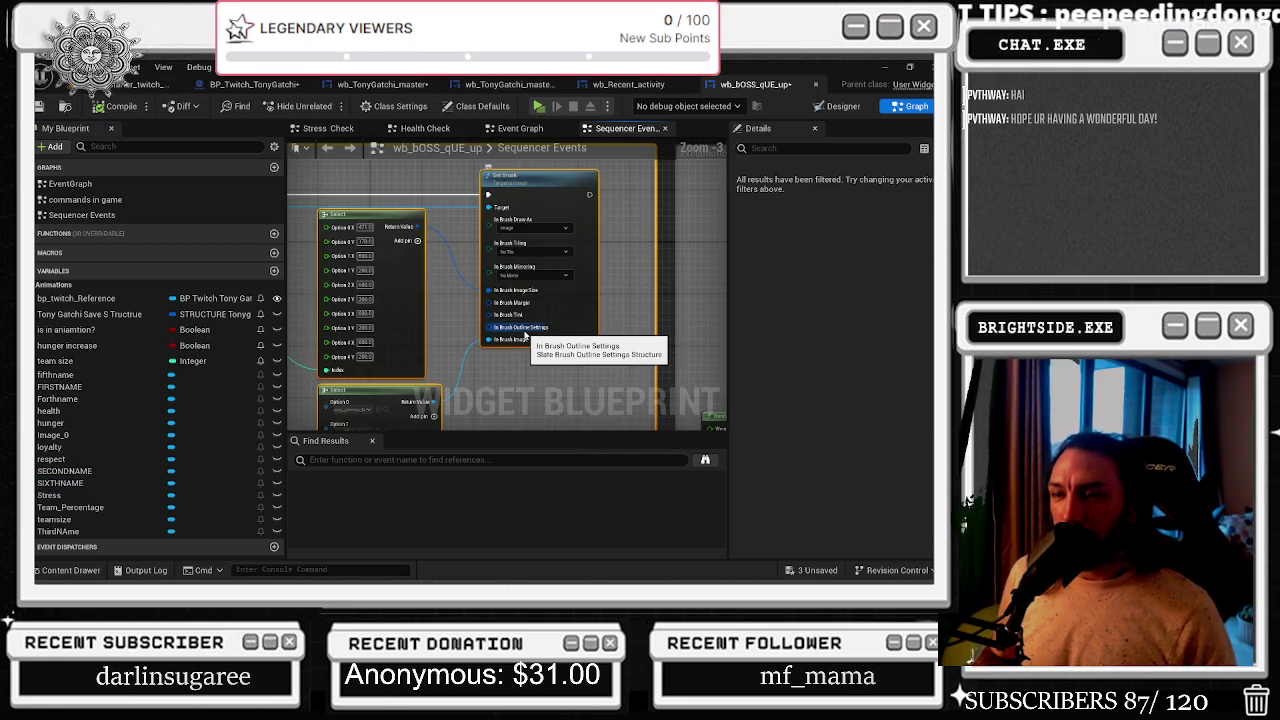
scroll(526, 335, down, 9)
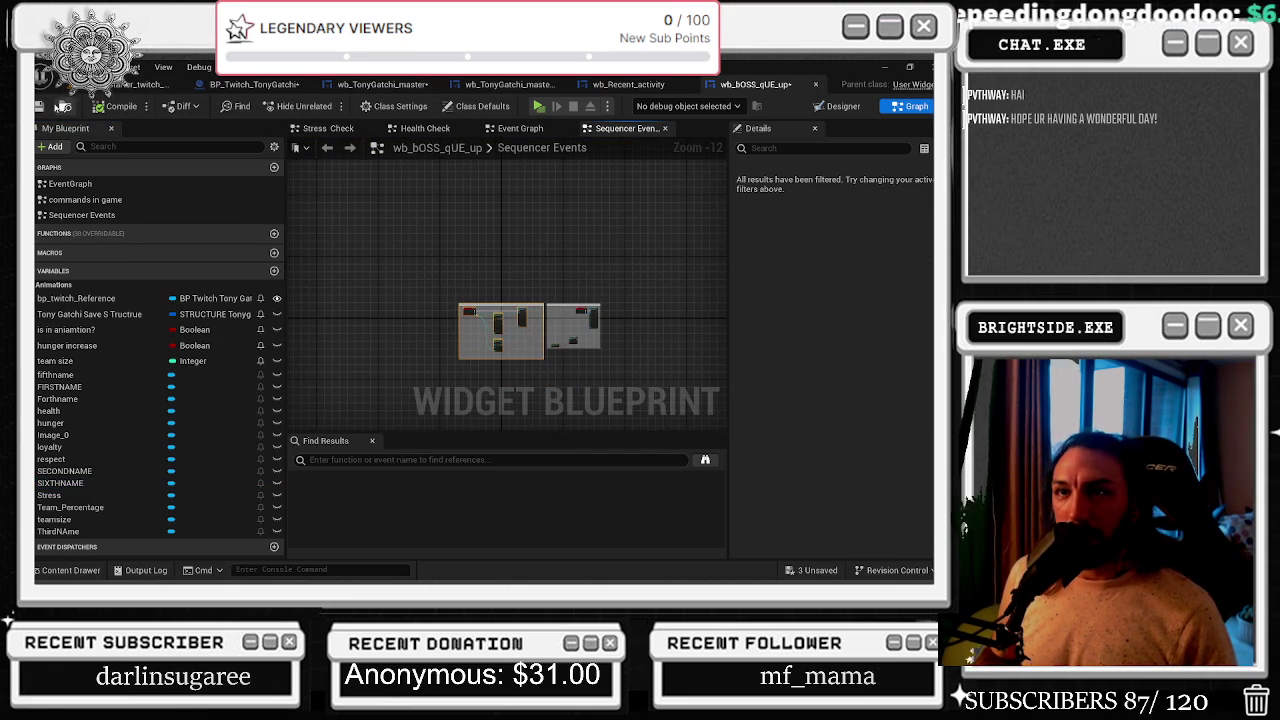
click(620, 84)
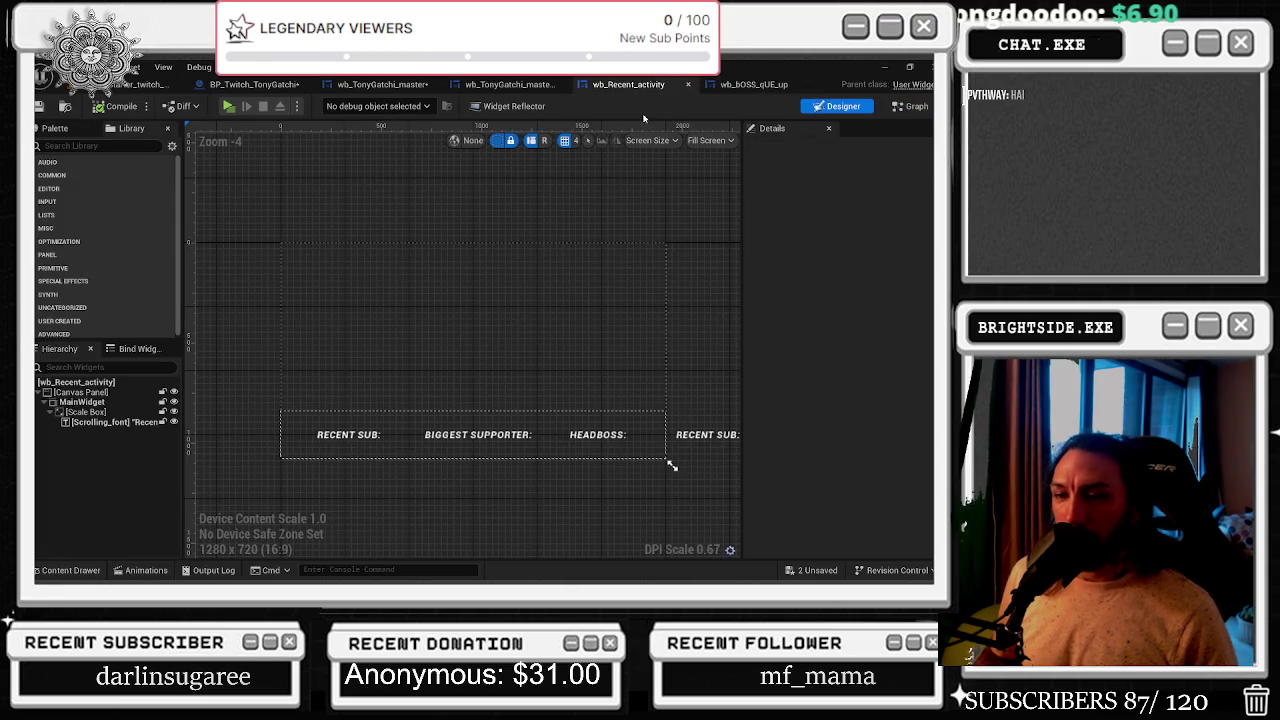
- Load the text_moving animation and play it to watch the RECENT SUB labels scroll away
click(146, 570)
click(60, 499)
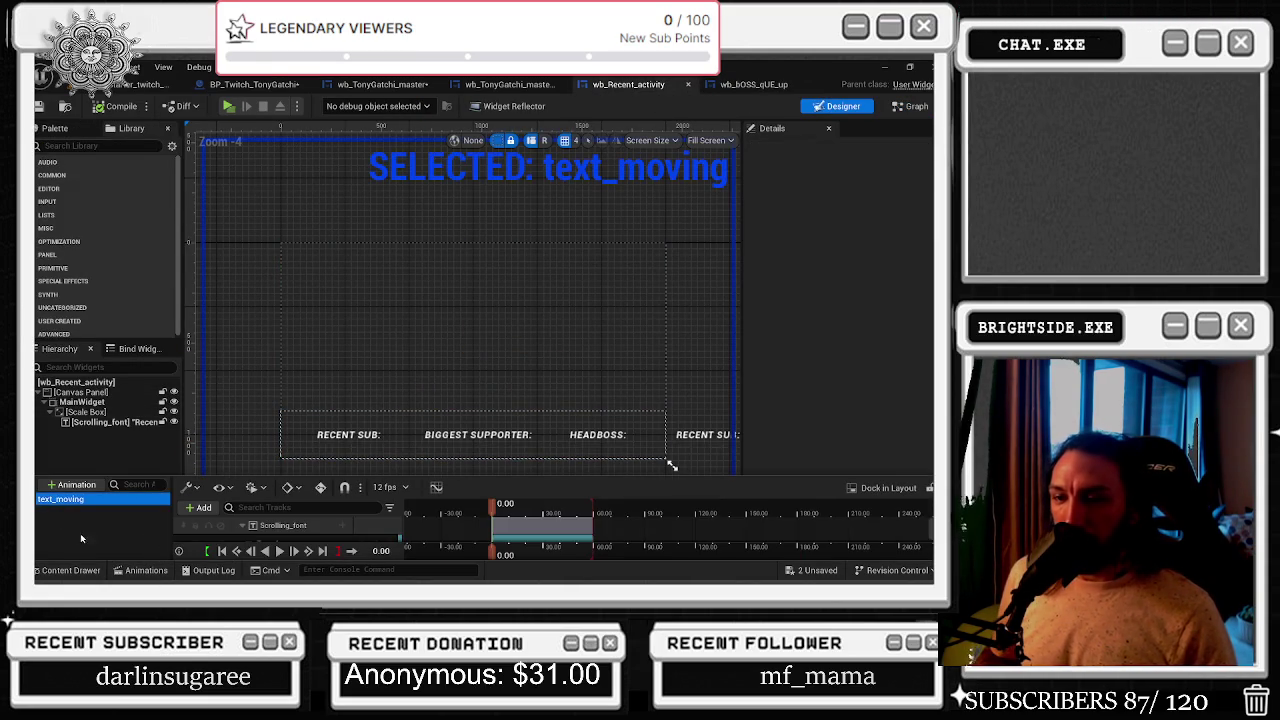
click(506, 509)
key(space)
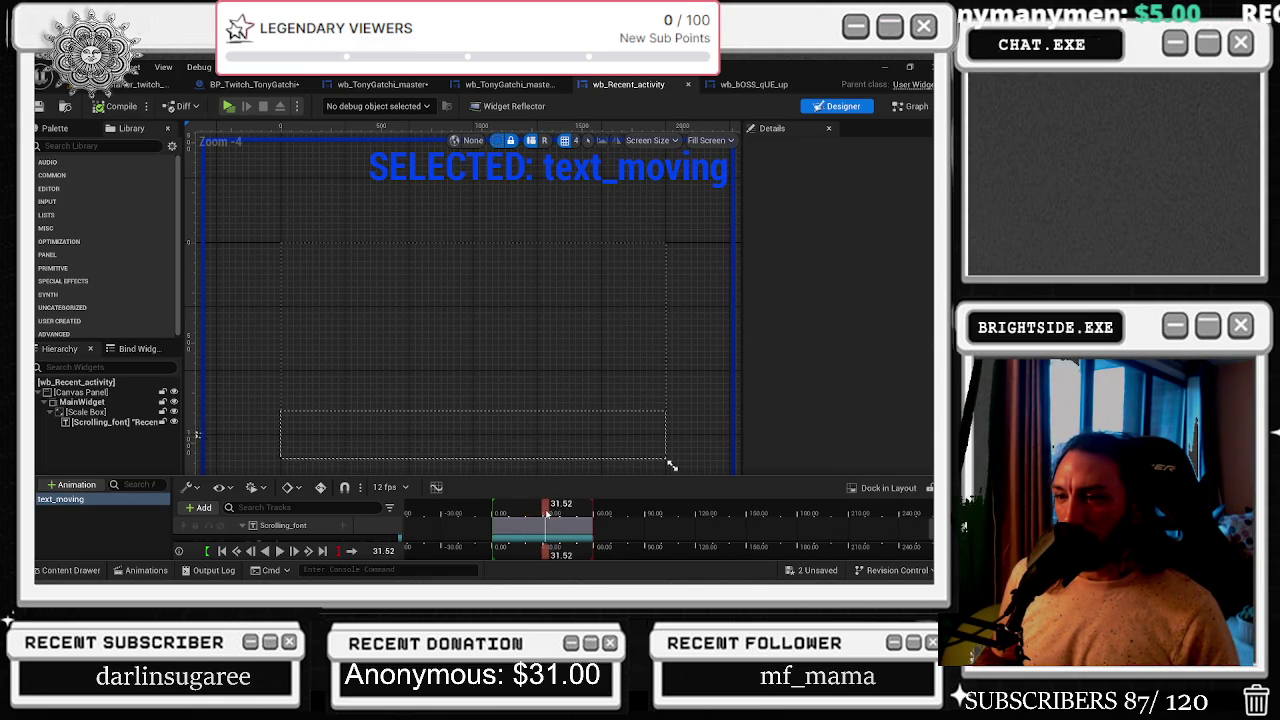
scroll(349, 431, down, 4)
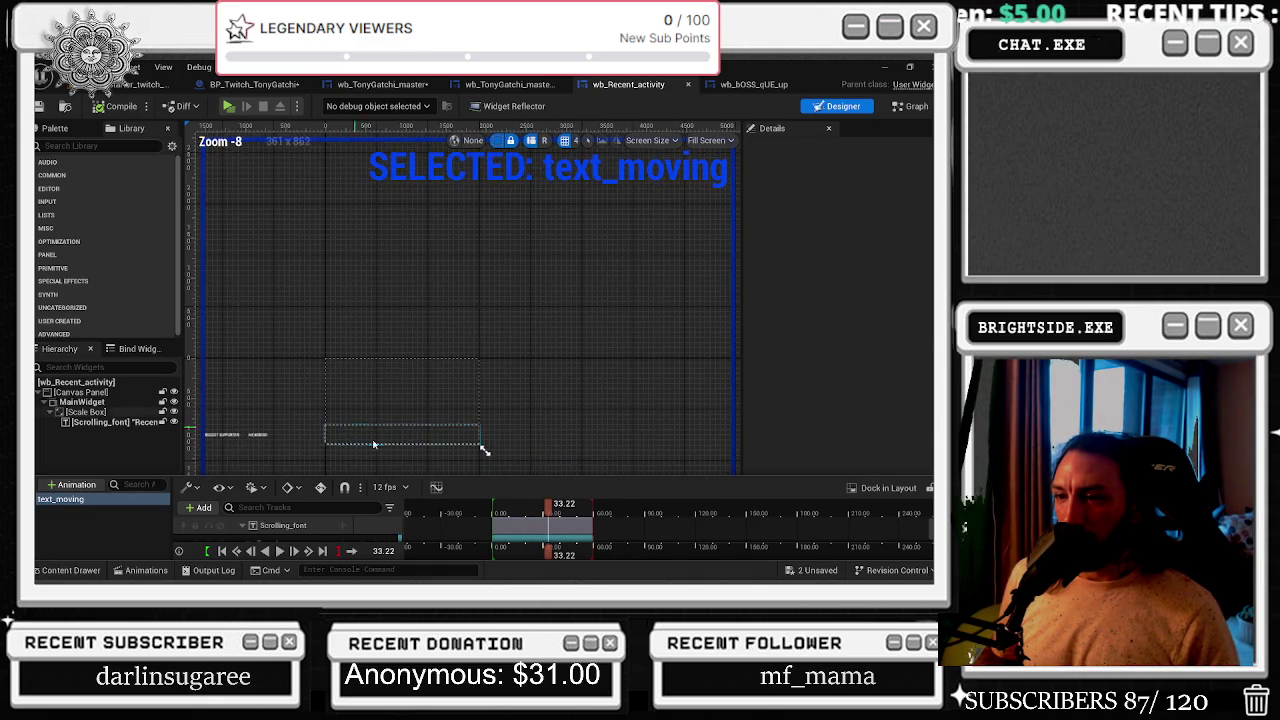
scroll(407, 401, down, 2)
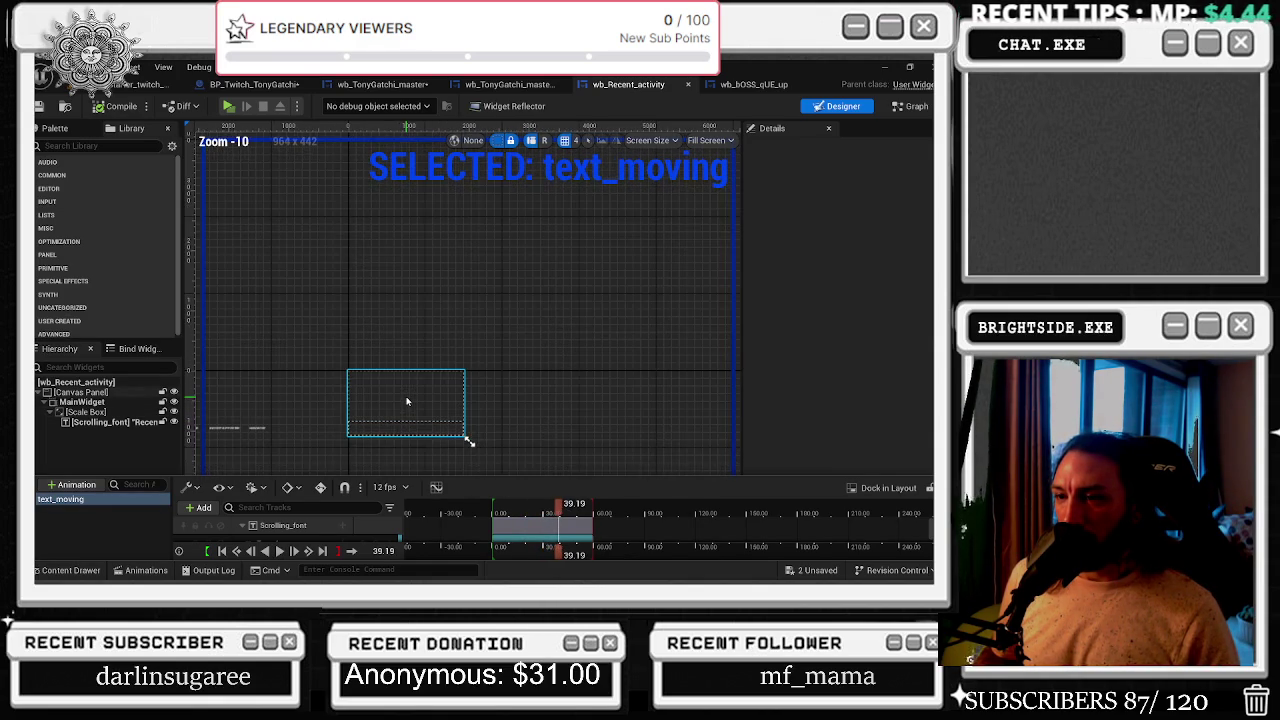
- Step through the Scrolling_font Transform track's keyframes, then return to the start
click(286, 526)
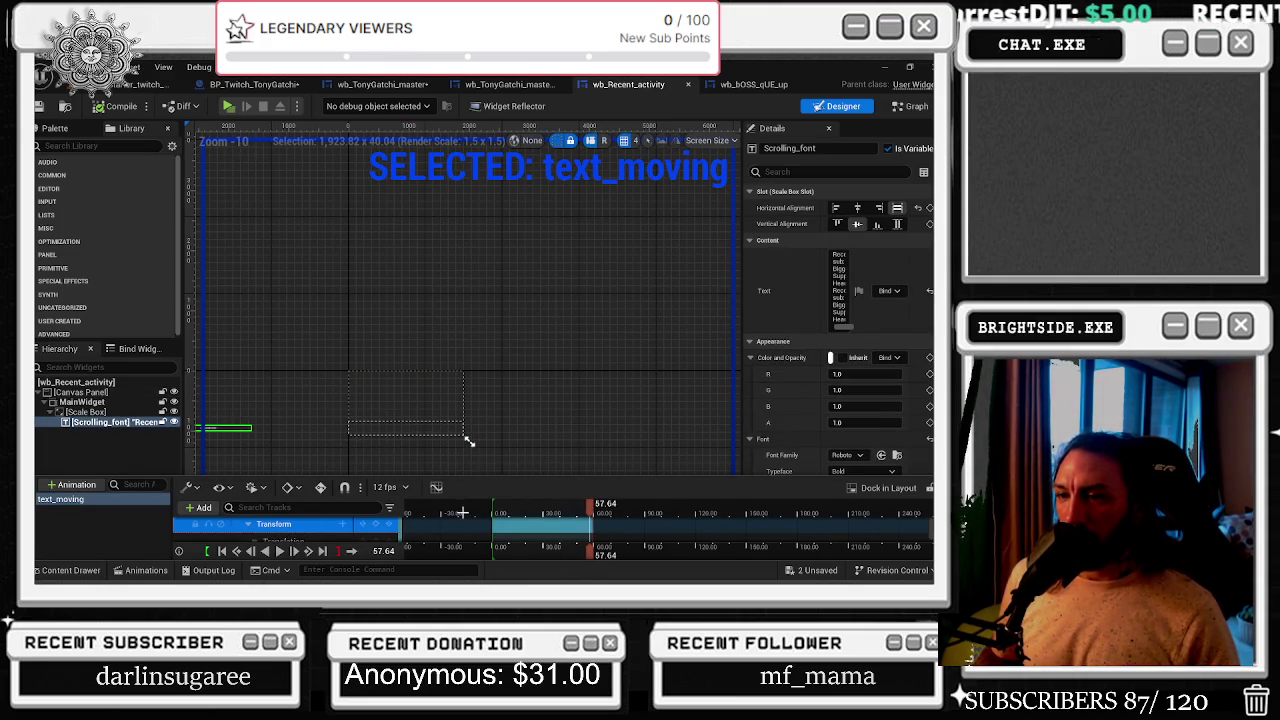
scroll(569, 521, down, 2)
scroll(593, 535, up, 4)
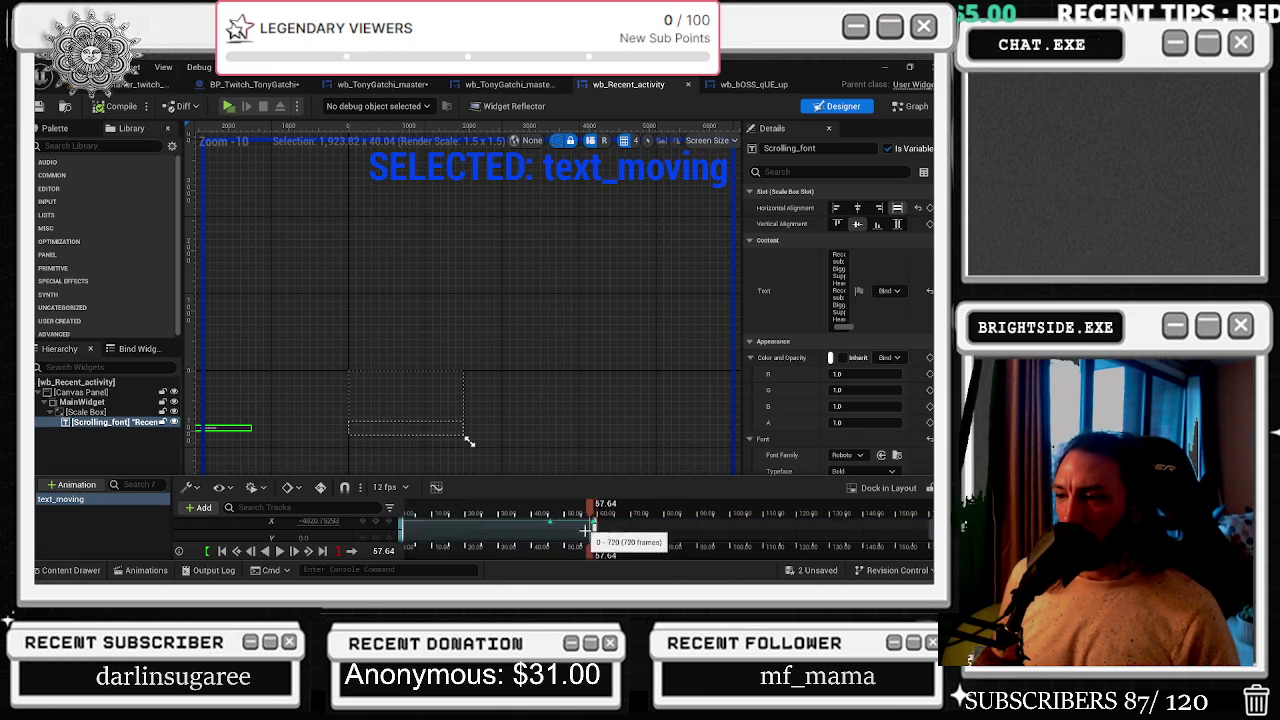
scroll(593, 535, up, 3)
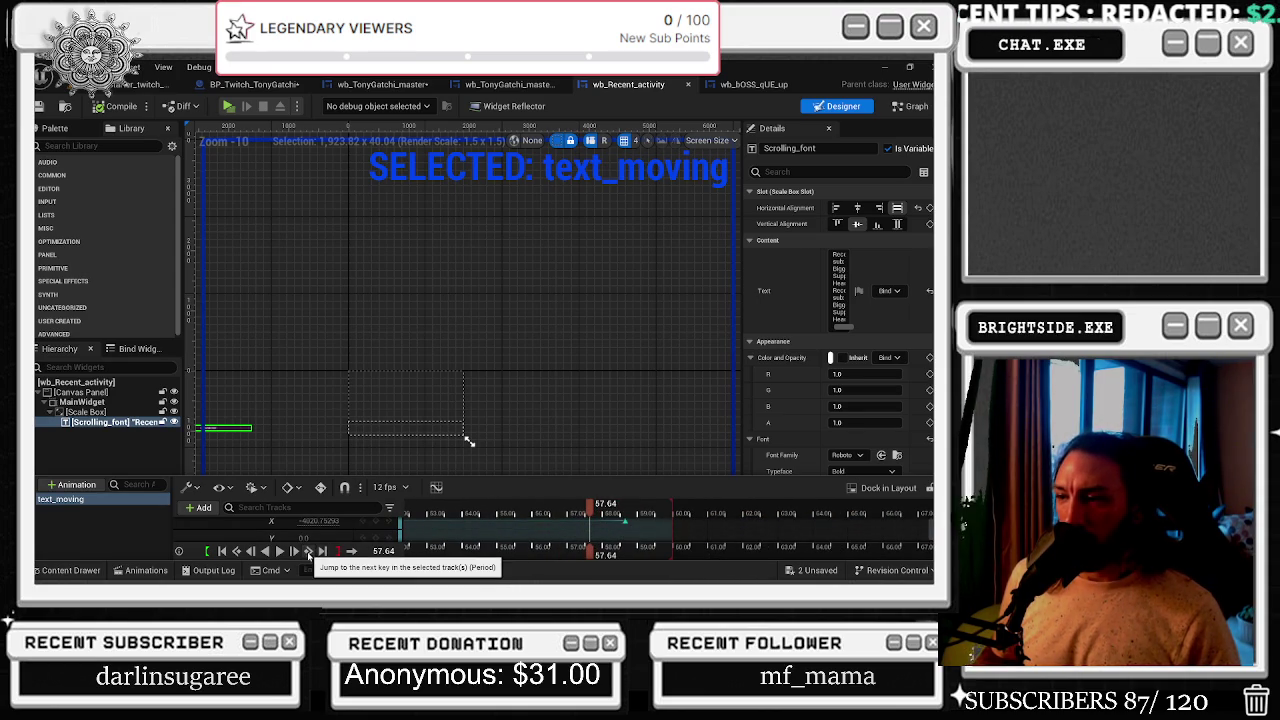
click(310, 551)
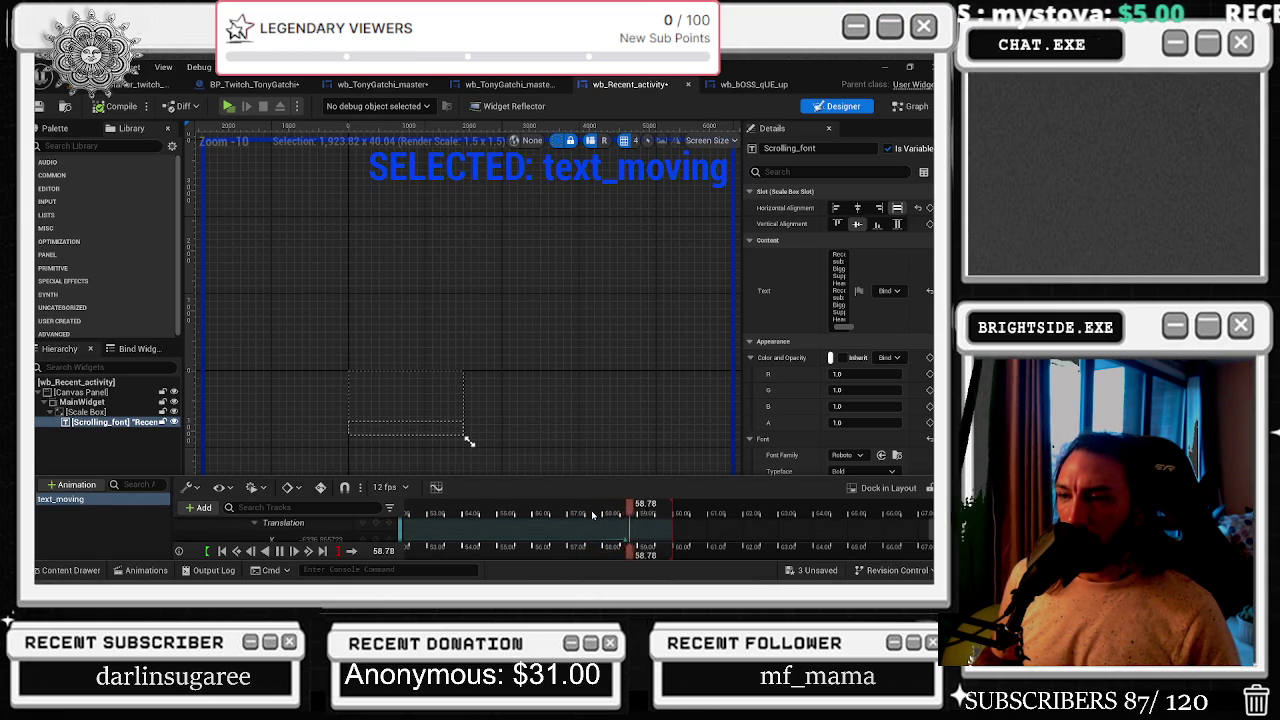
click(672, 513)
scroll(280, 530, down, 1)
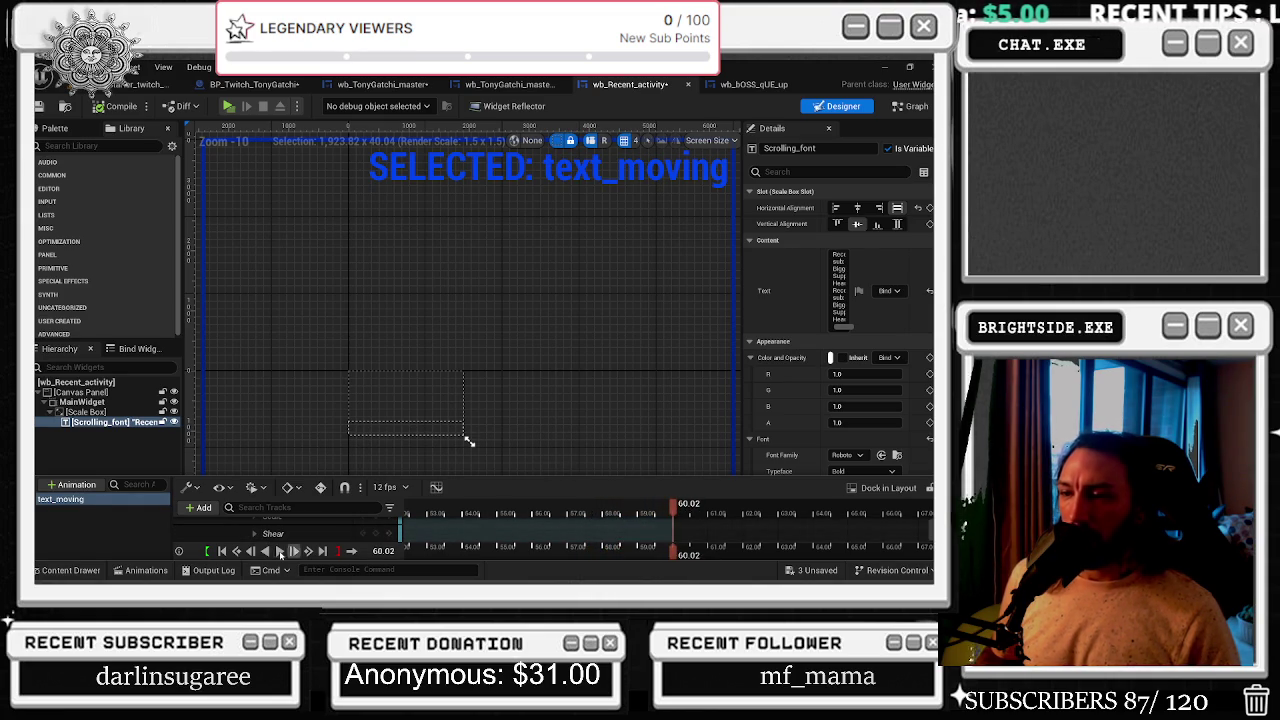
click(235, 552)
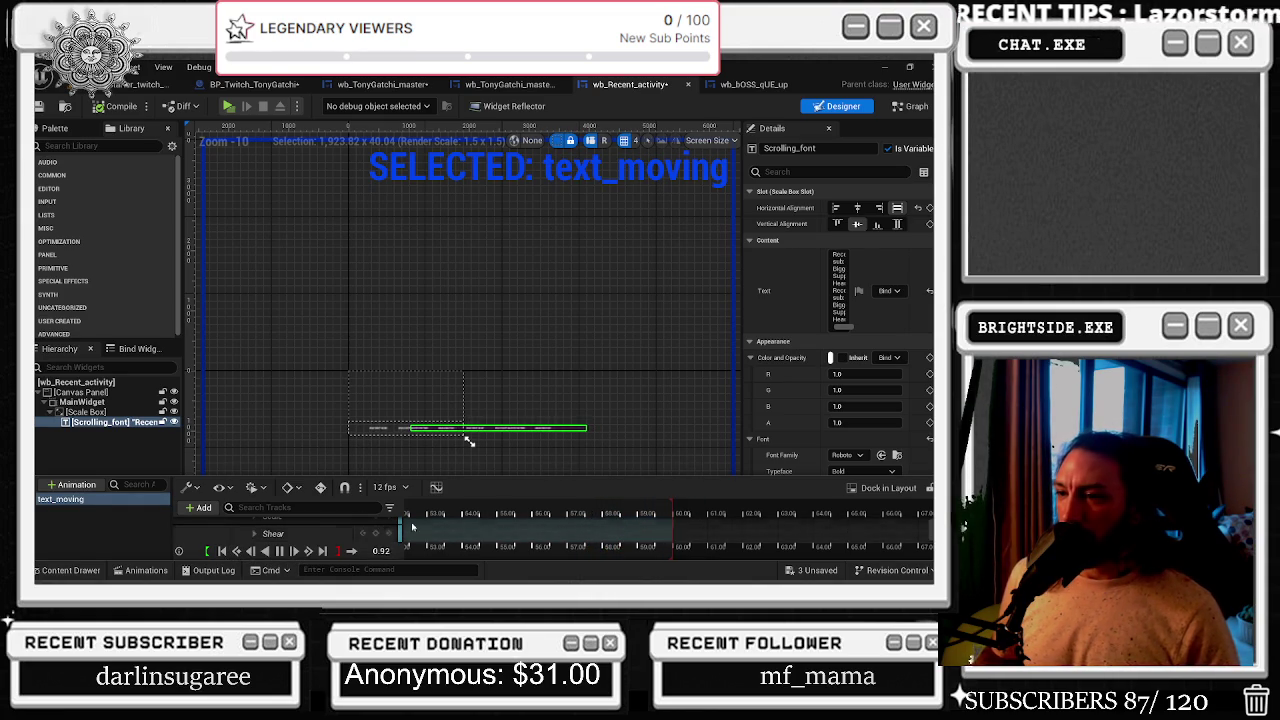
click(514, 508)
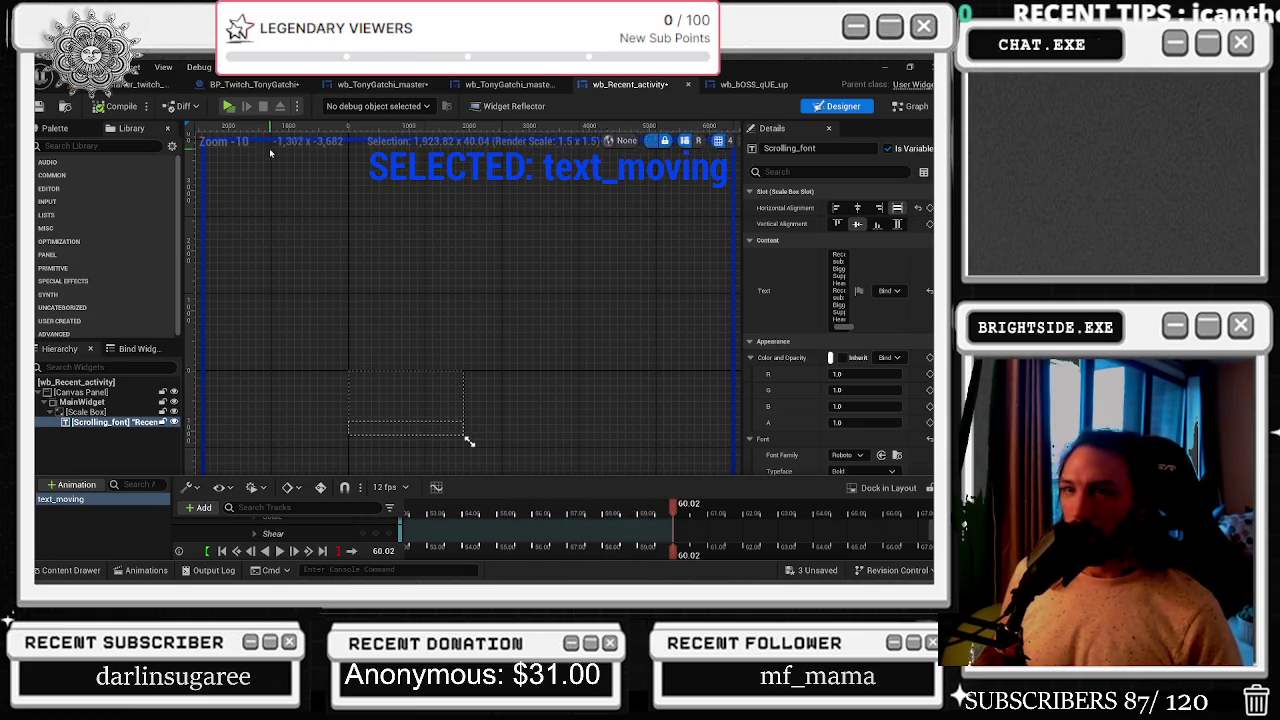
- Recompile wb_Recent_activity and close the text_moving animation timeline
click(98, 108)
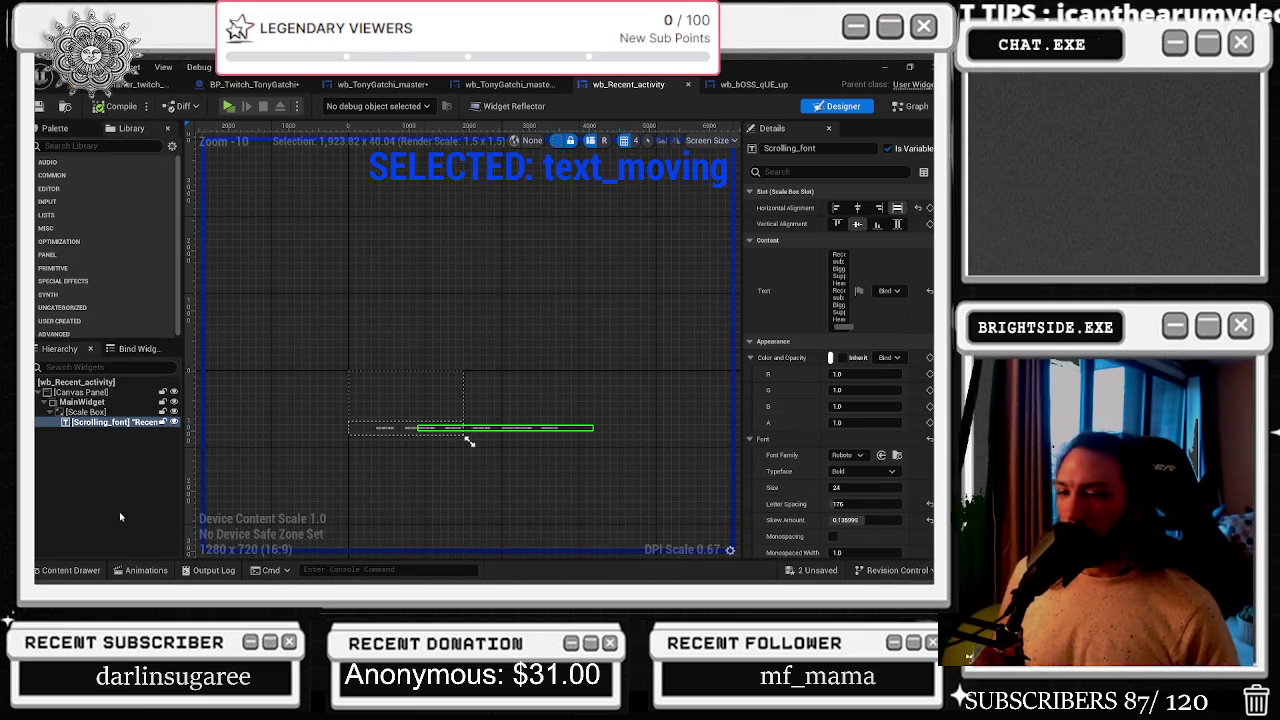
click(148, 568)
click(132, 533)
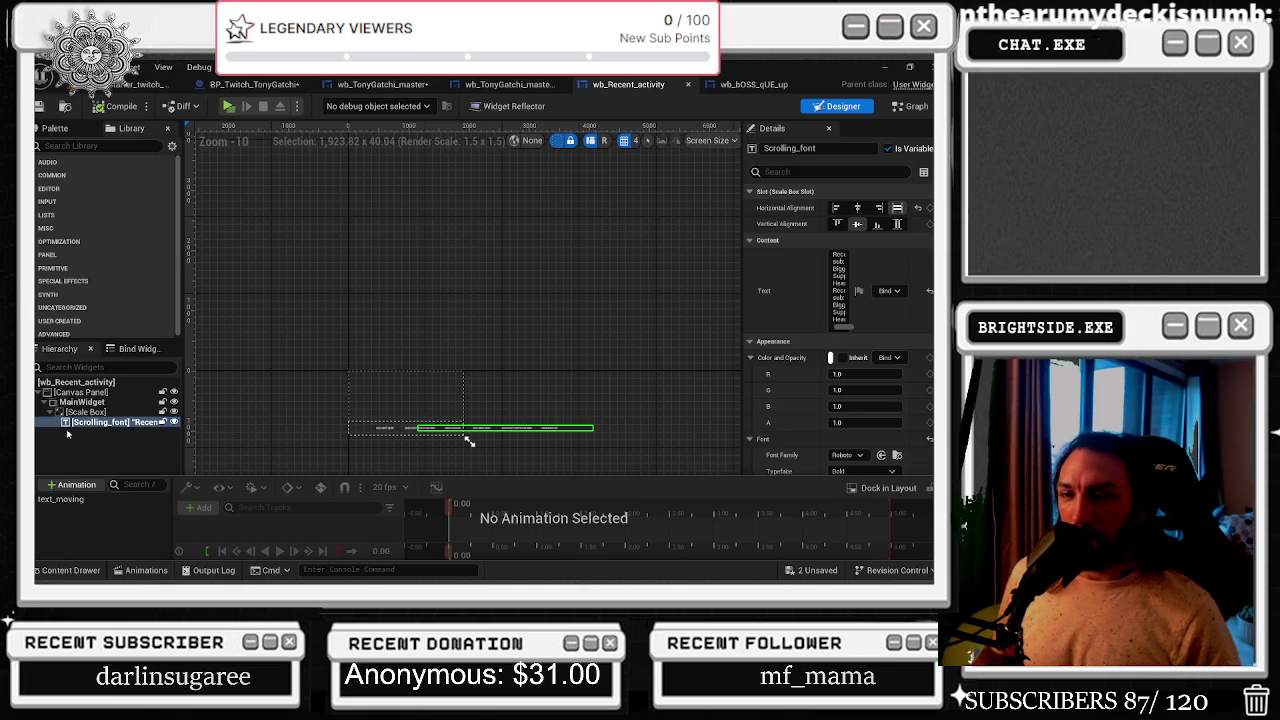
click(378, 189)
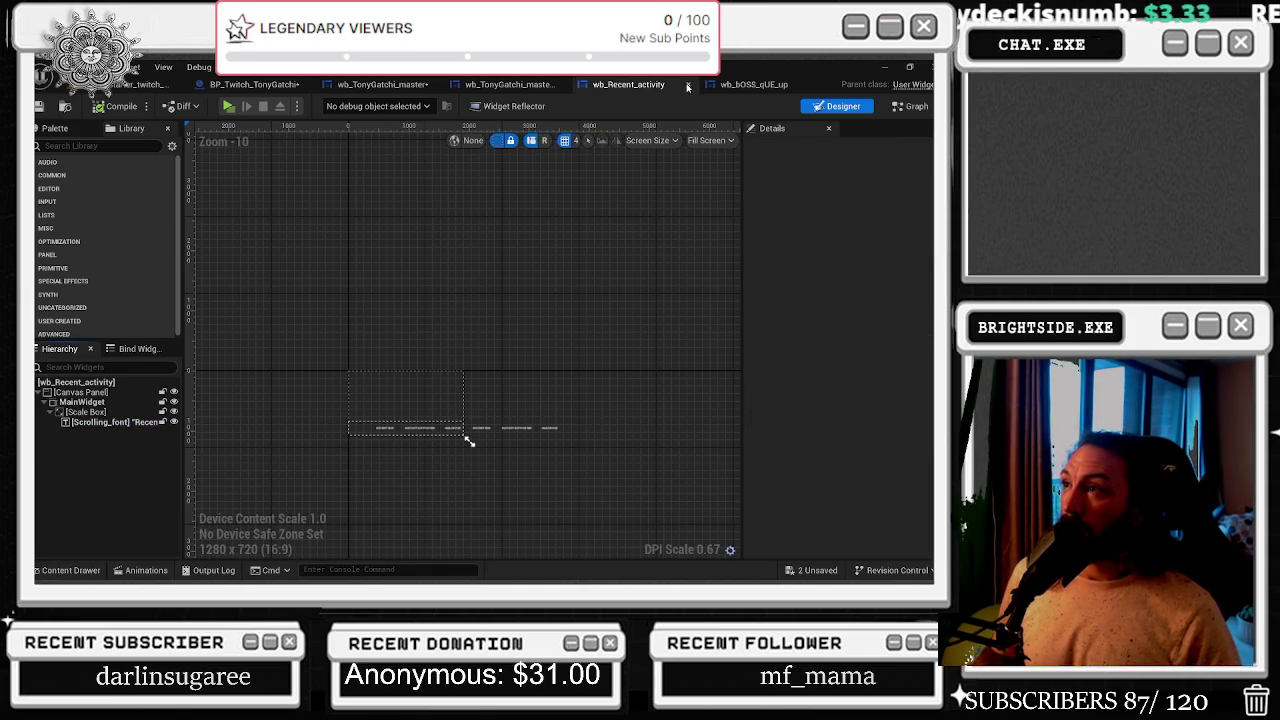
- Close wb_Recent_activity, go to the master TonyGatchi widget, and select the TonySprite image
click(687, 86)
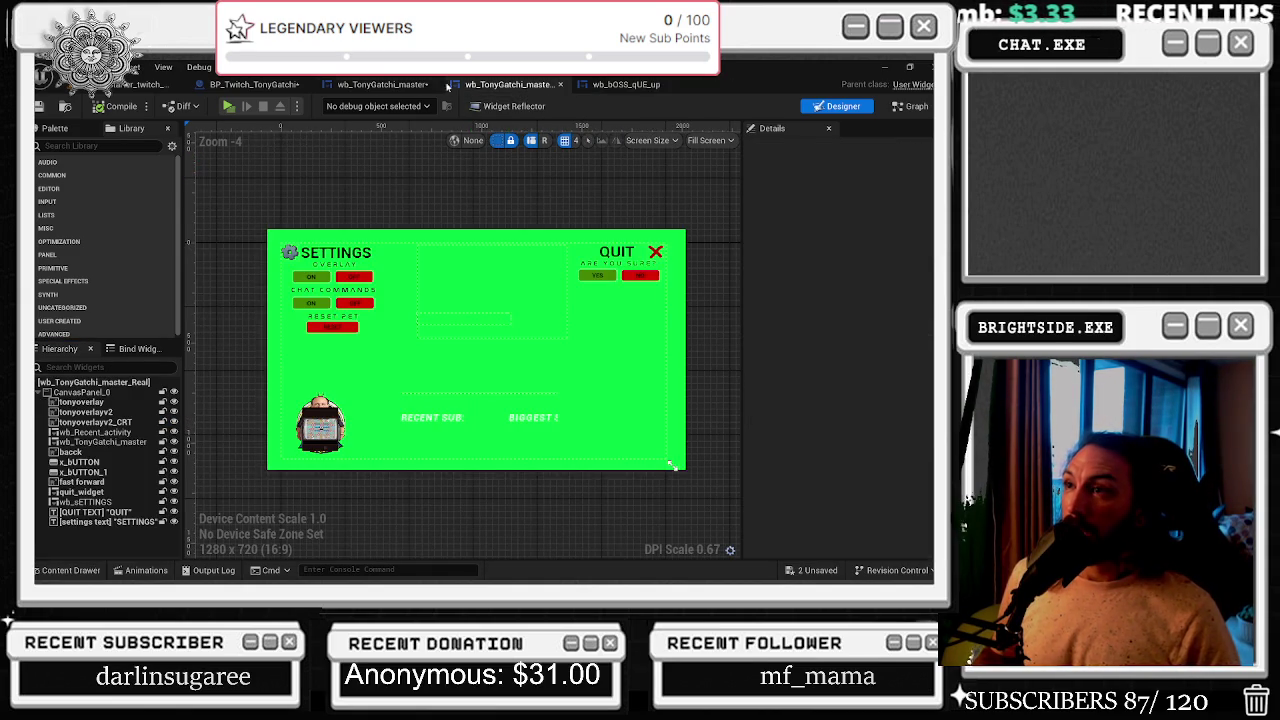
click(385, 84)
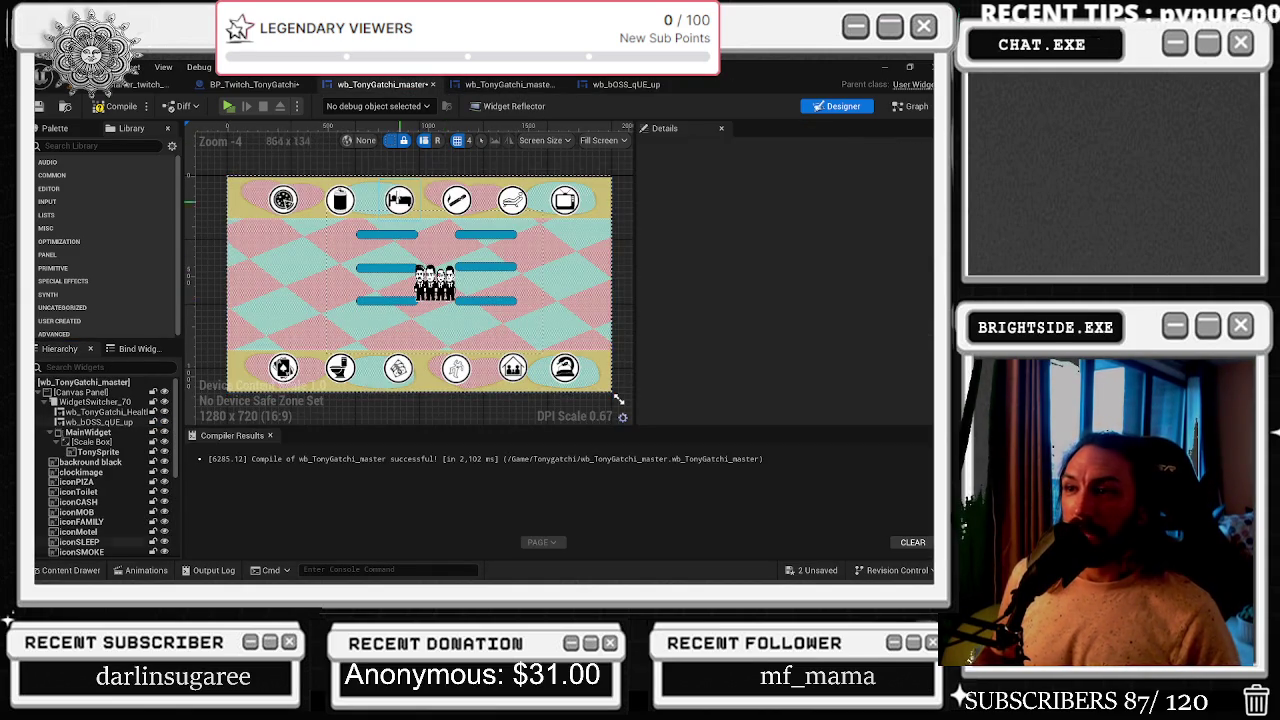
click(92, 451)
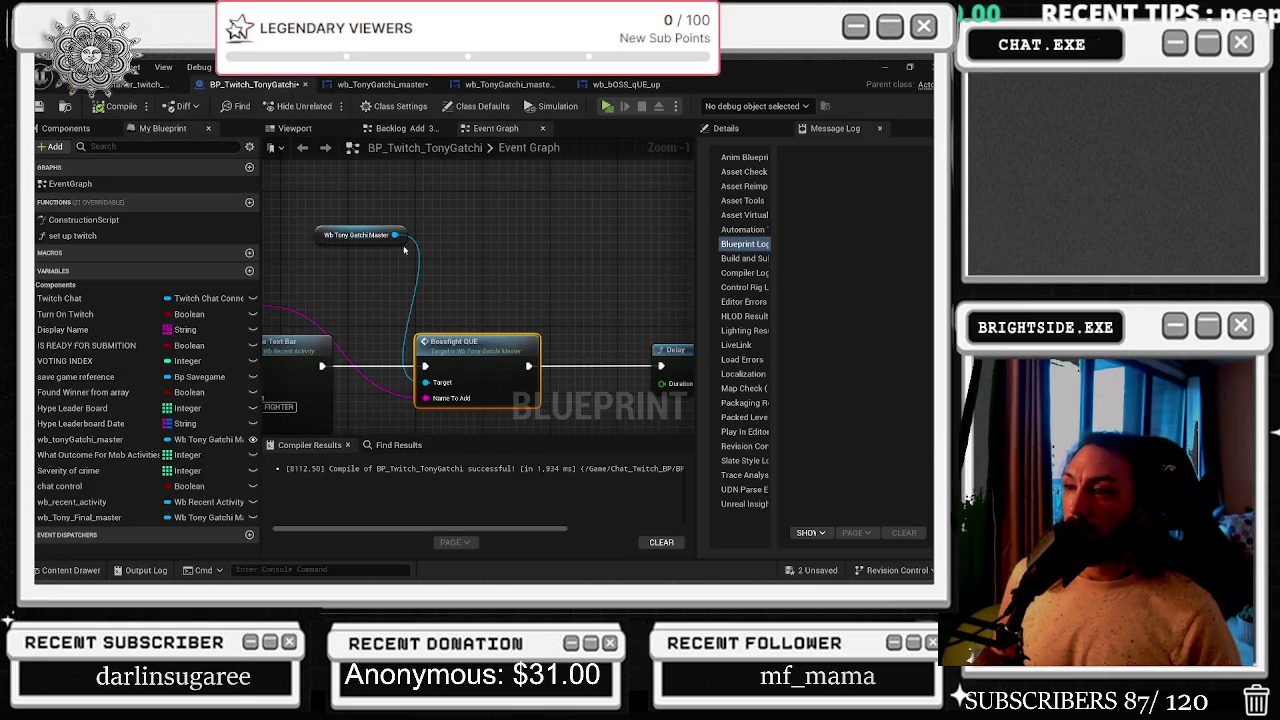
- Locate the Bossfight QUE call in the event graph and jump to its definition
mouse_move(381, 242)
mouse_down()
mouse_move(363, 283)
mouse_move(512, 271)
mouse_up()
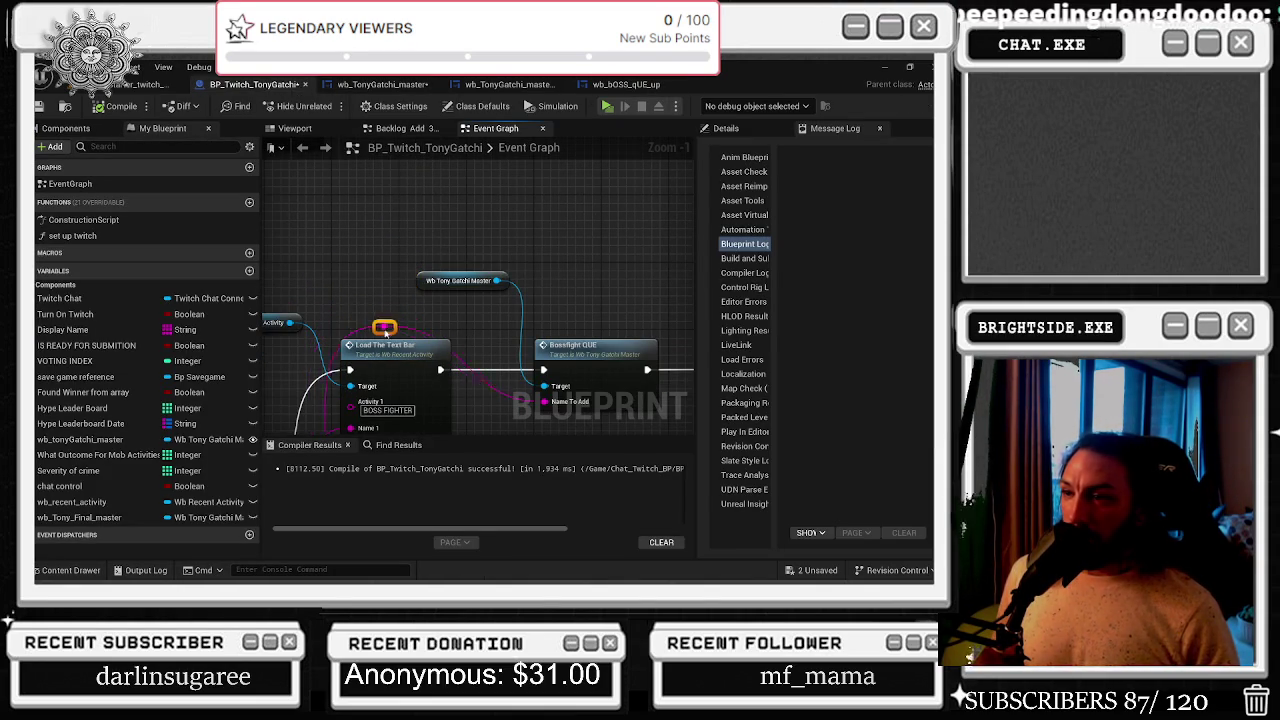
drag(490, 286, 336, 248)
drag(453, 280, 359, 299)
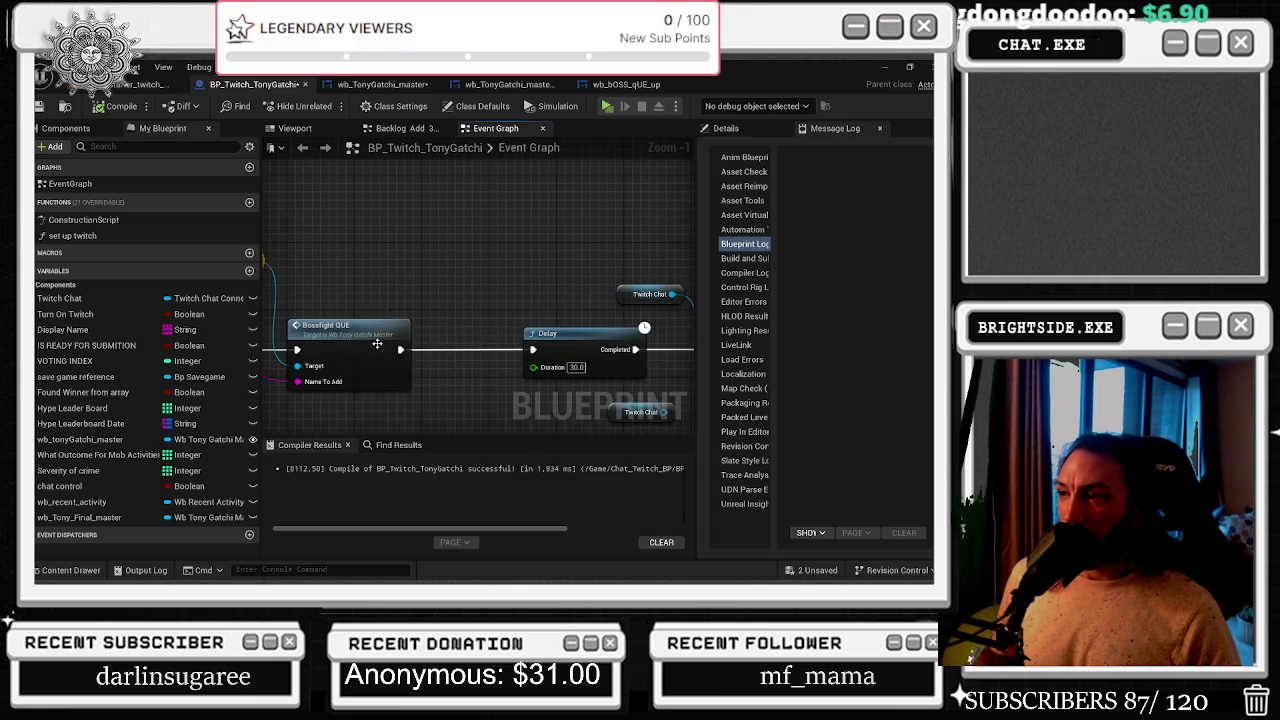
click(377, 344)
double_click(369, 326)
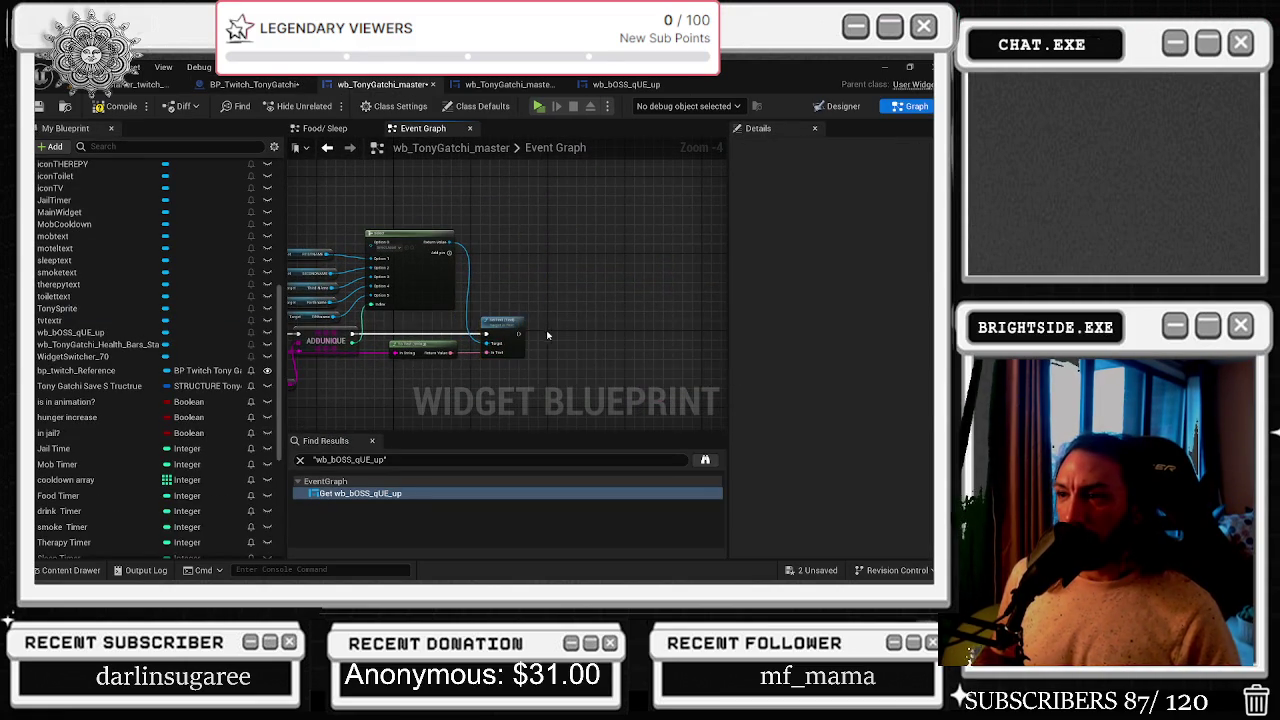
- Add a SET Team Size node for the boss-queue widget after the SetText call
scroll(548, 340, up, 2)
drag(528, 291, 869, 259)
mouse_move(437, 247)
mouse_down()
mouse_move(570, 215)
mouse_move(508, 228)
mouse_move(533, 264)
mouse_up()
text(set)
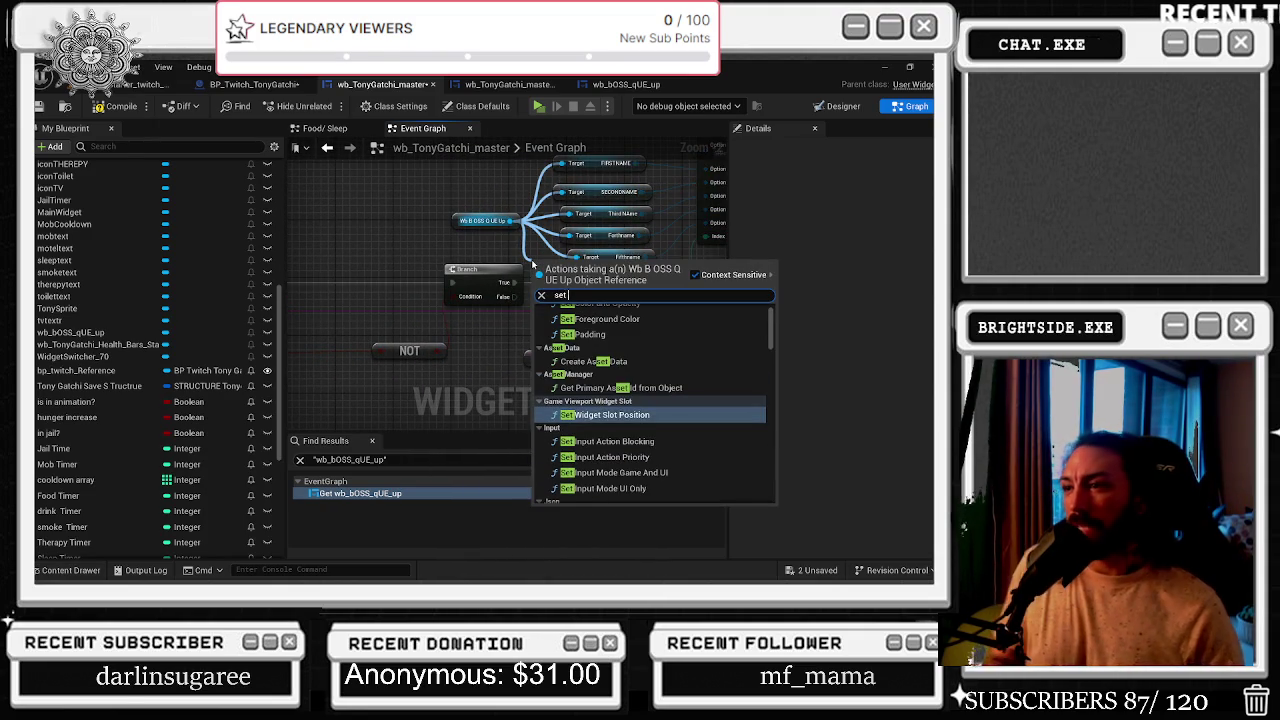
text( team)
key(Return)
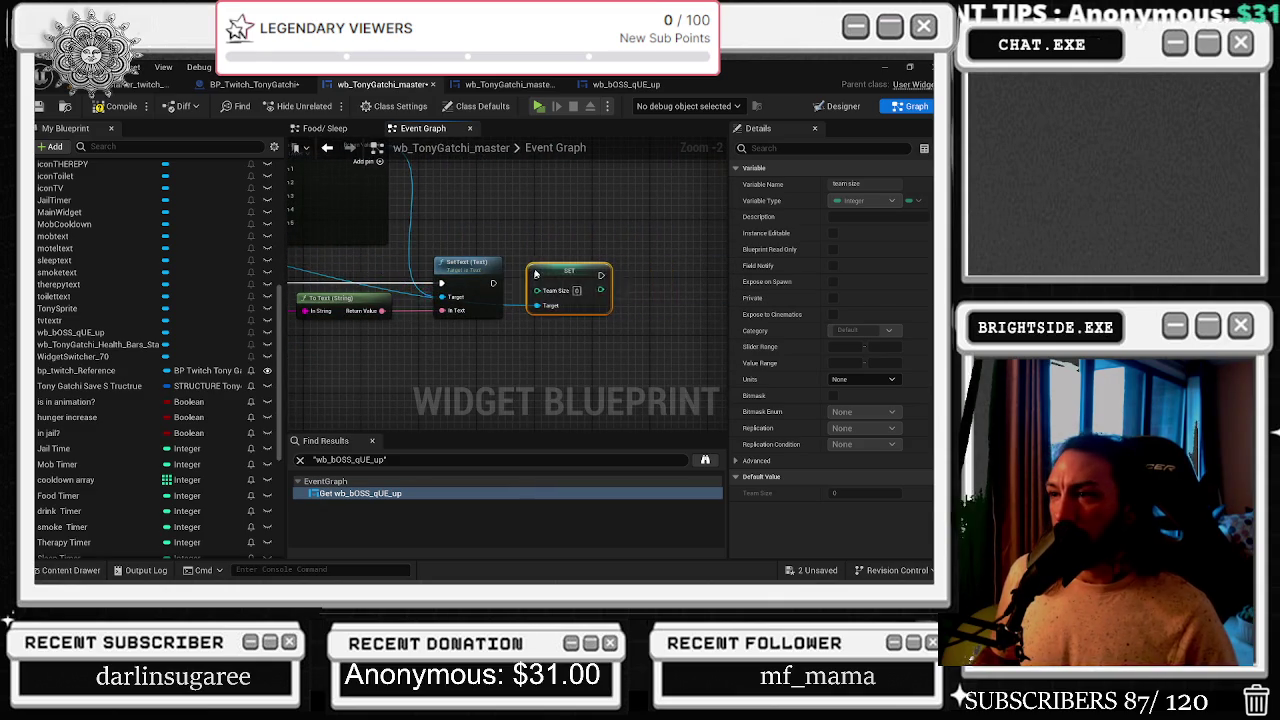
- Reroute the wire, connect a value into Team Size, and bring up wb_bOSS_qUE_up's graph
double_click(312, 270)
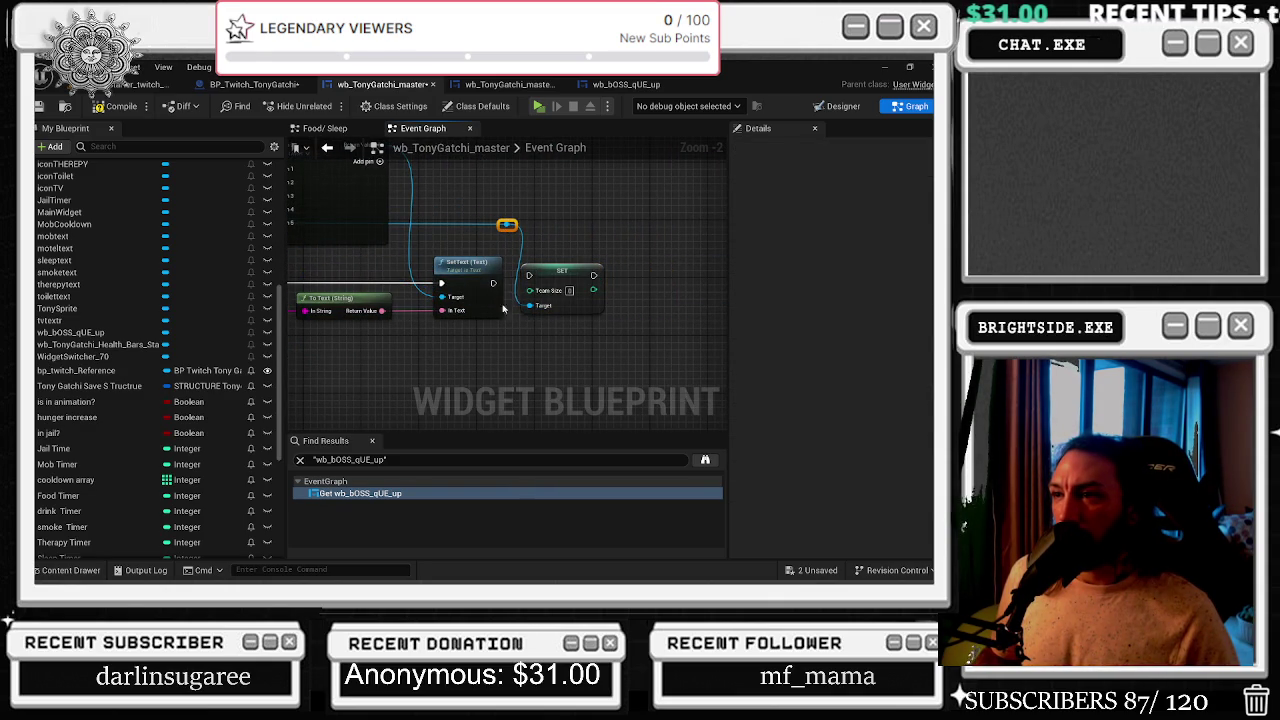
click(560, 283)
drag(440, 330, 521, 306)
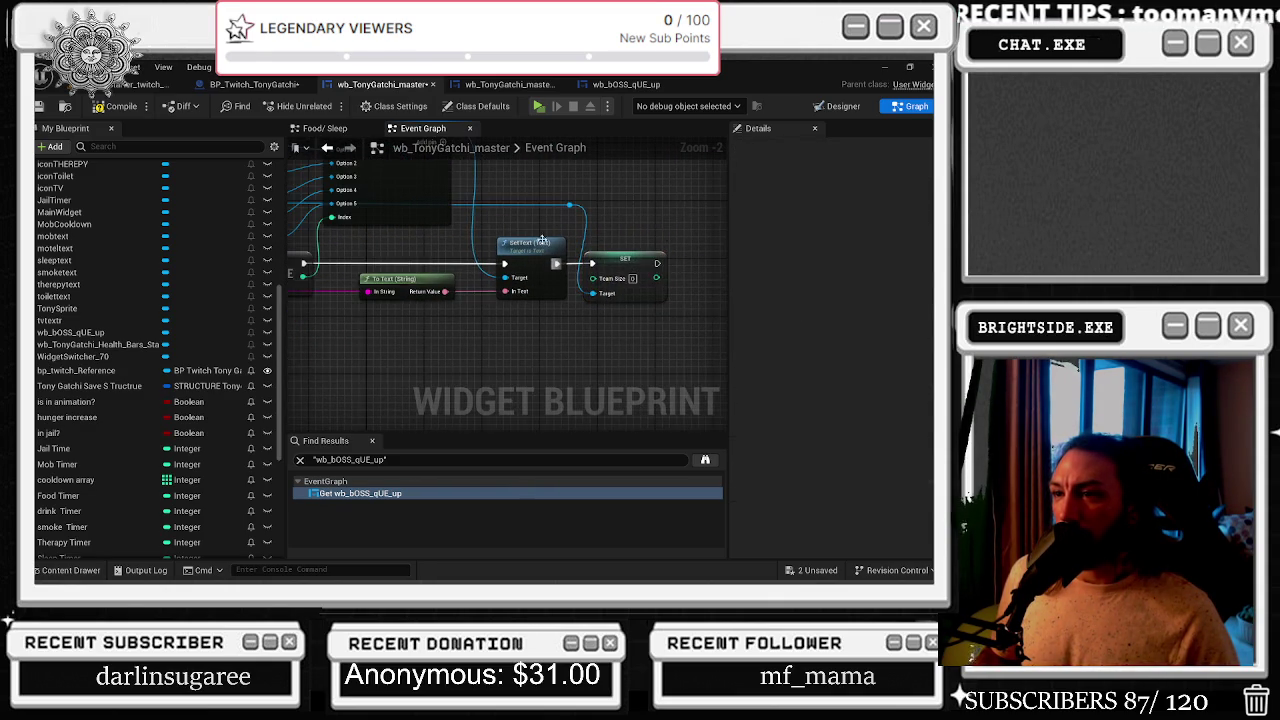
mouse_move(321, 270)
mouse_down()
mouse_move(620, 280)
mouse_move(609, 273)
mouse_up()
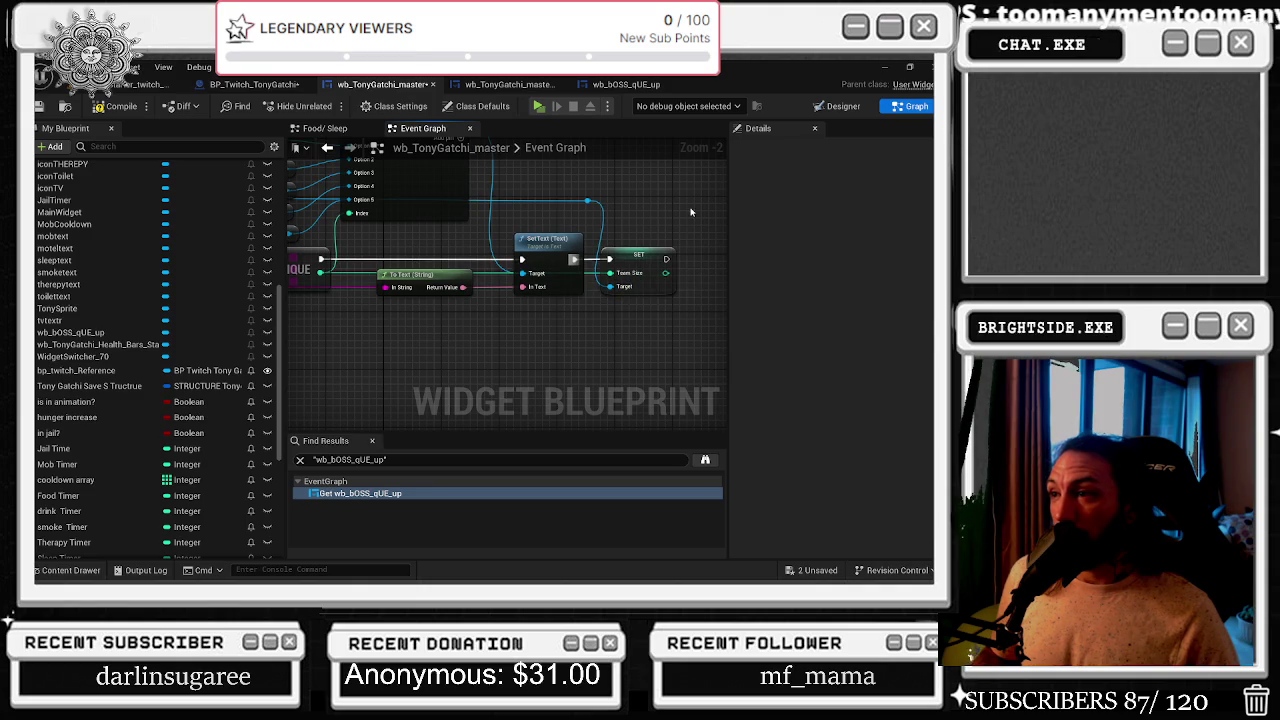
click(622, 84)
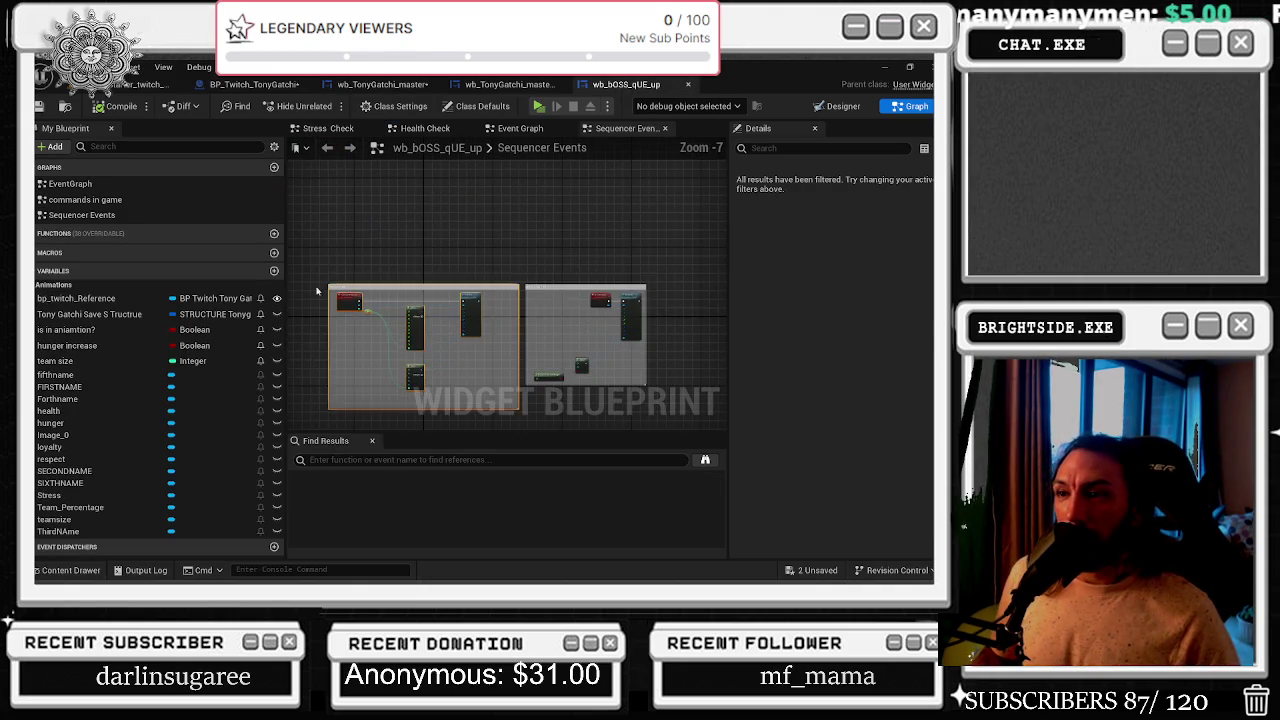
- Return to wb_TonyGatchi_master's Event Graph and pan to the Select and Branch nodes
scroll(335, 295, up, 7)
click(515, 84)
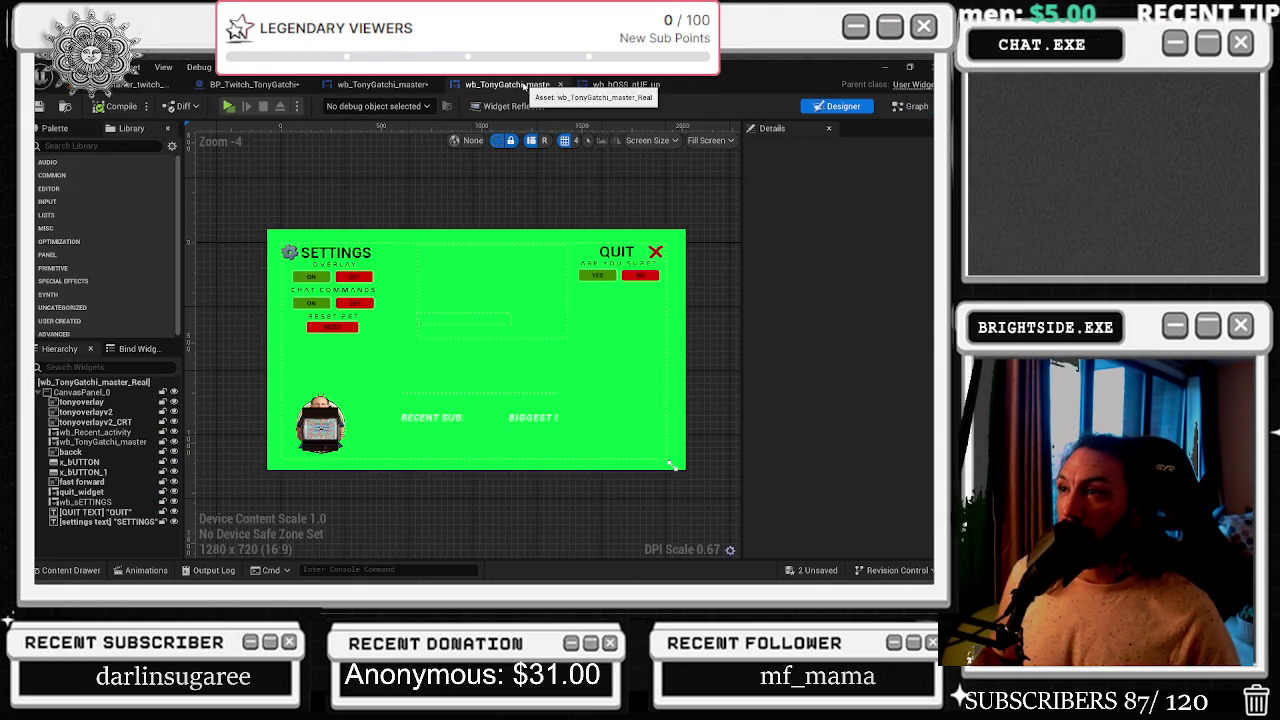
click(390, 84)
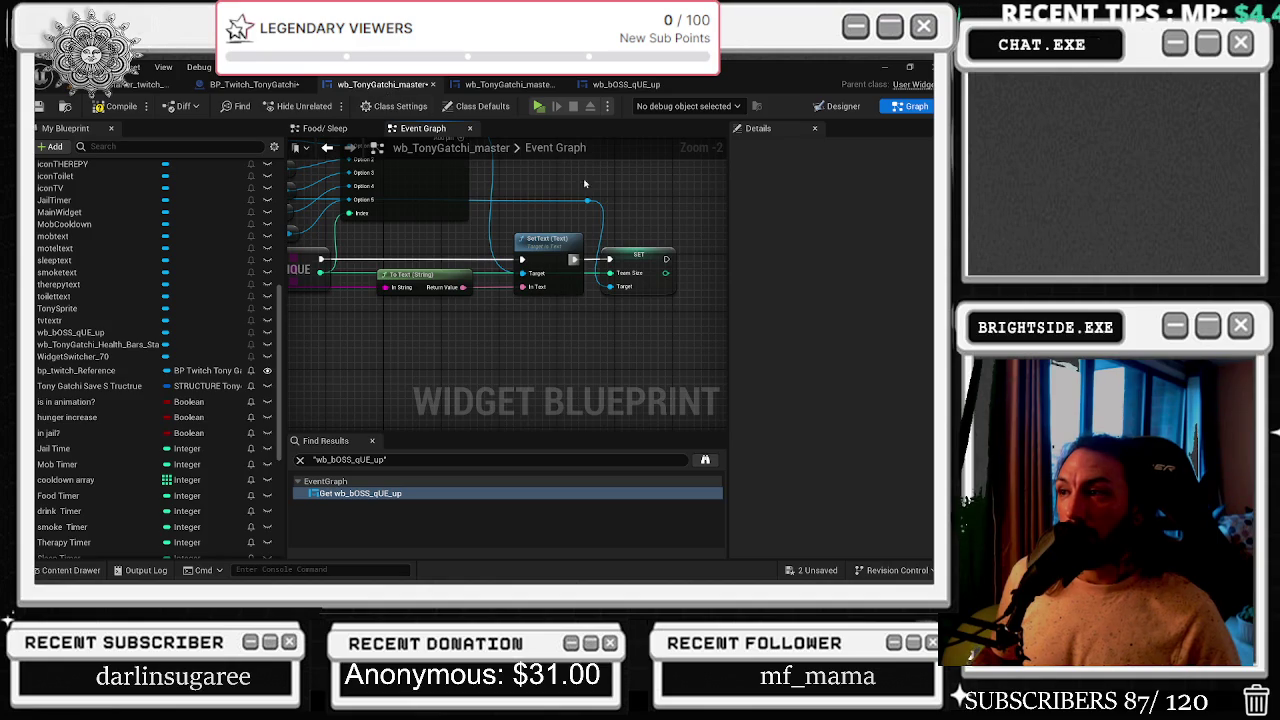
drag(598, 199, 438, 240)
drag(505, 290, 693, 302)
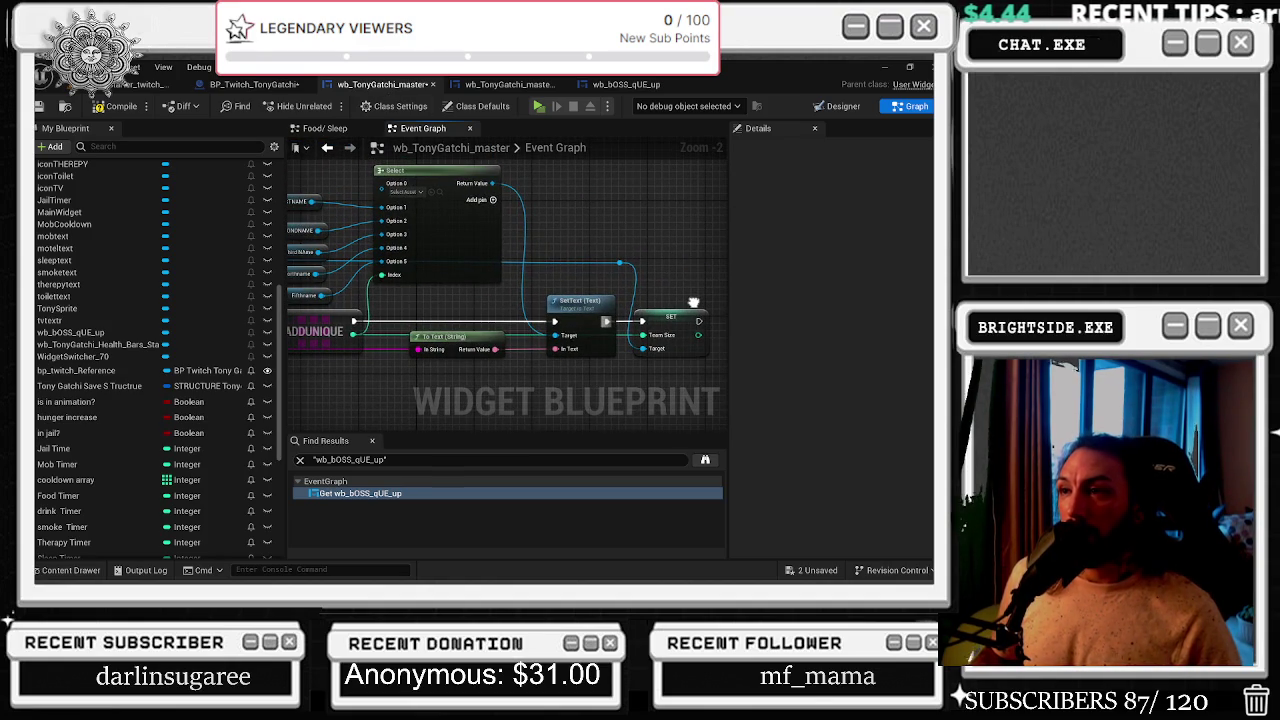
drag(560, 320, 670, 297)
drag(441, 249, 576, 244)
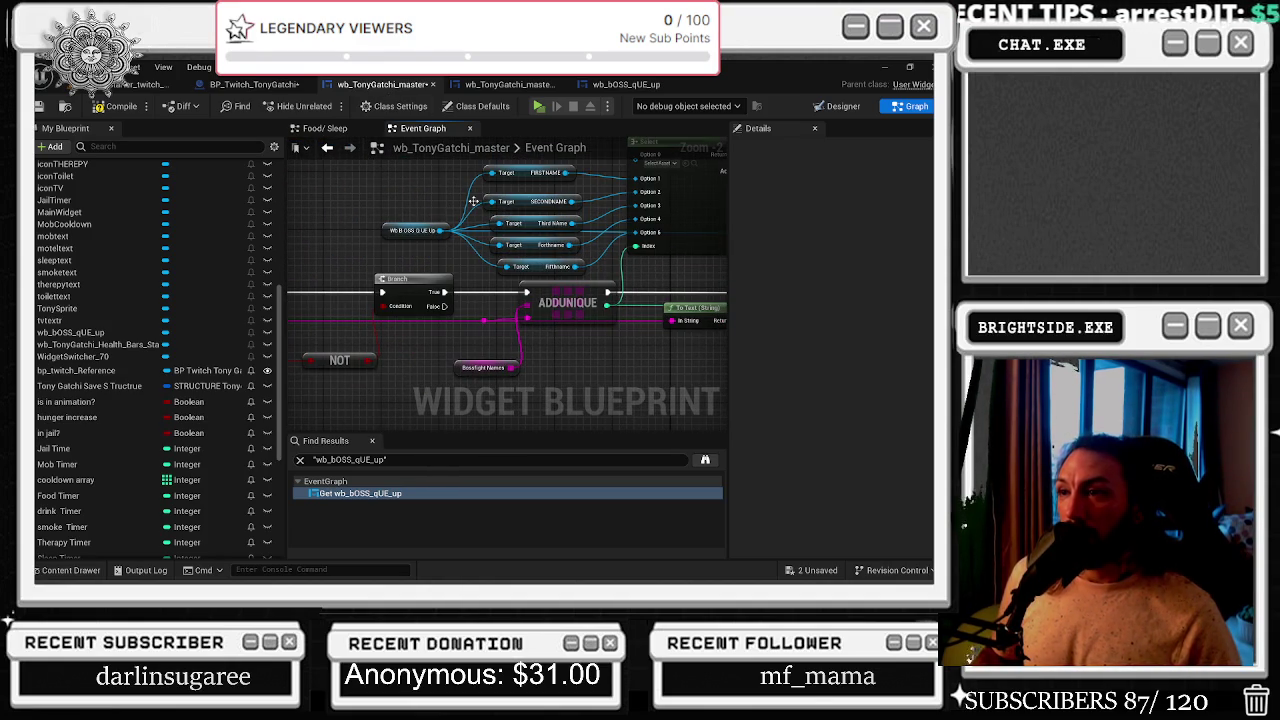
- Add a Join New/Party Size call from the boss-queue reference, tidied with a reroute point
mouse_move(438, 230)
mouse_down()
mouse_move(839, 232)
mouse_move(567, 238)
mouse_move(560, 292)
mouse_up()
text(party)
key(Return)
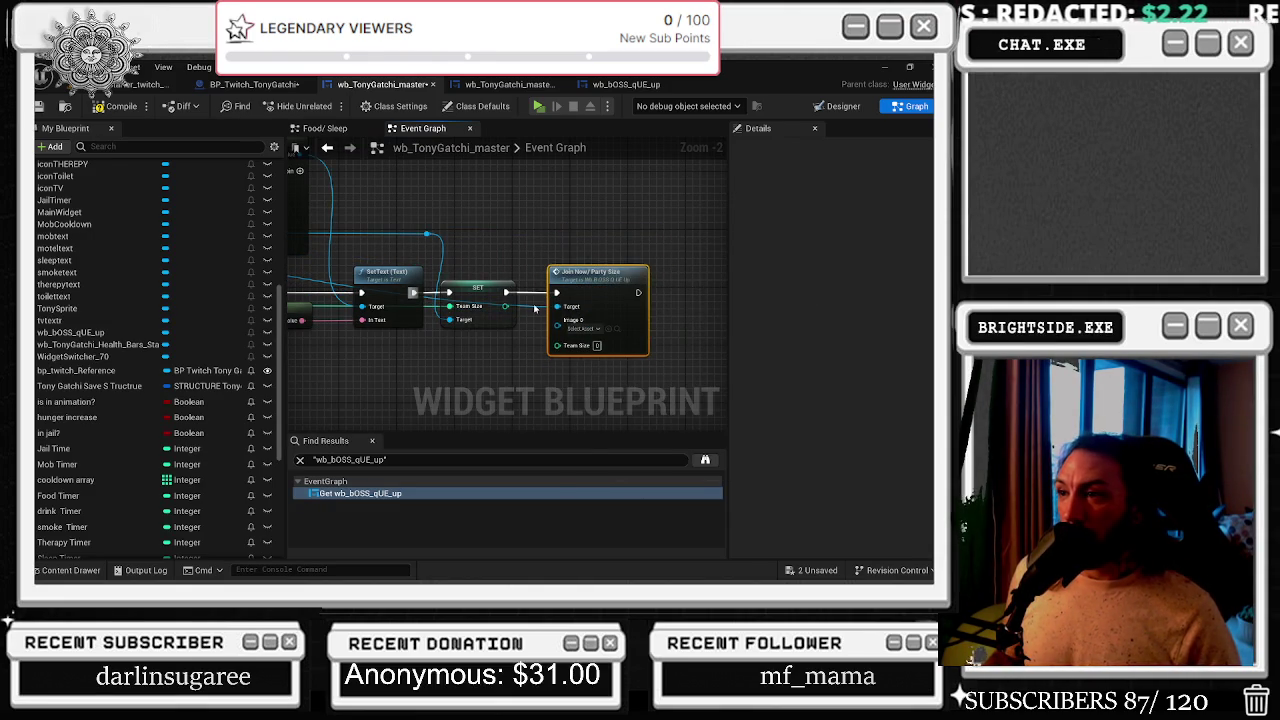
double_click(531, 302)
drag(524, 248, 523, 230)
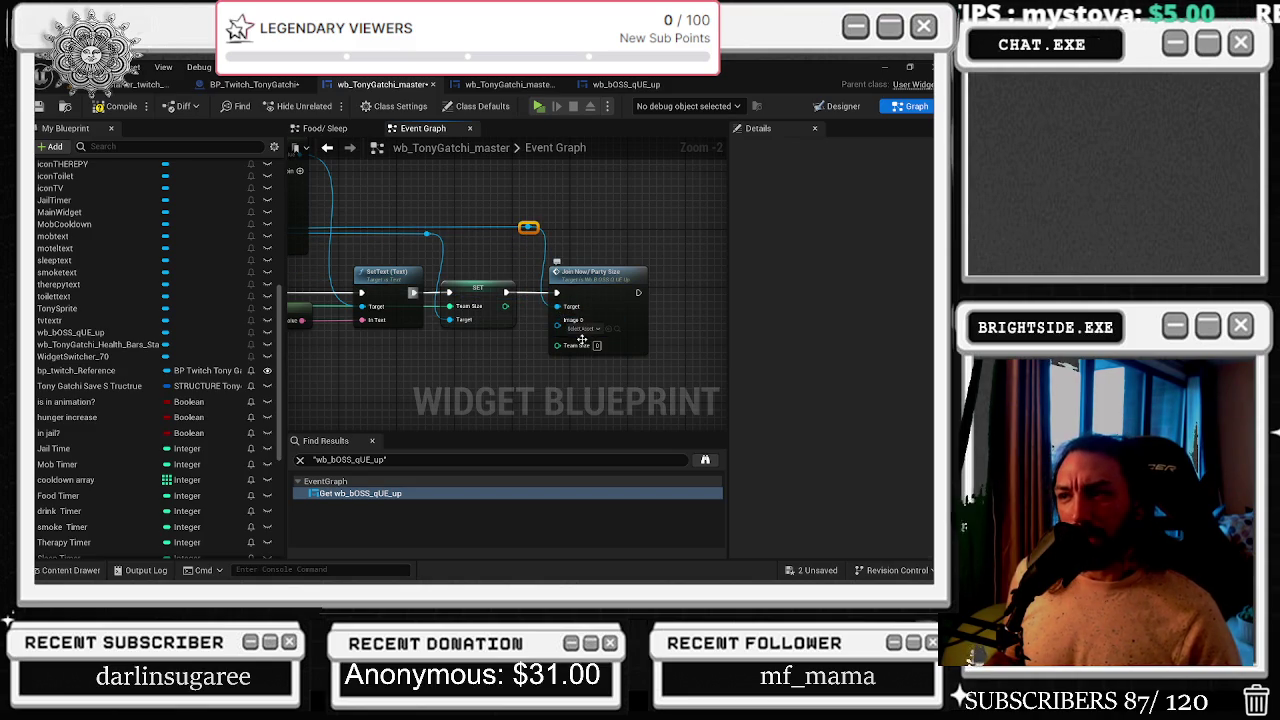
- Go to the Join Now/Party Size event's definition in the boss-queue widget
drag(507, 362, 576, 326)
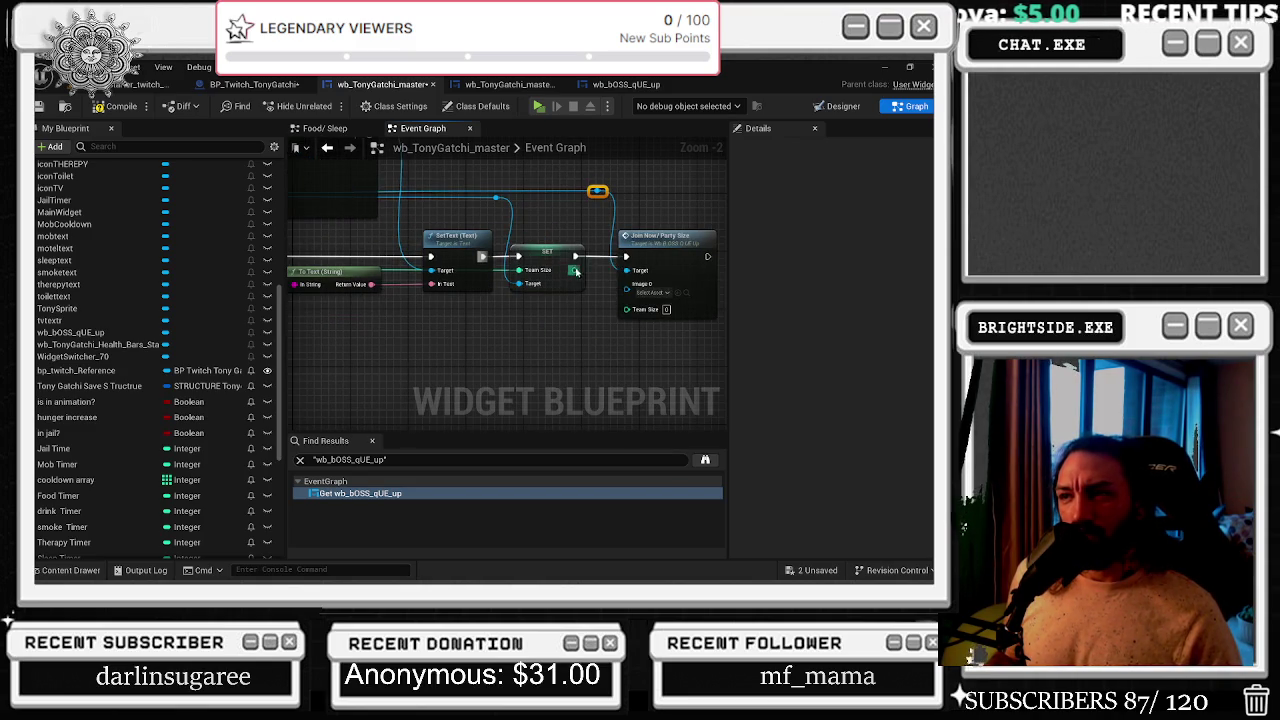
click(660, 240)
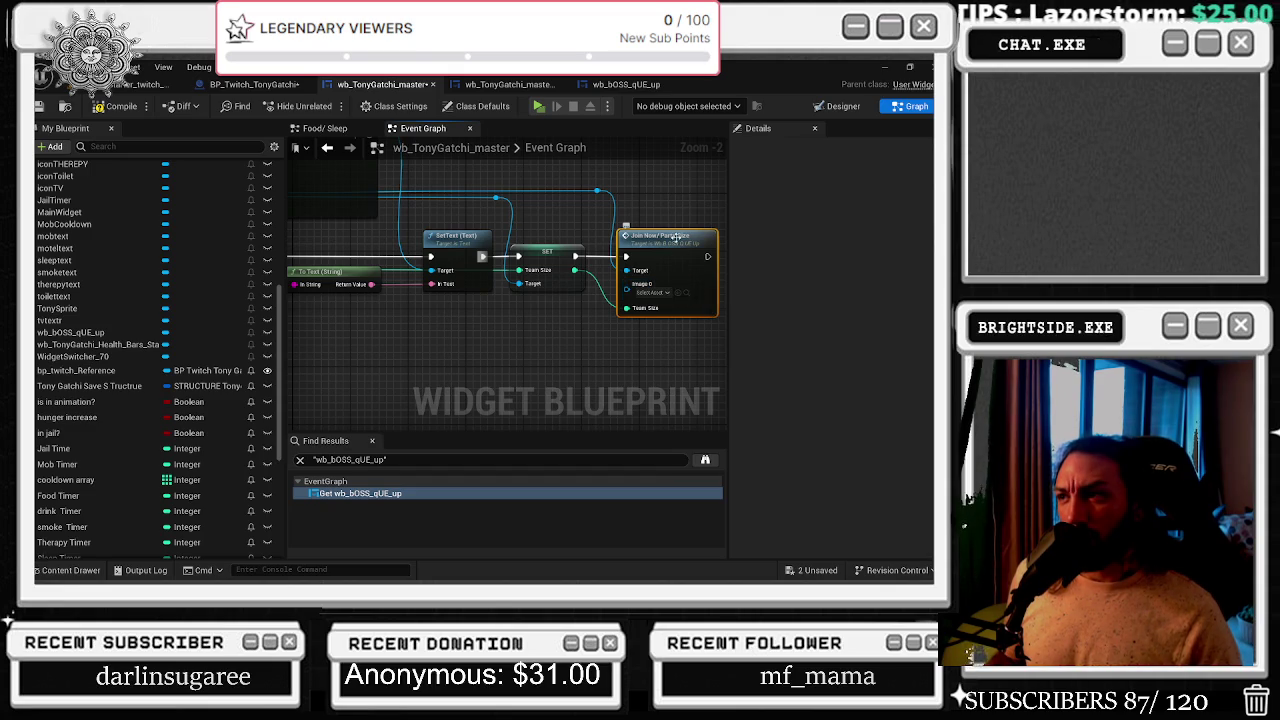
double_click(662, 238)
scroll(425, 236, down, 2)
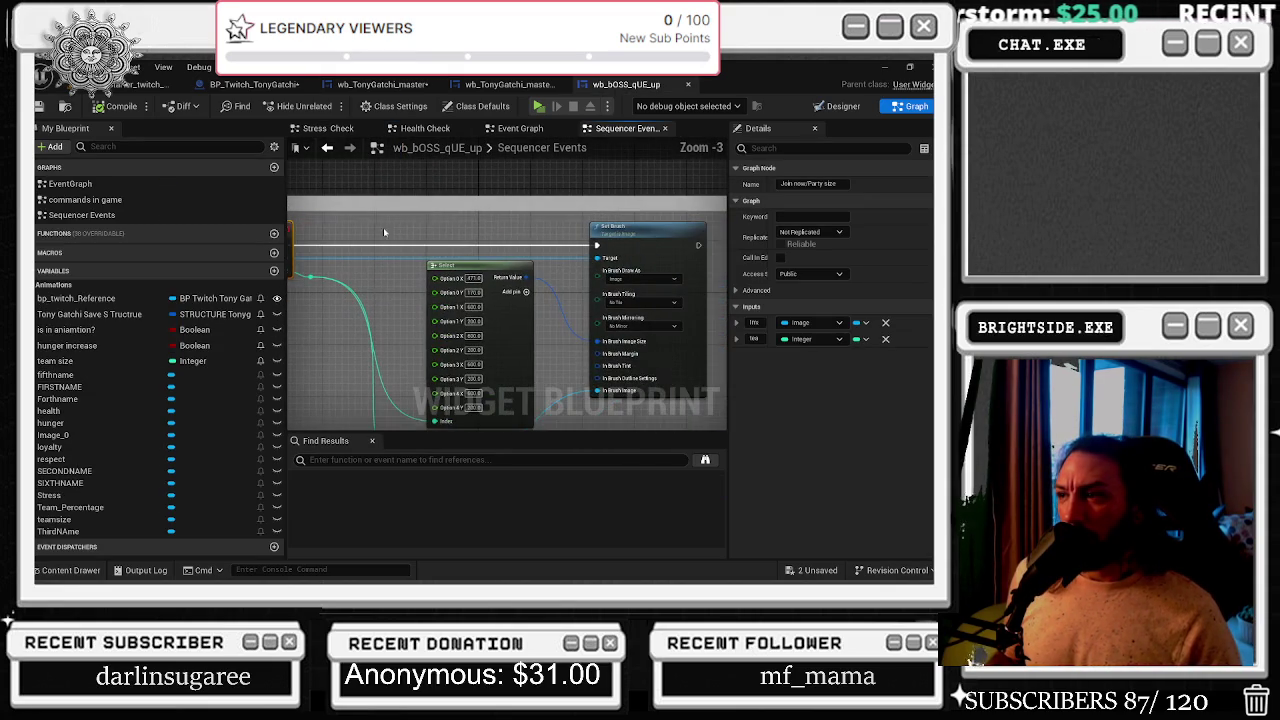
- Review the team size event and Set Brush node, then show the boss queue's Designer
click(327, 148)
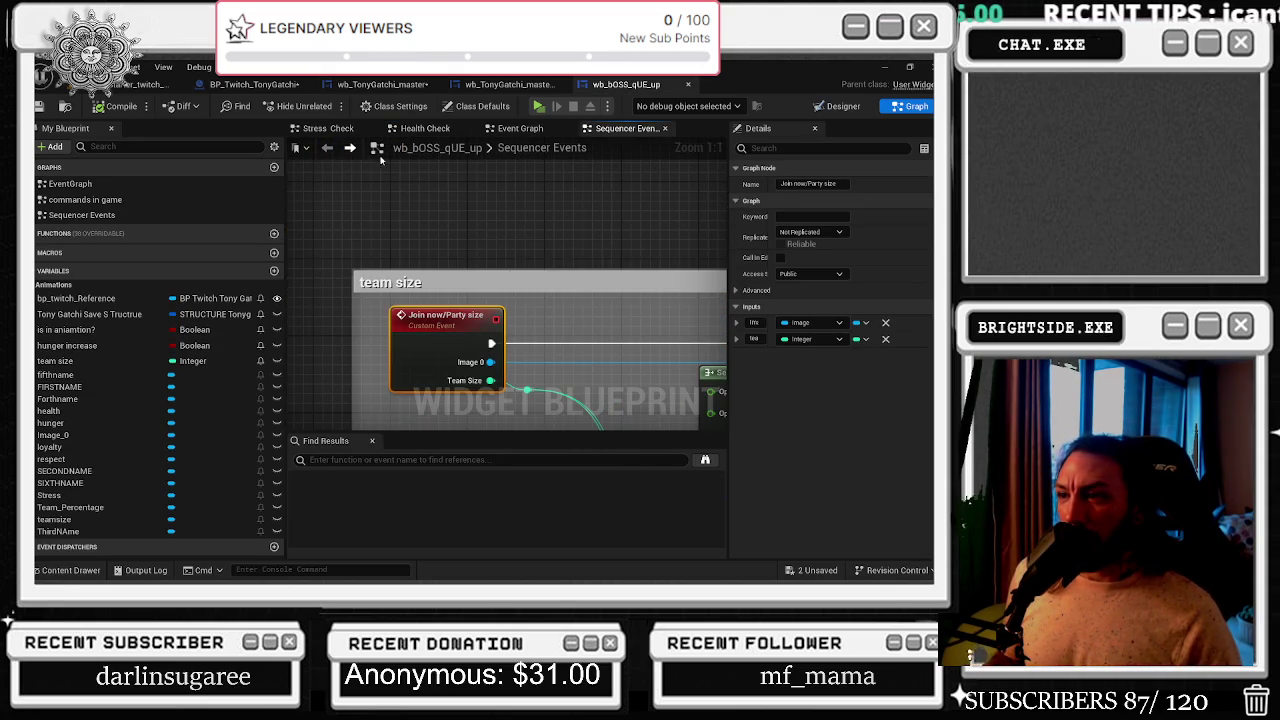
scroll(550, 259, down, 2)
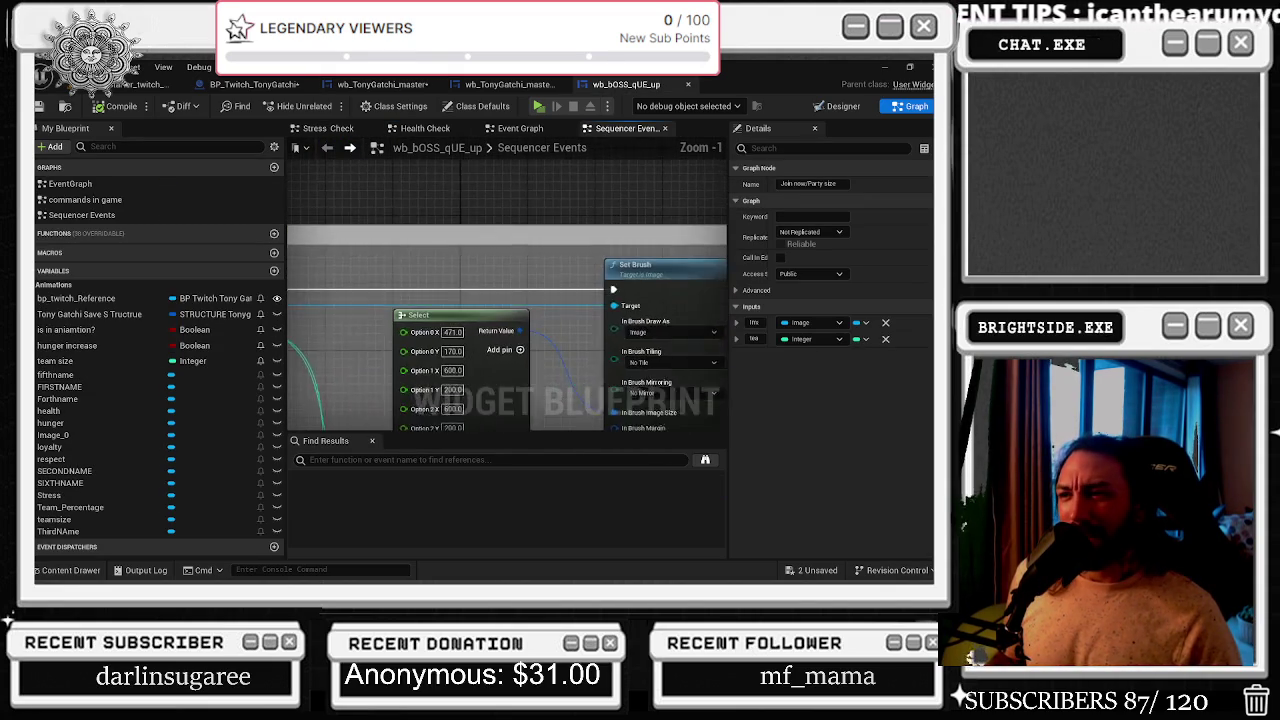
scroll(409, 191, up, 1)
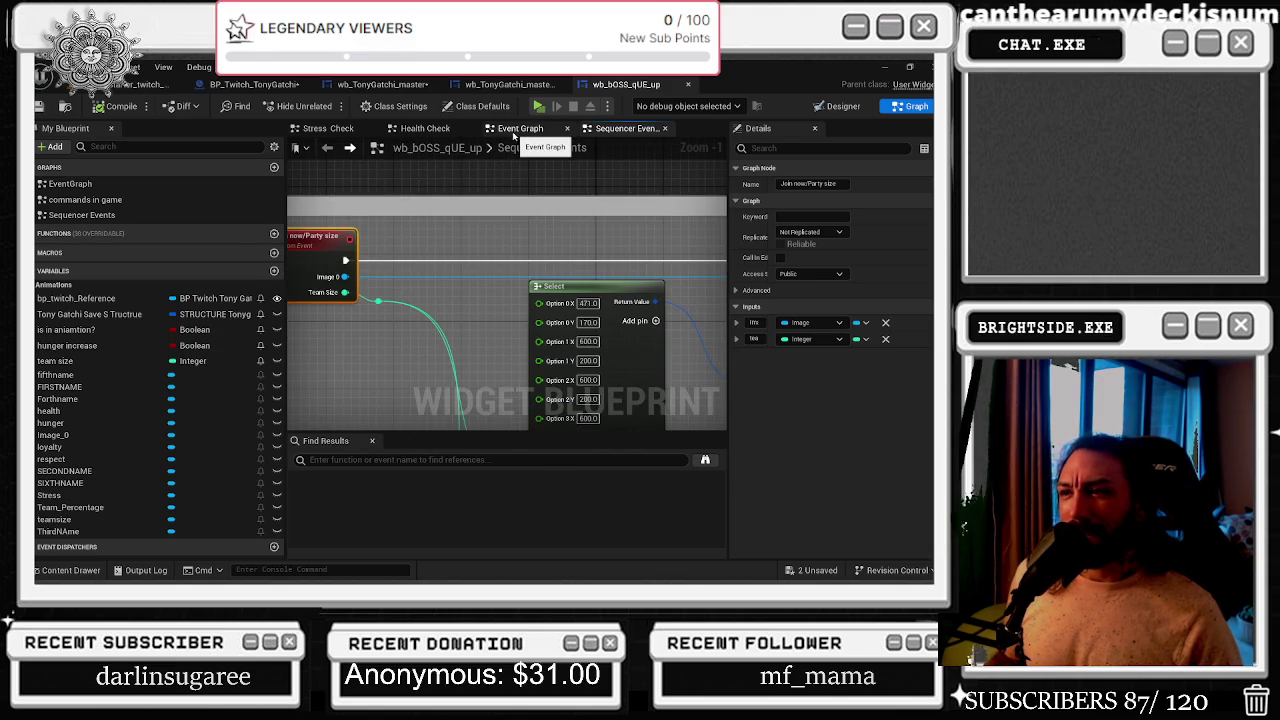
mouse_move(615, 241)
mouse_down()
mouse_move(338, 180)
mouse_move(708, 207)
mouse_move(674, 191)
mouse_up()
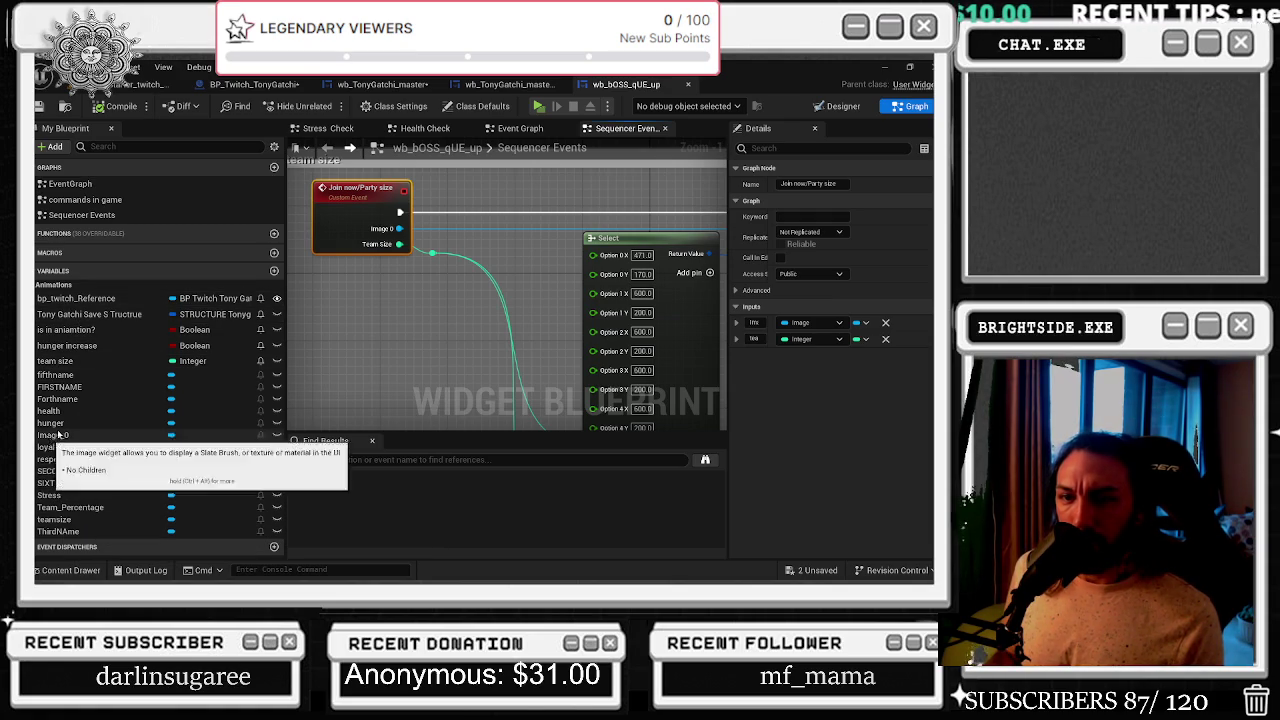
click(843, 106)
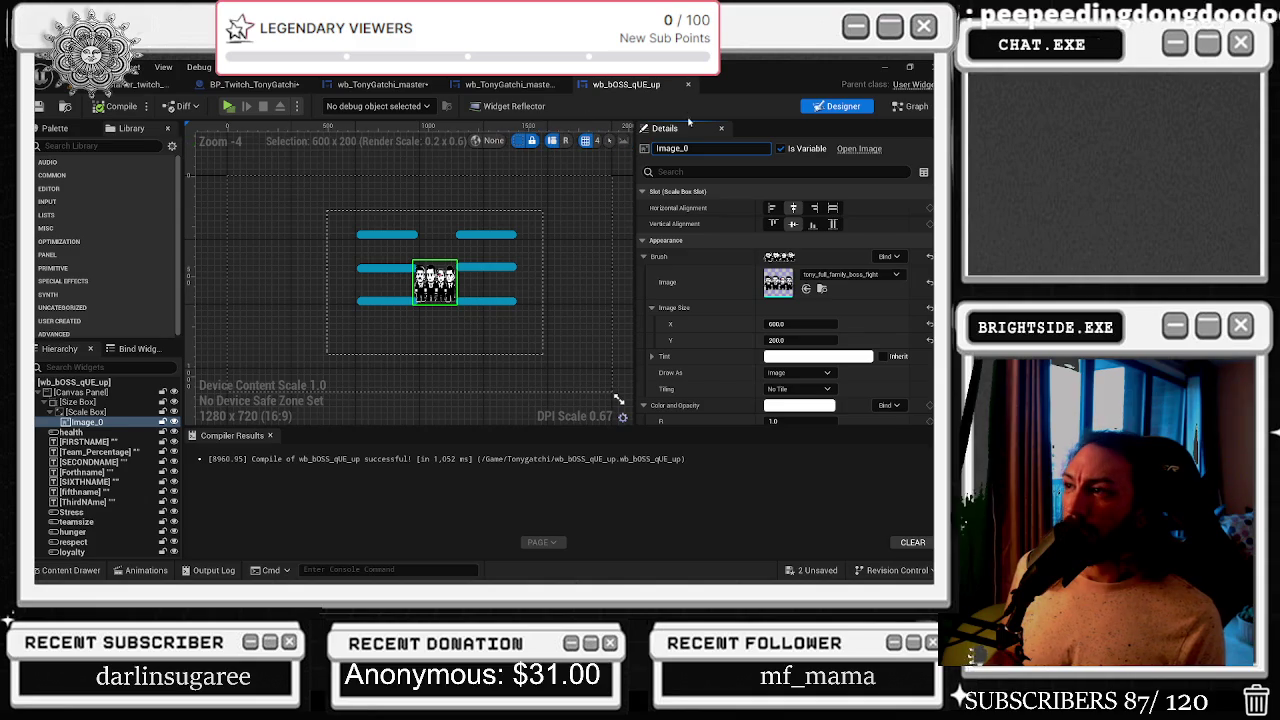
- Rename Image_0 to 'center image'
text(cent)
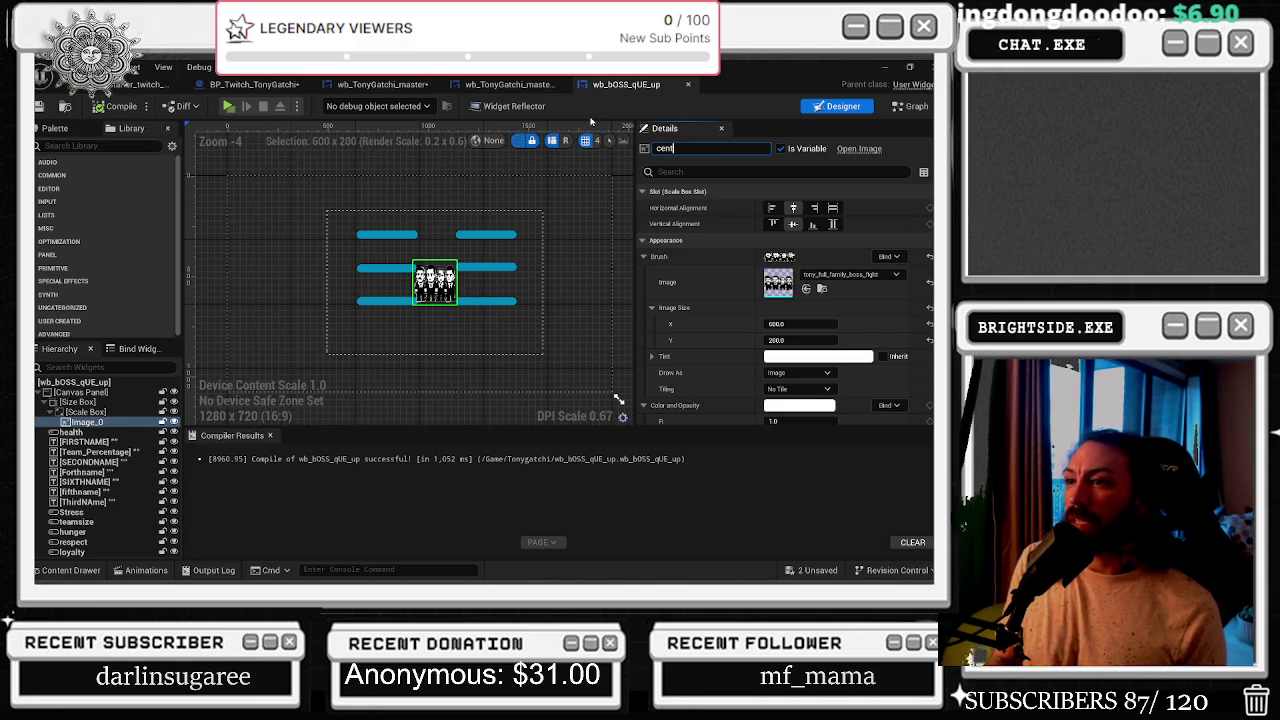
text(er image)
key(Return)
scroll(395, 266, up, 4)
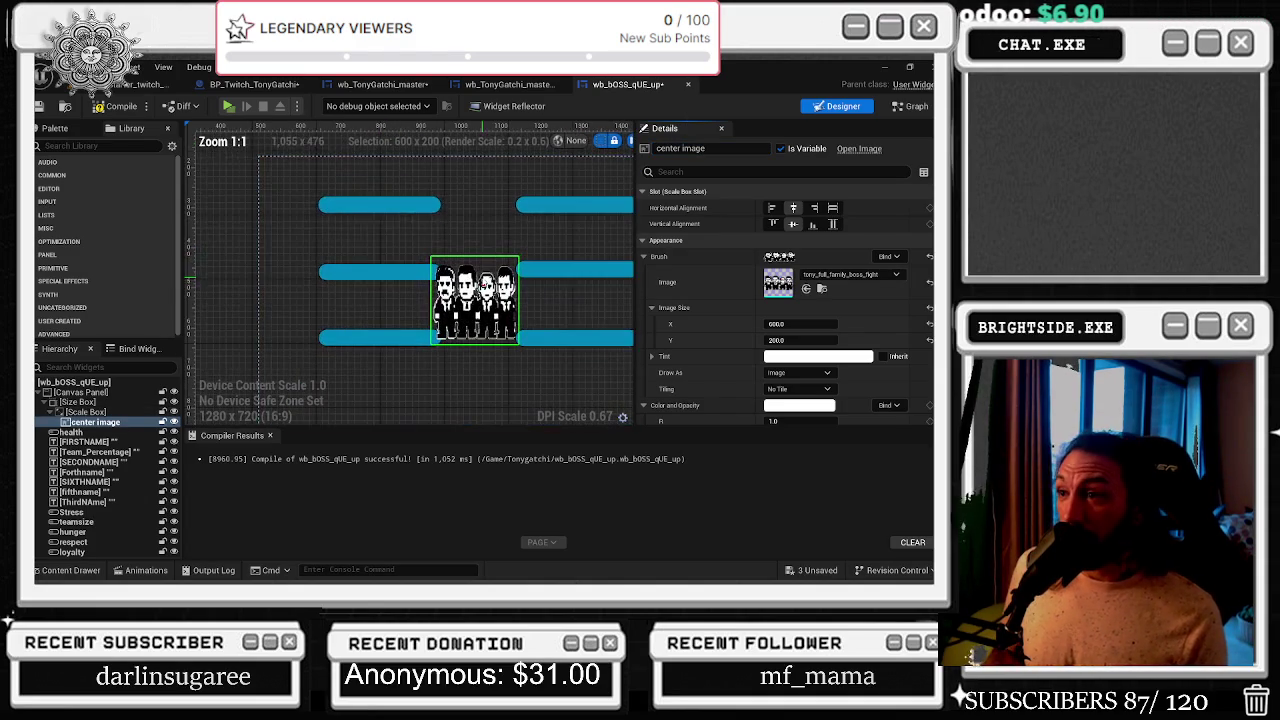
- Size the center image to about 671.88×200, testing fill/center alignments and undoing them
drag(798, 339, 820, 324)
key(ctrl+z)
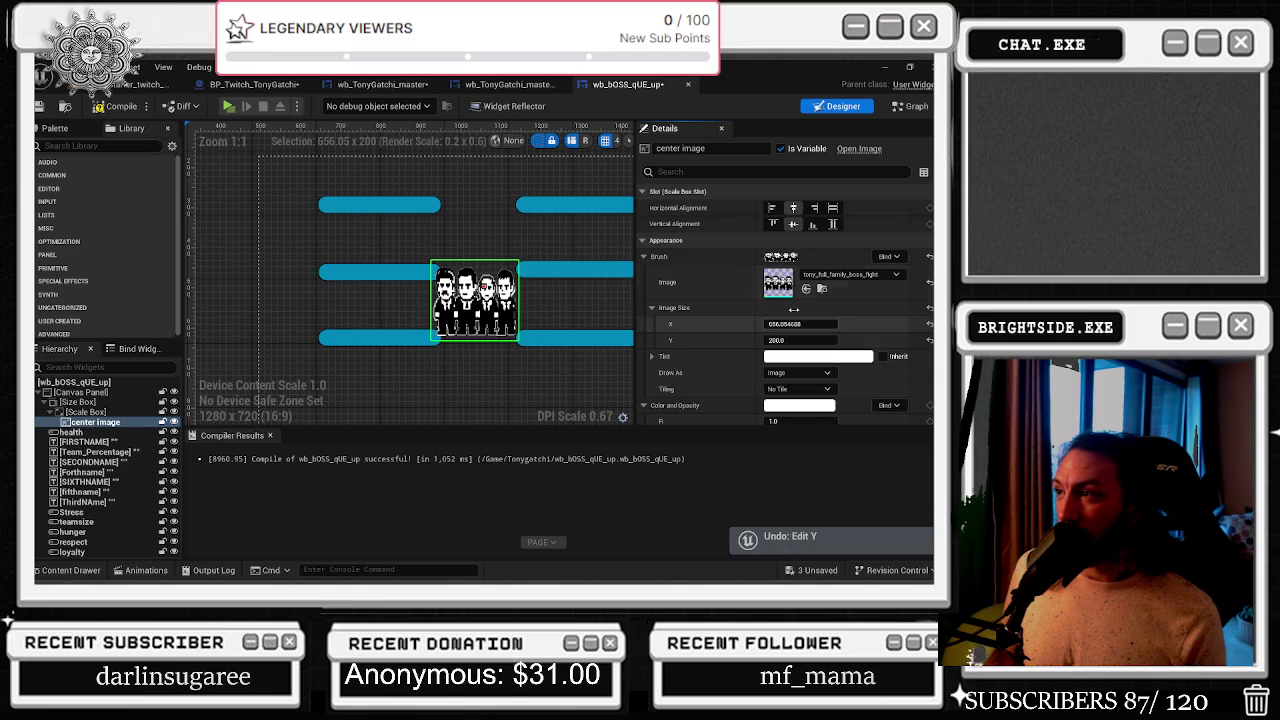
click(832, 208)
click(793, 224)
mouse_move(790, 324)
mouse_down()
mouse_move(802, 324)
mouse_move(754, 340)
mouse_up()
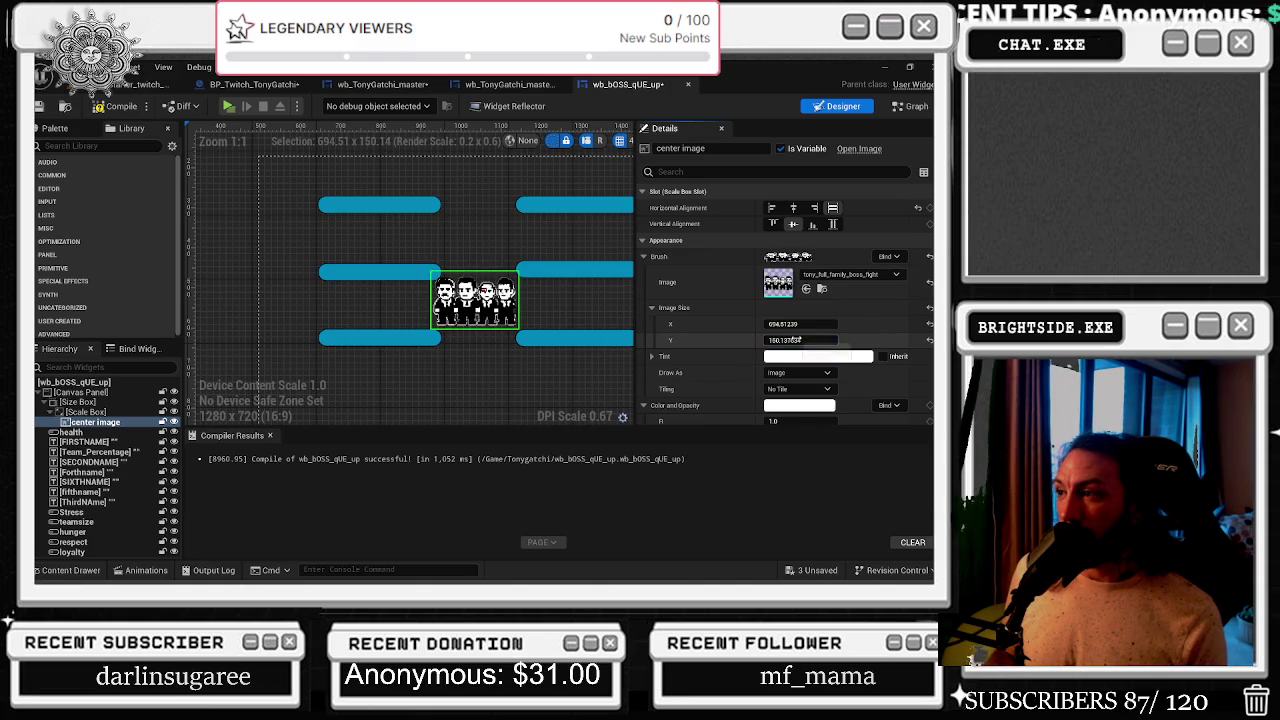
key(ctrl+z)
drag(800, 324, 820, 324)
click(793, 207)
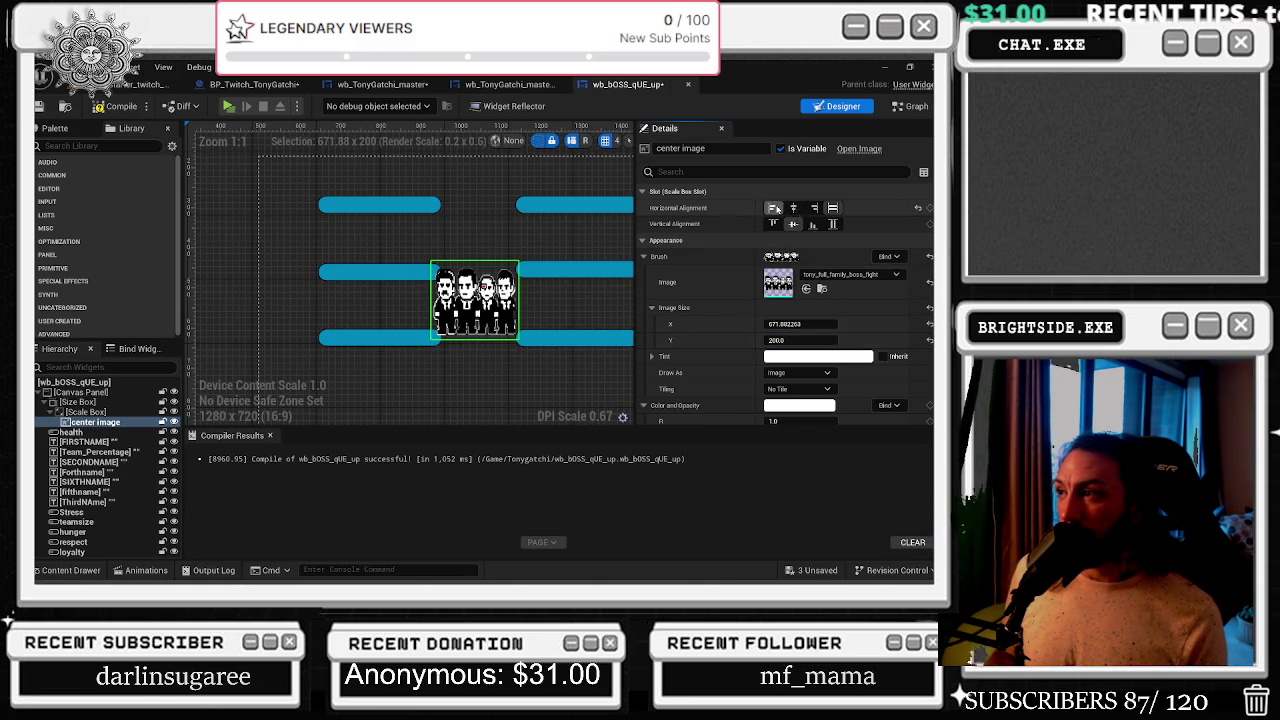
click(832, 224)
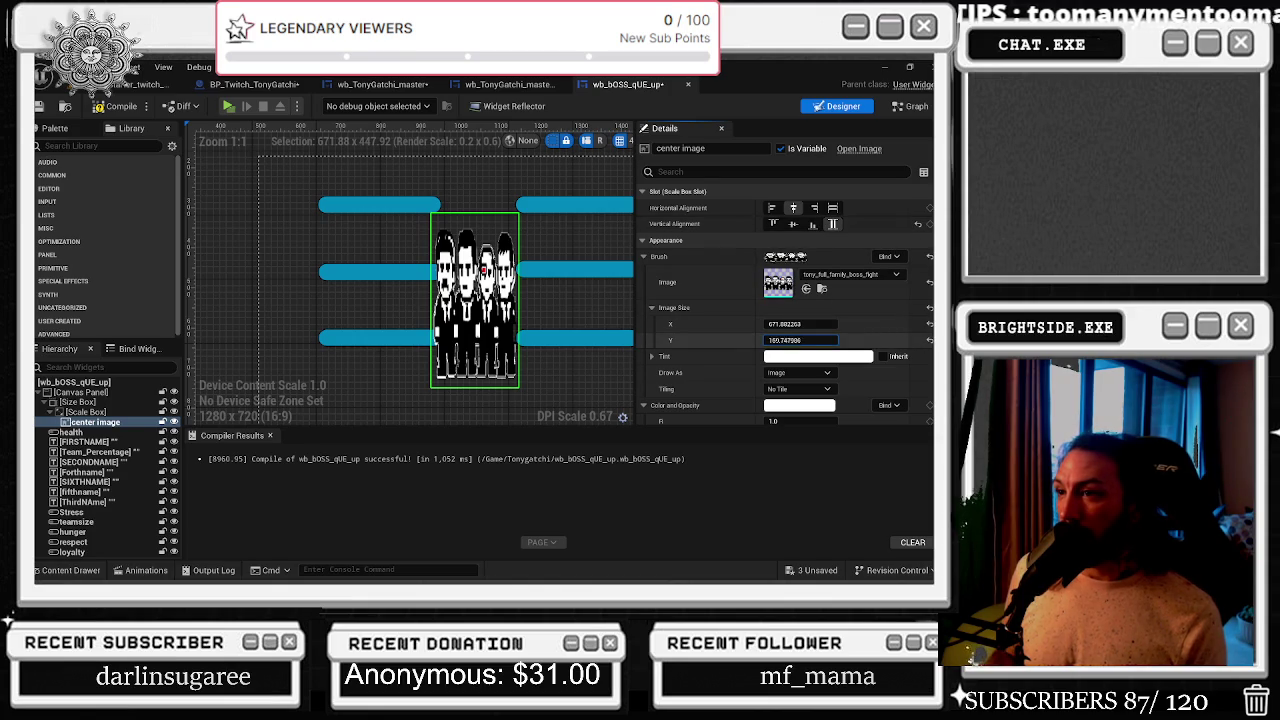
mouse_move(785, 324)
mouse_down()
mouse_move(810, 324)
mouse_move(787, 324)
mouse_up()
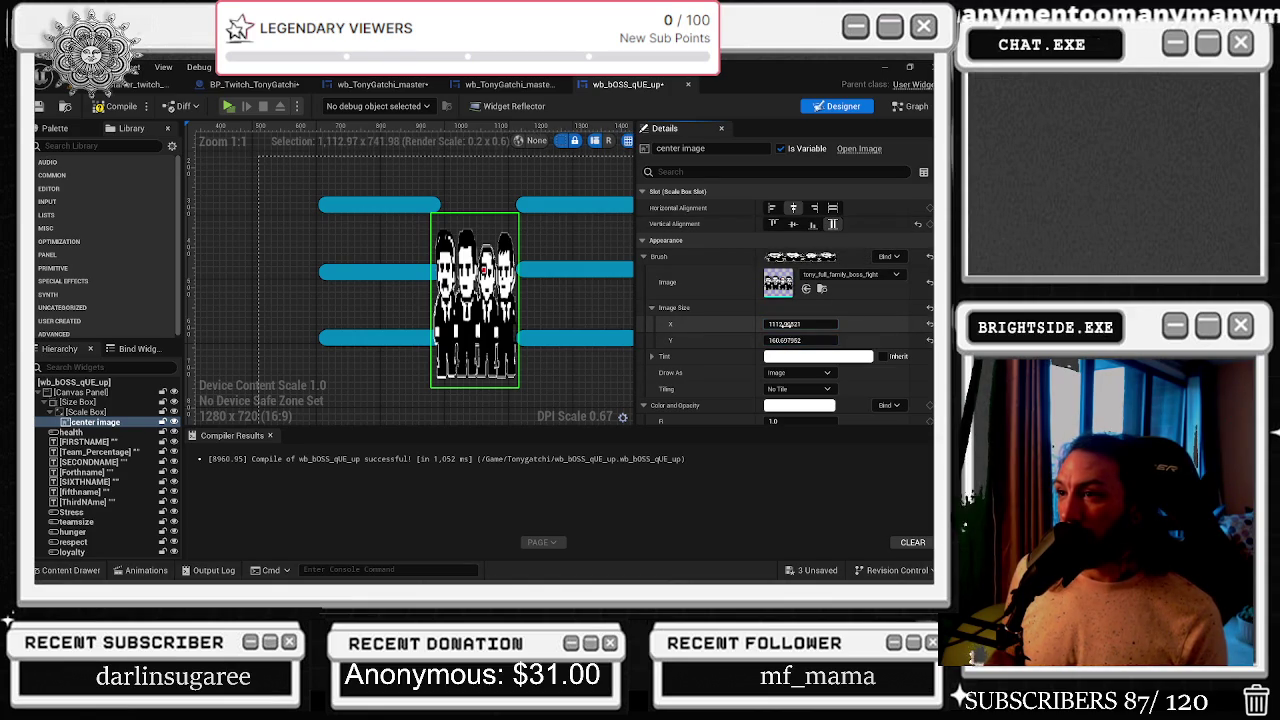
key(ctrl+z)
key(ctrl+z)
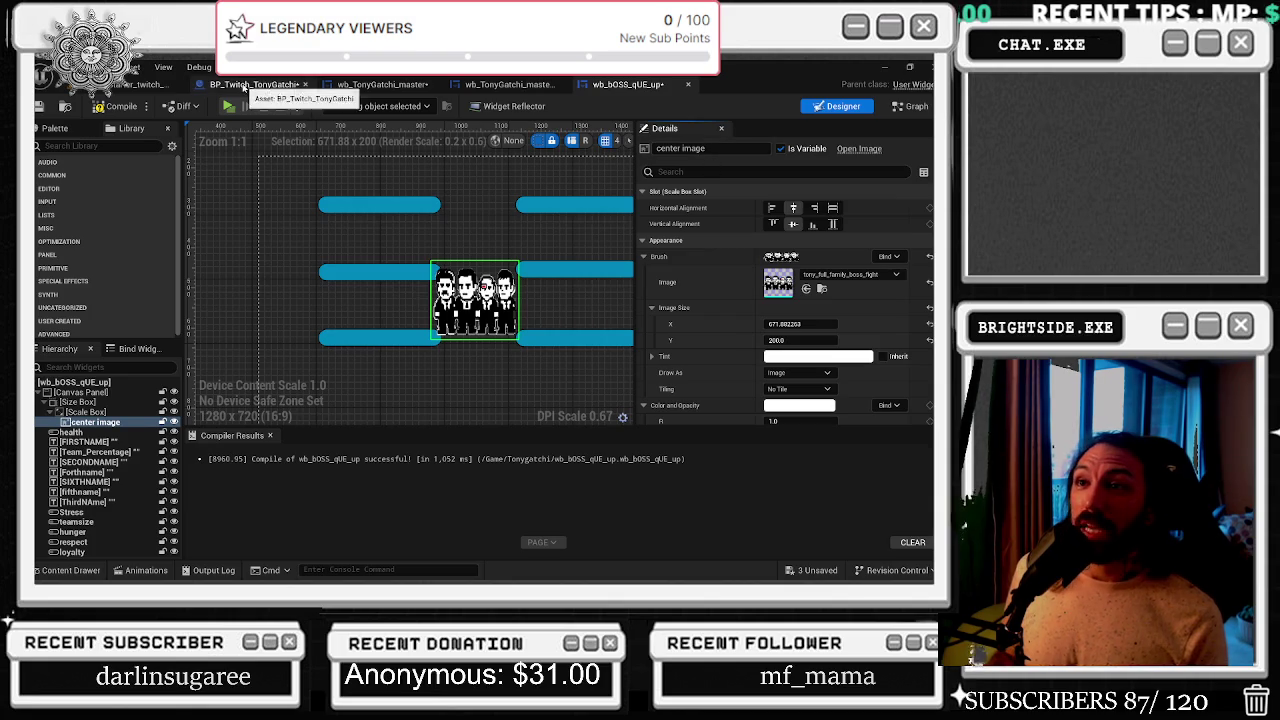
- Wire a centerimage reference into the to exclamation event's Set Brush Target
click(910, 106)
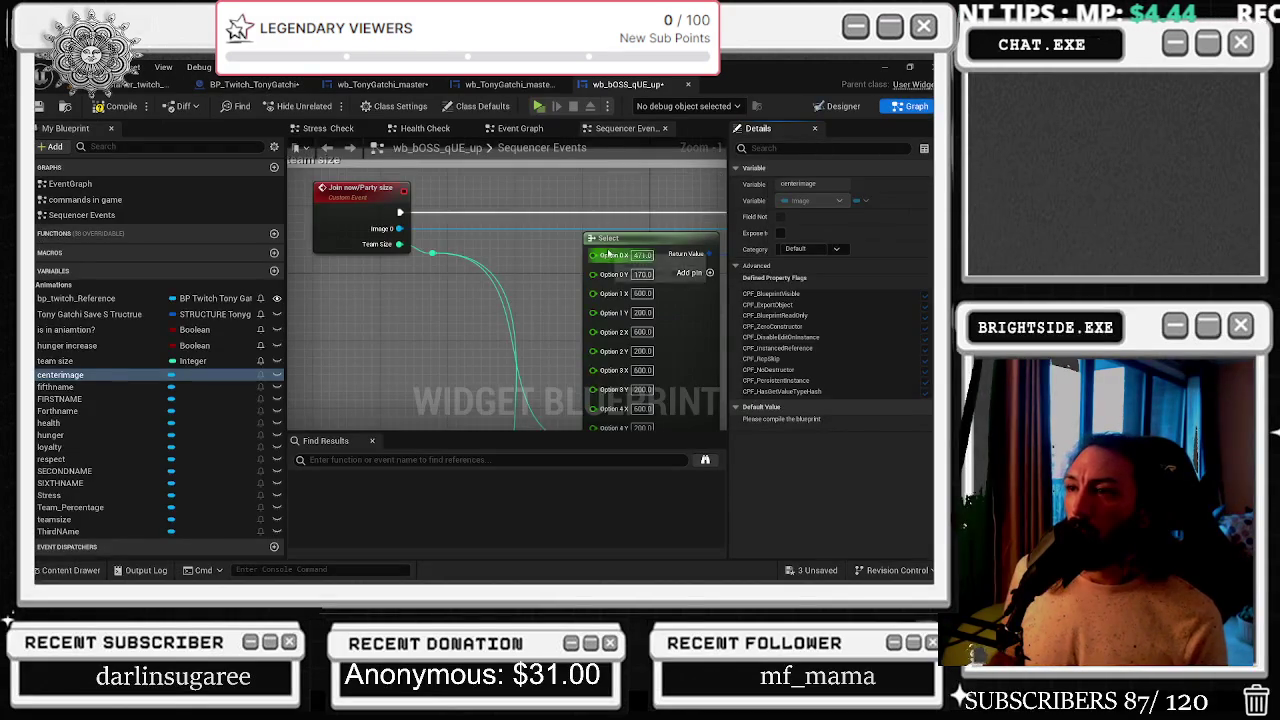
mouse_move(93, 374)
mouse_down()
mouse_move(428, 252)
mouse_move(482, 204)
mouse_move(592, 245)
mouse_up()
click(505, 210)
drag(539, 208, 349, 186)
scroll(349, 186, down, 2)
scroll(349, 186, up, 2)
drag(304, 263, 326, 287)
click(326, 287)
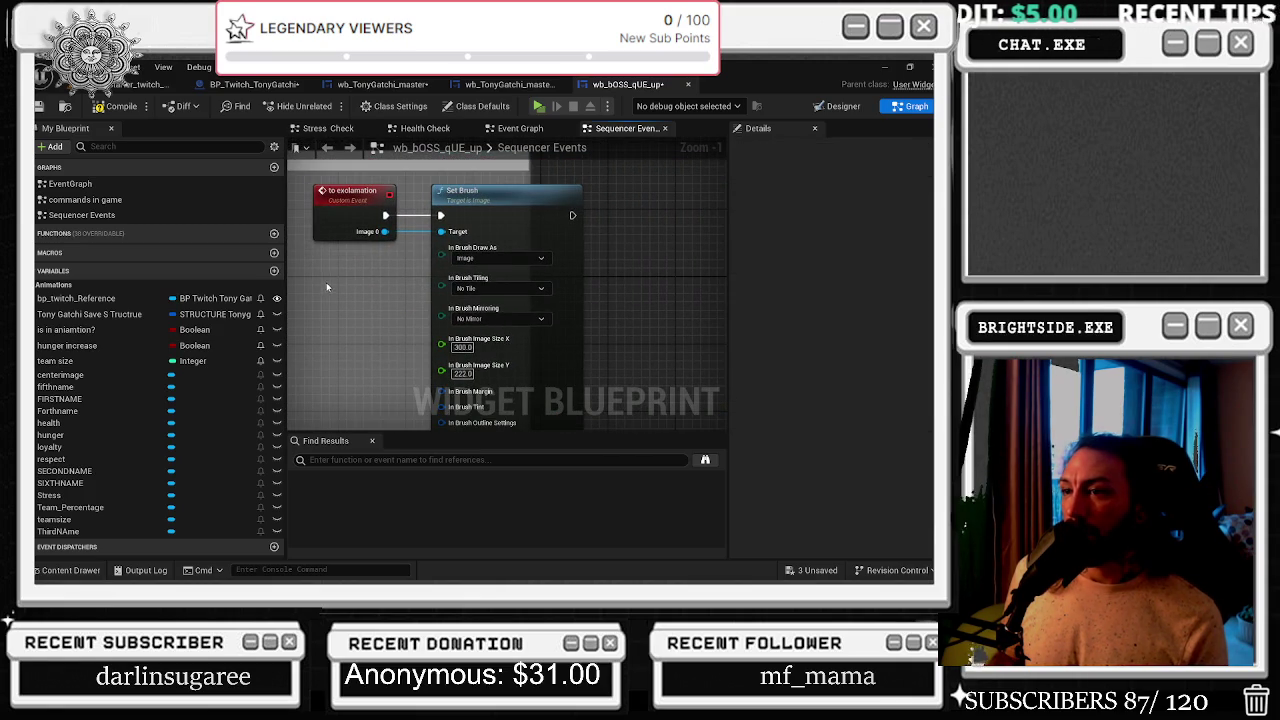
mouse_move(80, 374)
mouse_down()
mouse_move(363, 289)
mouse_move(310, 266)
mouse_up()
mouse_move(361, 269)
mouse_down()
mouse_move(401, 270)
mouse_move(445, 243)
mouse_move(398, 237)
mouse_move(441, 231)
mouse_up()
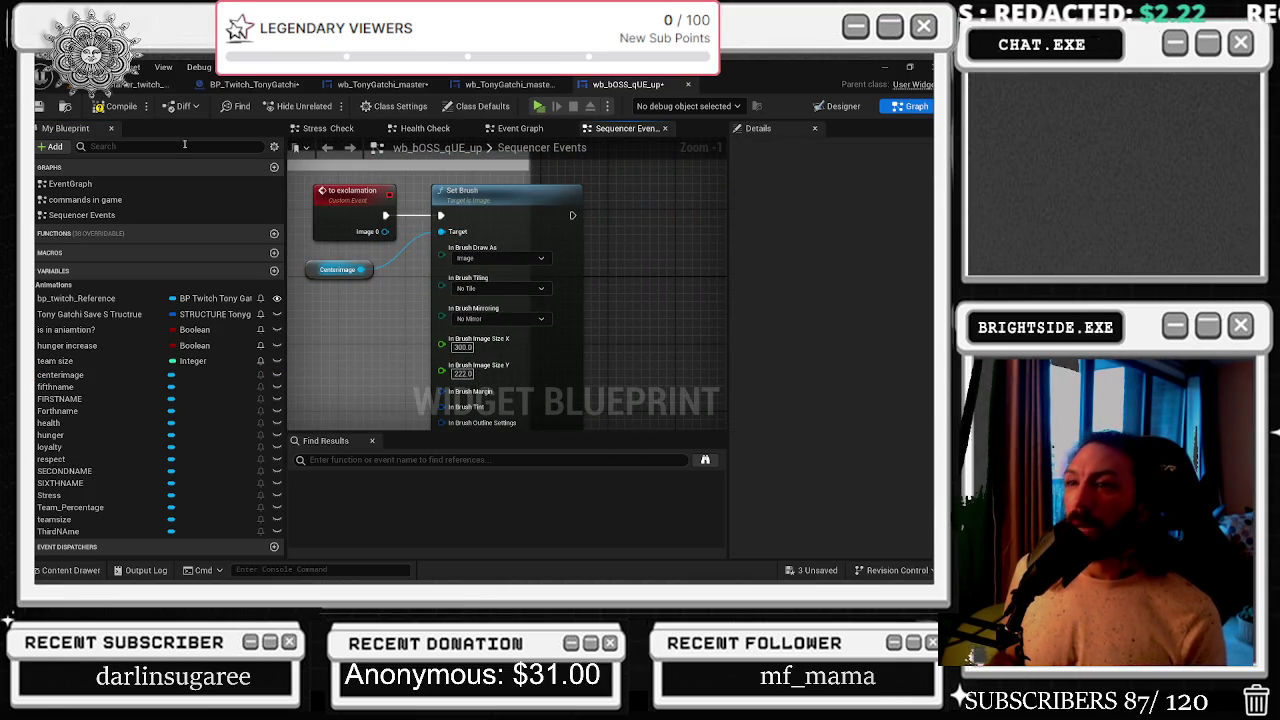
- Save the boss-queue blueprint, widen the comment box, and go to wb_TonyGatchi_master's layout
click(37, 107)
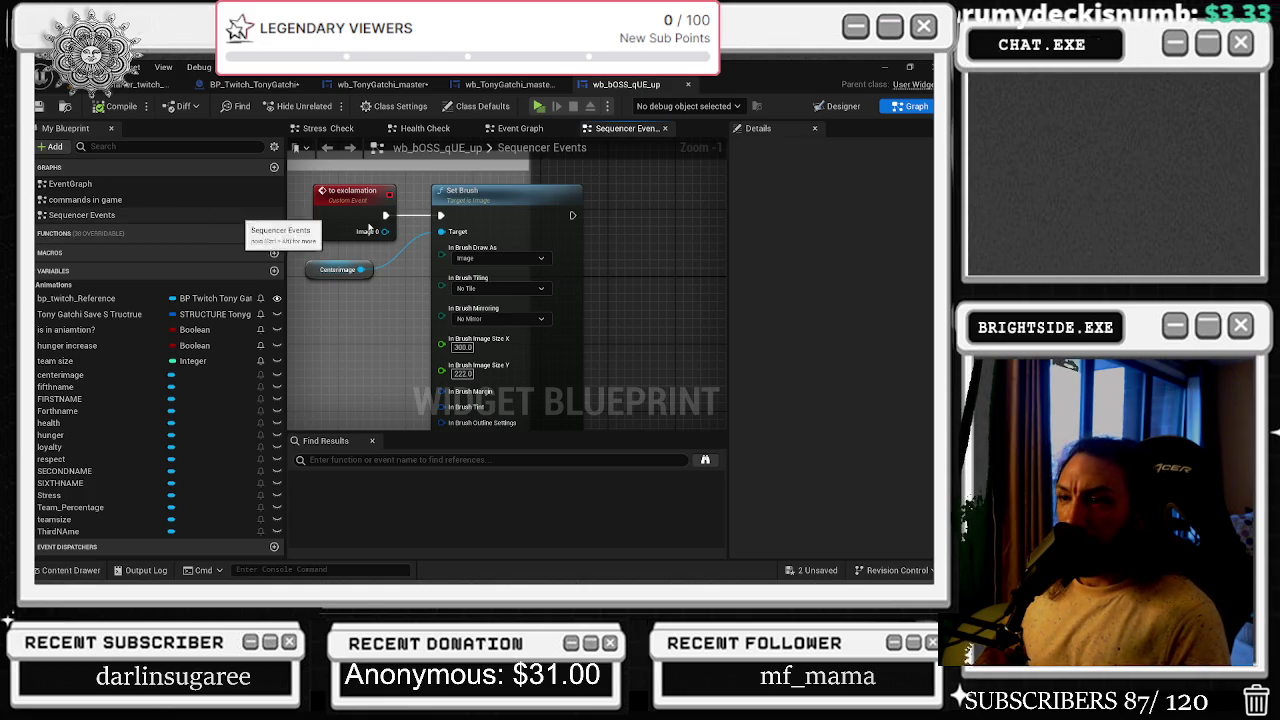
scroll(575, 225, down, 2)
drag(538, 180, 632, 183)
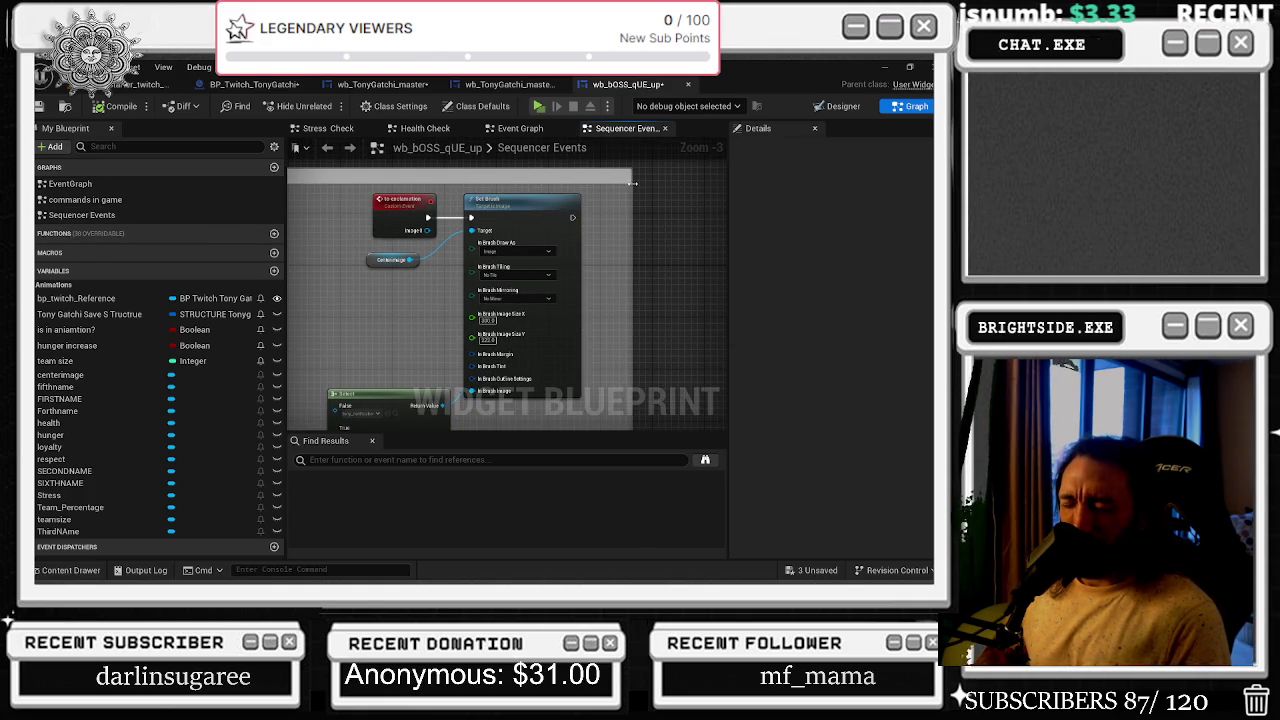
scroll(625, 193, down, 5)
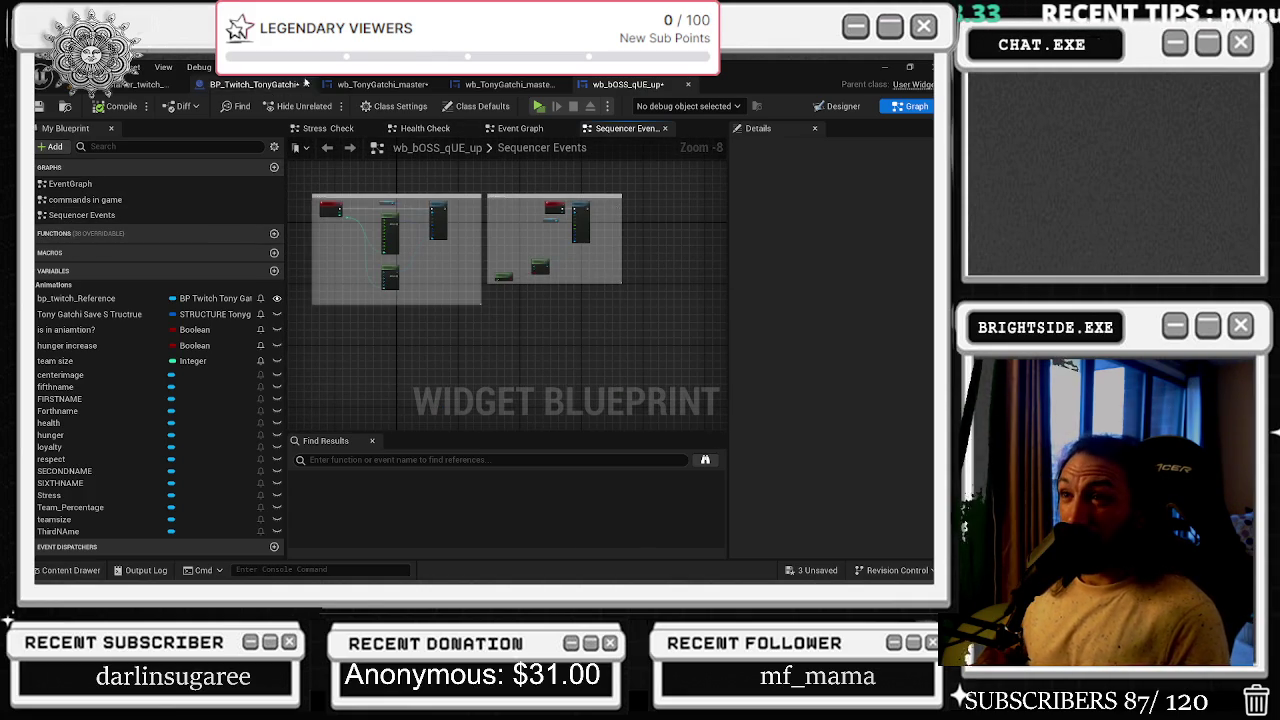
click(507, 87)
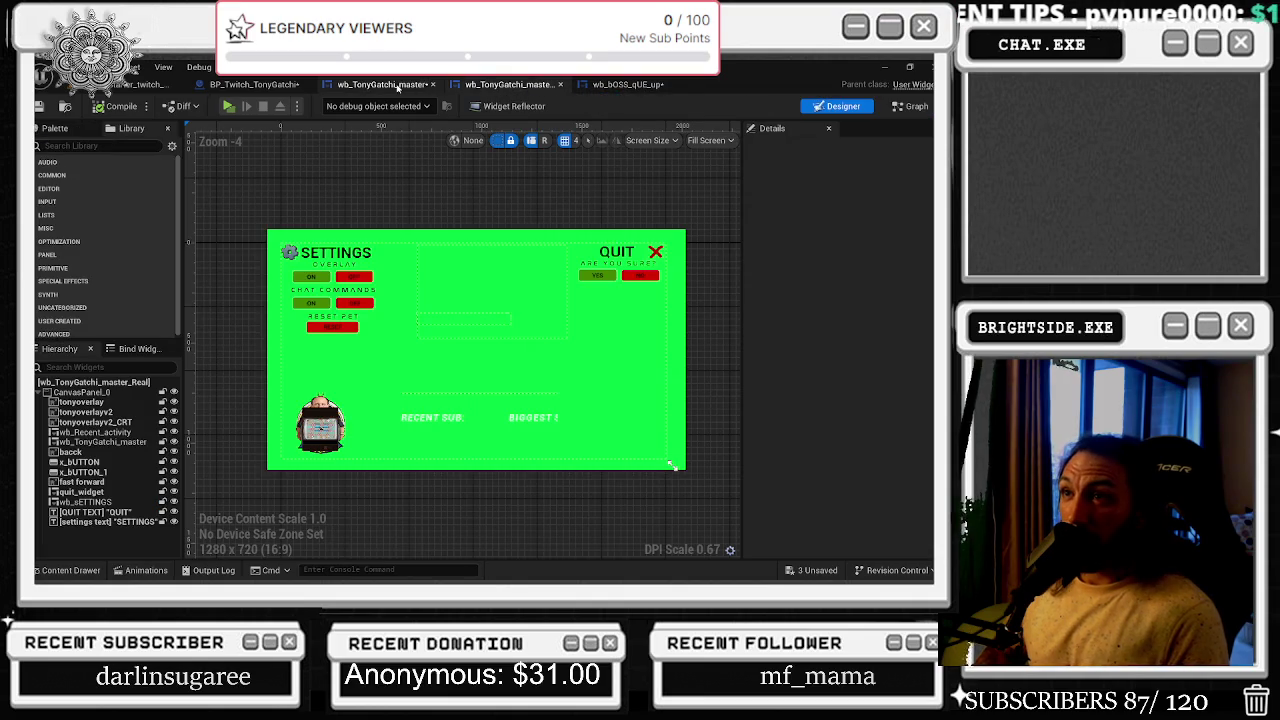
- Review the master Event Graph's Join Now/Party Size wiring, then switch to BP_Twitch_TonyGatchi
click(362, 87)
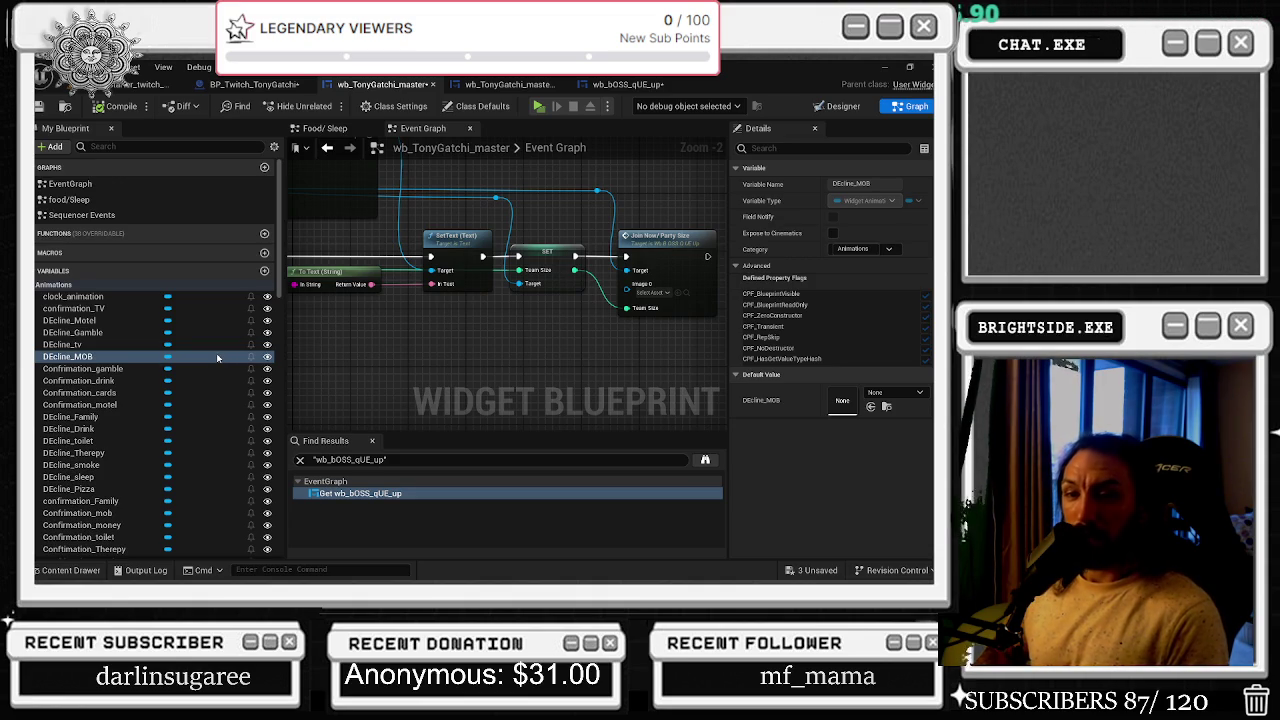
scroll(510, 331, down, 3)
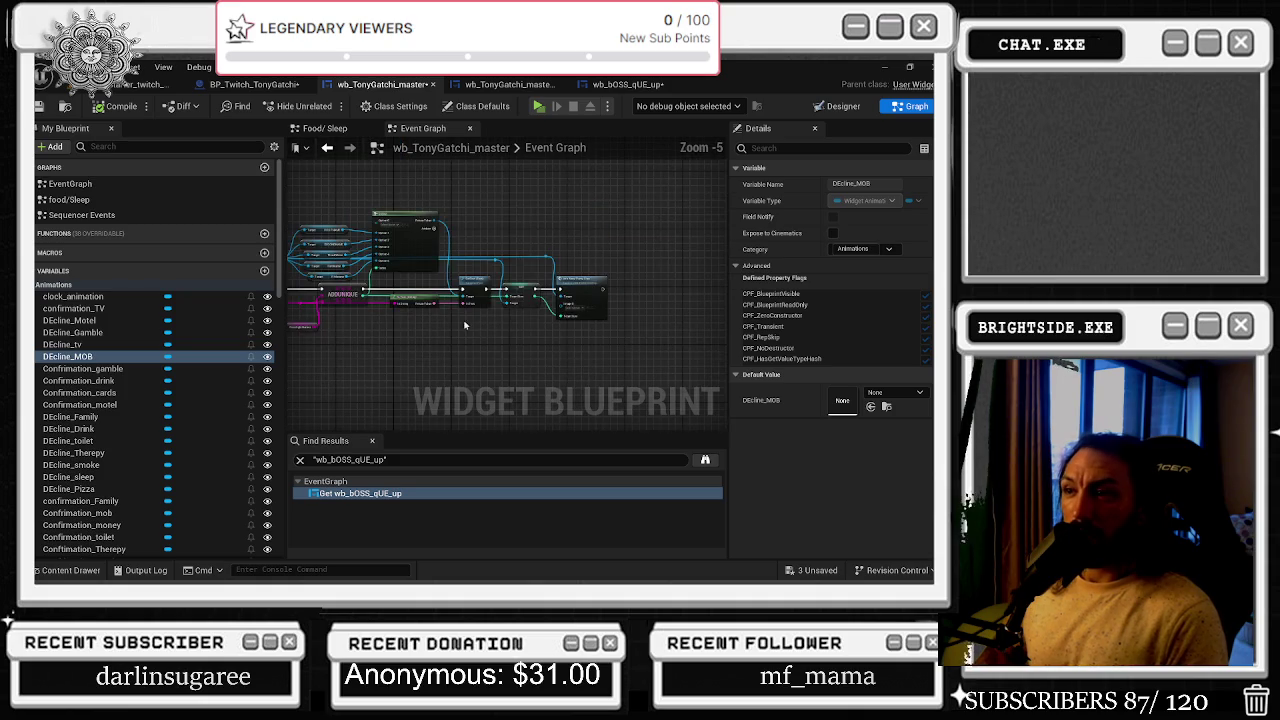
drag(531, 343, 641, 331)
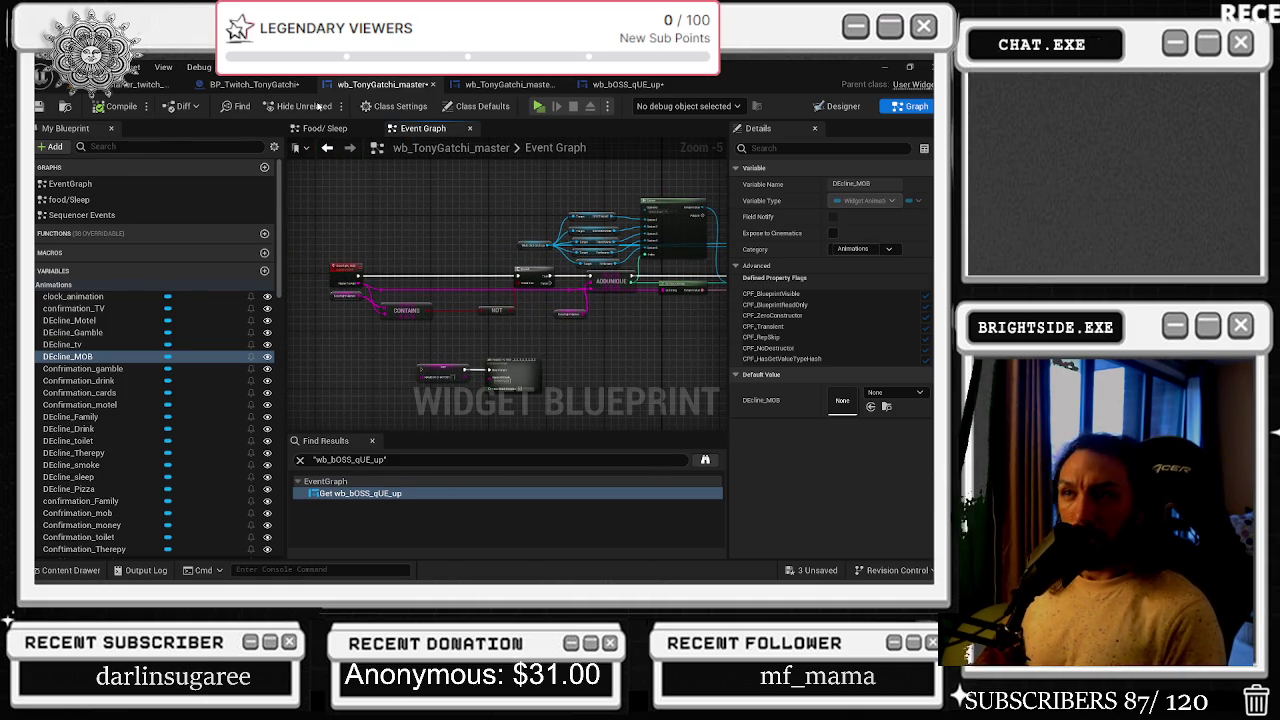
click(256, 86)
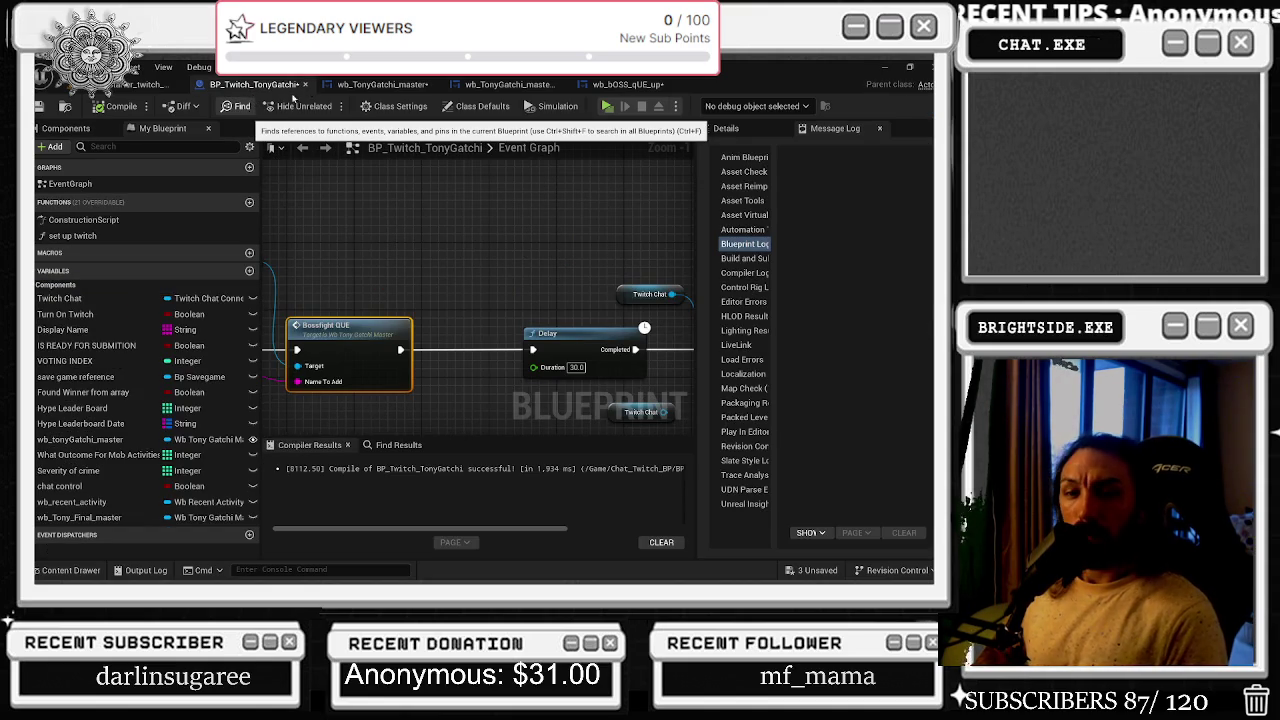
scroll(438, 295, down, 3)
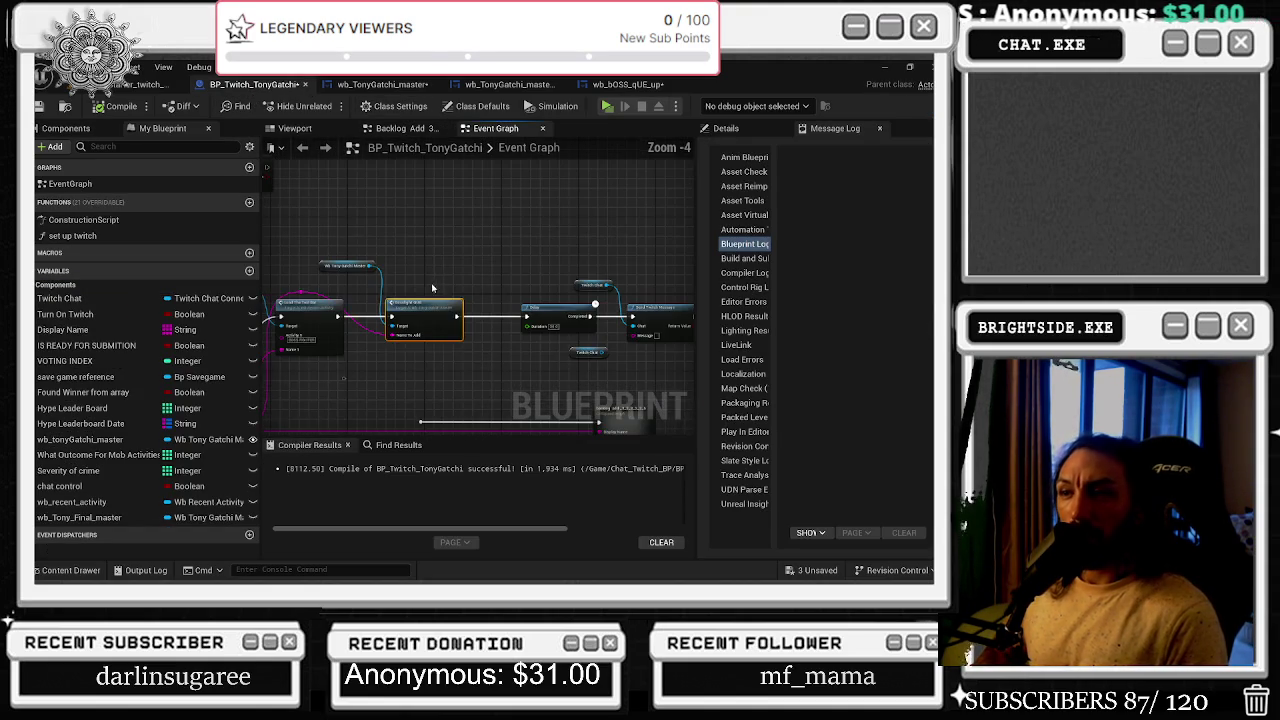
drag(440, 299, 468, 299)
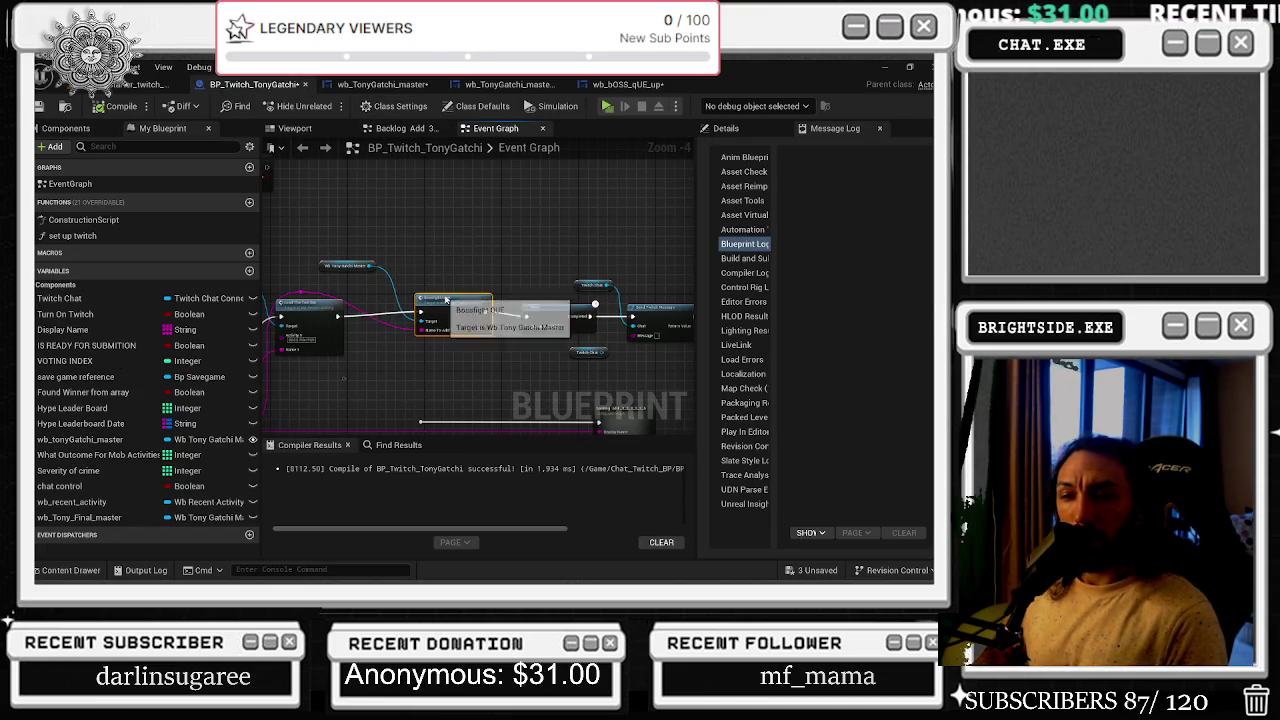
mouse_move(422, 335)
mouse_down()
mouse_move(318, 291)
mouse_move(379, 276)
mouse_up()
scroll(472, 255, down, 2)
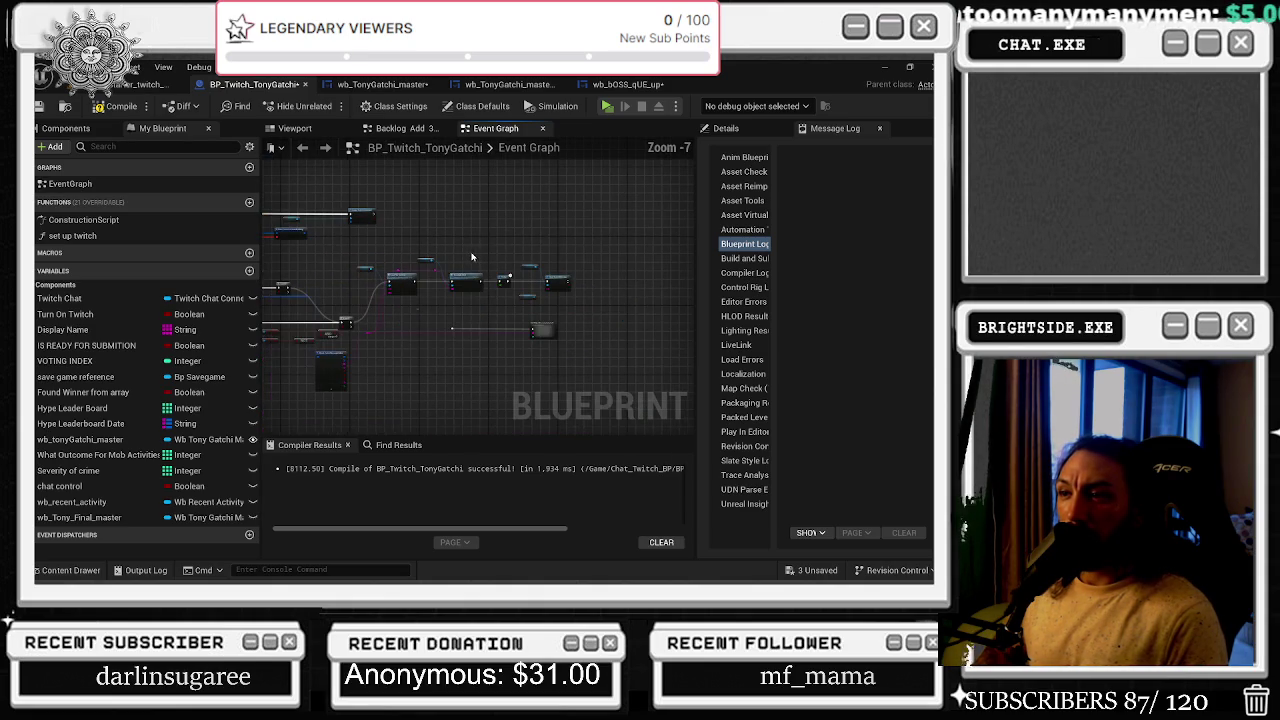
scroll(396, 307, up, 1)
scroll(396, 307, up, 3)
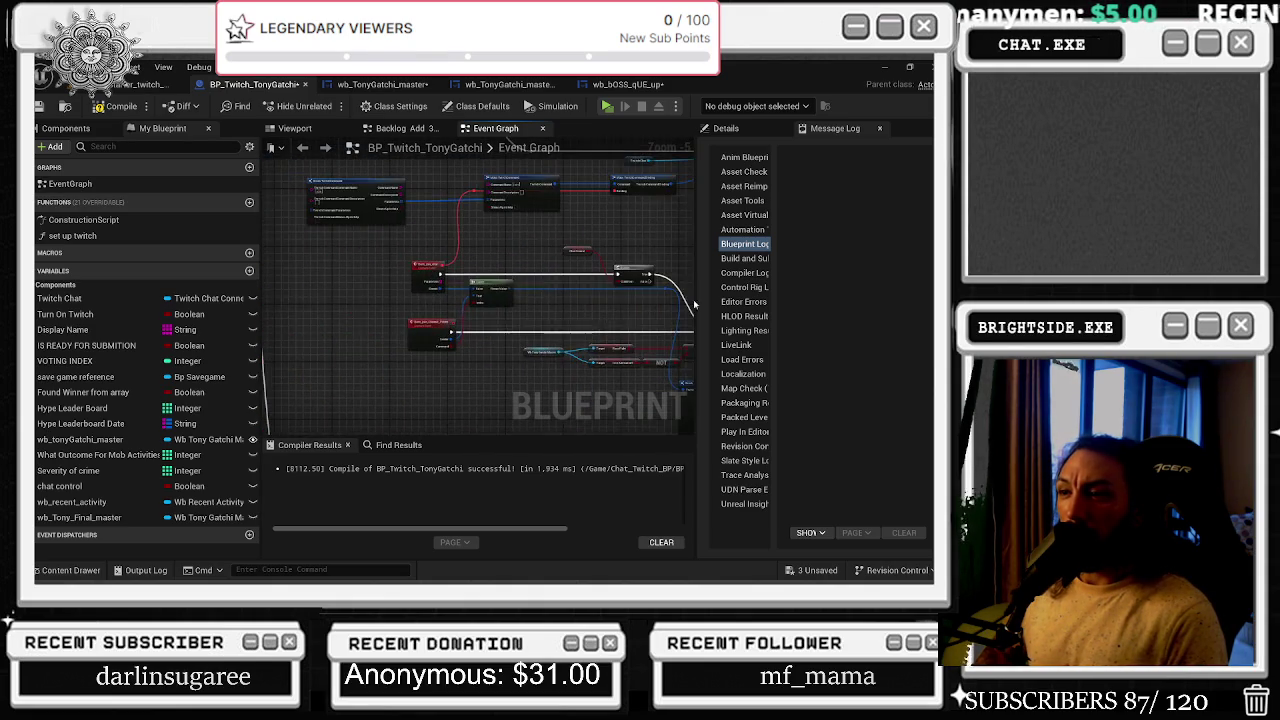
drag(479, 366, 295, 354)
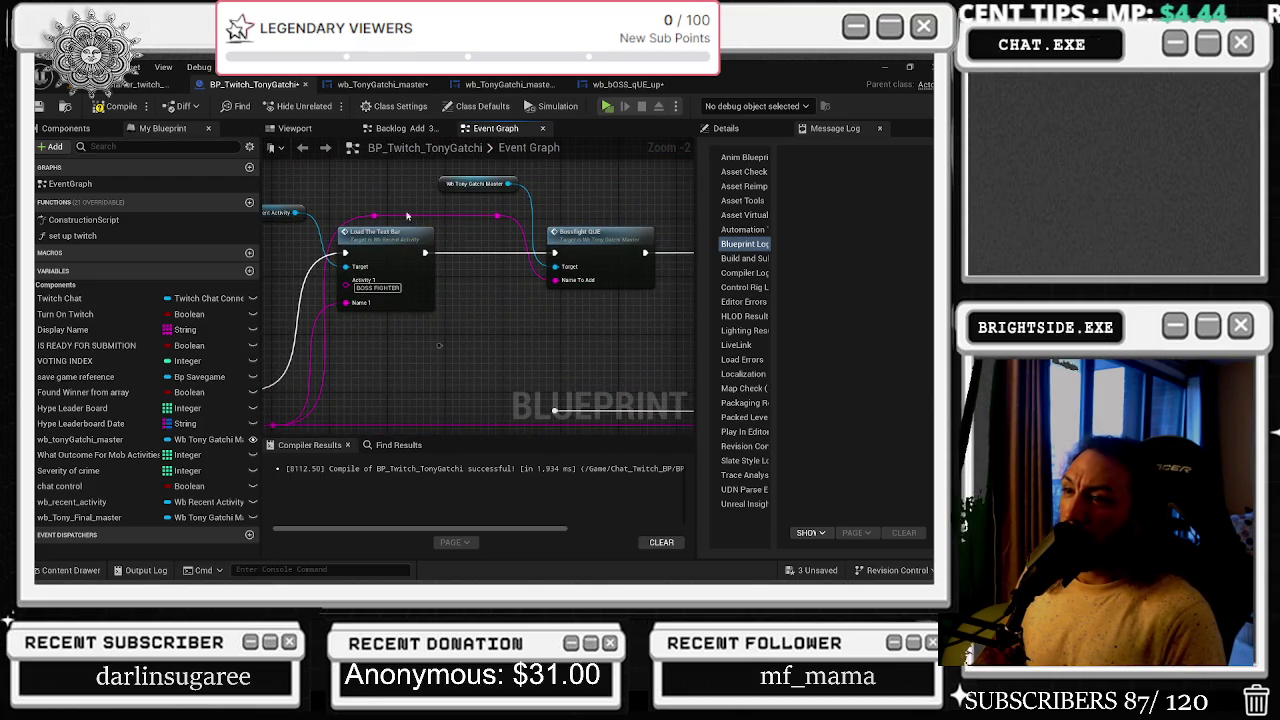
drag(435, 176, 543, 271)
drag(627, 310, 363, 334)
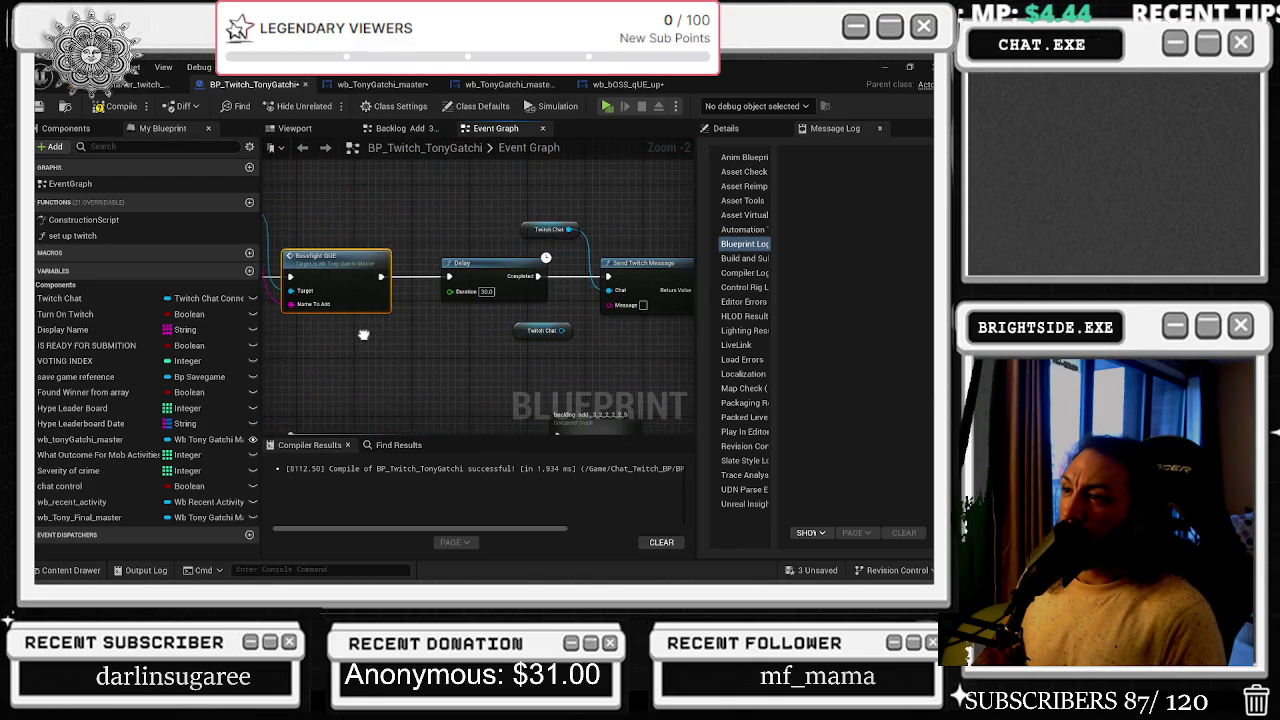
scroll(363, 334, down, 2)
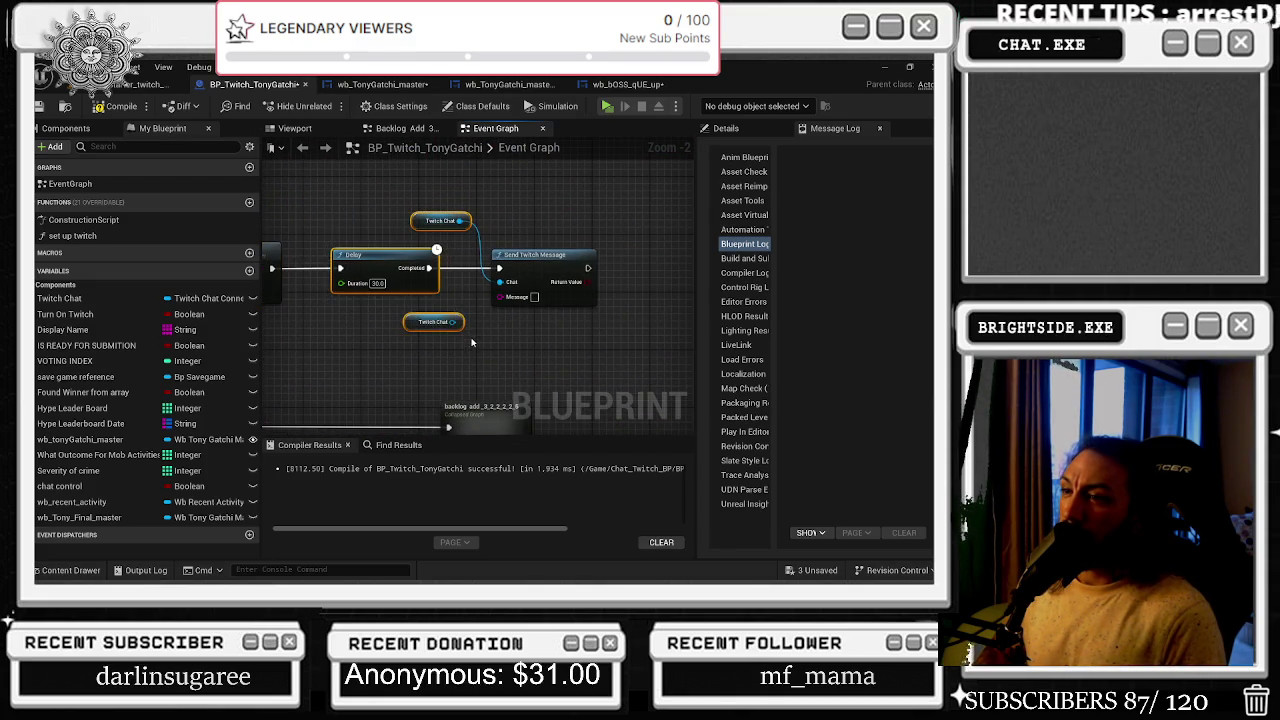
scroll(337, 301, down, 2)
scroll(370, 318, up, 3)
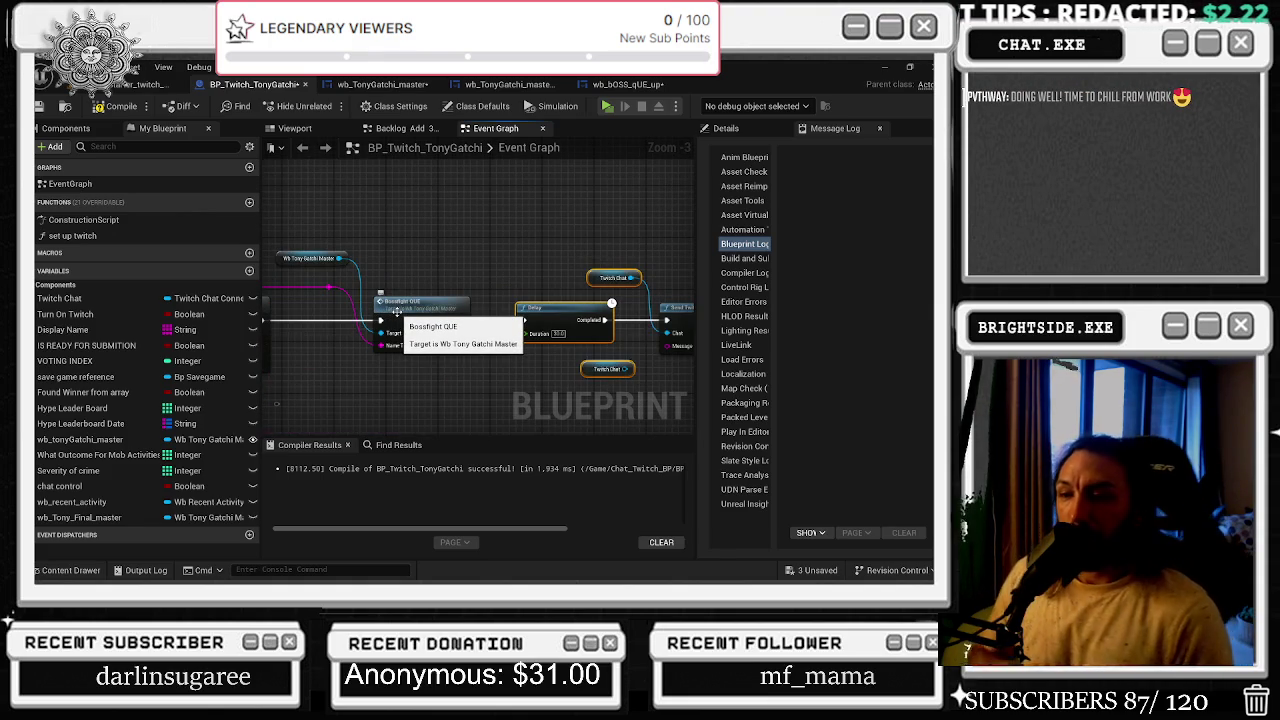
double_click(397, 313)
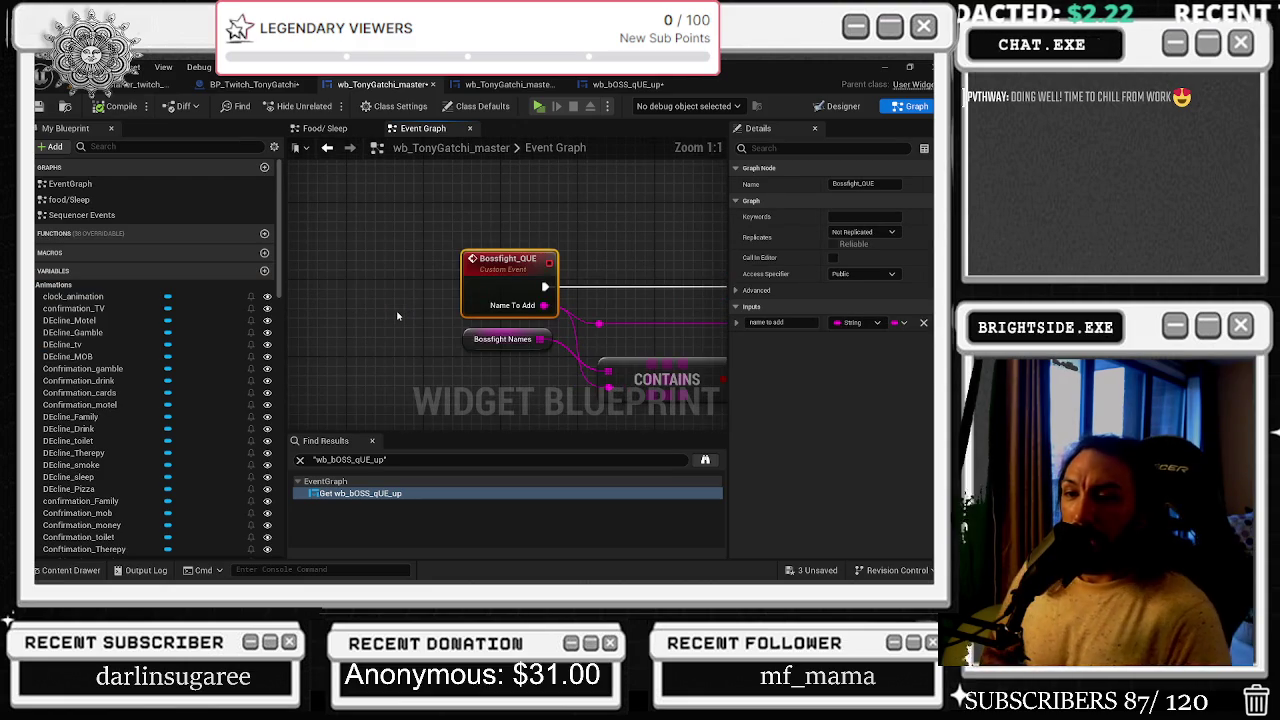
- Inspect the Contains, Branch, Select, AddUnique and SetText nodes, then recompile BP_Twitch_TonyGatchi
scroll(623, 240, down, 3)
mouse_move(623, 240)
mouse_down()
mouse_move(329, 270)
mouse_move(362, 260)
mouse_move(292, 260)
mouse_move(319, 256)
mouse_up()
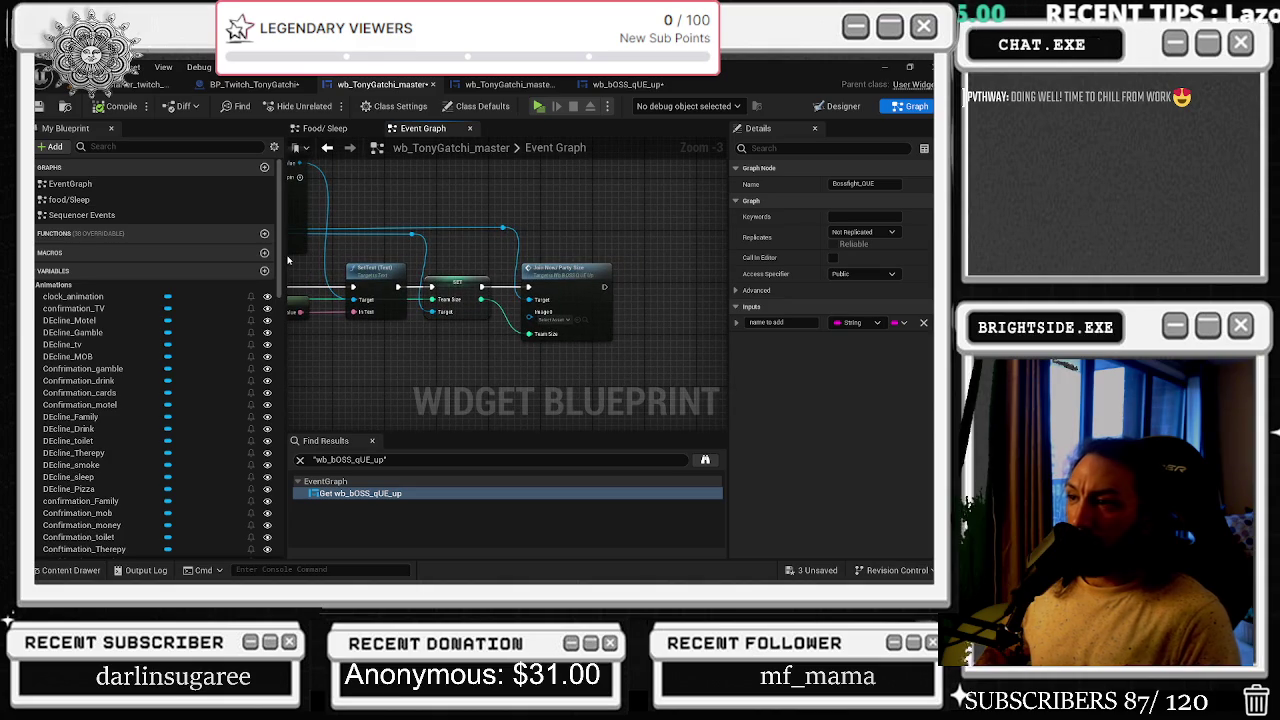
mouse_move(528, 208)
mouse_down()
mouse_move(698, 224)
mouse_move(678, 290)
mouse_up()
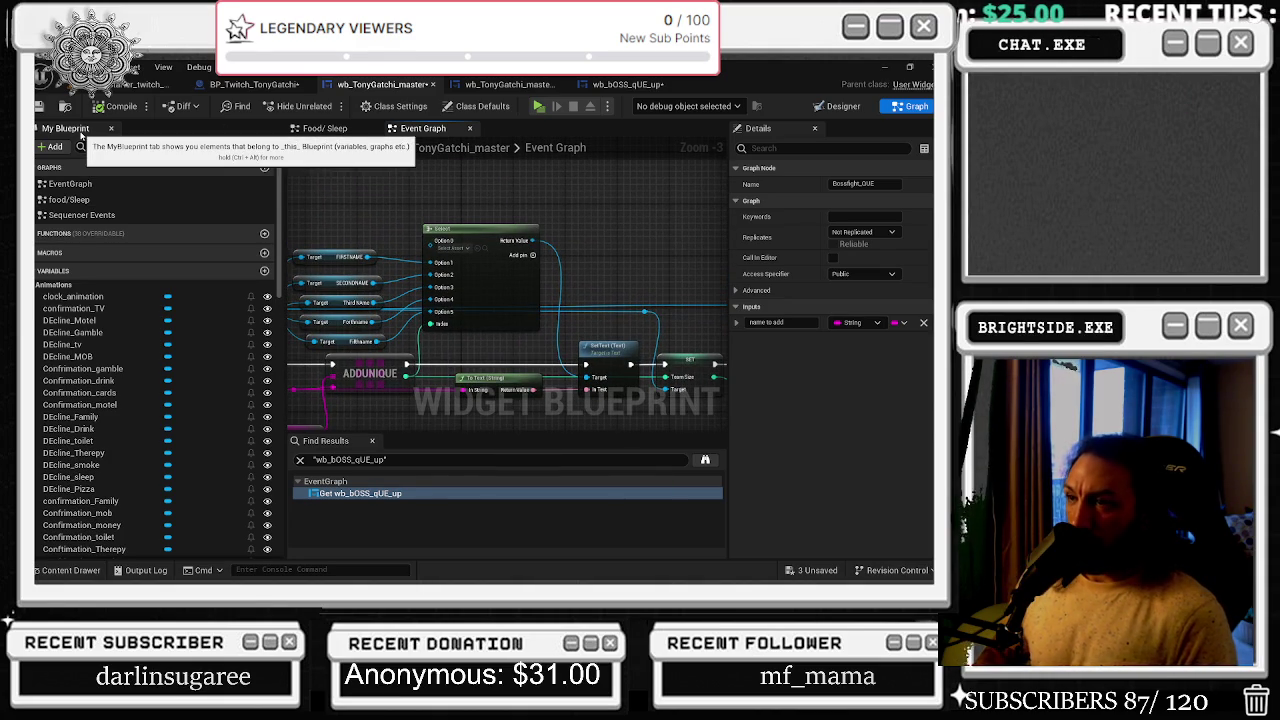
click(100, 88)
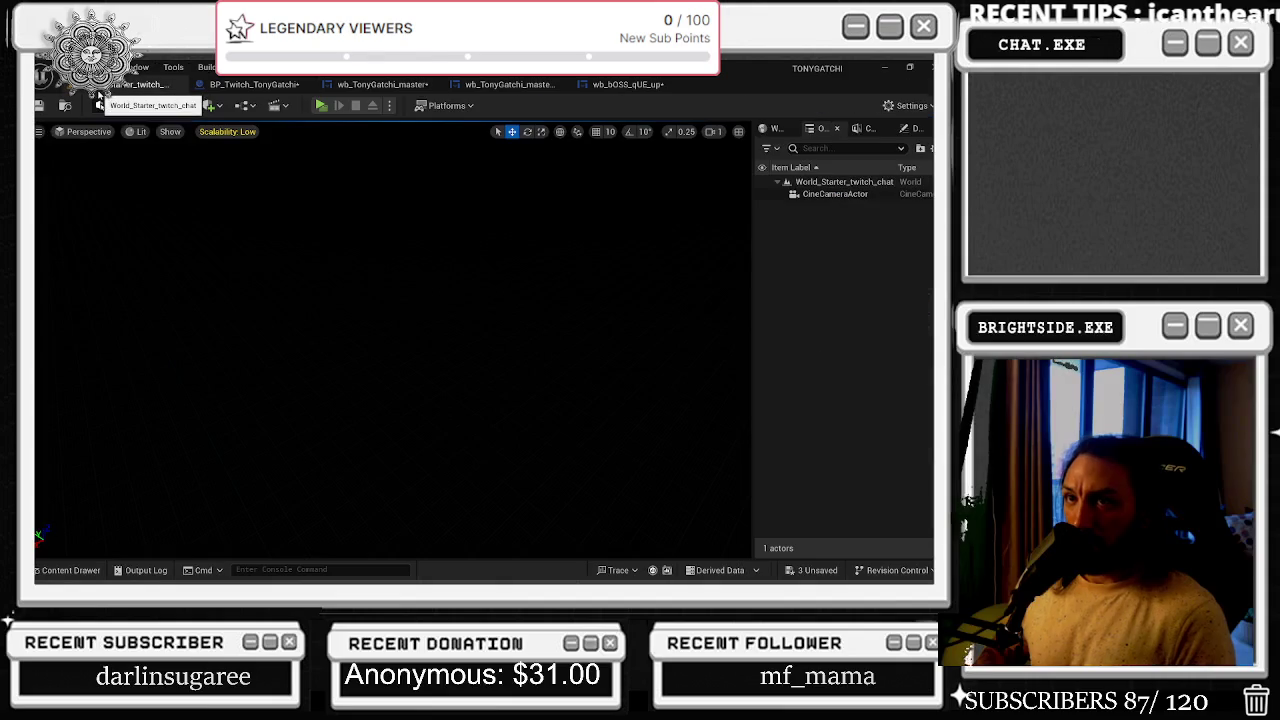
click(252, 84)
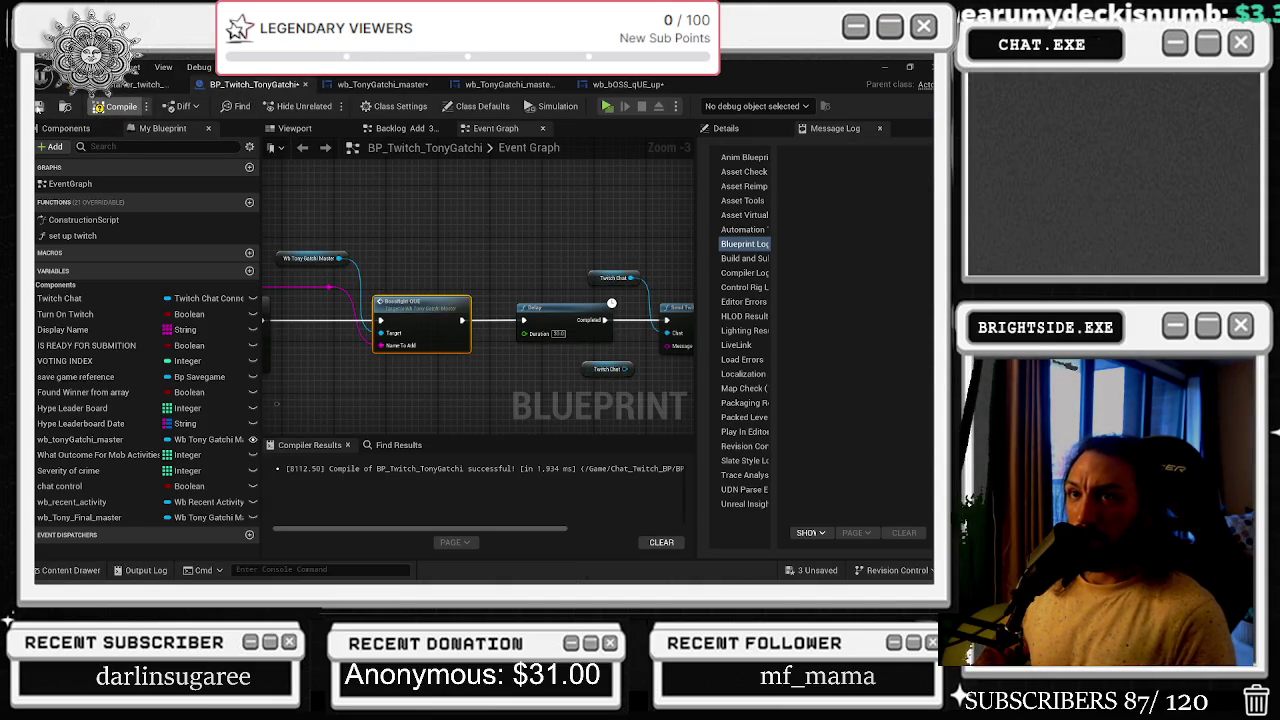
click(110, 106)
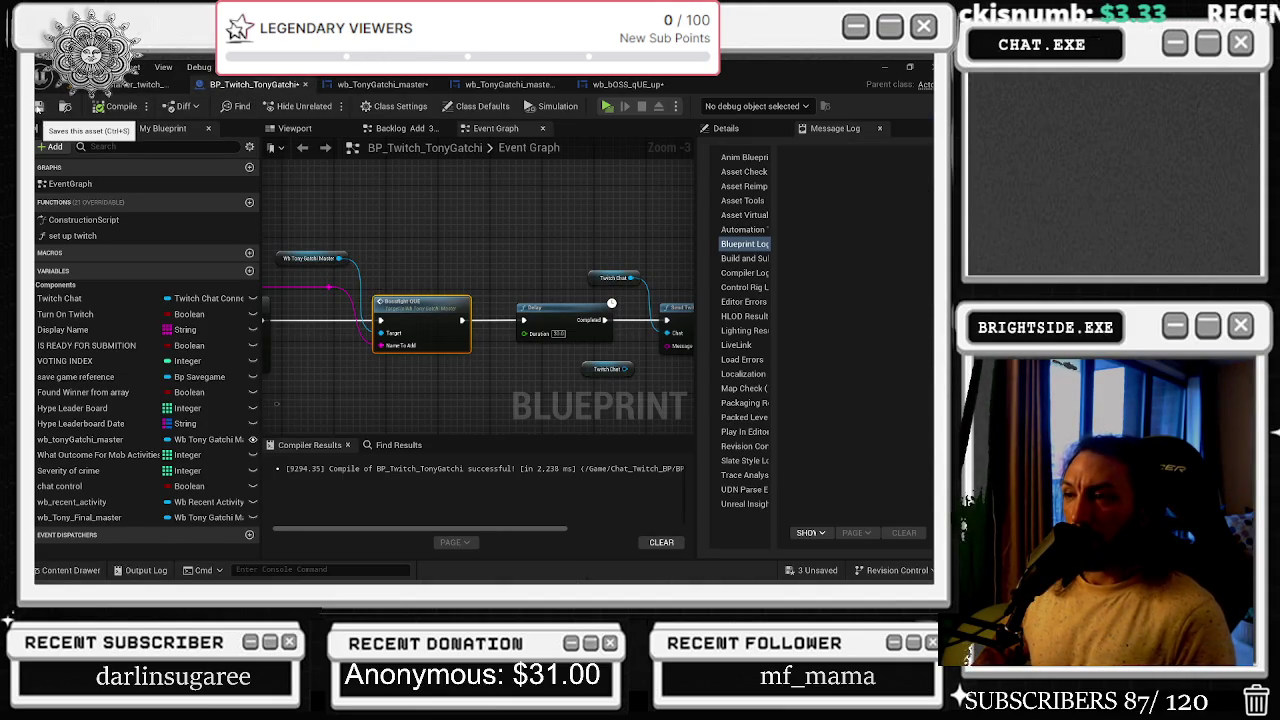
- In wb_TonyGatchi_master, move the reroute point on the red wire rightward
click(383, 84)
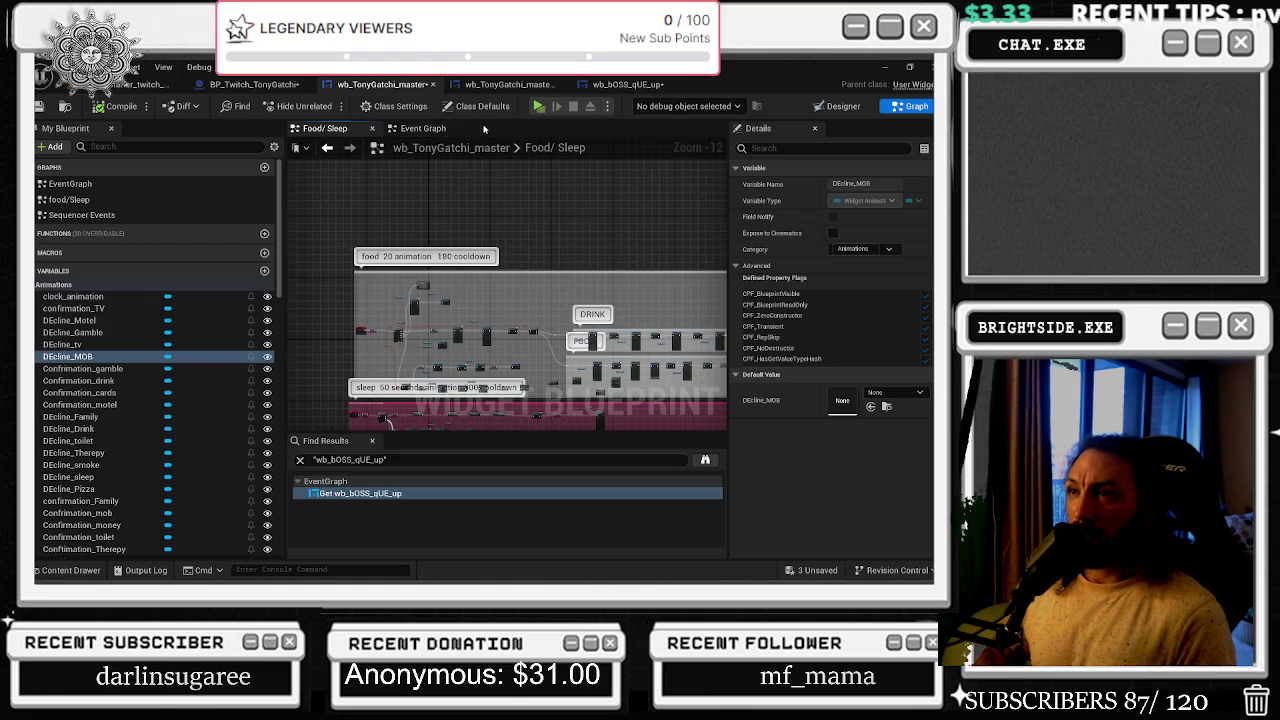
scroll(390, 365, up, 7)
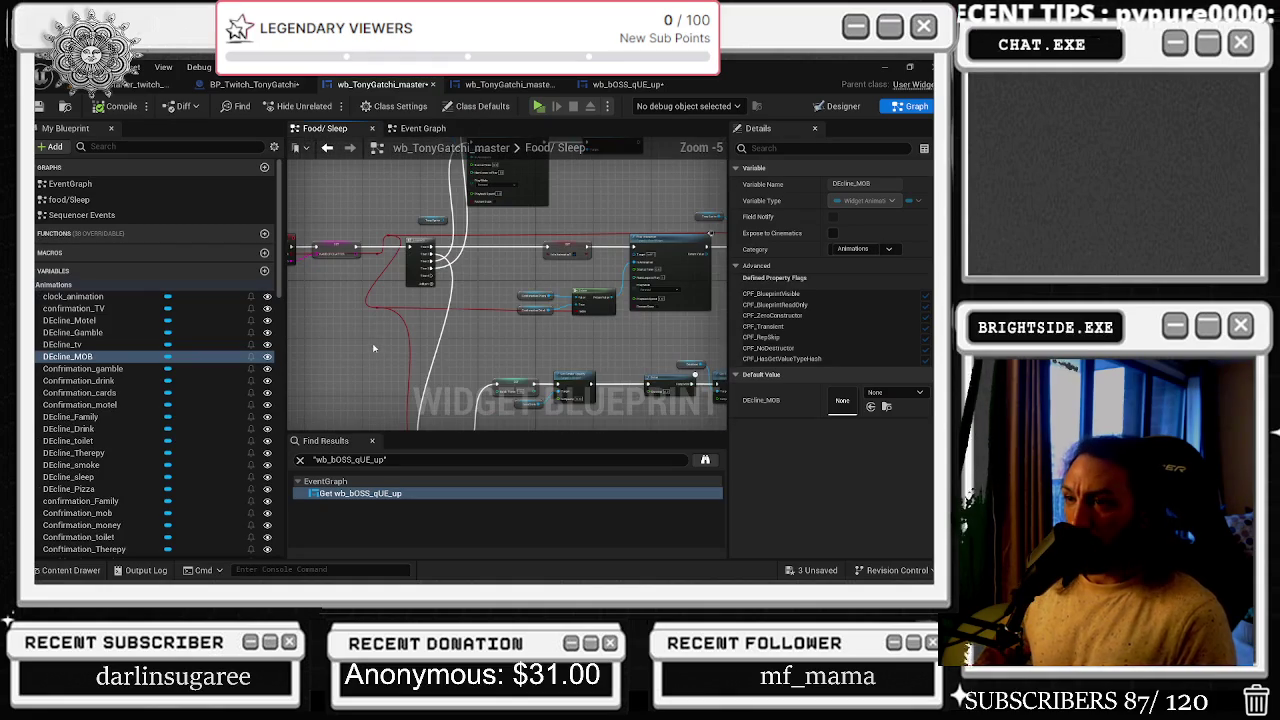
click(365, 309)
drag(375, 307, 401, 313)
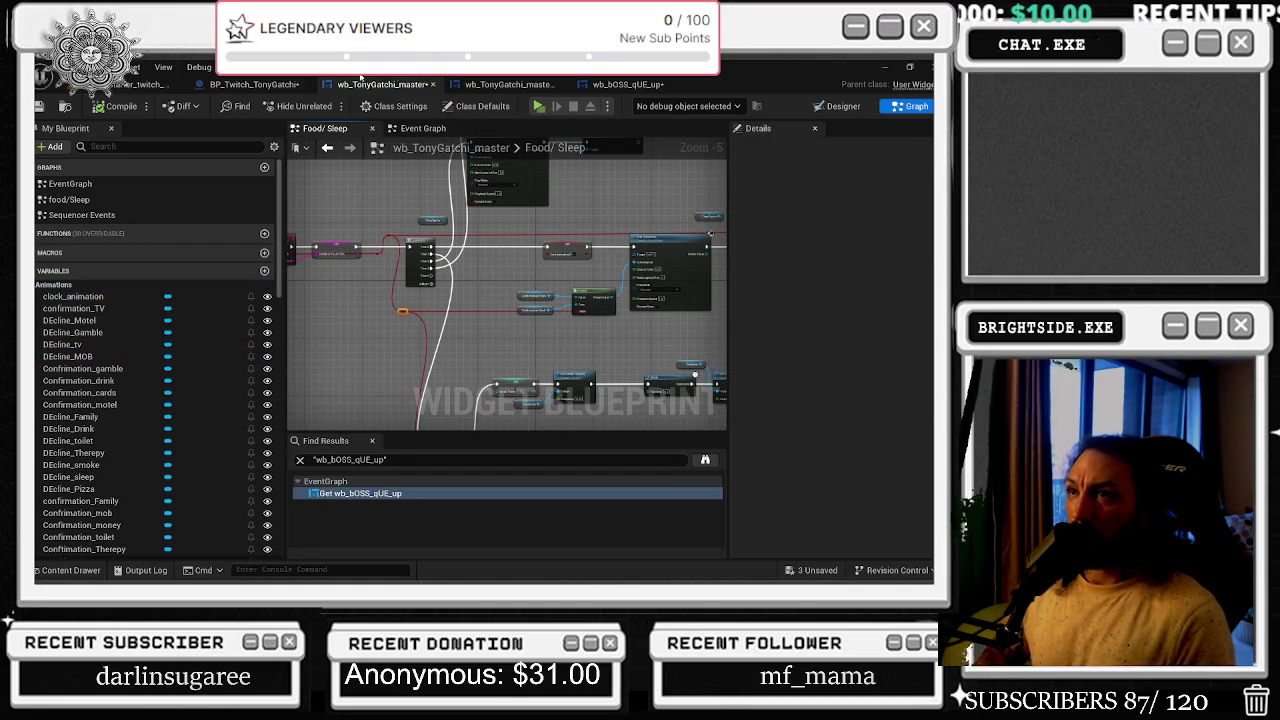
- Check the wb_TonyGatchi_master_Real layout and the wb_bOSS_qUE_up sequencer events
click(510, 85)
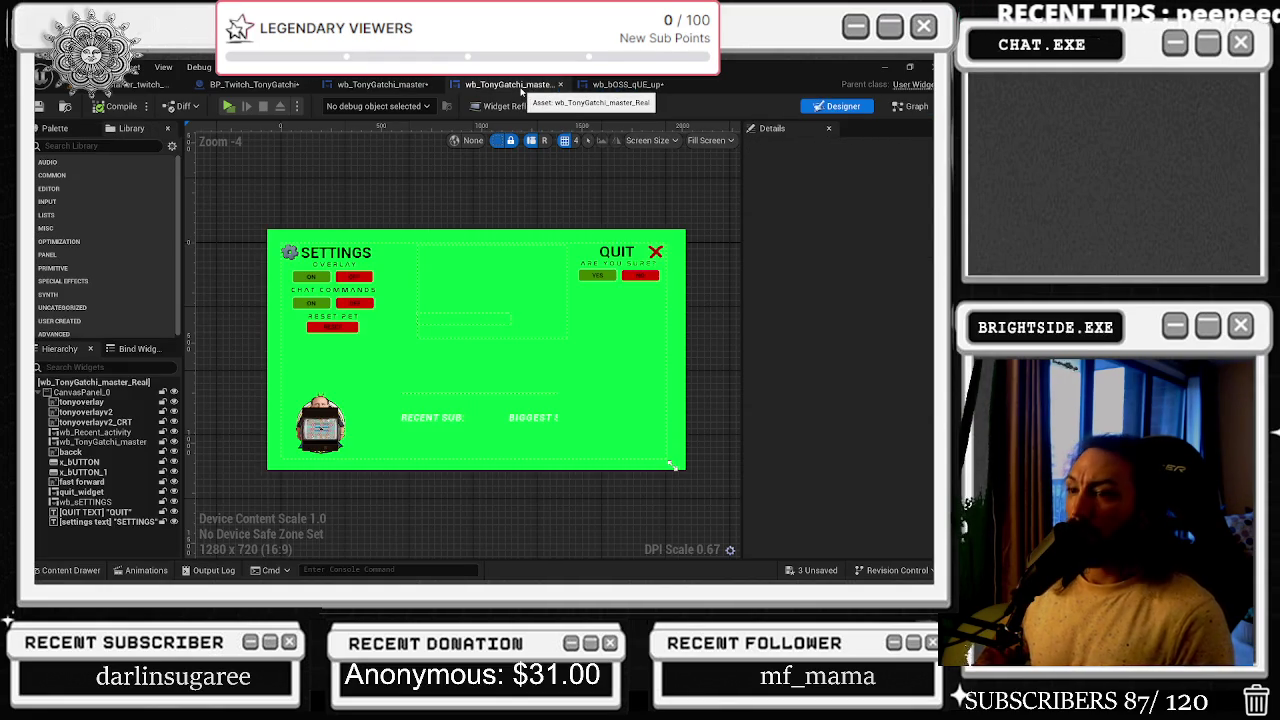
click(625, 85)
scroll(521, 377, down, 3)
scroll(513, 344, up, 6)
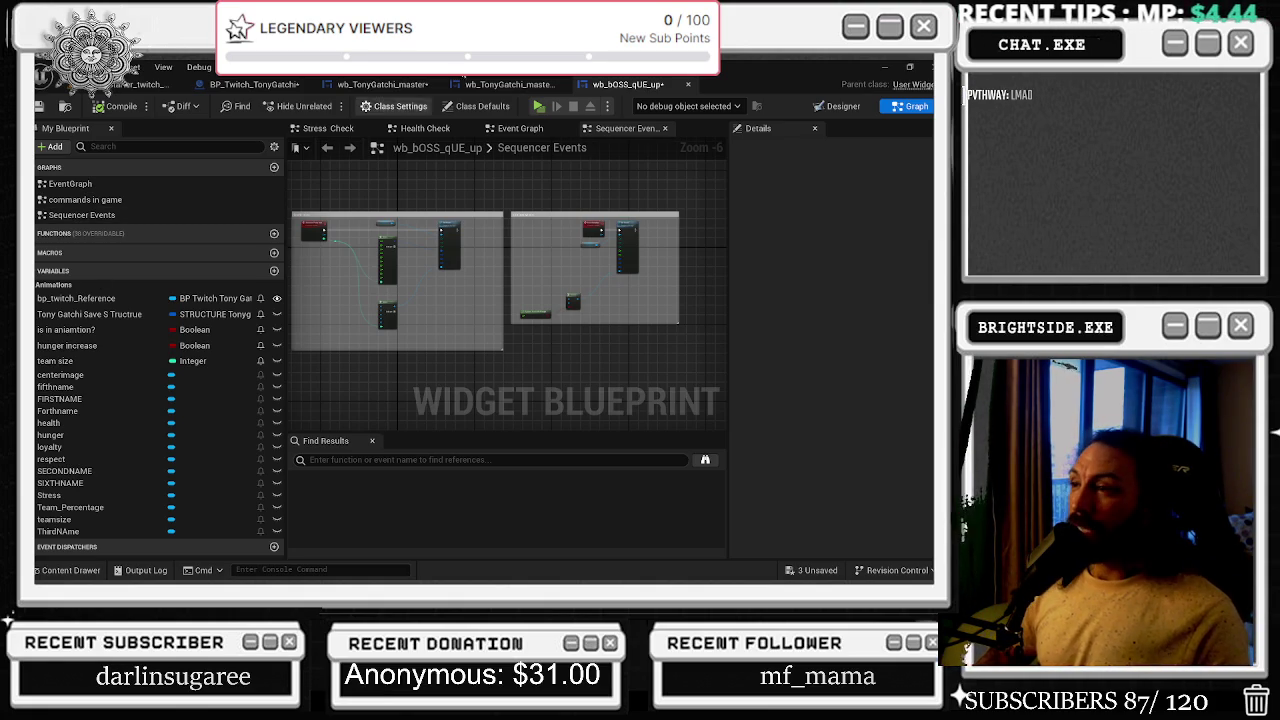
- Return via wb_TonyGatchi_master's Food/Sleep graph to BP_Twitch_TonyGatchi's Event Graph
click(510, 84)
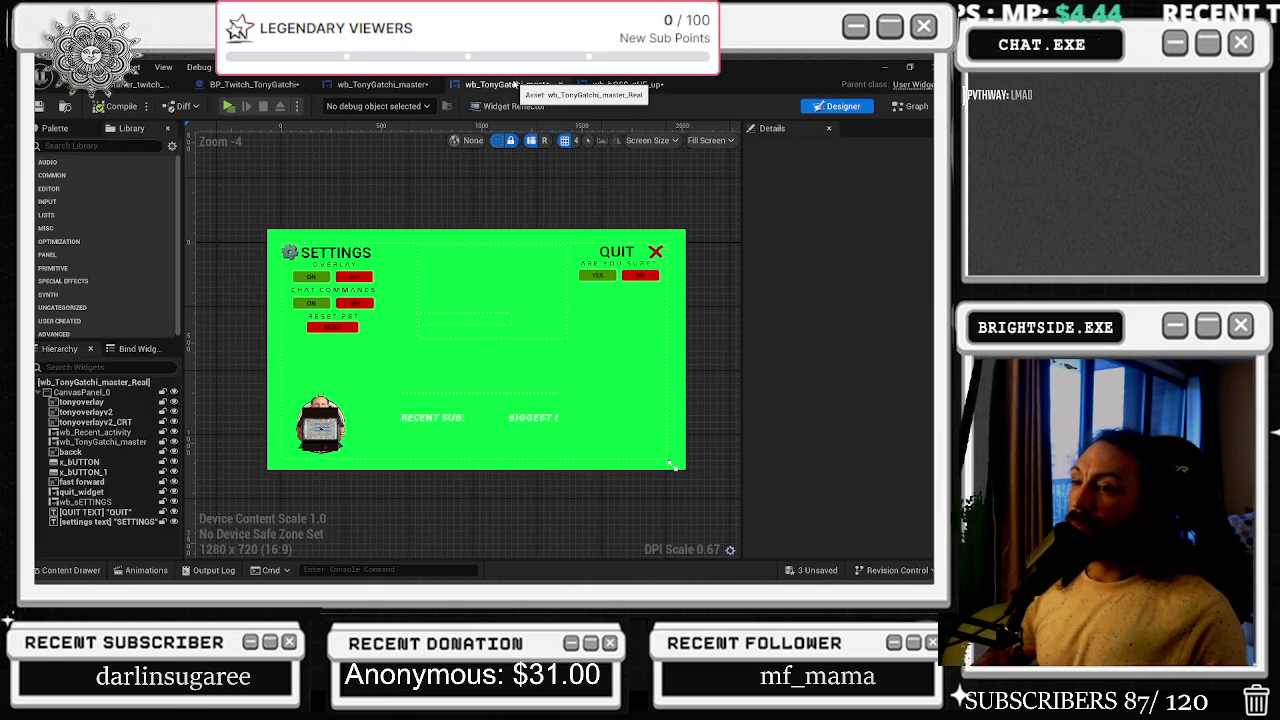
click(382, 84)
mouse_move(385, 204)
mouse_down()
mouse_move(464, 211)
mouse_move(425, 290)
mouse_move(380, 331)
mouse_up()
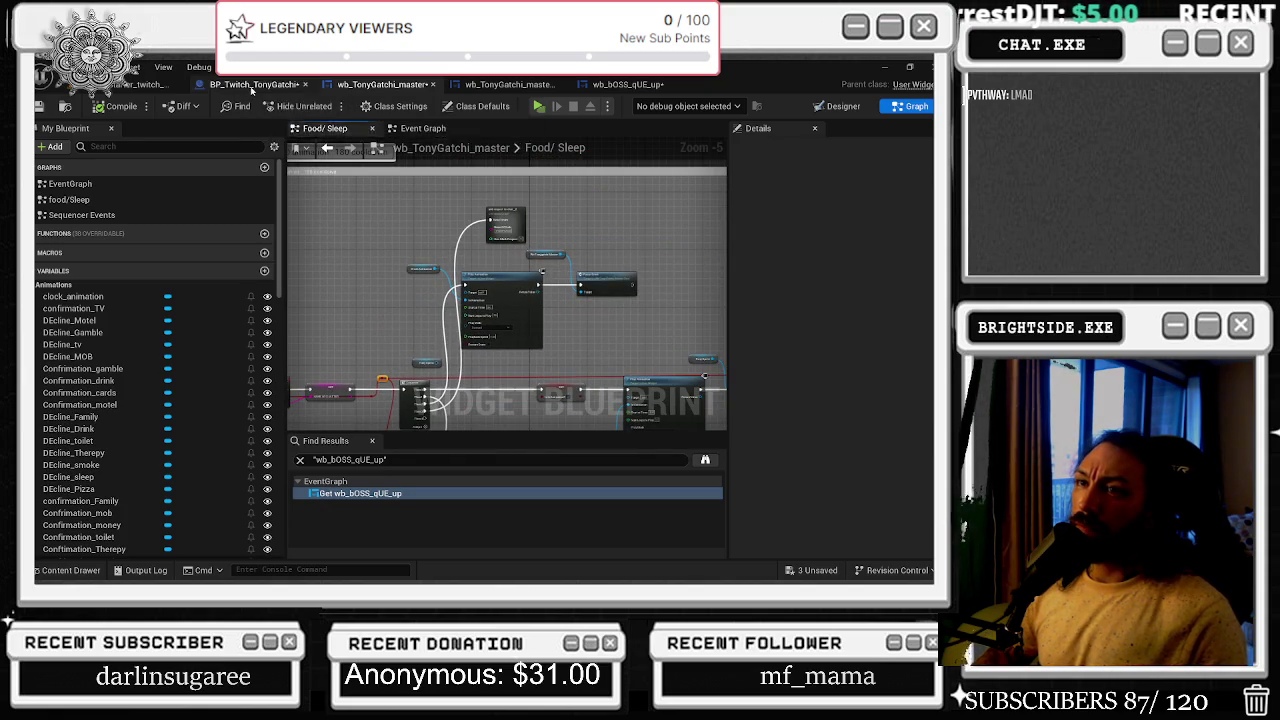
click(254, 84)
scroll(420, 240, up, 2)
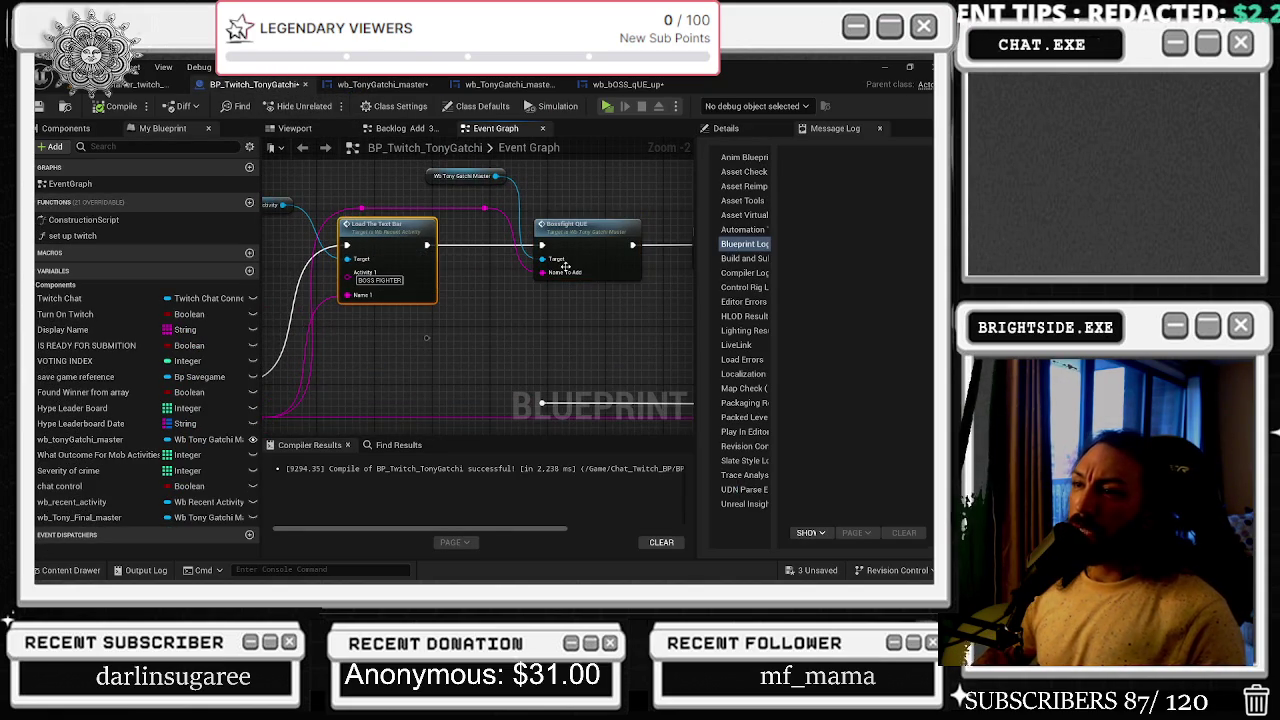
- Select the Bossfight QUE call, Boss Fight check and AND nodes of the branch condition
drag(588, 228, 580, 228)
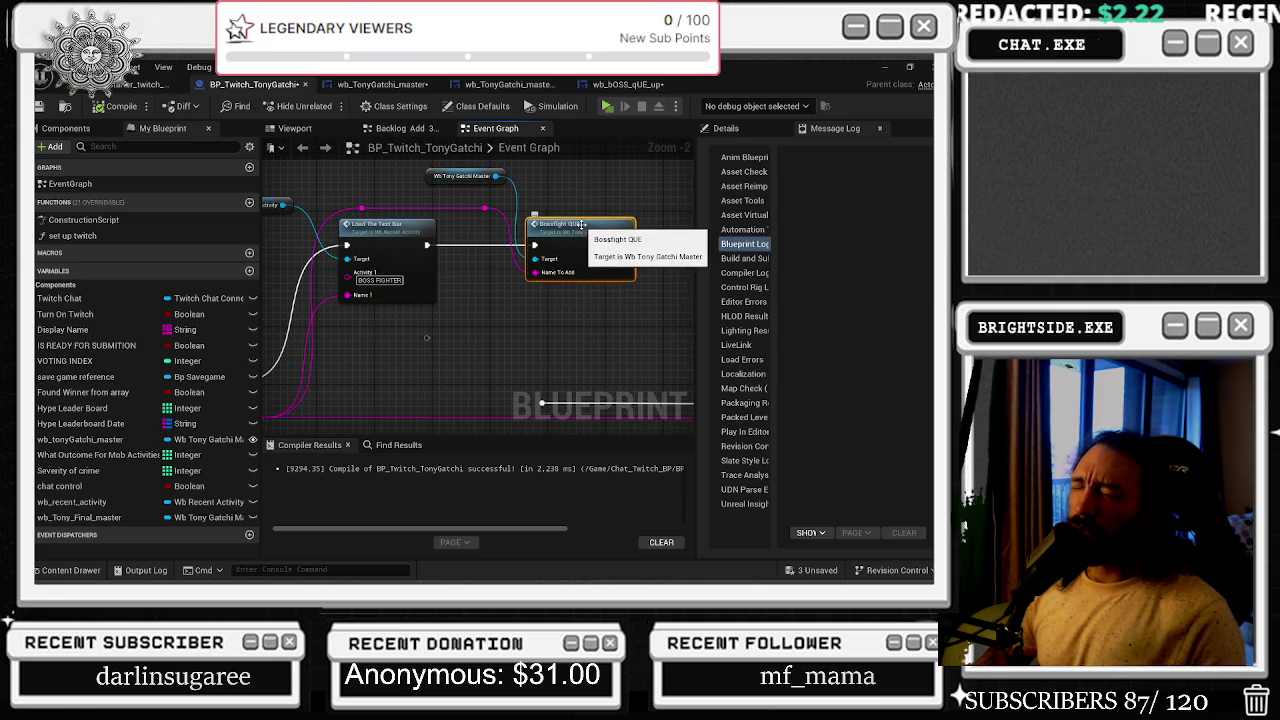
scroll(580, 228, down, 4)
scroll(388, 285, up, 4)
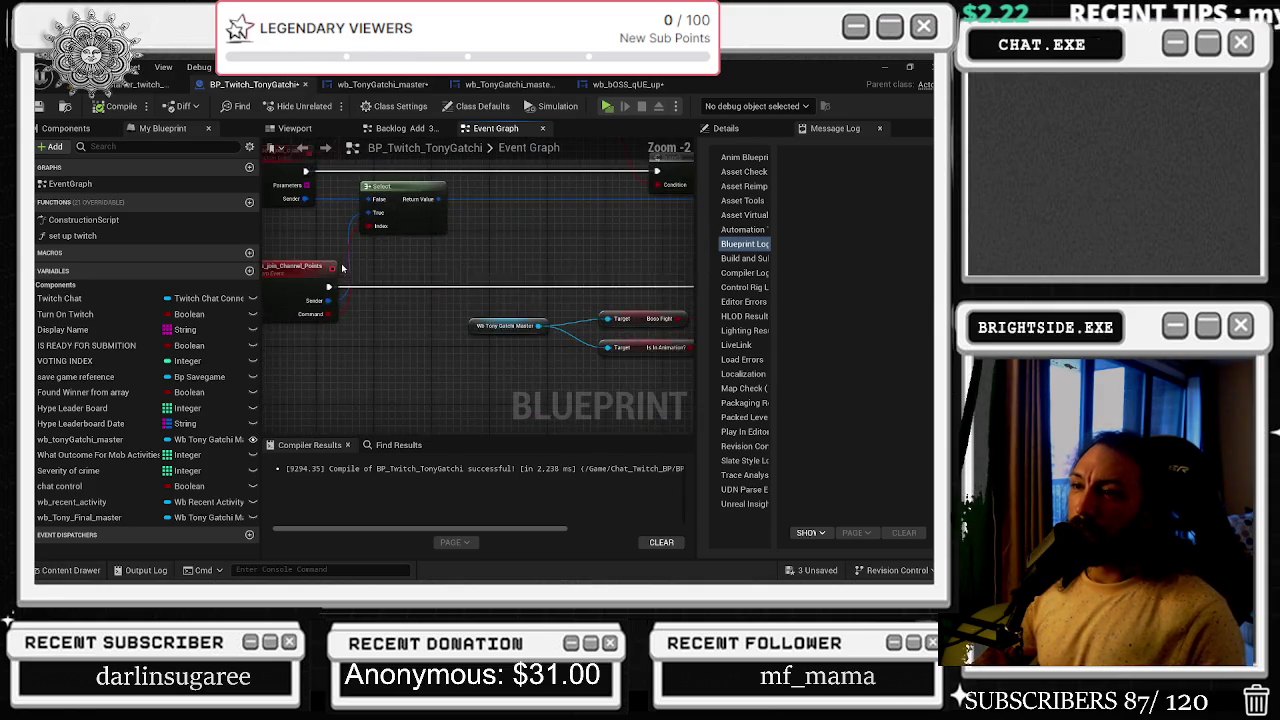
click(445, 376)
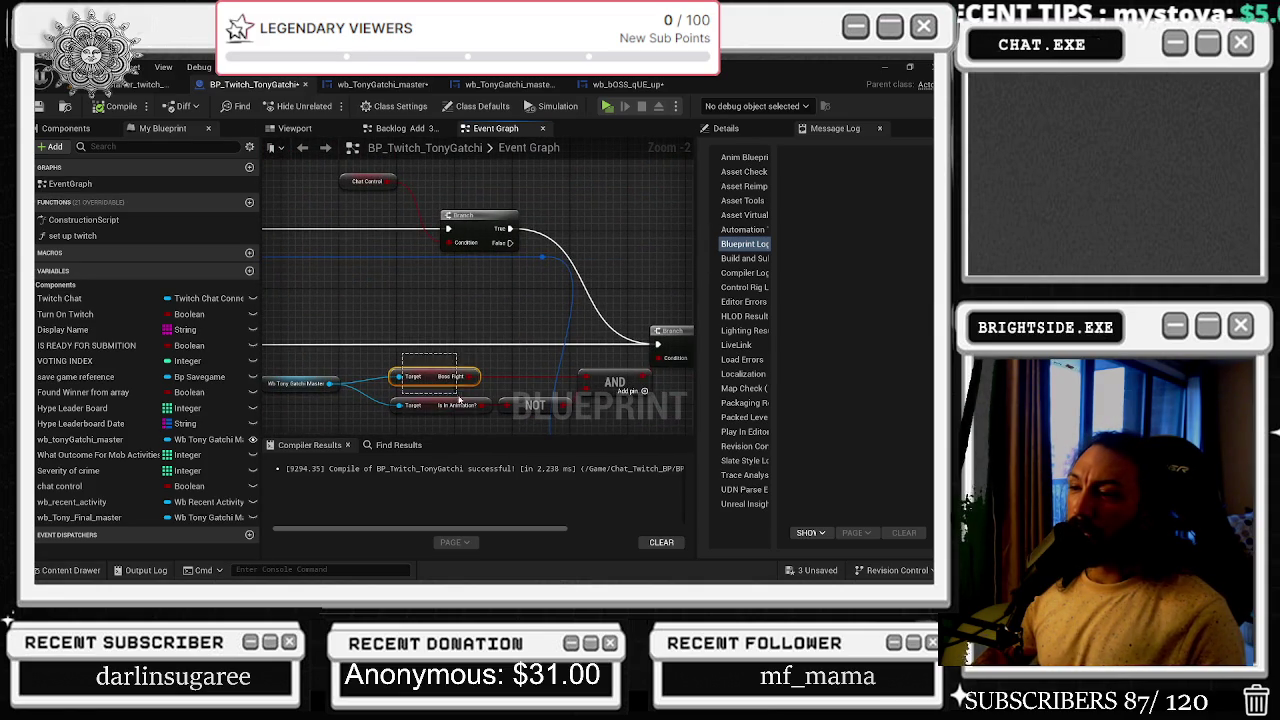
drag(461, 367, 463, 311)
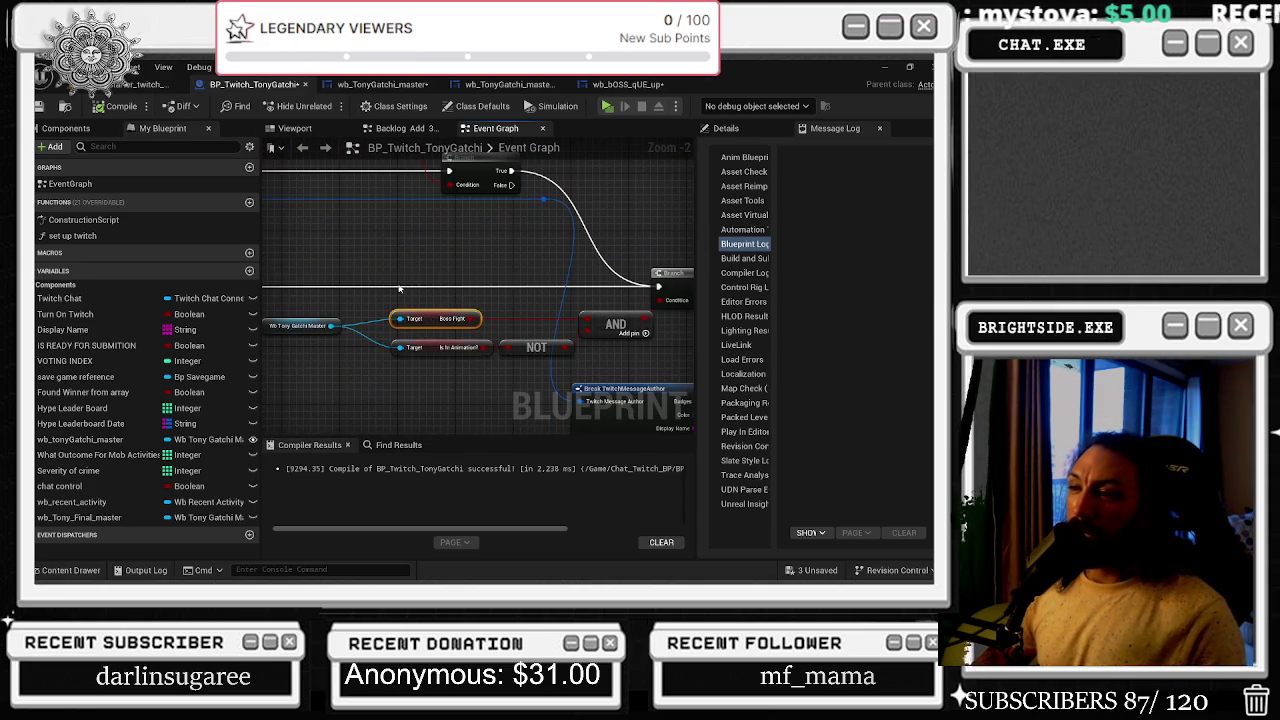
ctrl+click(619, 316)
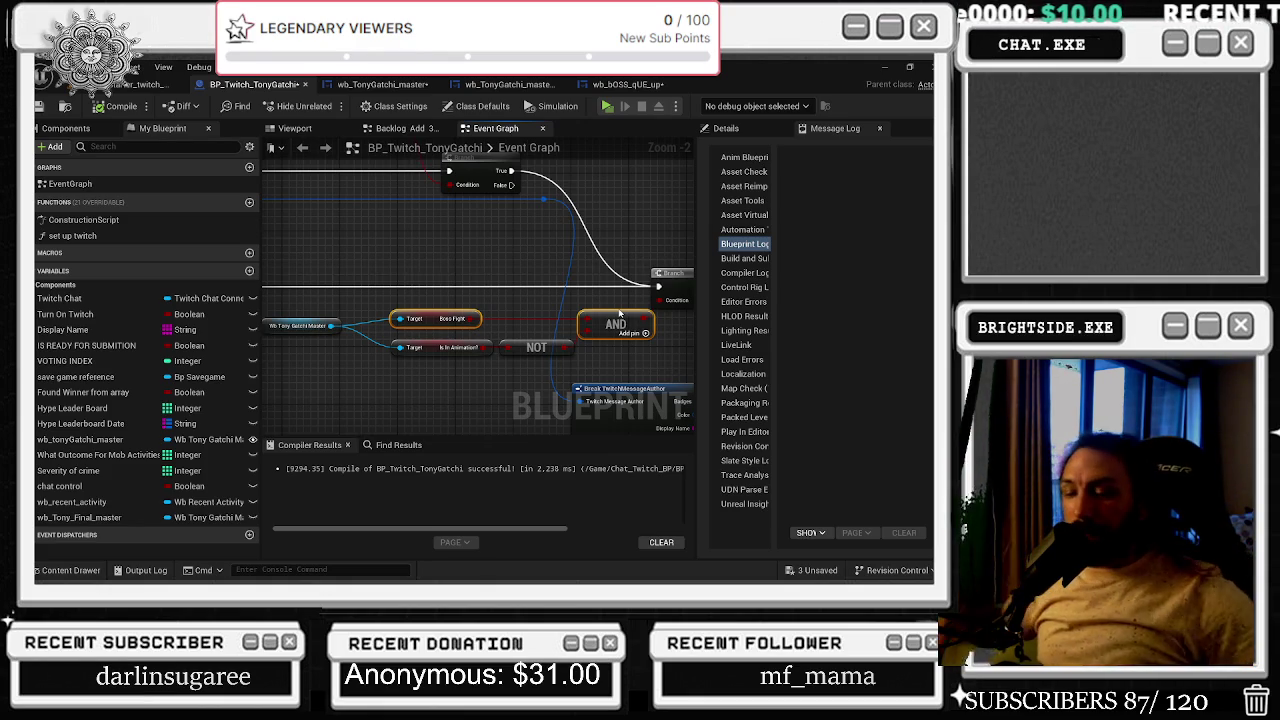
- Zoom out to the orange comment groups, then bring up wb_TonyGatchi_master's Find Results
scroll(417, 297, down, 1)
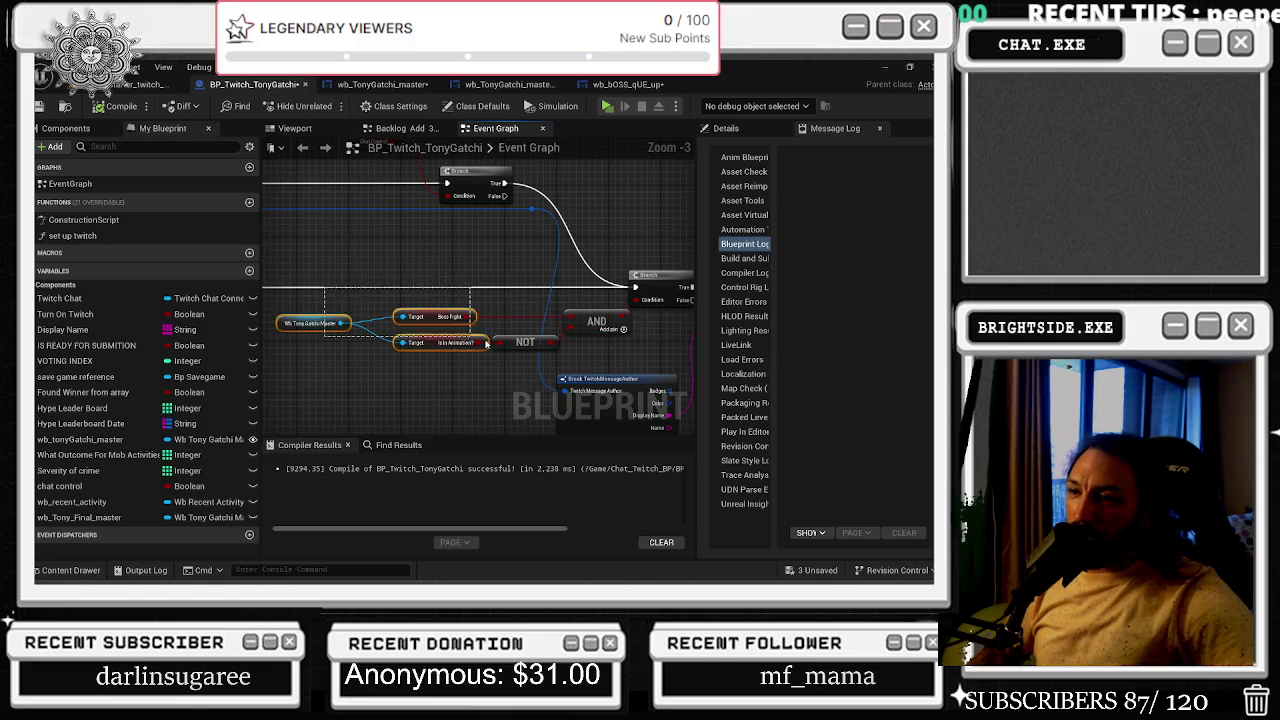
scroll(425, 250, down, 1)
scroll(430, 215, down, 1)
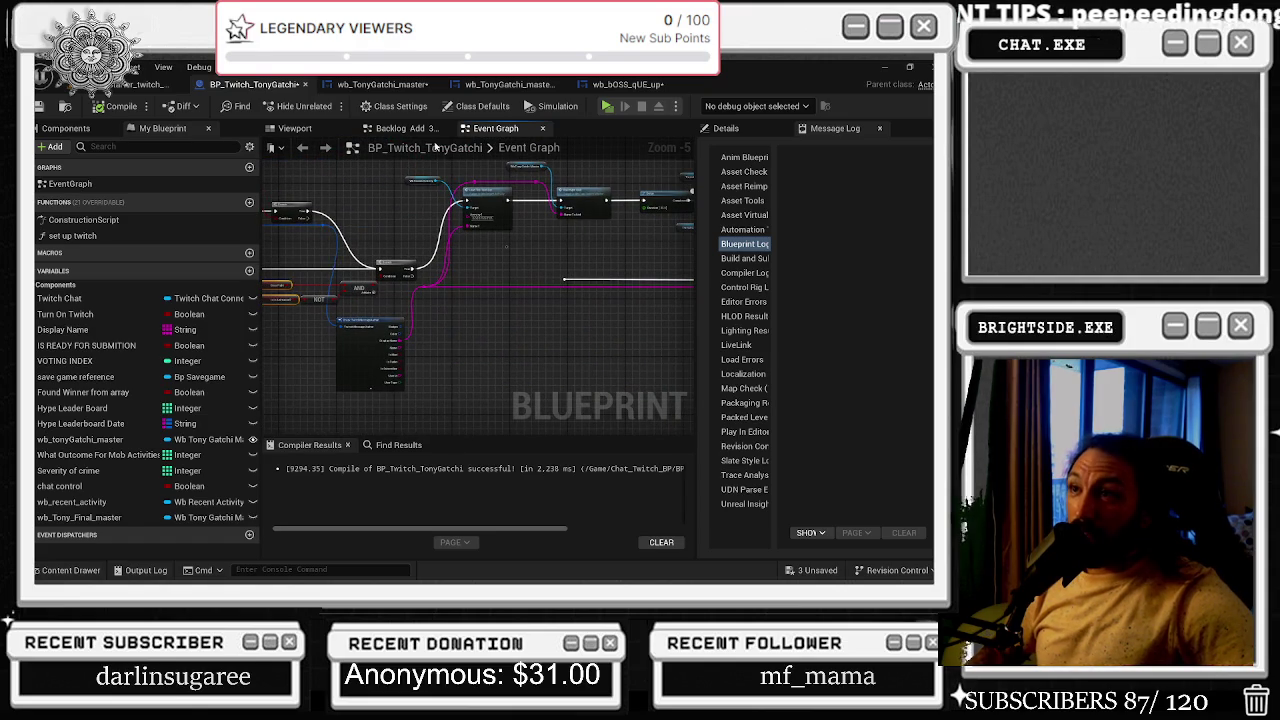
scroll(474, 307, down, 6)
drag(474, 307, 493, 369)
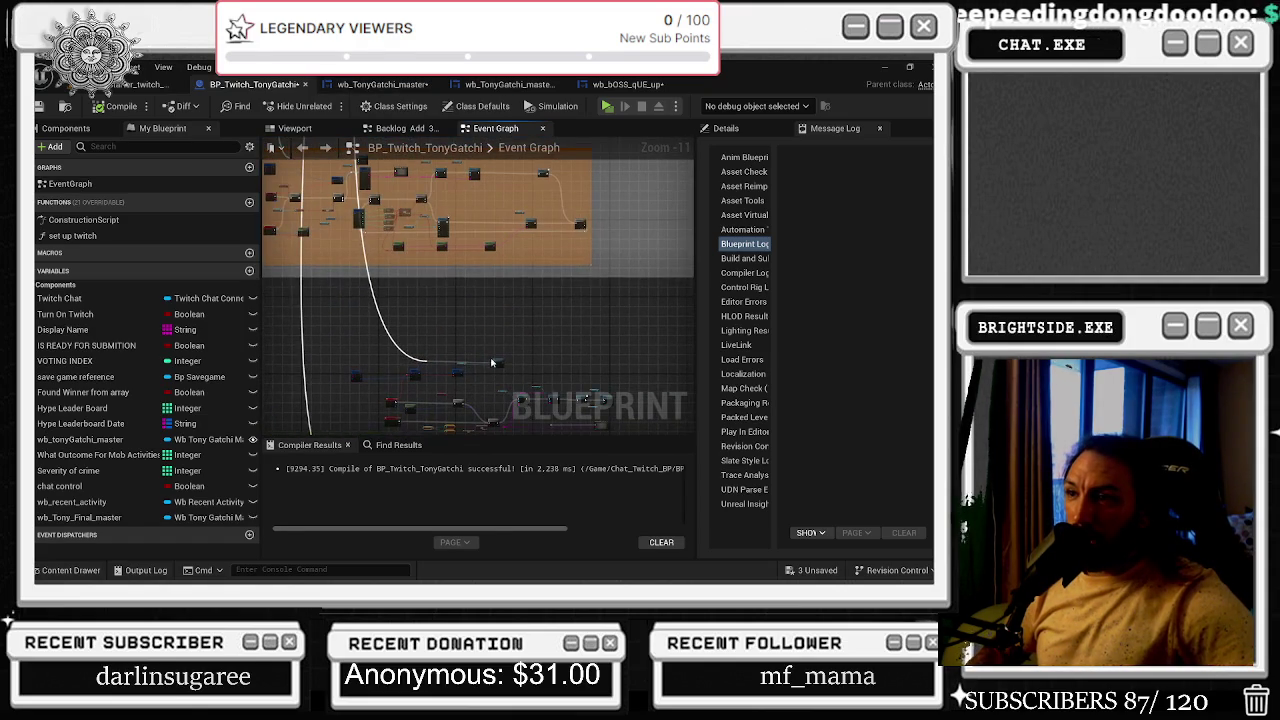
drag(497, 285, 497, 372)
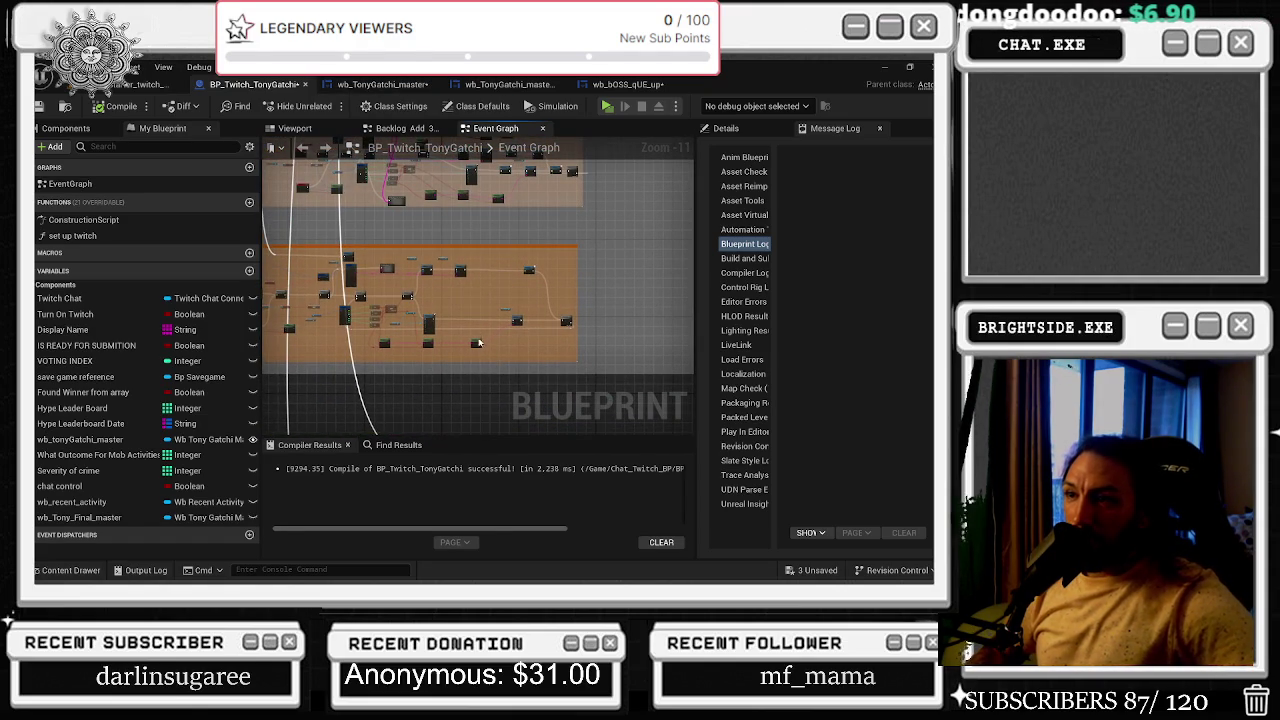
click(385, 84)
click(393, 459)
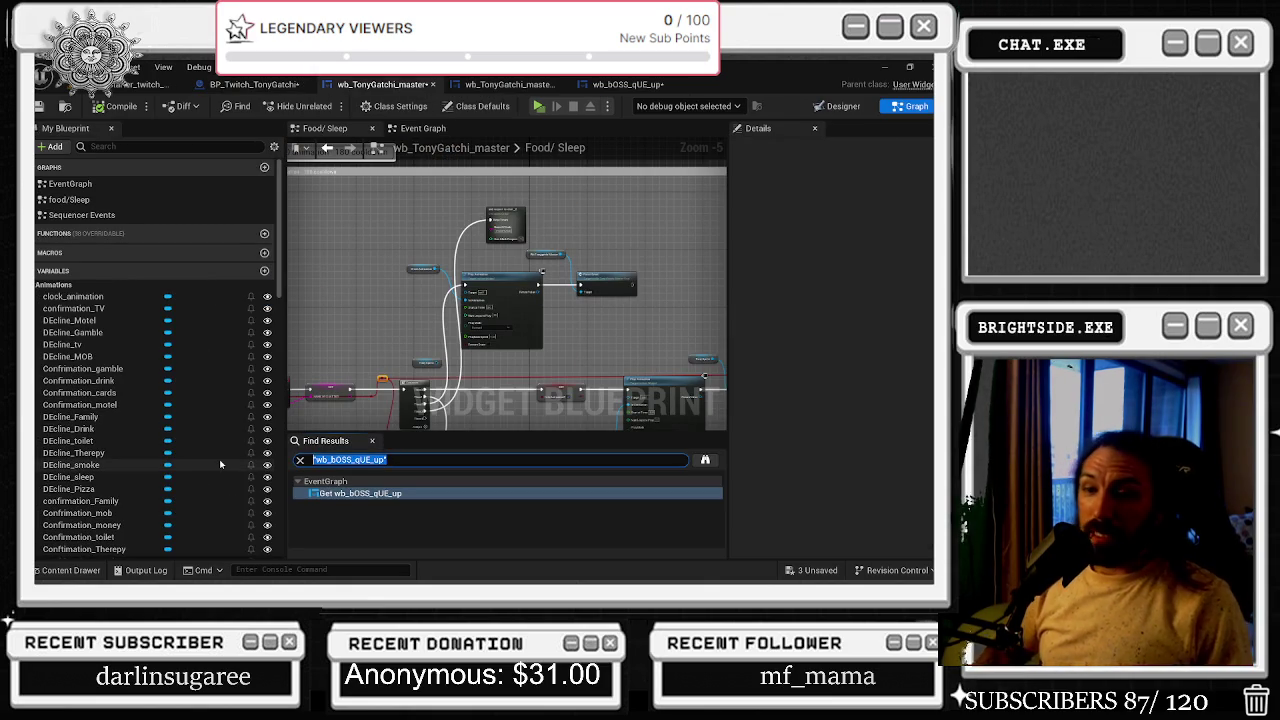
- Search wb_TonyGatchi_master for 'timer' and jump to the Set Timer by Event result
text(timer)
key(Return)
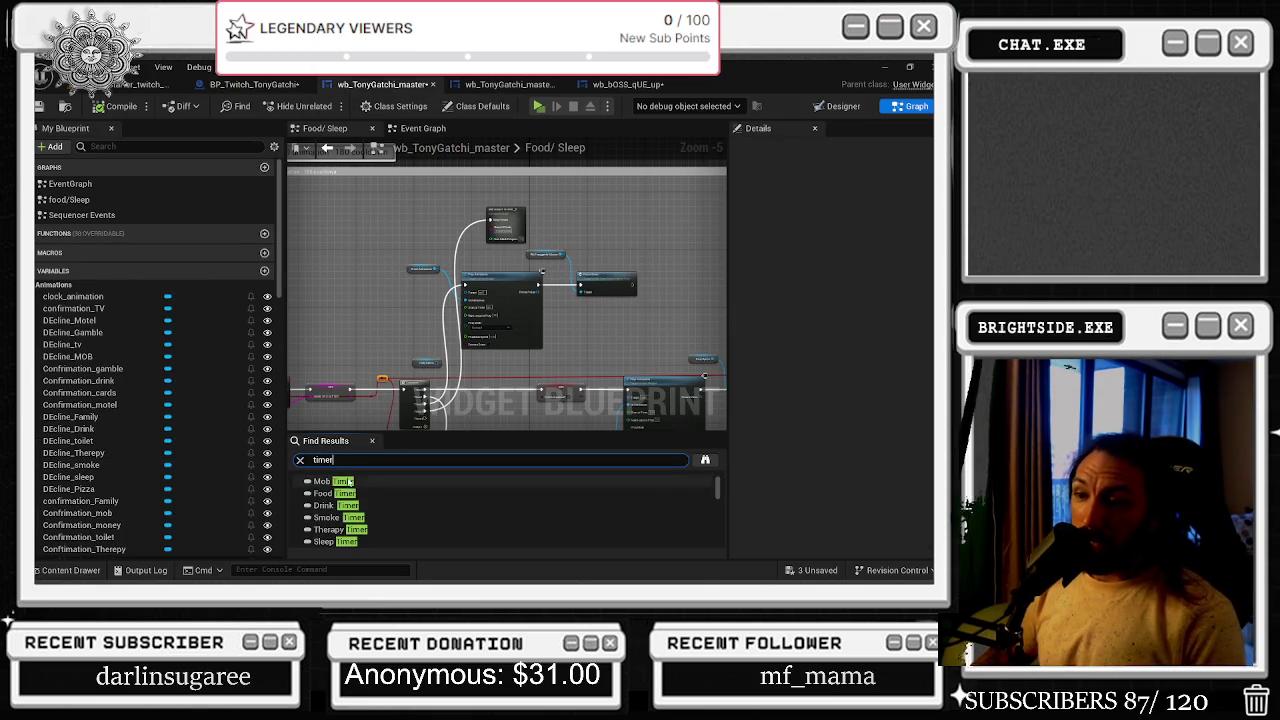
scroll(398, 518, down, 1)
click(394, 505)
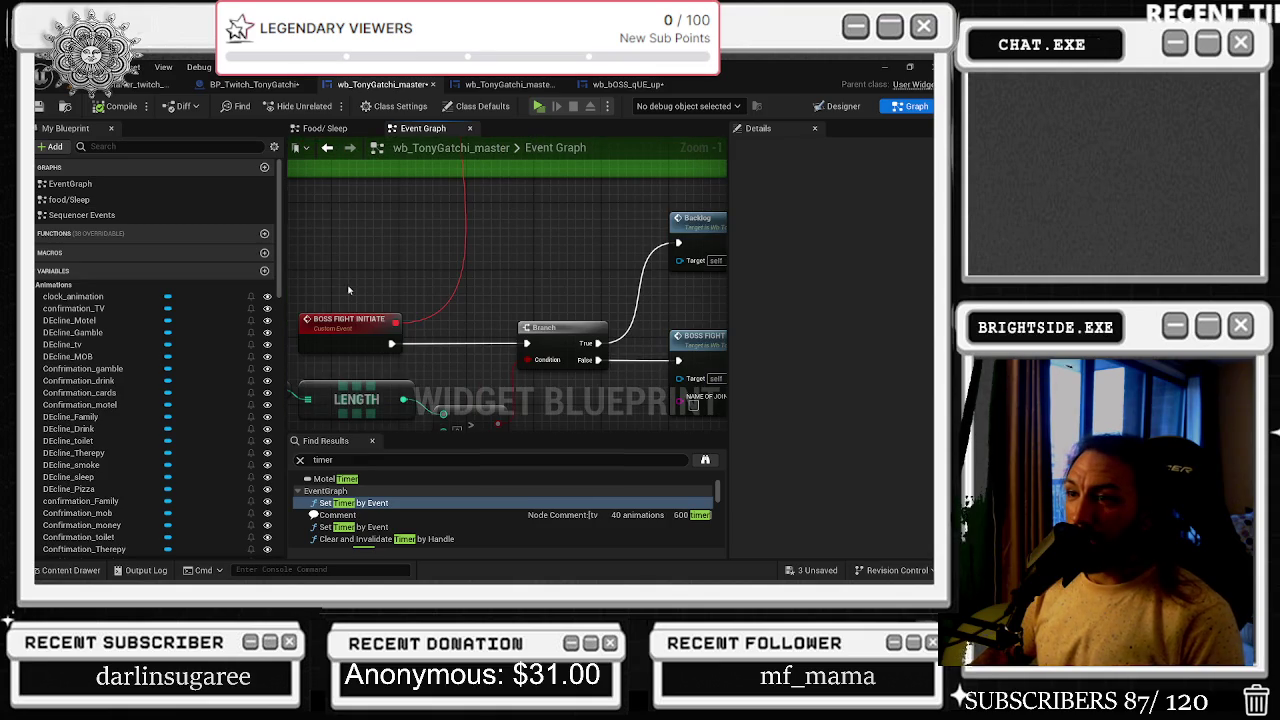
- Pan to the boss fight branch and select the Branch, Backlog and BOSS FIGHT nodes
scroll(462, 331, down, 1)
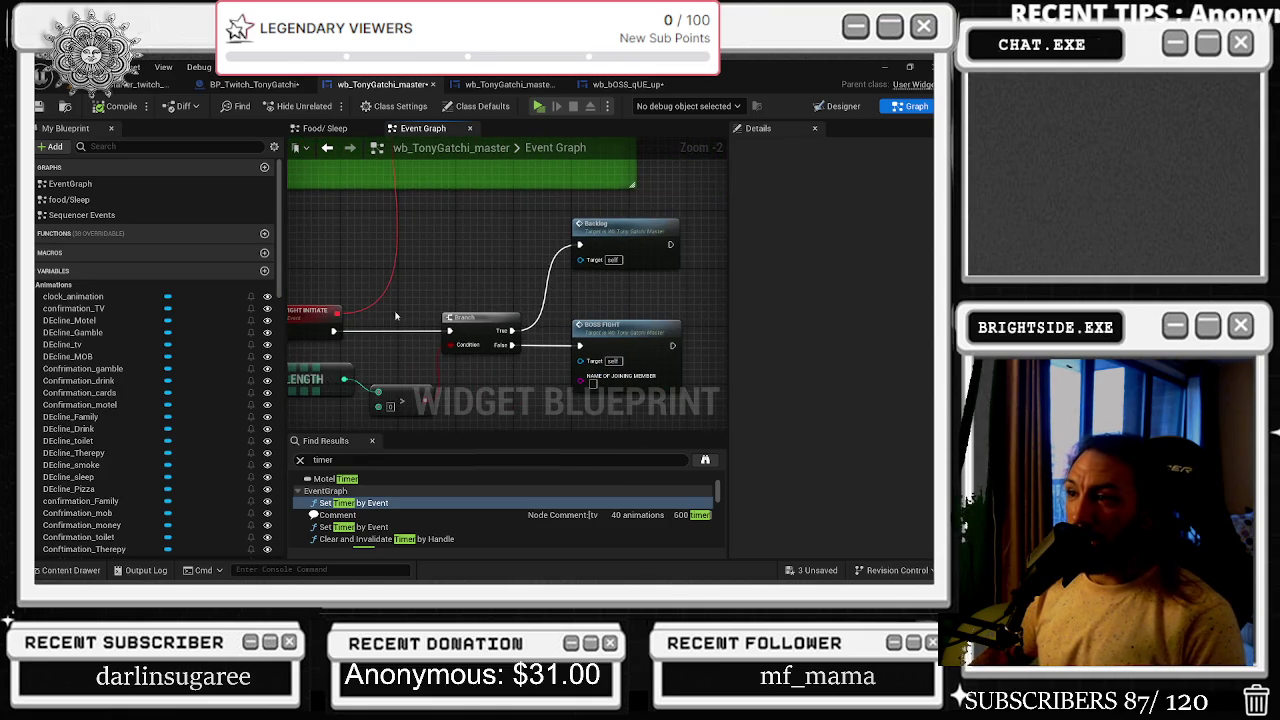
drag(494, 279, 594, 271)
drag(296, 306, 542, 378)
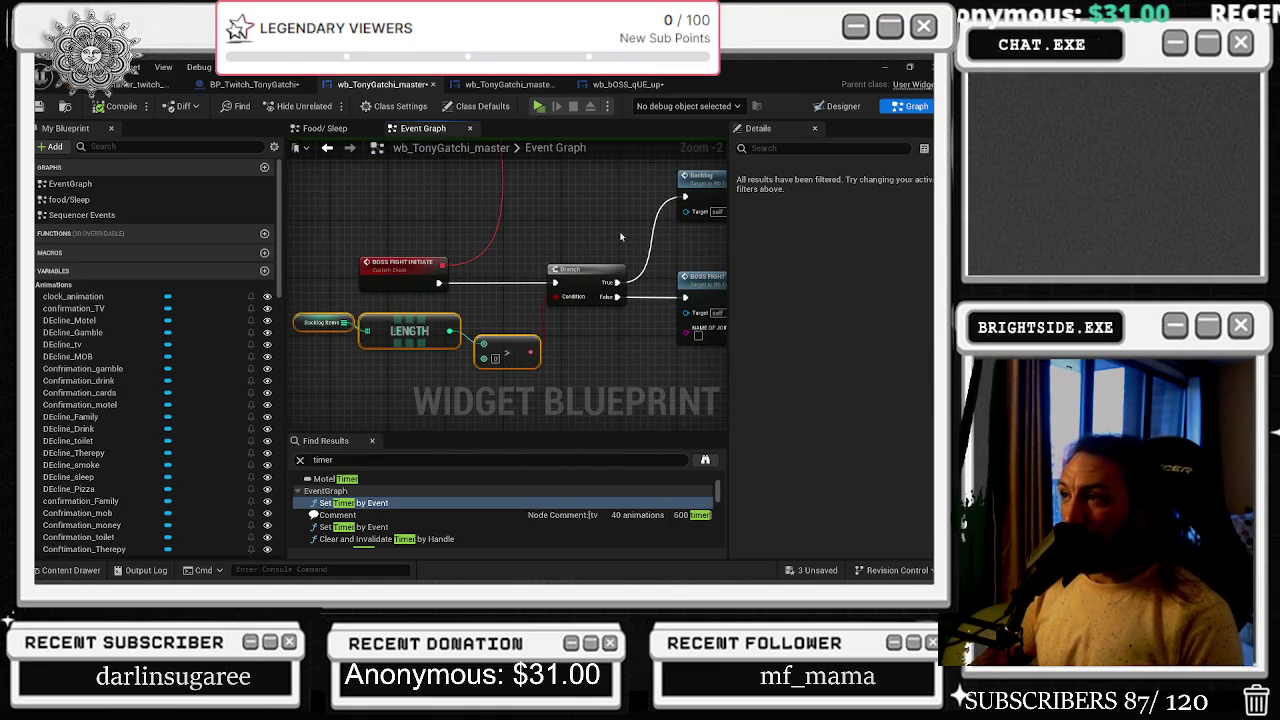
drag(623, 234, 488, 240)
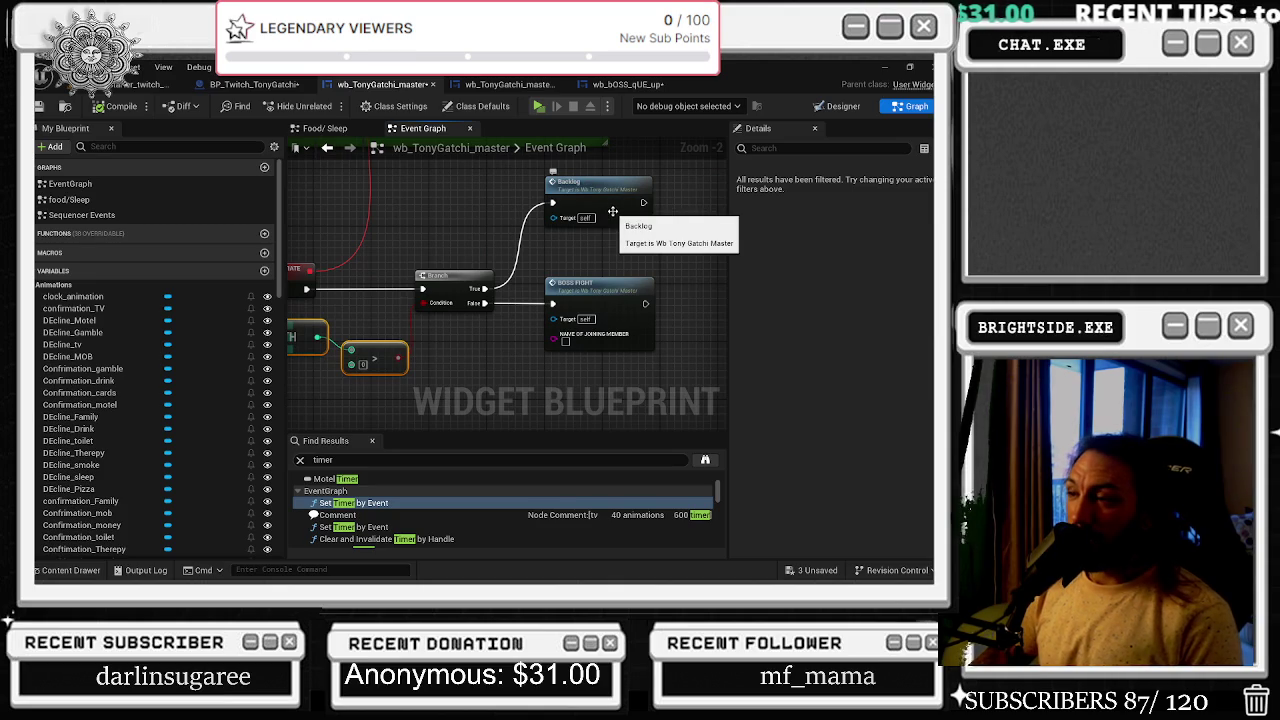
mouse_move(432, 192)
mouse_down()
mouse_move(616, 274)
mouse_move(618, 300)
mouse_up()
scroll(328, 222, down, 2)
scroll(328, 222, down, 3)
- Inspect the Boss Fight Initiate, LENGTH and compare nodes, then jump to the BOSS_FIGHT event
drag(328, 228, 375, 280)
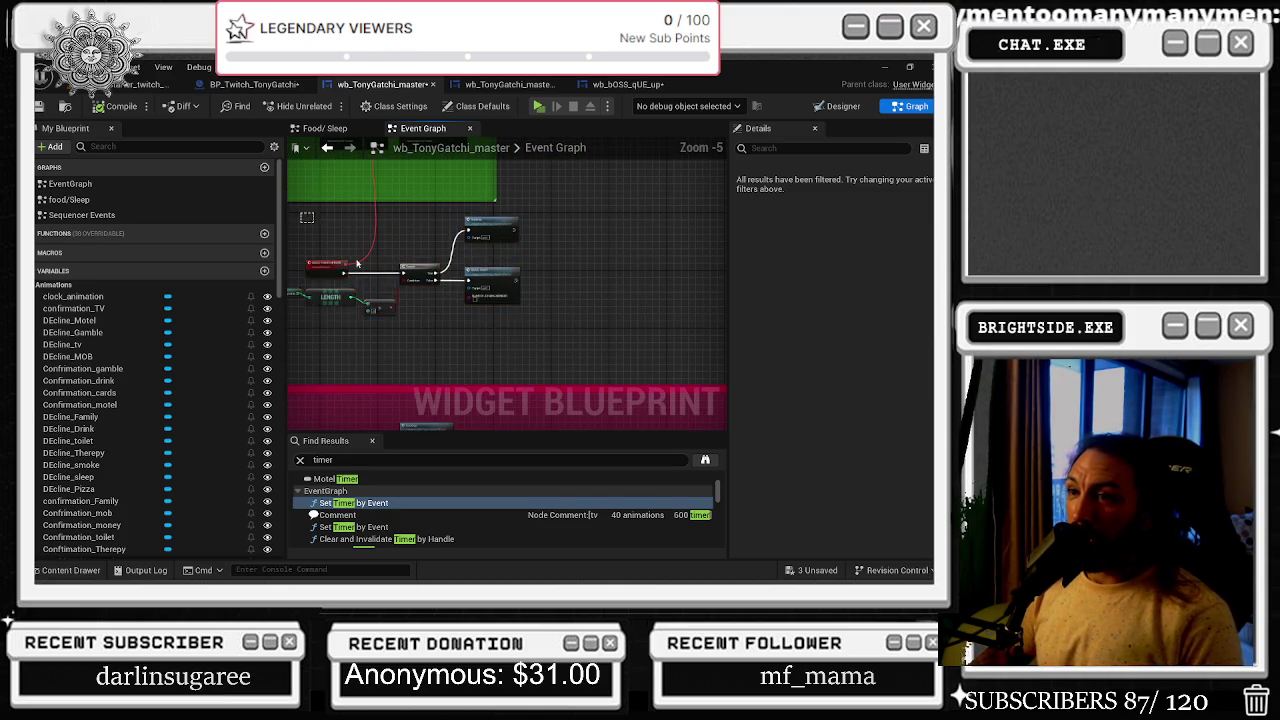
scroll(440, 268, up, 2)
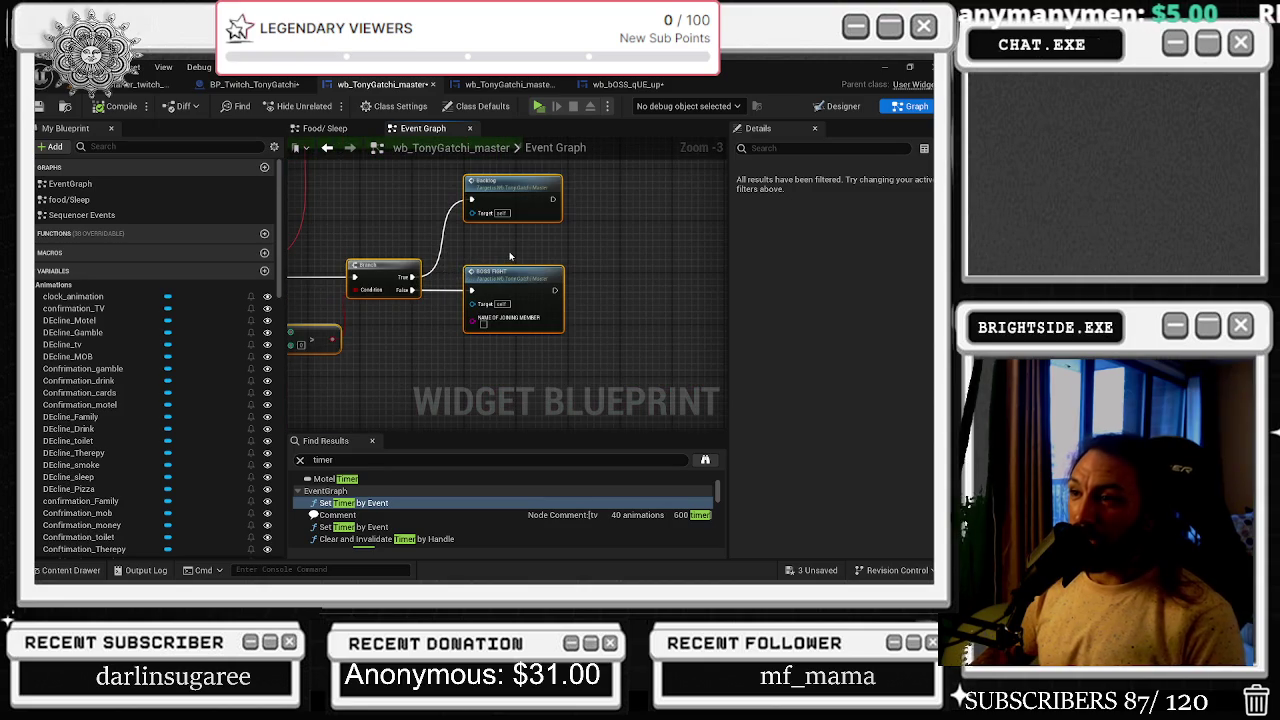
drag(510, 257, 671, 273)
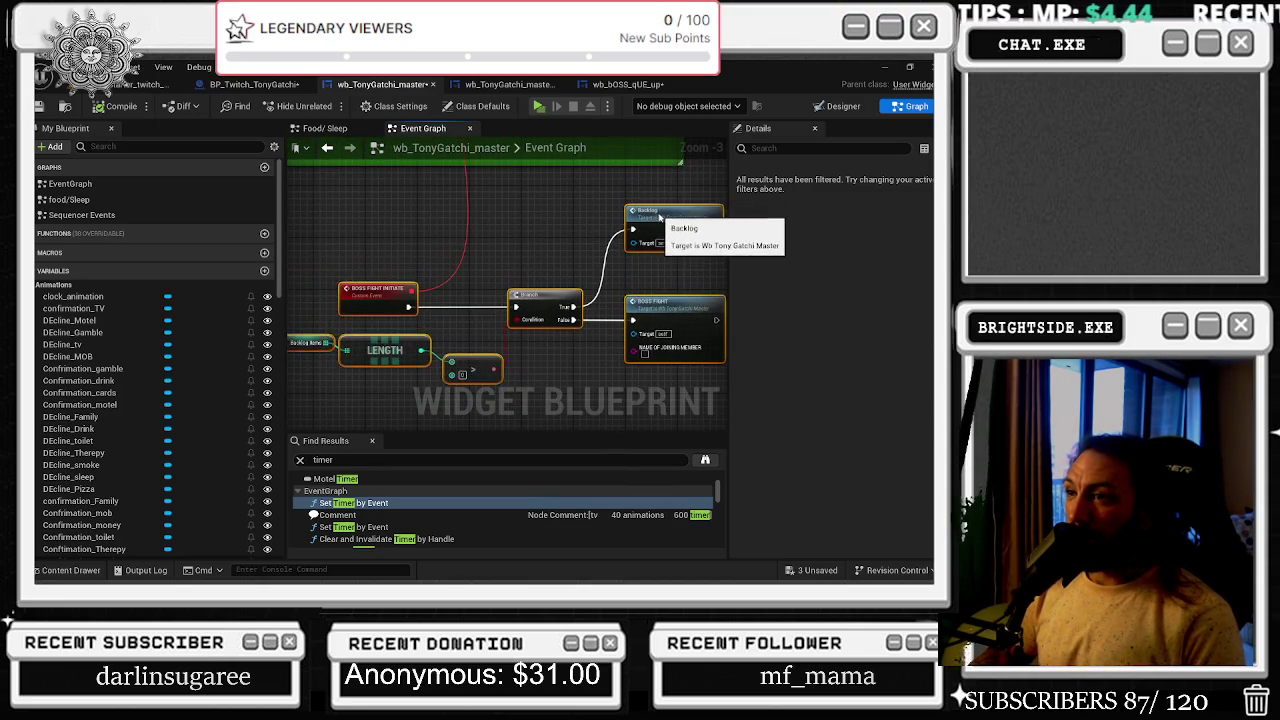
drag(650, 205, 476, 205)
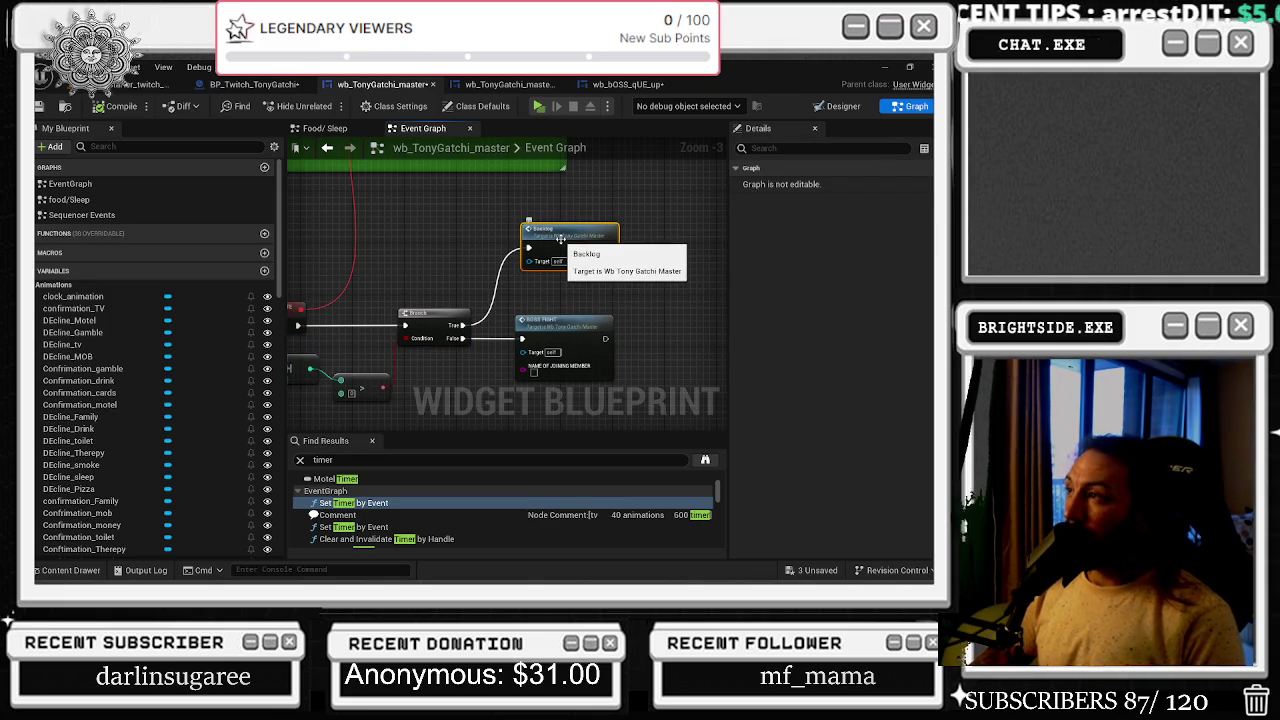
drag(388, 268, 500, 262)
mouse_move(320, 295)
mouse_down()
mouse_move(508, 384)
mouse_move(612, 406)
mouse_up()
drag(676, 330, 558, 291)
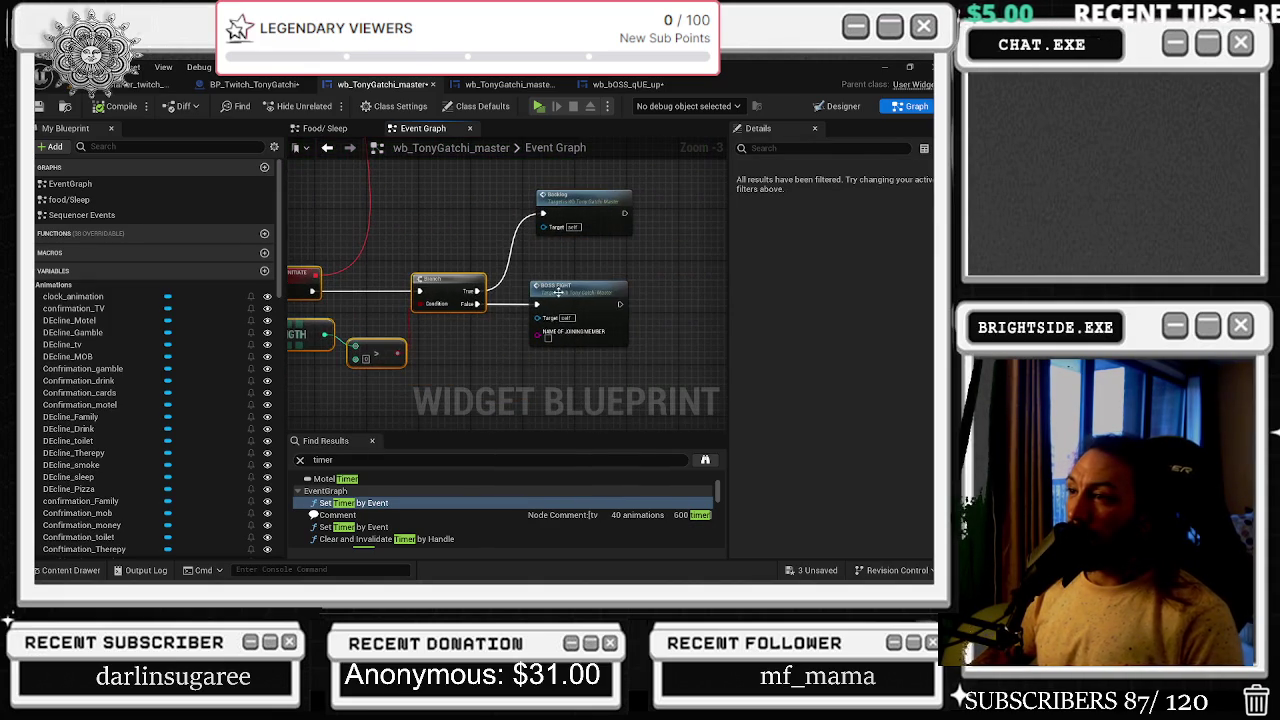
double_click(597, 300)
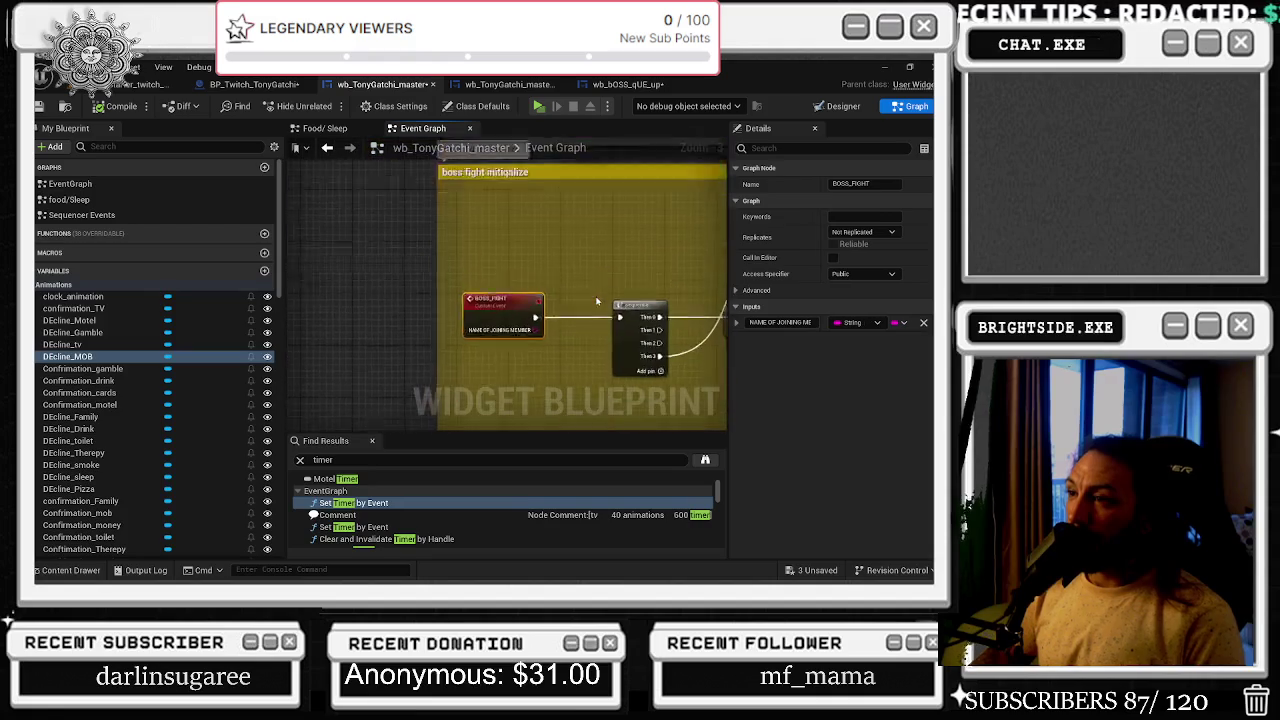
- Inspect the is in animation and Boss Fight SET nodes and the Play Animation node
drag(556, 248, 261, 300)
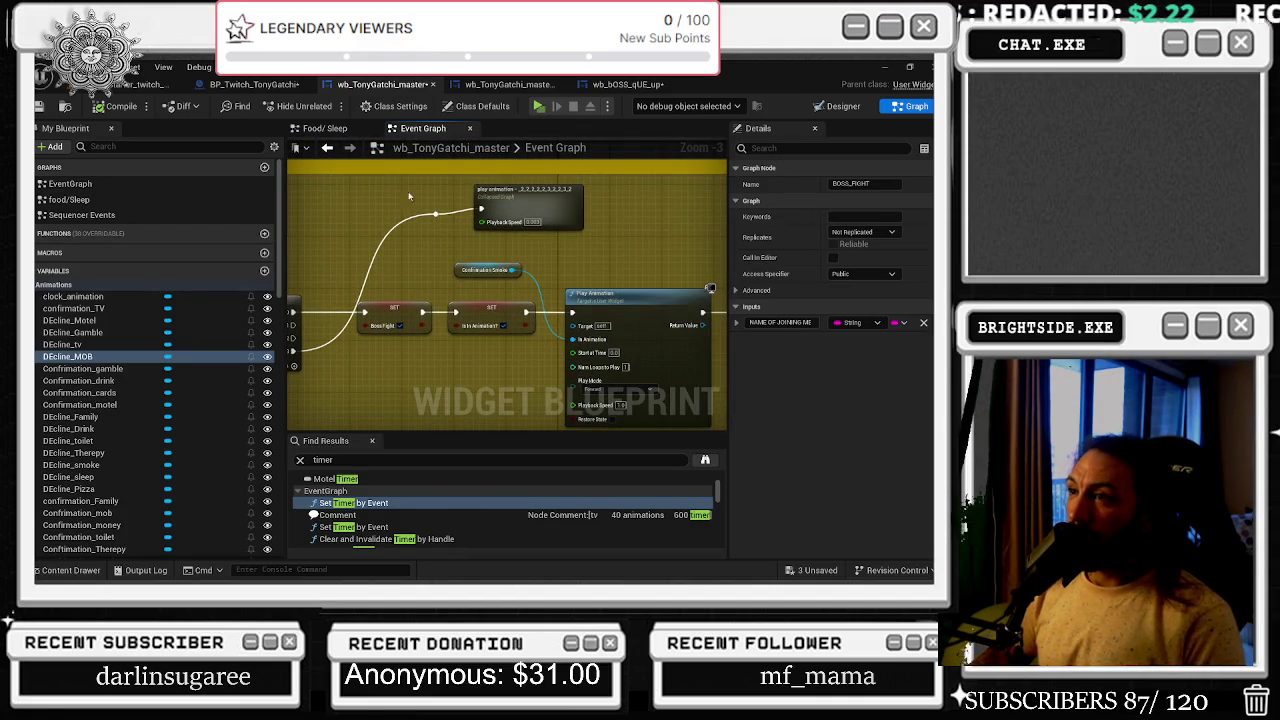
click(528, 200)
click(440, 340)
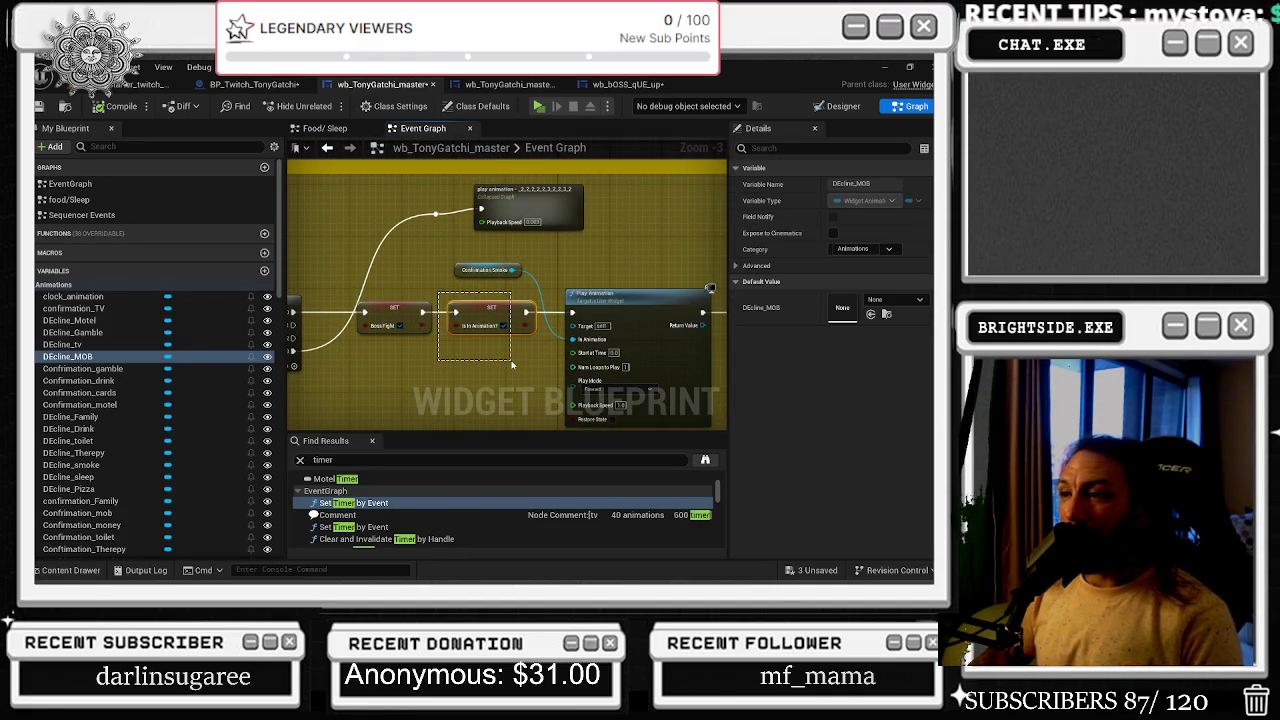
mouse_move(512, 366)
mouse_down()
mouse_move(515, 338)
mouse_move(534, 390)
mouse_up()
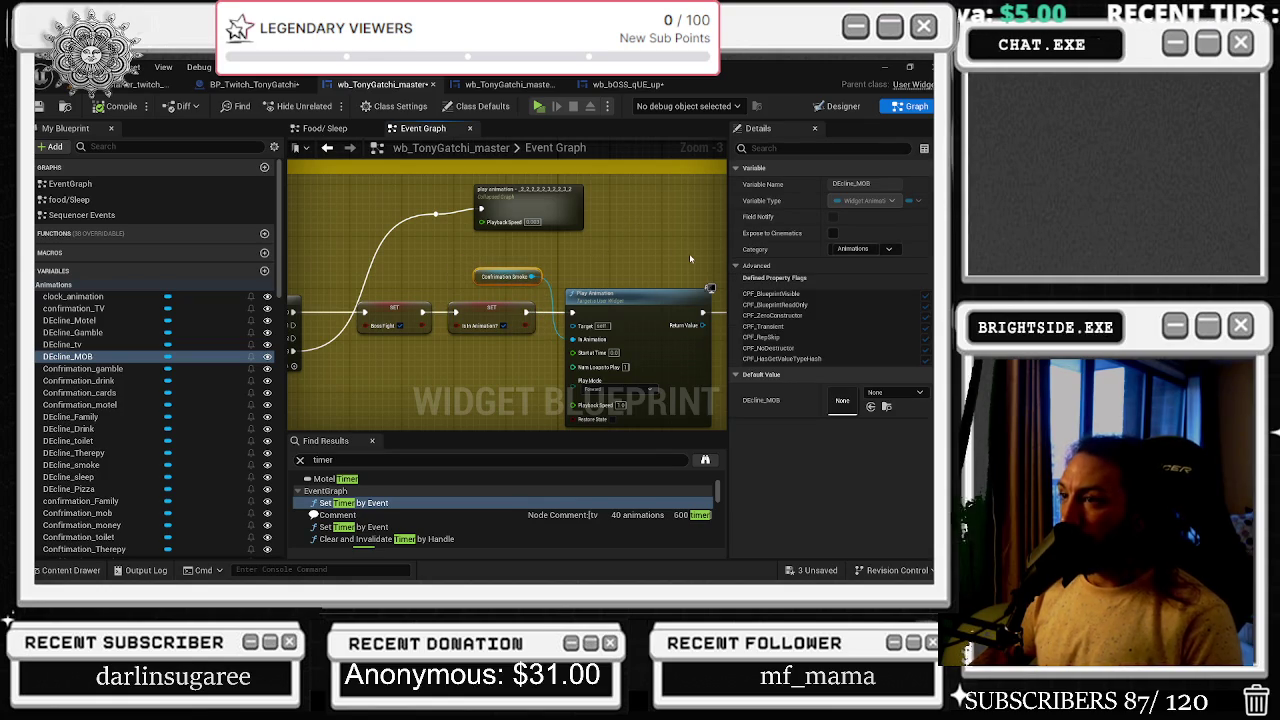
click(400, 316)
drag(405, 344, 406, 345)
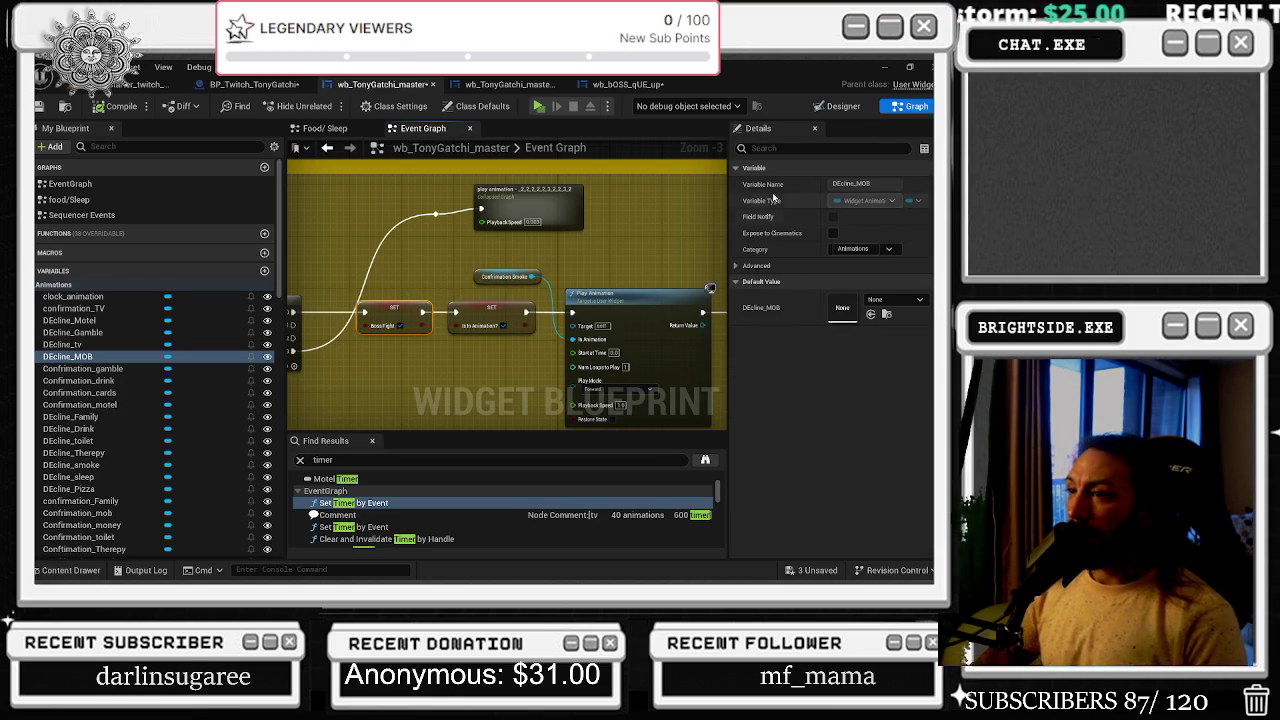
click(620, 300)
- Follow the chain past WHICH BOSS FIGHT IS IT and select the New Var getter feeding RANDOM
mouse_move(620, 302)
mouse_down()
mouse_move(521, 270)
mouse_move(441, 174)
mouse_move(268, 196)
mouse_up()
mouse_move(408, 170)
mouse_down()
mouse_move(472, 256)
mouse_move(502, 272)
mouse_move(510, 300)
mouse_up()
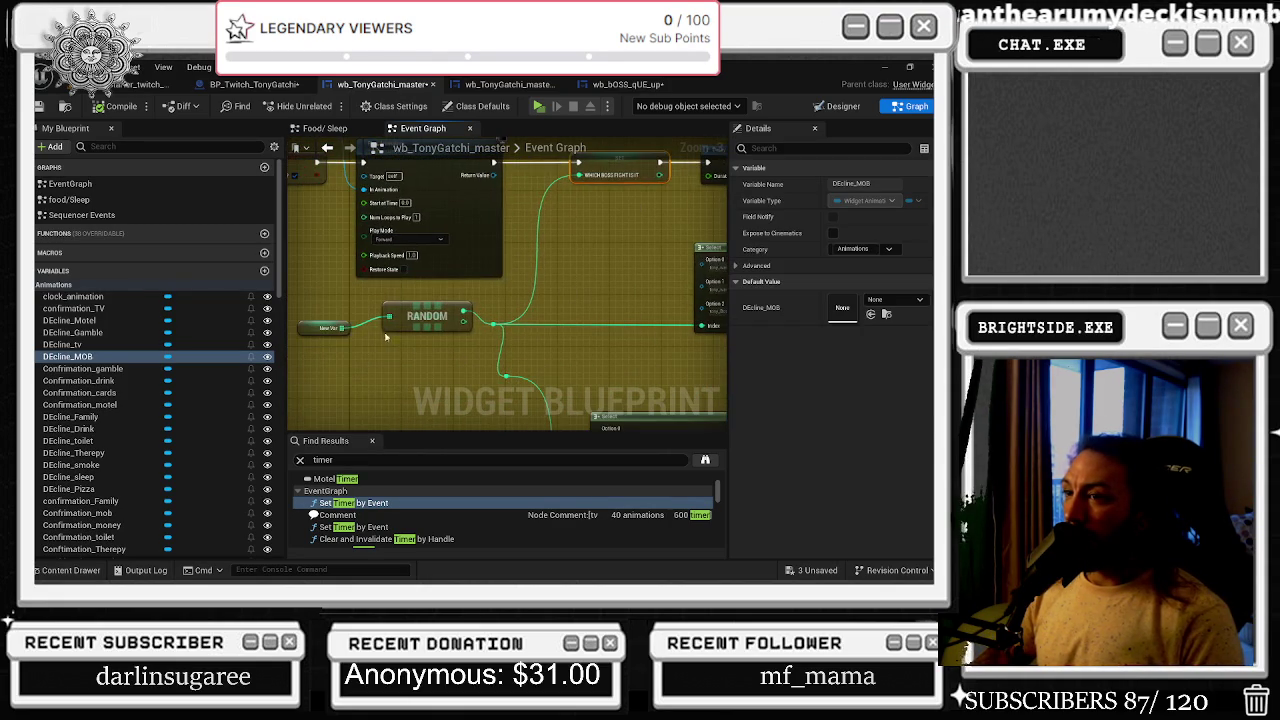
drag(423, 269, 464, 309)
drag(561, 301, 600, 313)
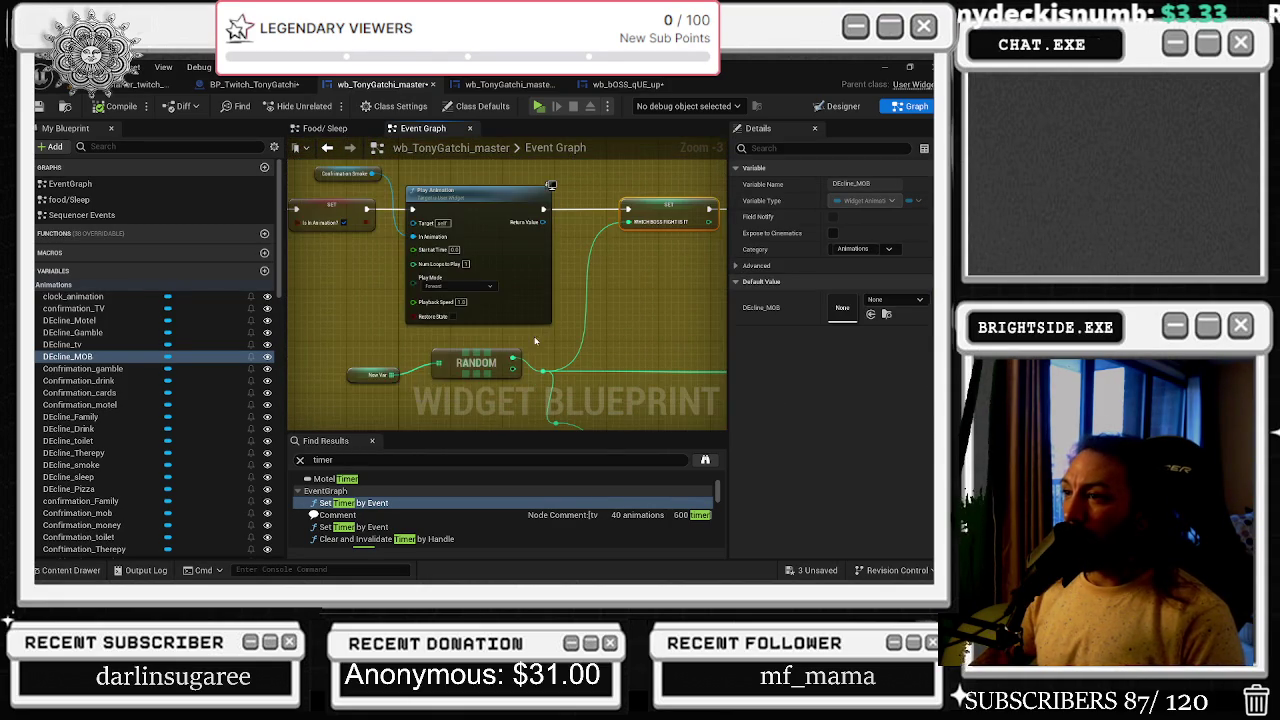
click(360, 374)
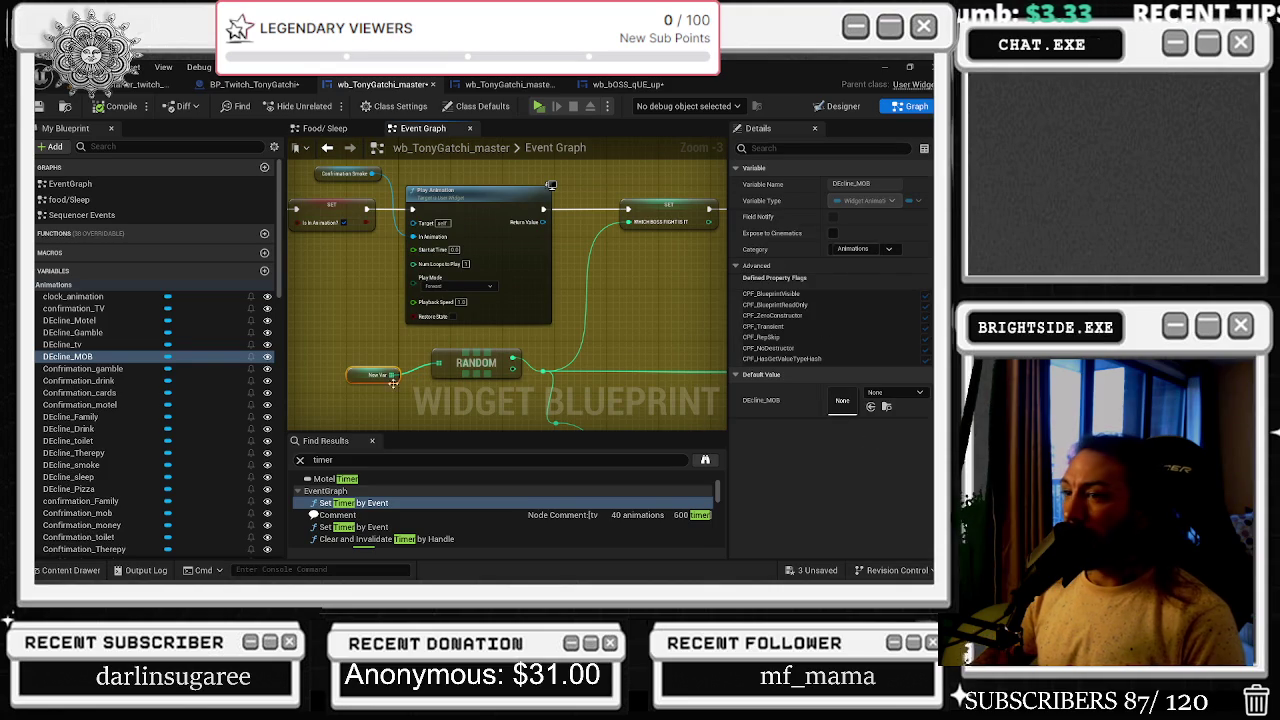
scroll(186, 540, down, 15)
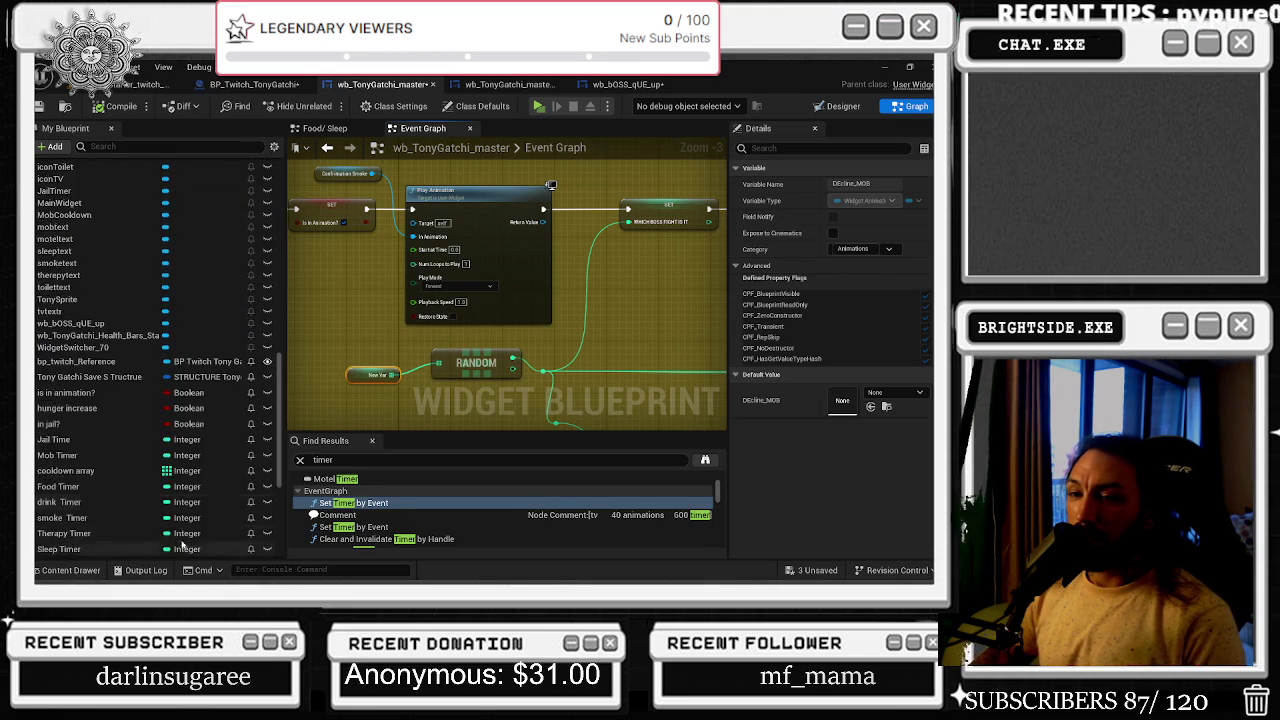
- Rename the NewVar integer array to 'which boss fight array' and verify it on the RANDOM node
scroll(186, 540, down, 4)
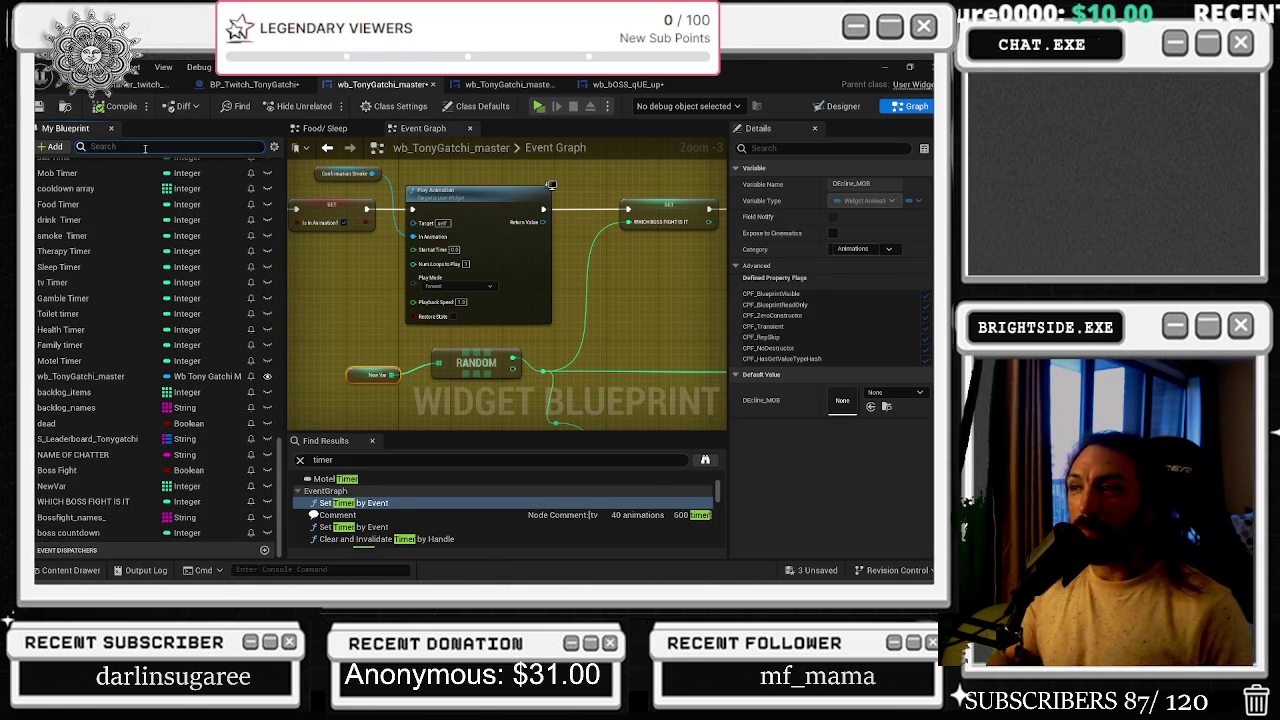
text(new var)
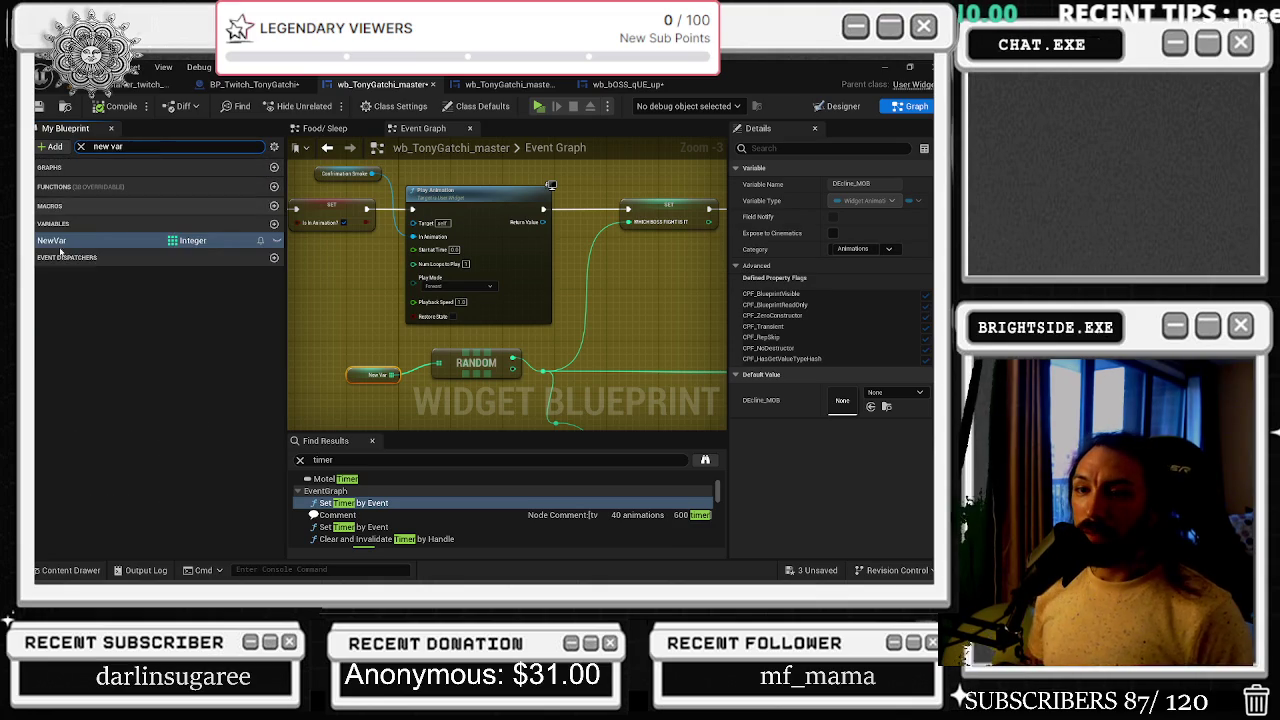
click(60, 240)
text(hich boss fight array)
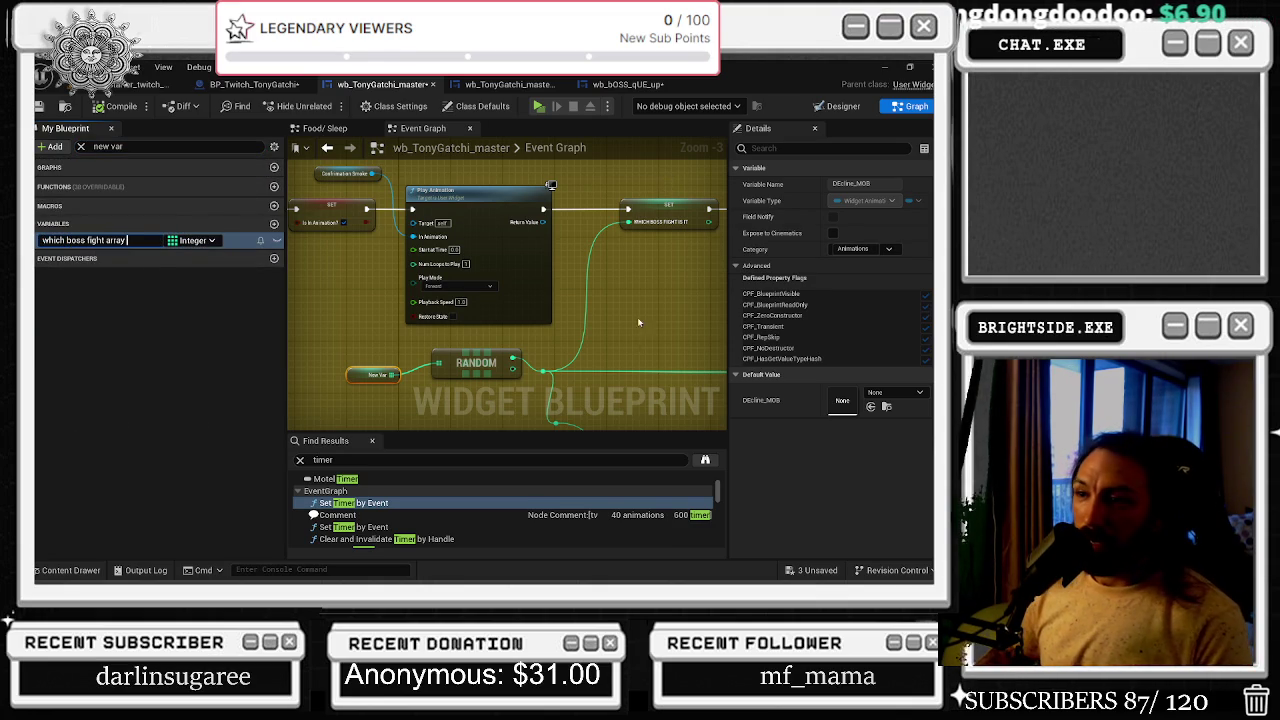
key(Return)
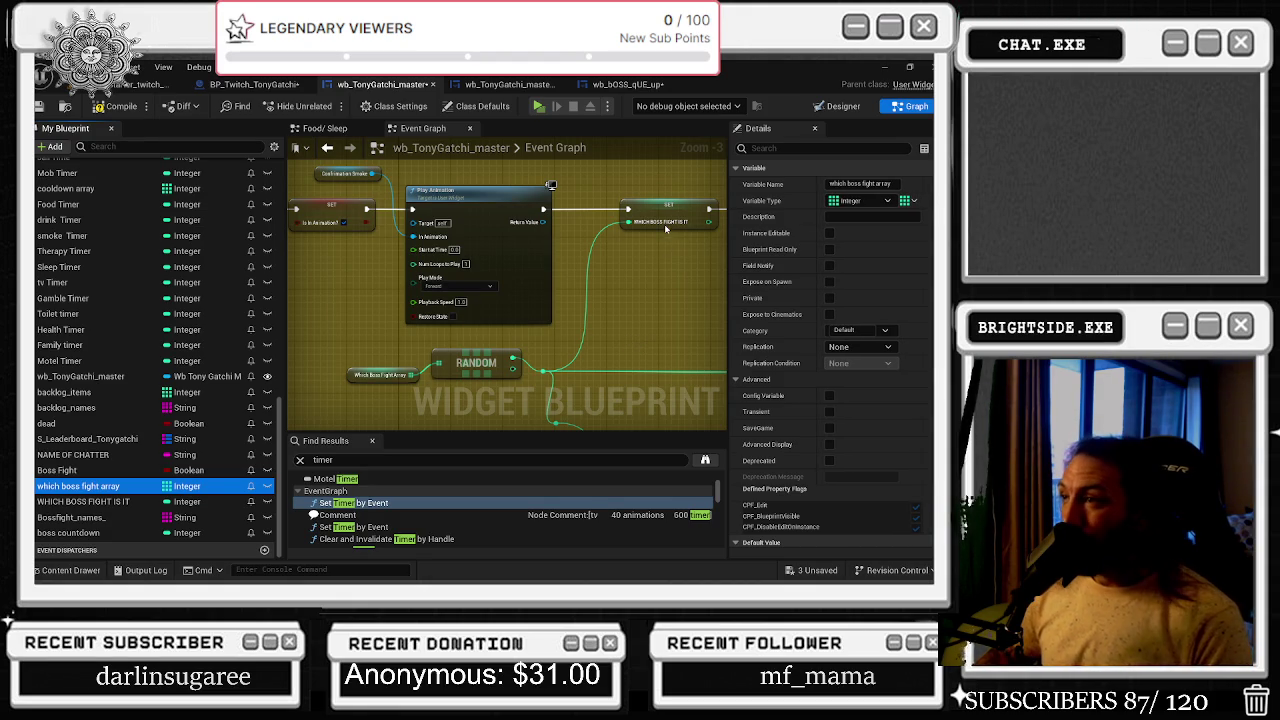
drag(619, 336, 574, 302)
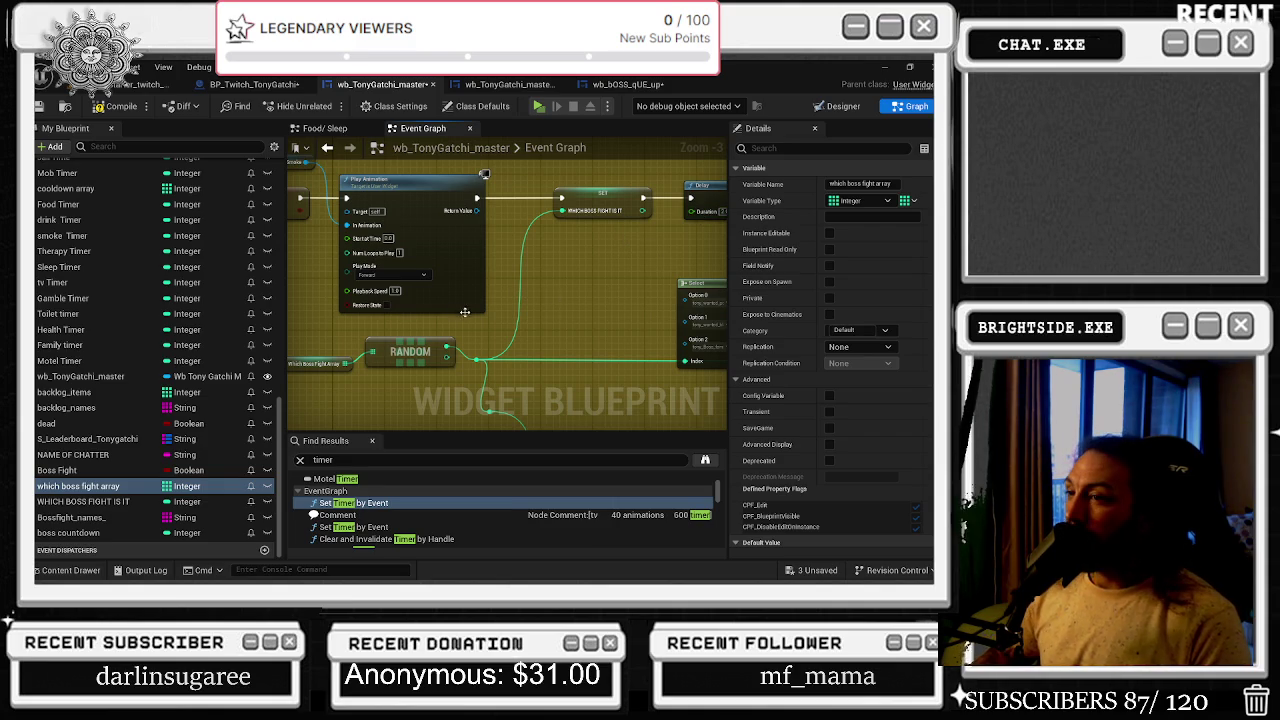
scroll(463, 311, up, 2)
drag(356, 290, 476, 350)
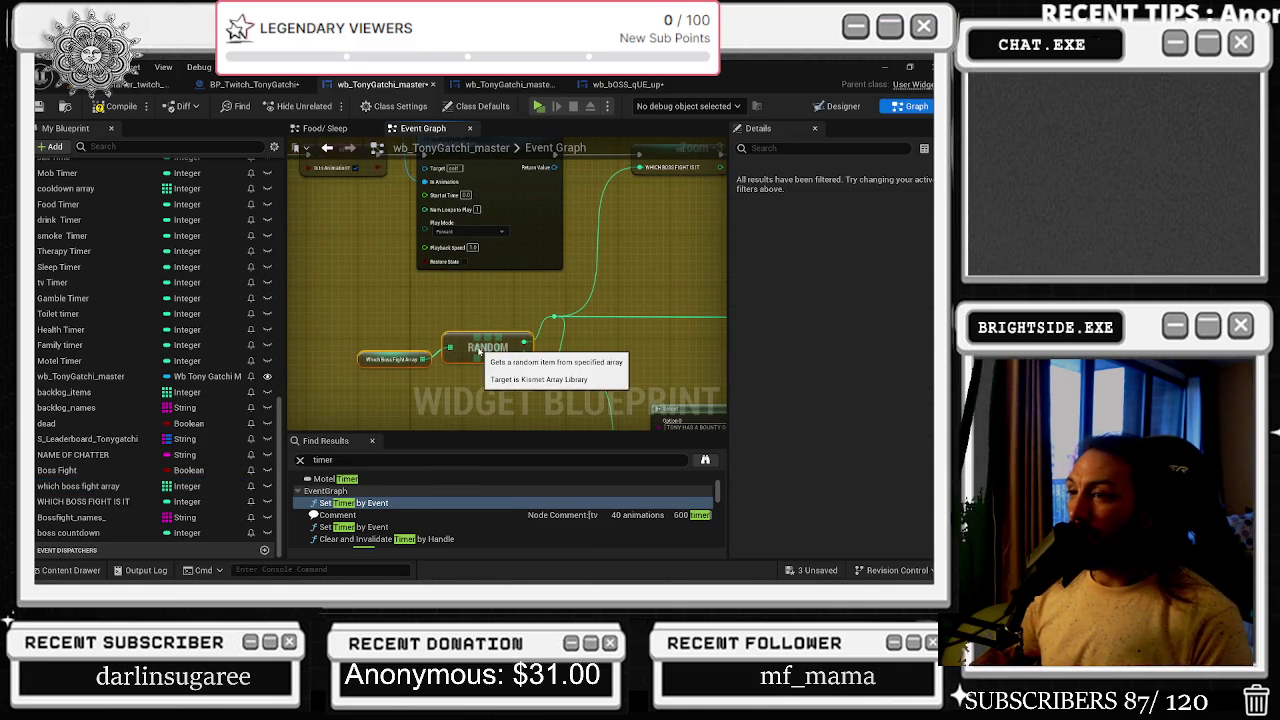
mouse_move(596, 367)
mouse_down()
mouse_move(390, 337)
mouse_move(477, 398)
mouse_up()
click(519, 364)
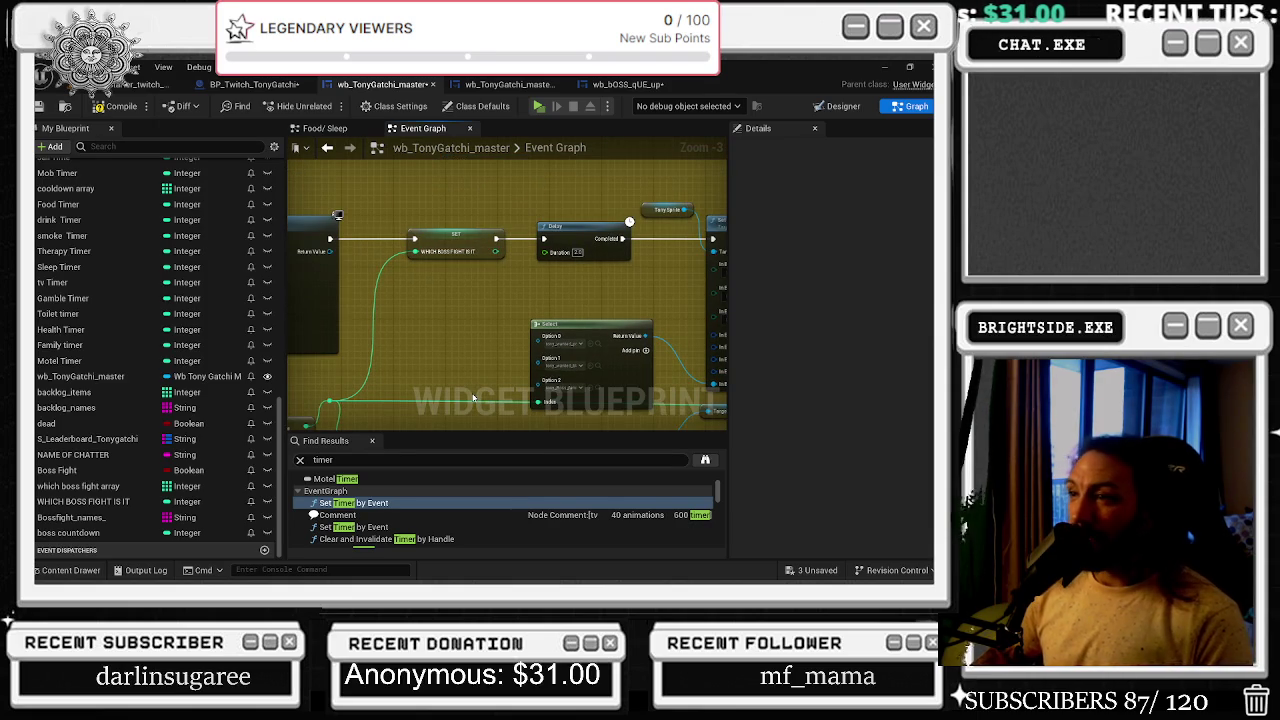
- Nudge the WHICH BOSS FIGHT IS IT node left and inspect the TonySprite and Select nodes
drag(449, 246, 428, 246)
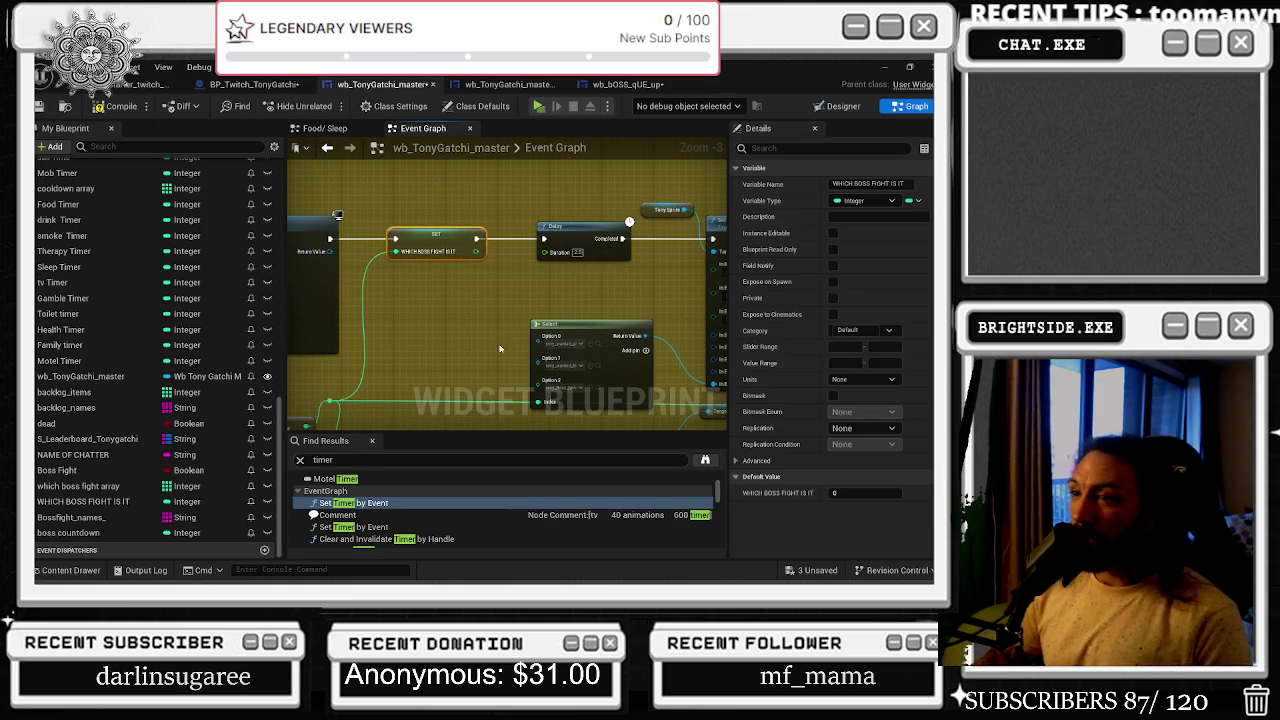
drag(543, 305, 453, 317)
click(562, 221)
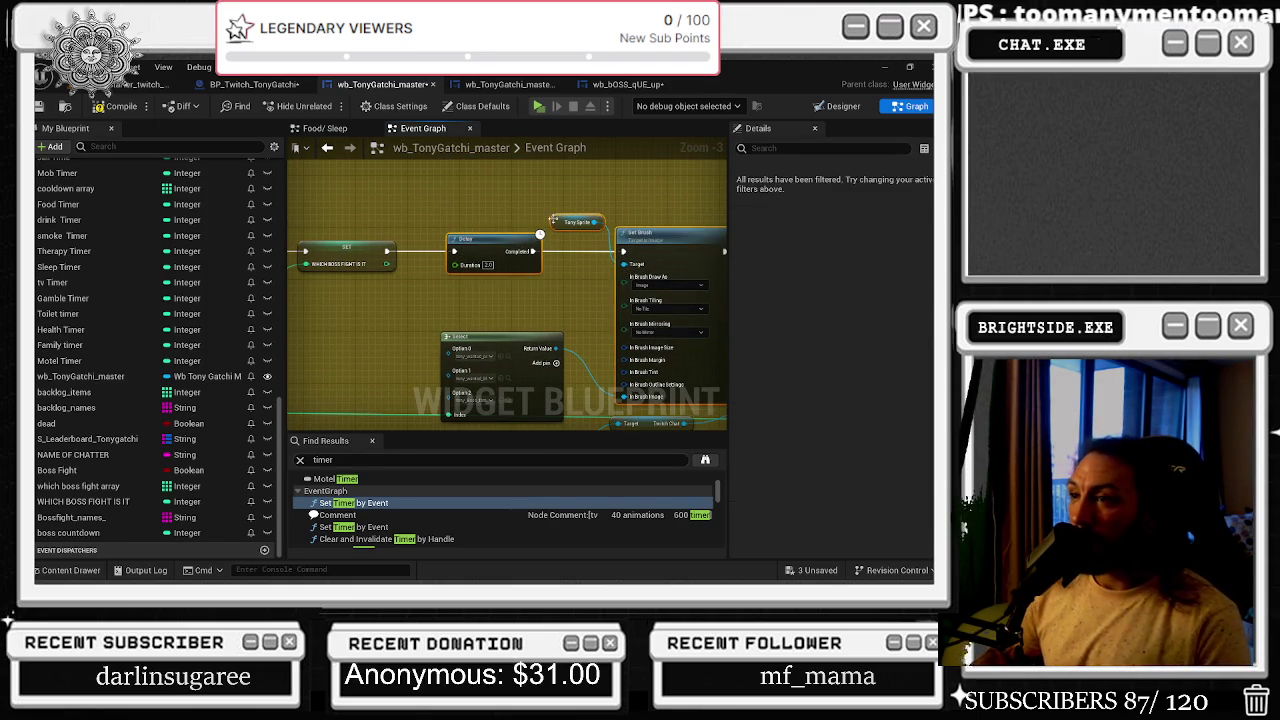
click(568, 216)
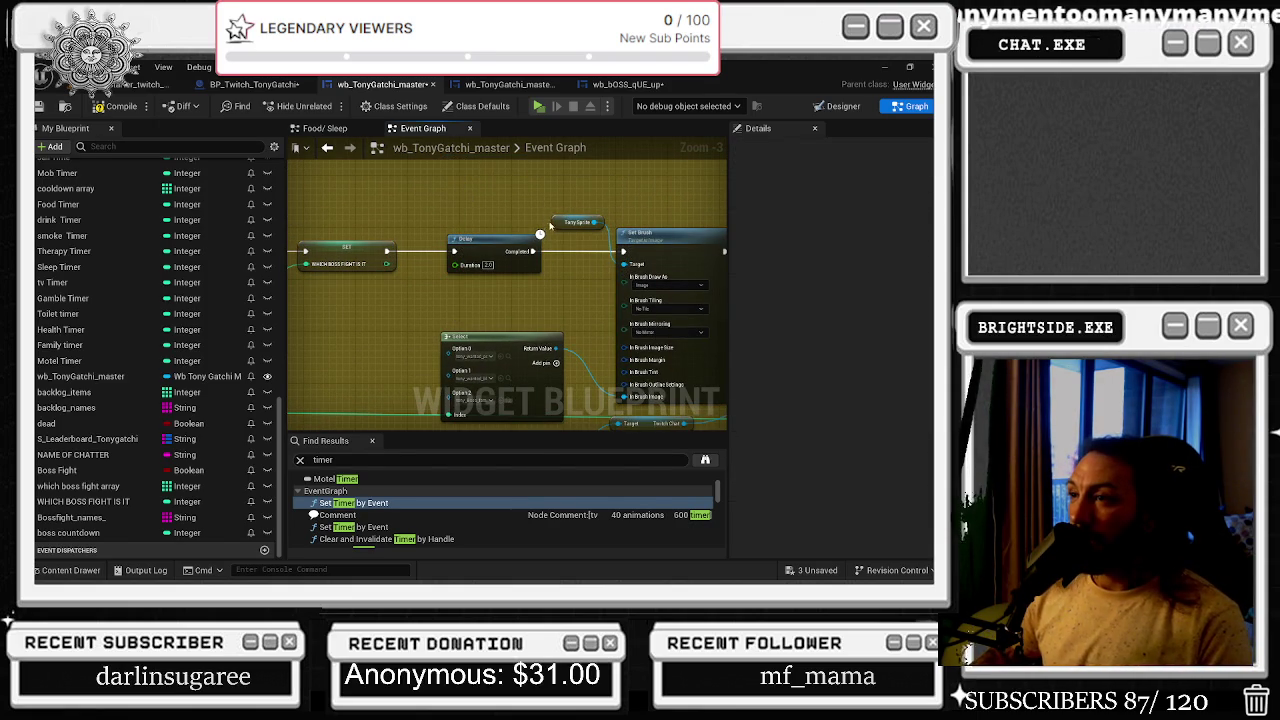
mouse_move(534, 312)
mouse_down()
mouse_move(550, 318)
mouse_move(390, 340)
mouse_move(288, 337)
mouse_up()
click(356, 262)
click(523, 343)
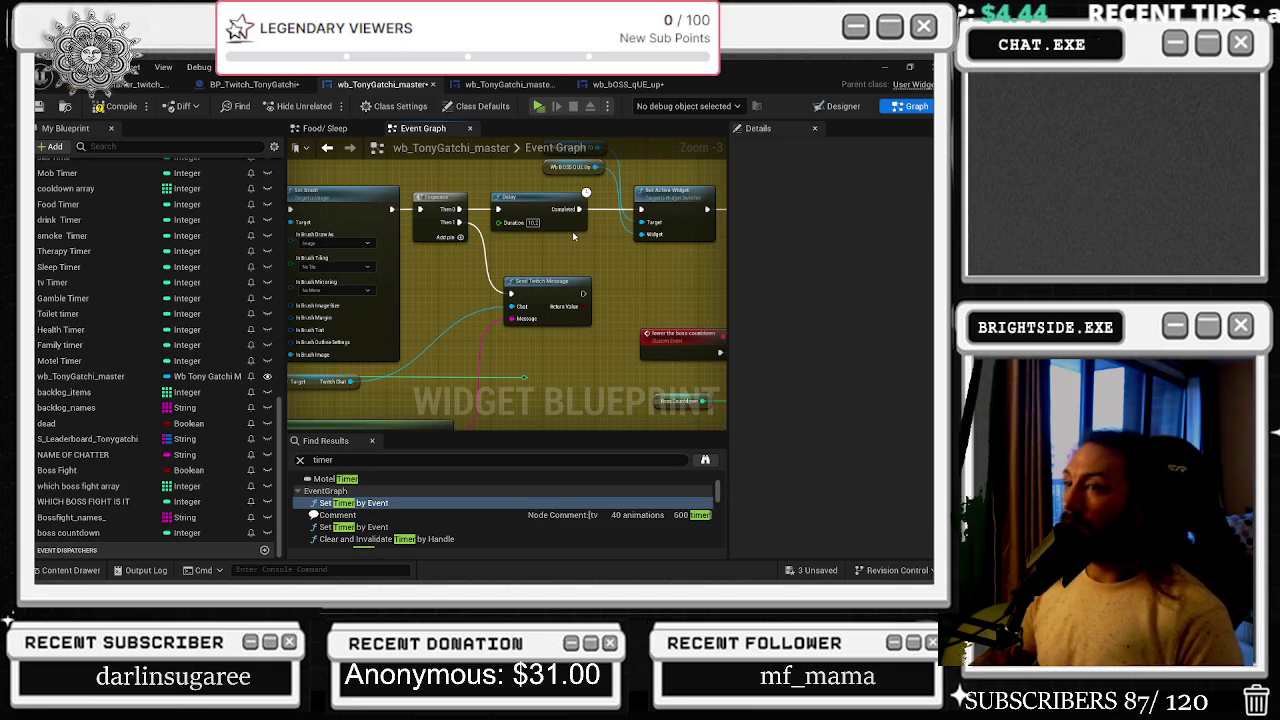
- Move the Send Twitch Message node lower and follow the chain to the string concatenation
drag(573, 236, 607, 240)
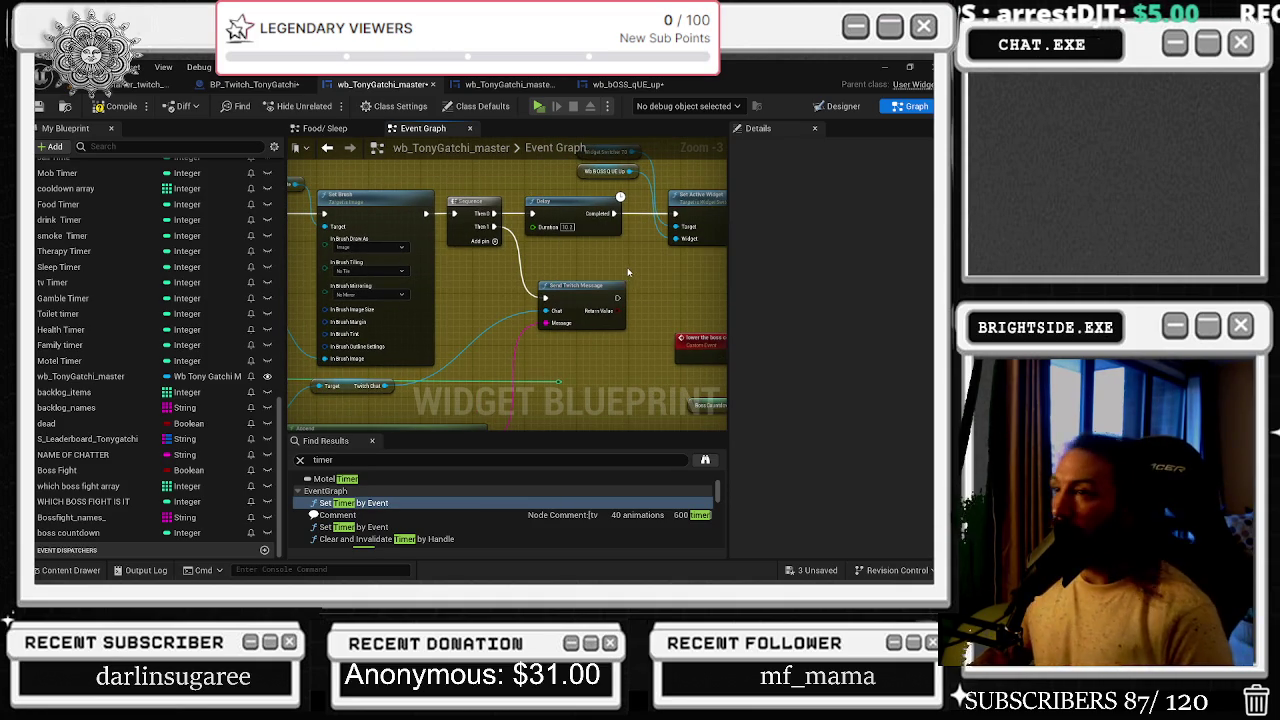
scroll(638, 211, down, 1)
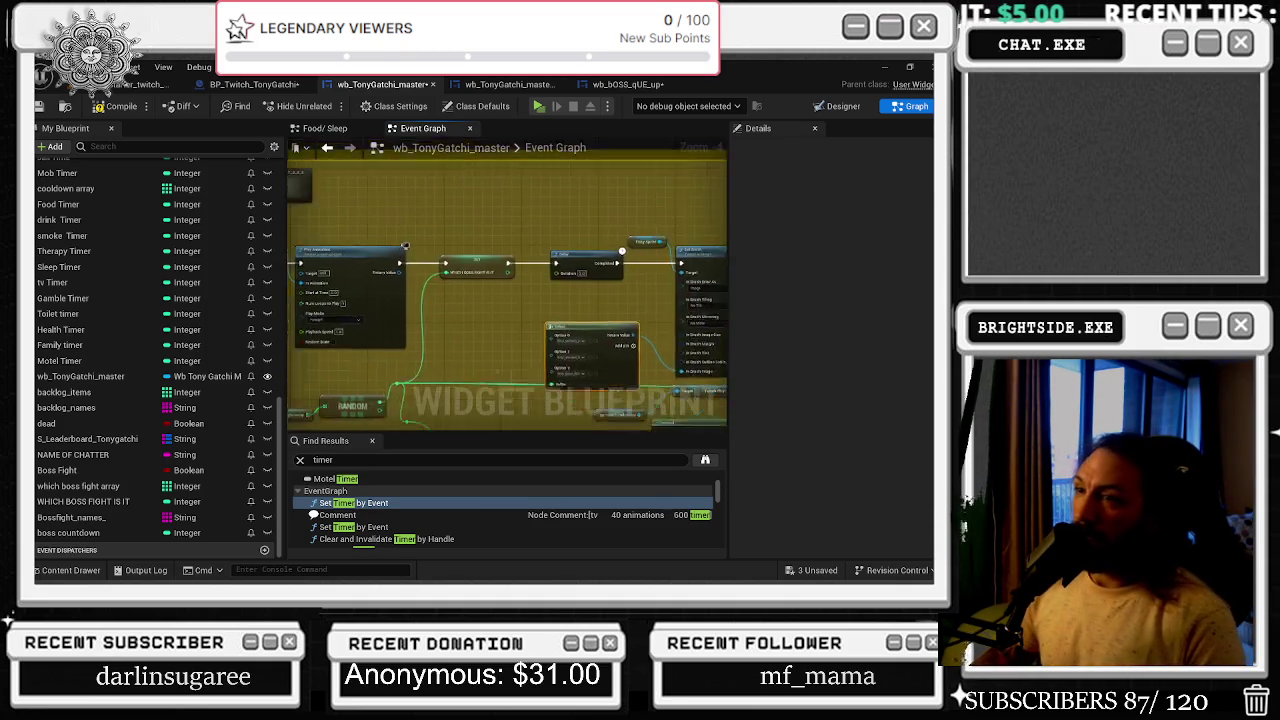
mouse_move(600, 262)
mouse_down()
mouse_move(610, 240)
mouse_move(675, 241)
mouse_move(288, 233)
mouse_up()
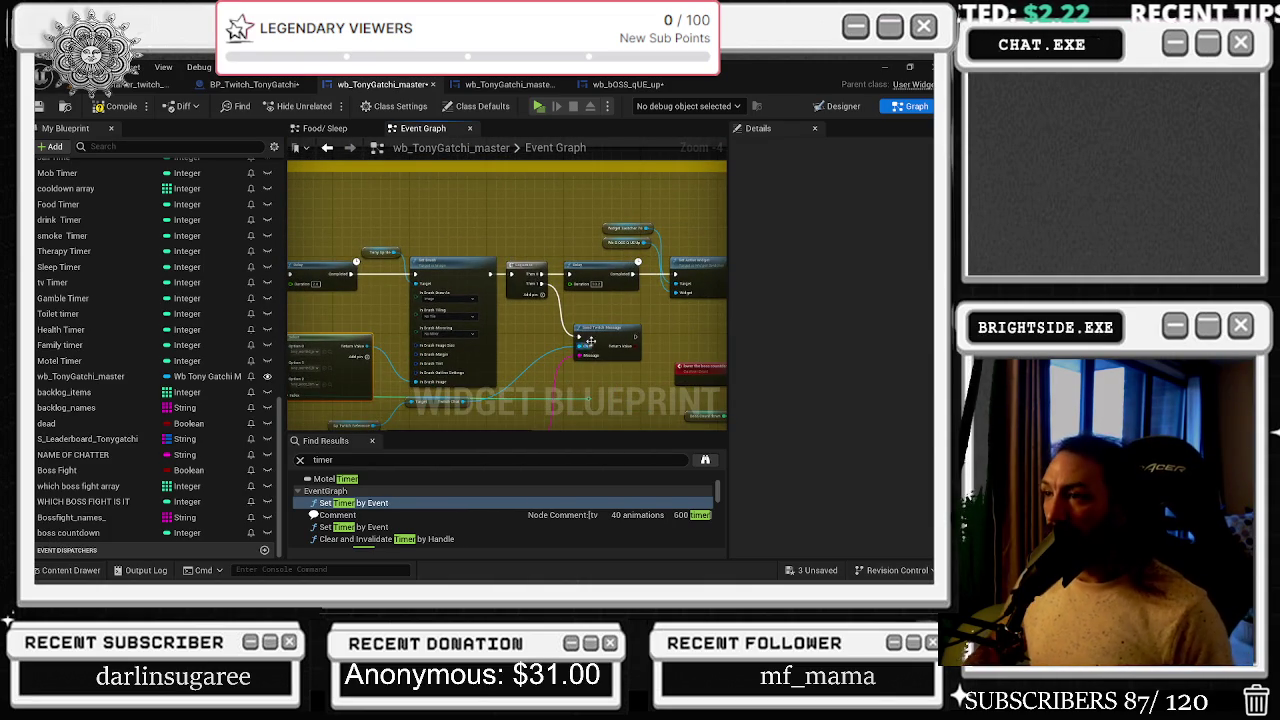
mouse_move(589, 347)
mouse_down()
mouse_move(595, 396)
mouse_move(610, 393)
mouse_up()
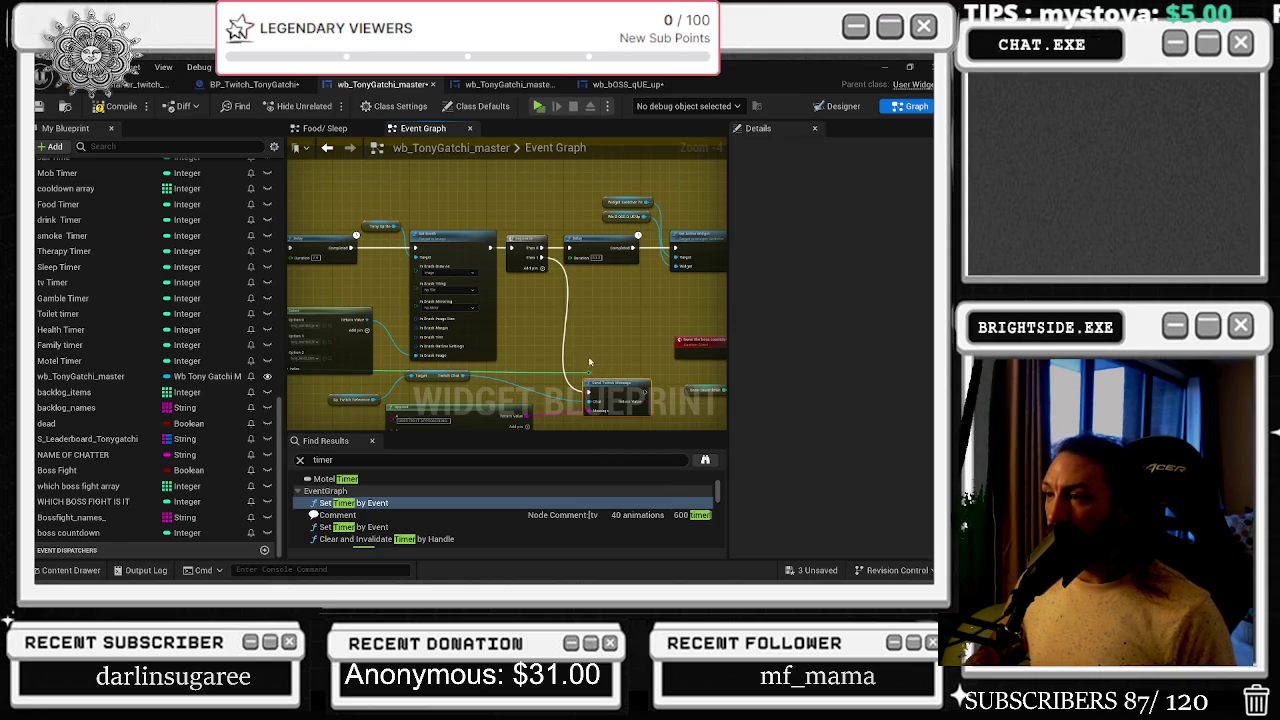
drag(617, 342, 497, 294)
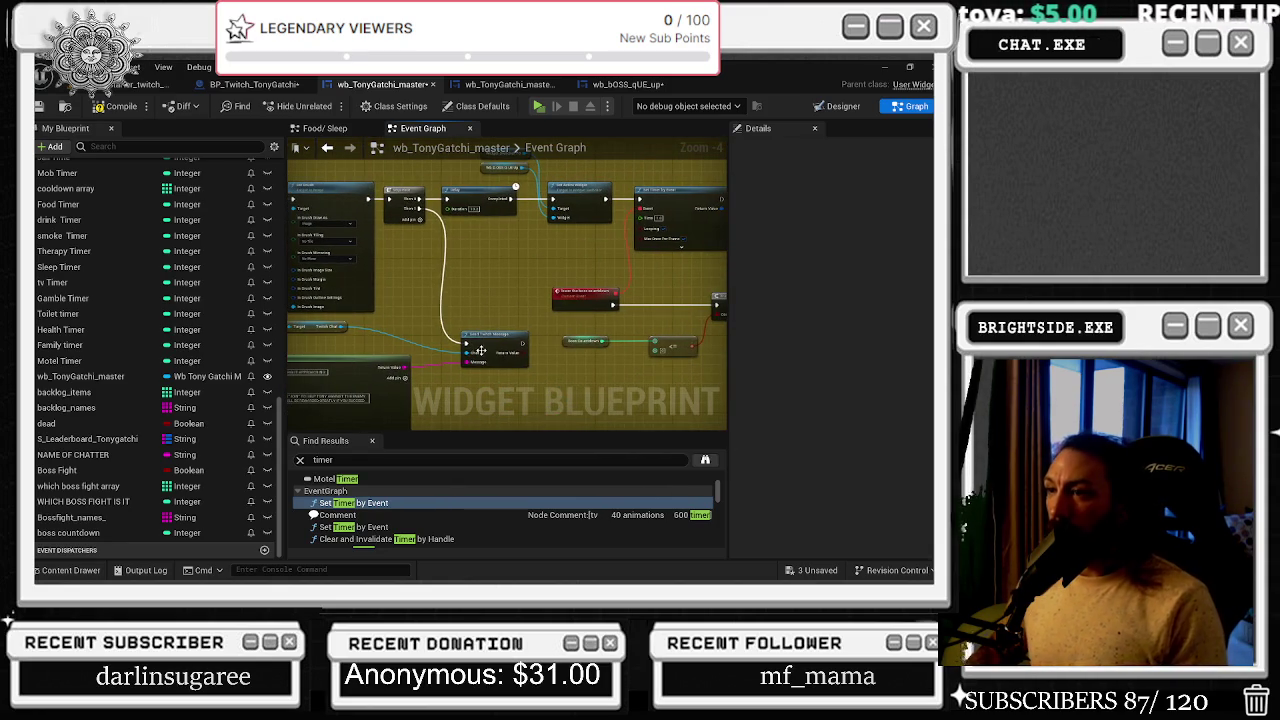
mouse_move(375, 344)
mouse_down()
mouse_move(520, 316)
mouse_move(709, 347)
mouse_up()
scroll(500, 290, up, 2)
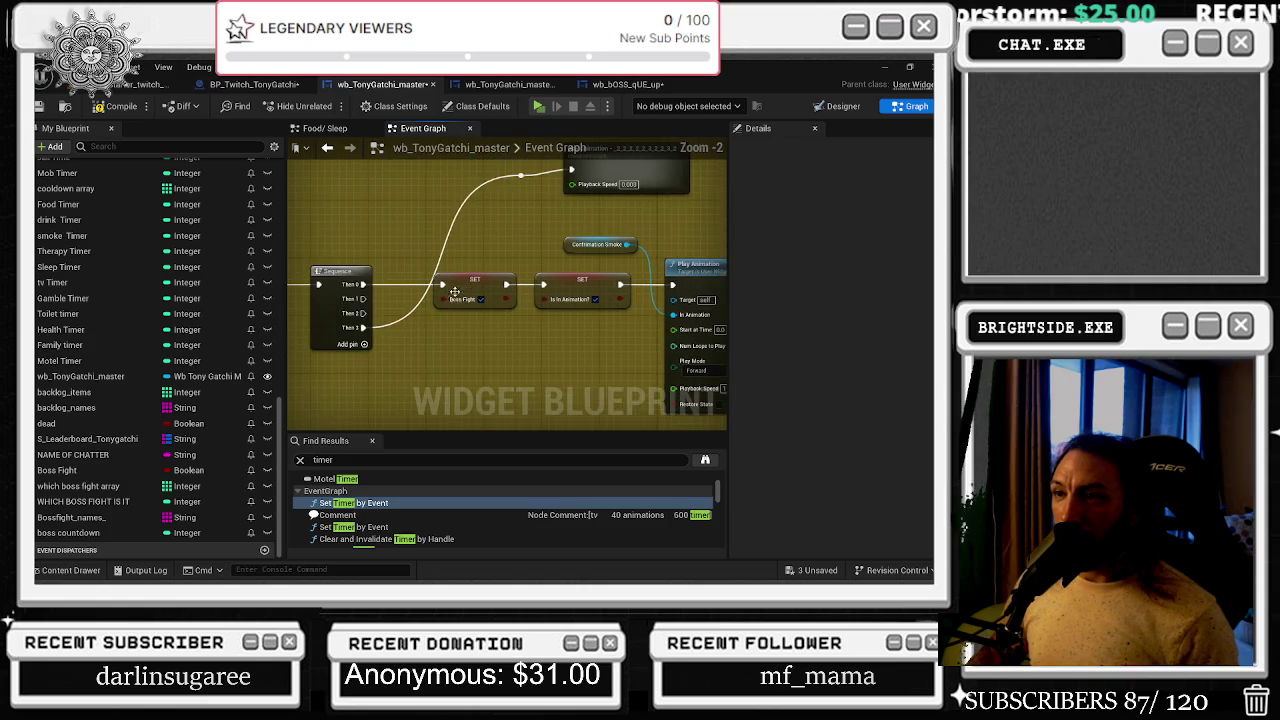
- Review the Sequence, Boss Fight, widget switcher and BOSS QUE Up nodes
mouse_move(363, 284)
mouse_down()
mouse_move(543, 284)
mouse_move(512, 330)
mouse_up()
scroll(512, 330, down, 6)
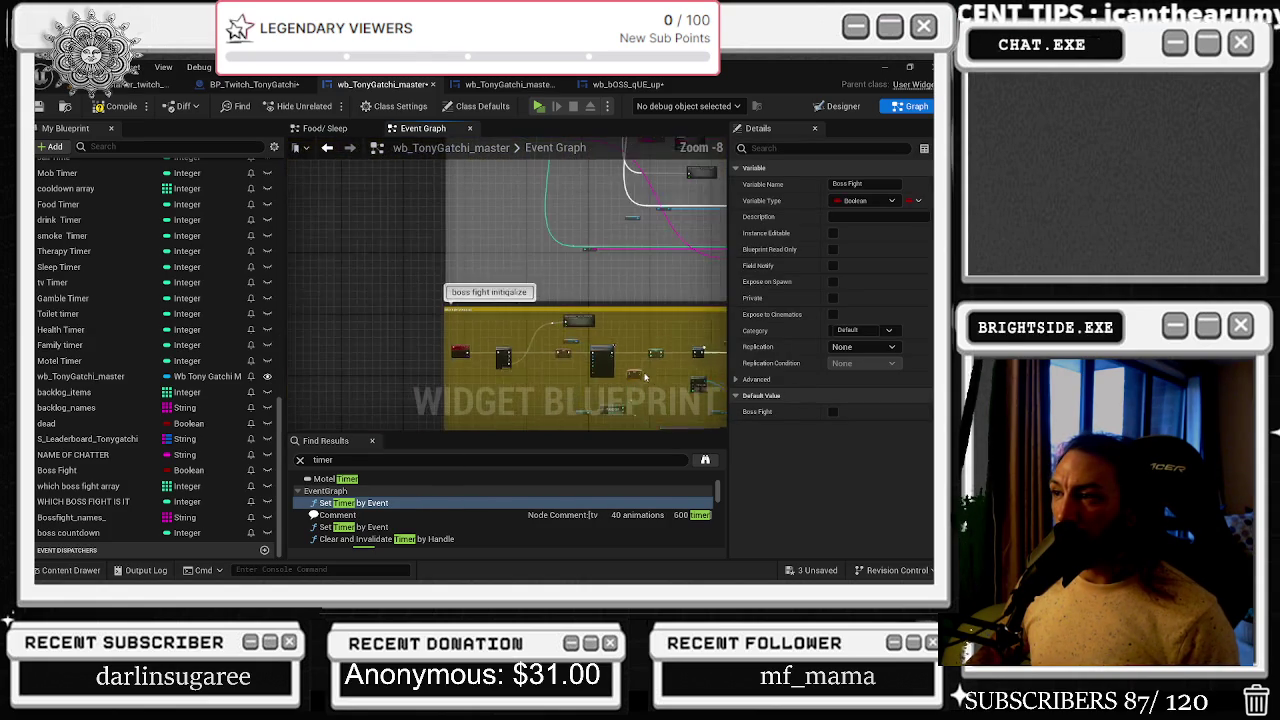
scroll(683, 369, up, 6)
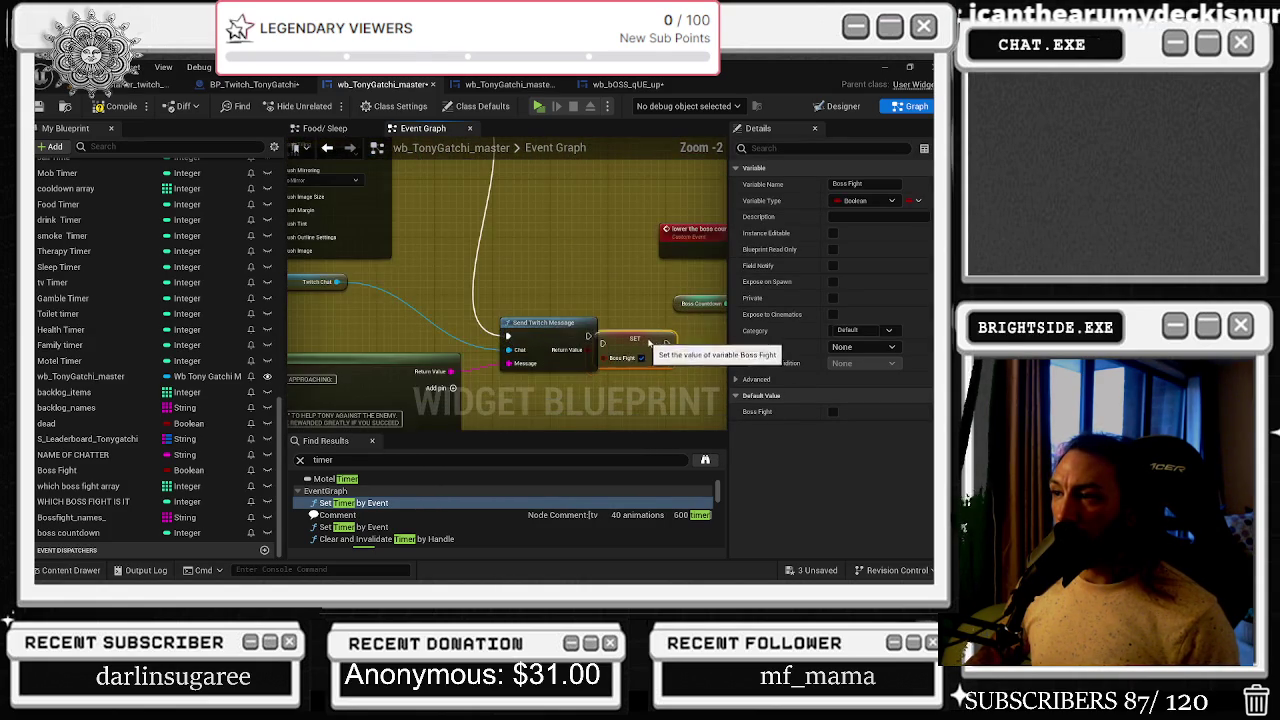
click(560, 300)
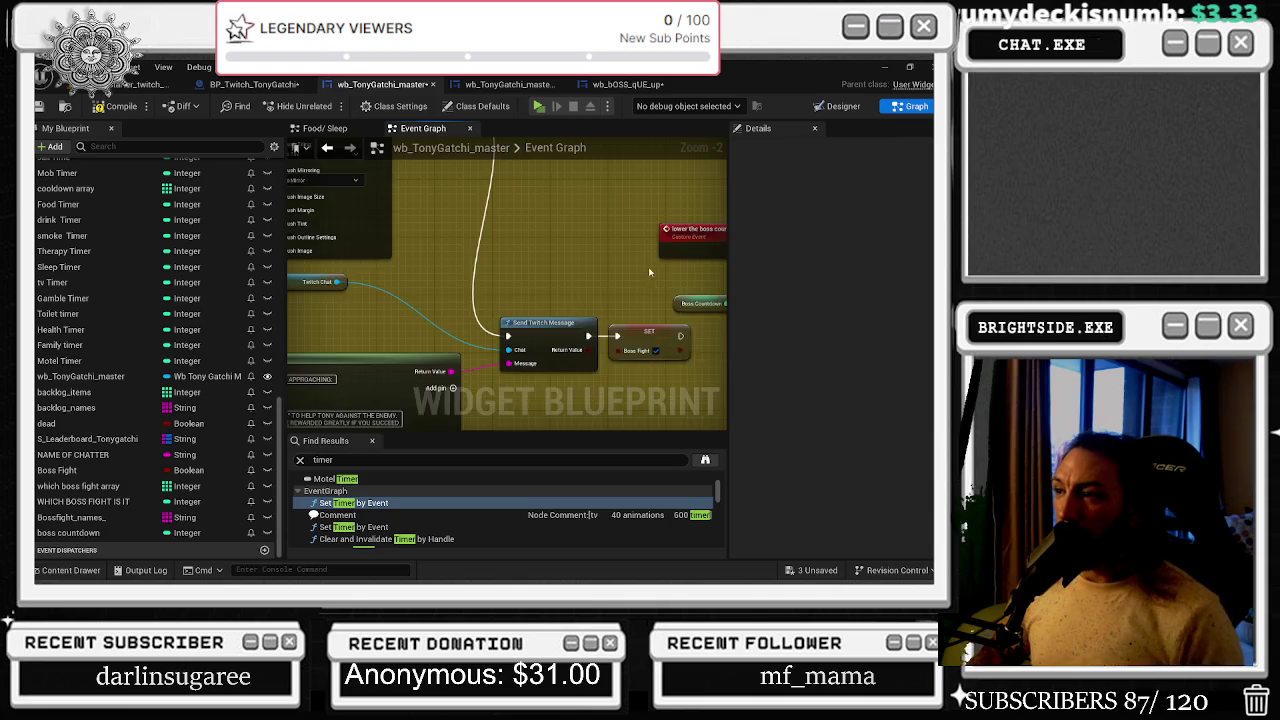
scroll(488, 316, down, 2)
scroll(480, 275, up, 1)
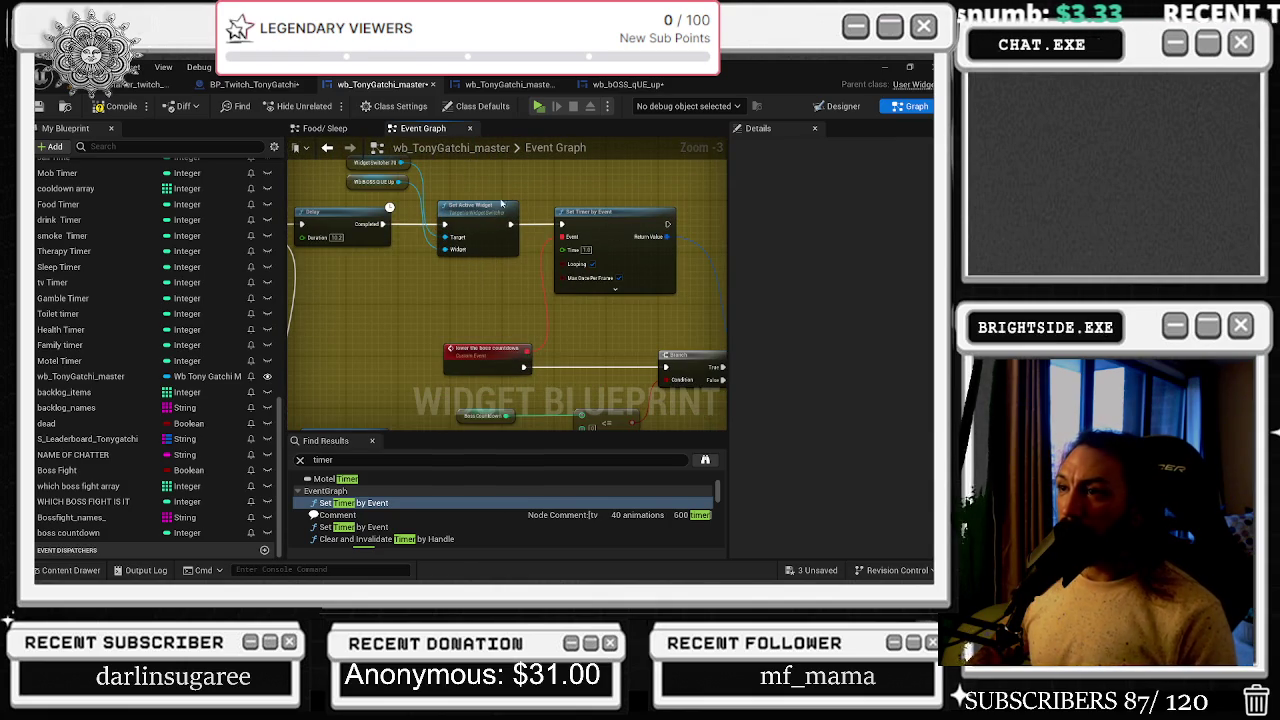
drag(321, 163, 638, 210)
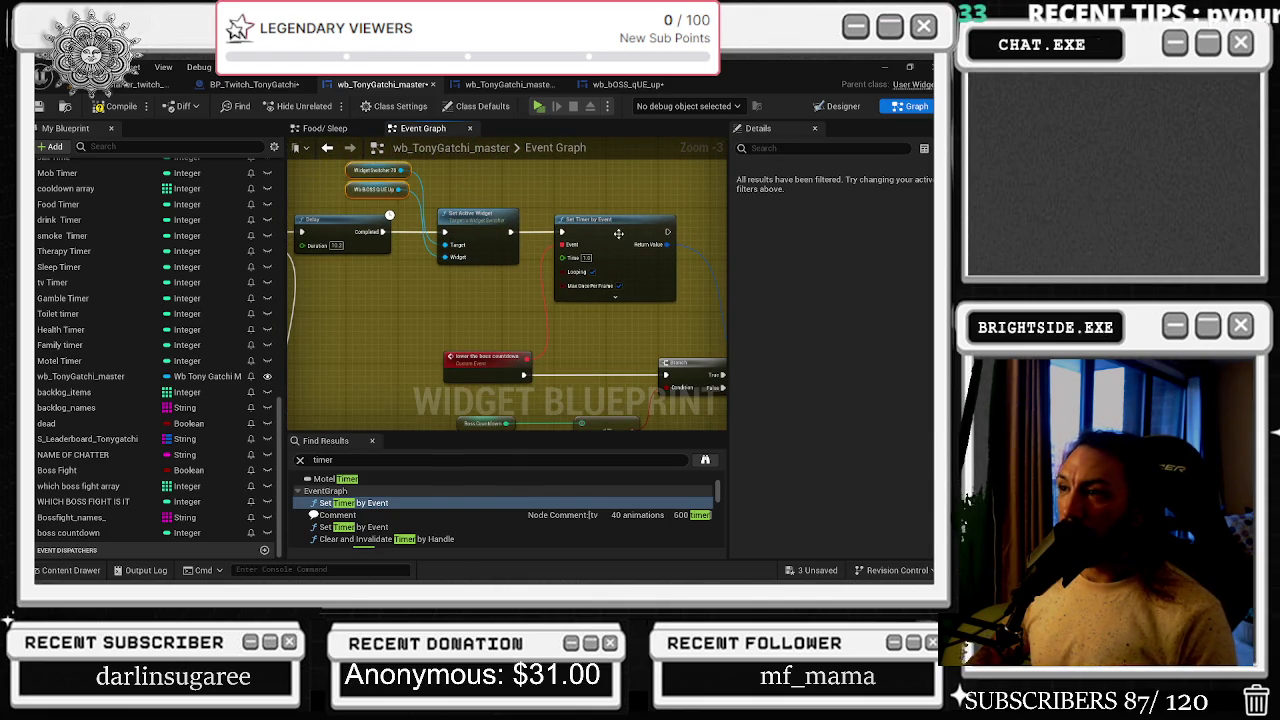
click(520, 255)
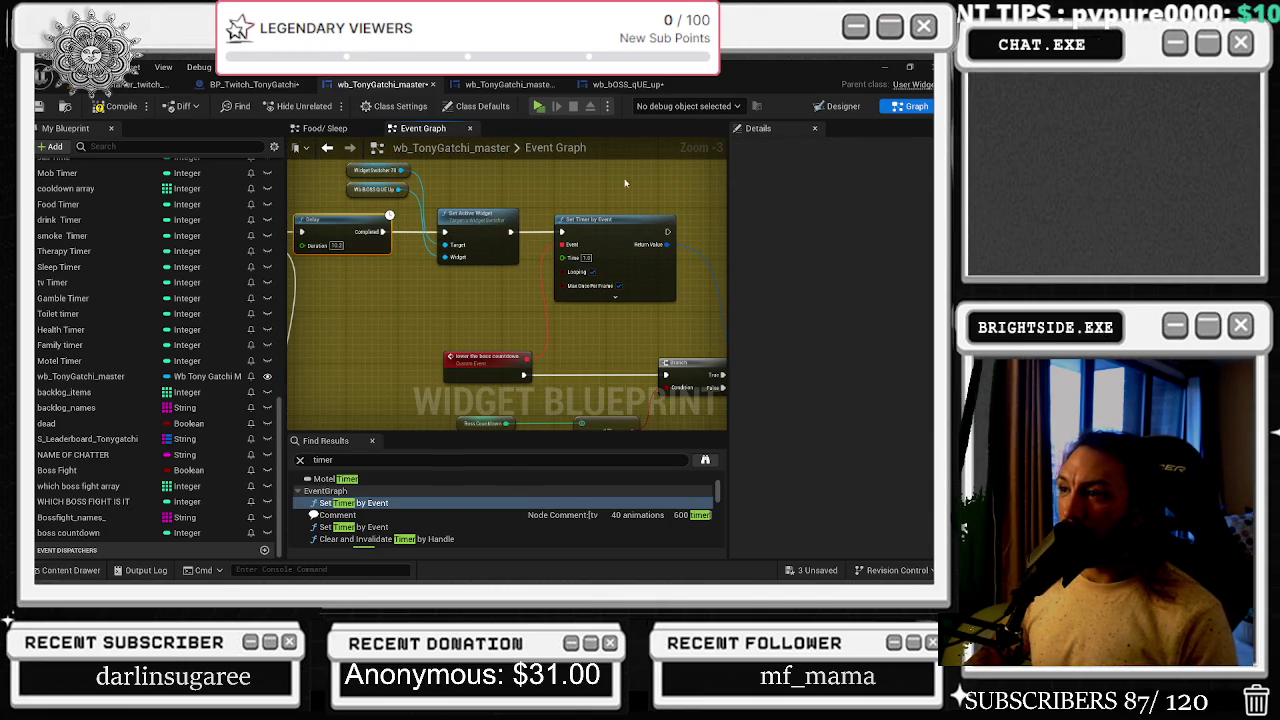
- Inspect the countdown Branch and Clear and Invalidate Timer nodes, then switch to Designer
drag(624, 328, 582, 266)
drag(462, 257, 670, 330)
drag(493, 283, 308, 284)
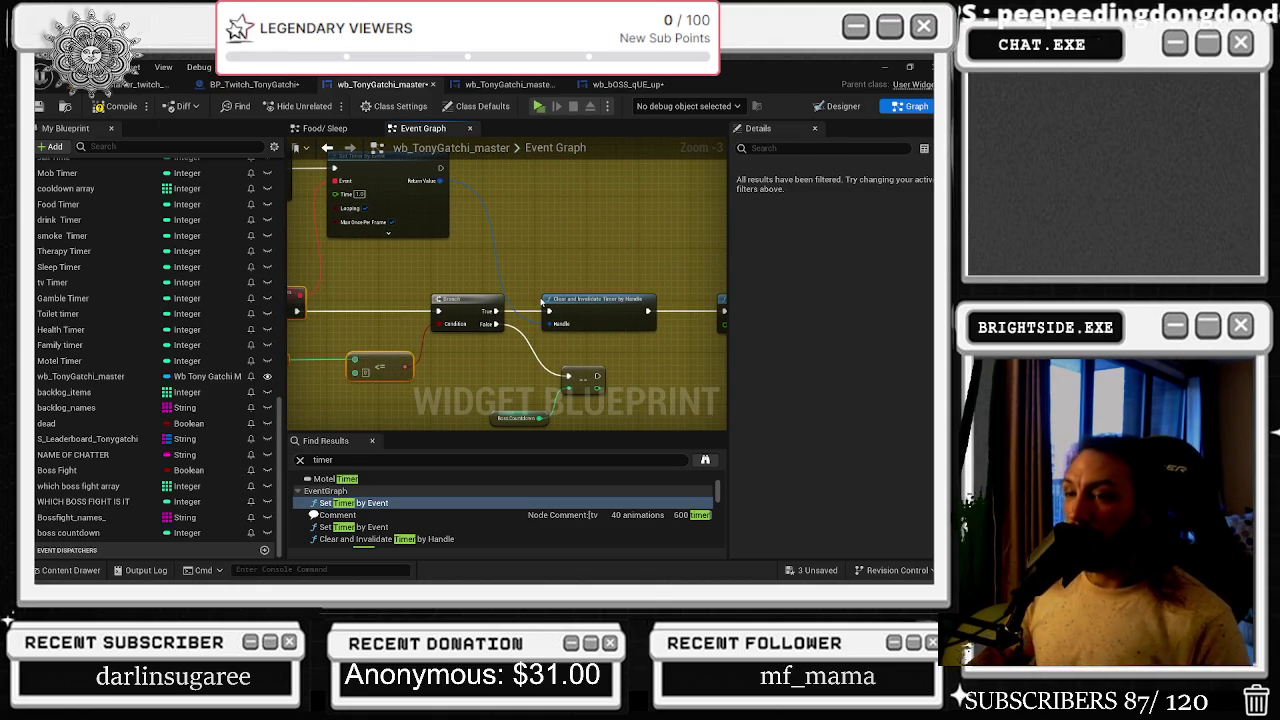
click(843, 106)
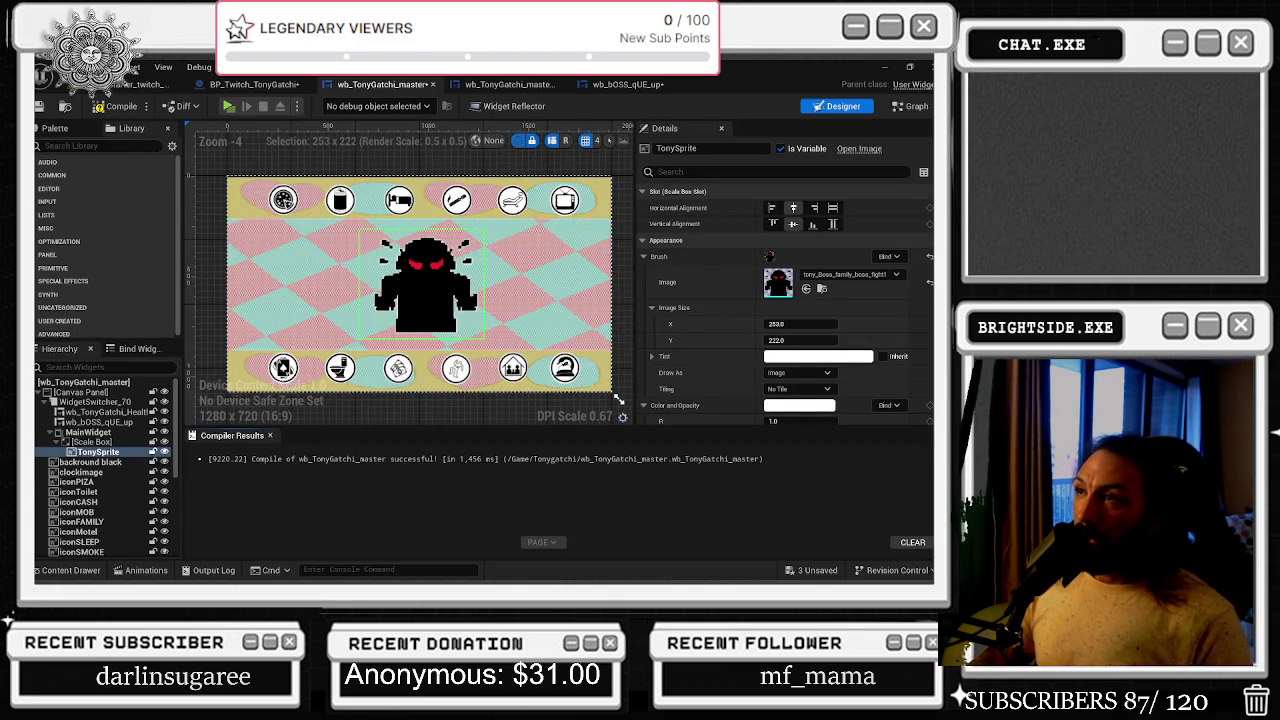
- Show the wb_bOSS_qUE_up widget in Designer and select the ThirdNAme text
click(630, 84)
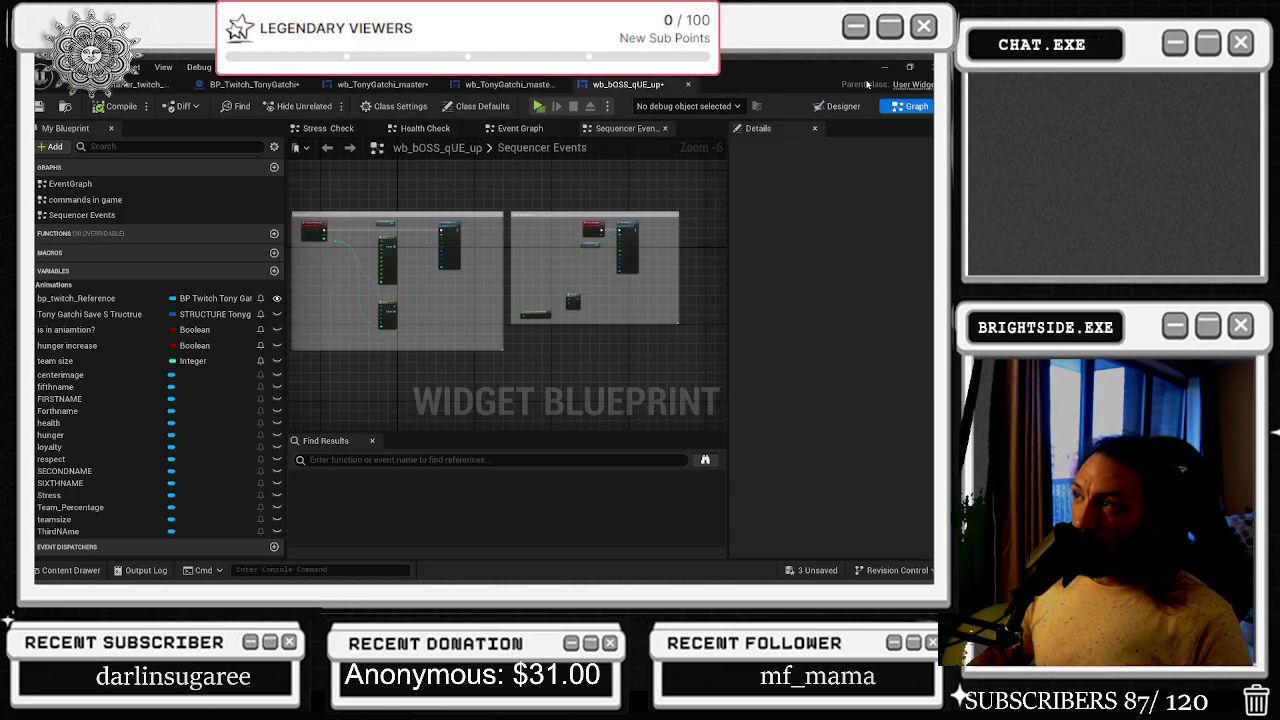
click(843, 106)
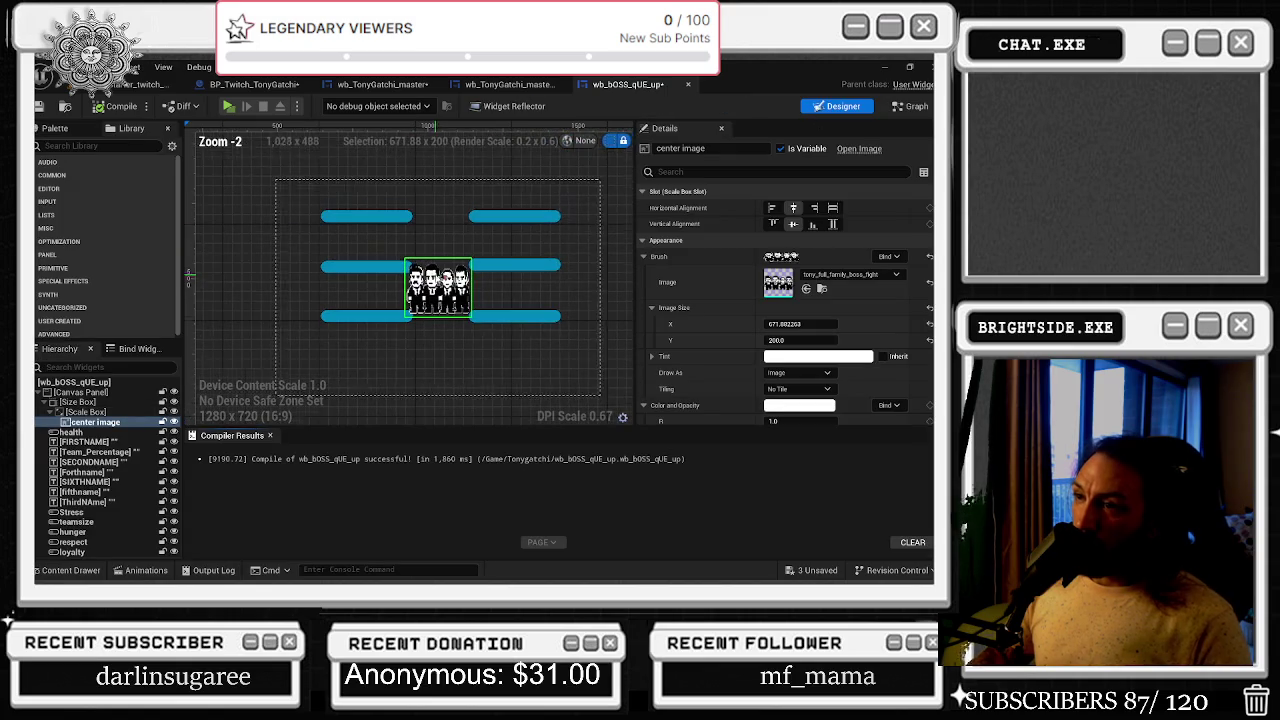
click(120, 502)
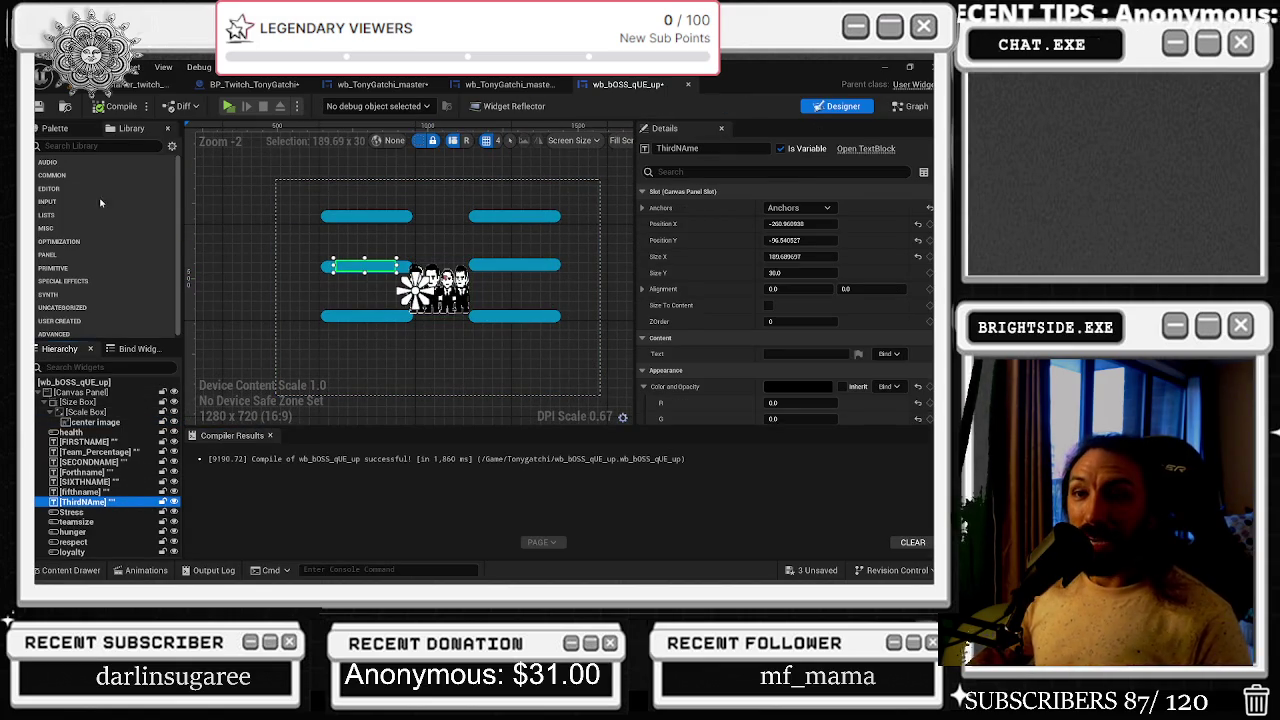
- Add a Text block from the Palette and place it below the lower-left bar
click(76, 145)
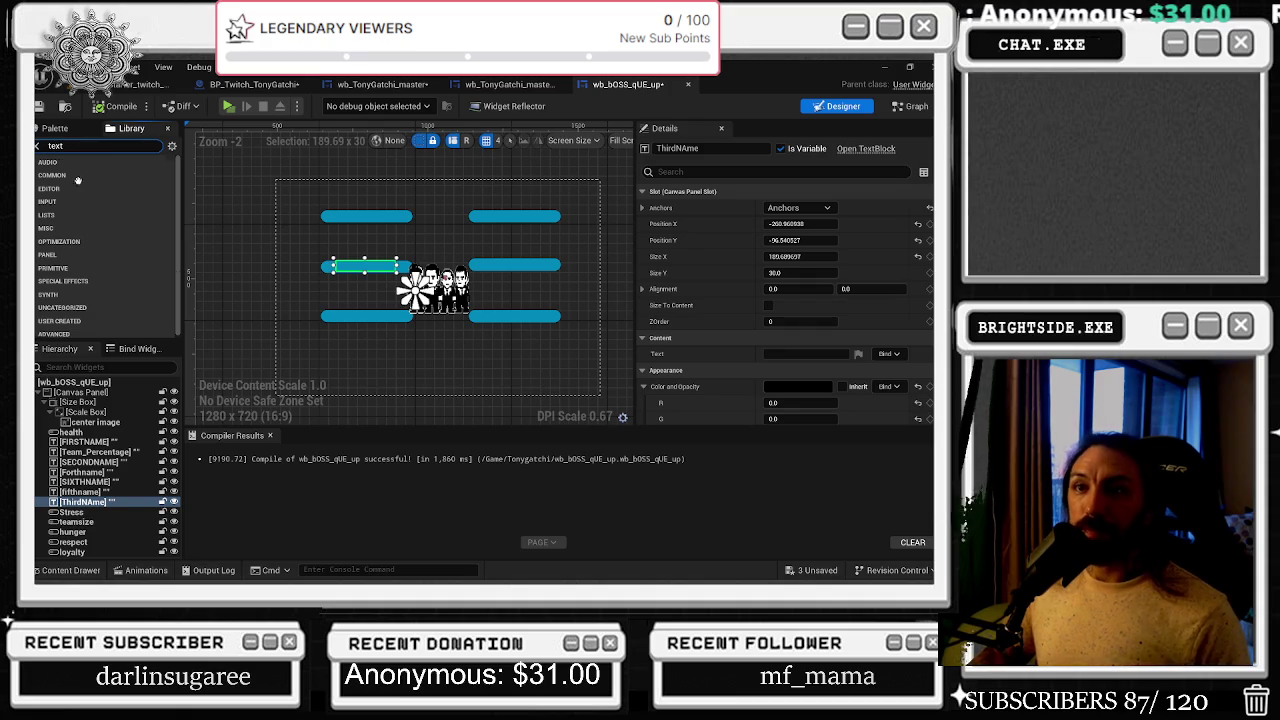
text(text)
mouse_move(88, 190)
mouse_down()
mouse_move(360, 352)
mouse_move(416, 339)
mouse_move(103, 513)
mouse_up()
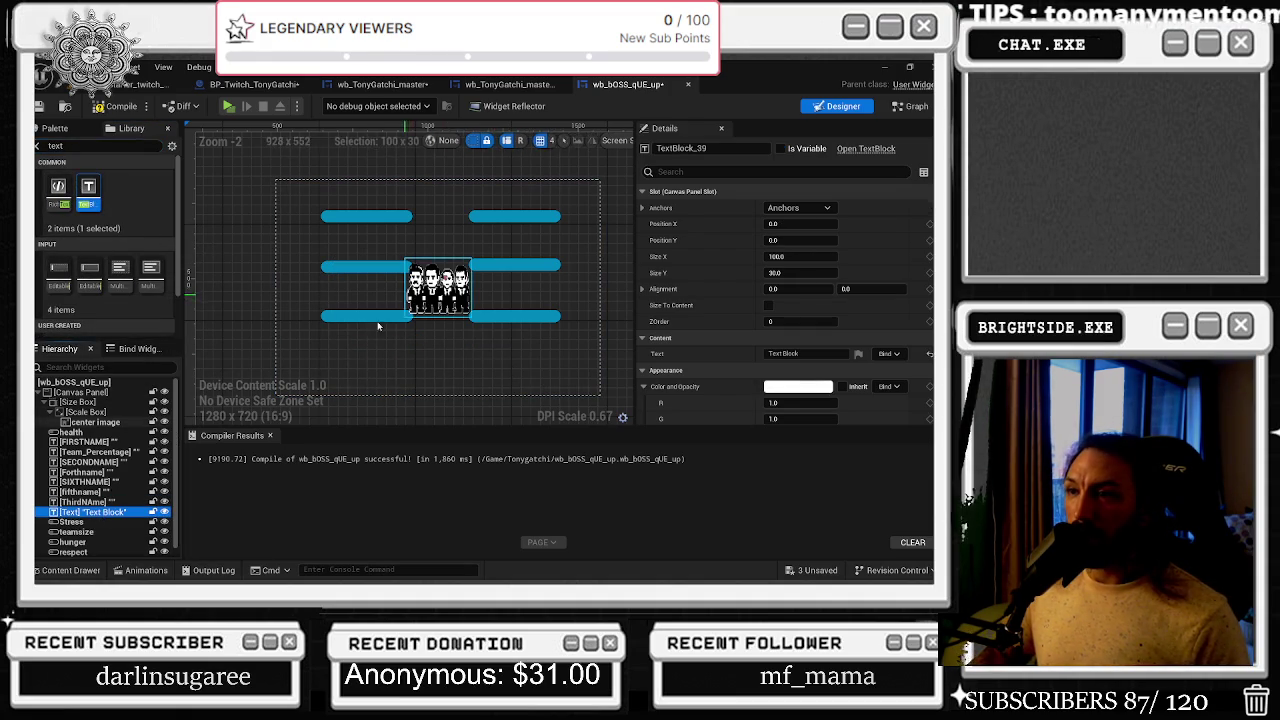
click(80, 512)
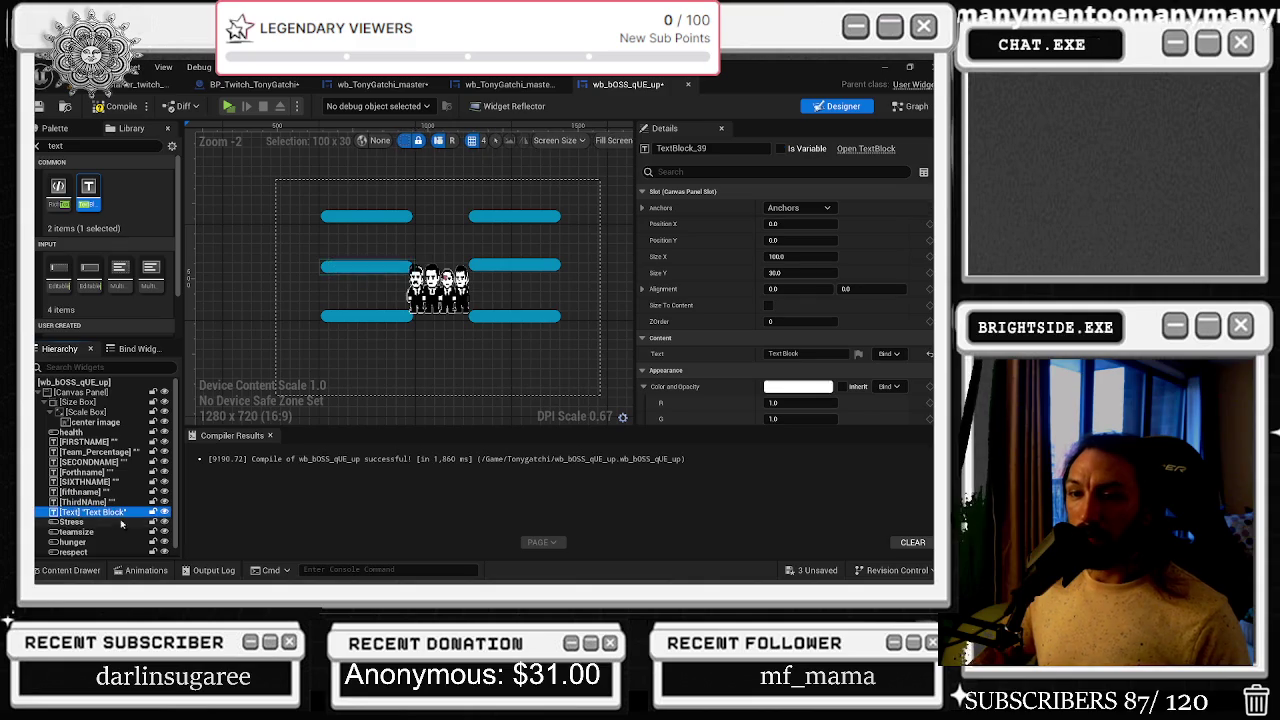
scroll(476, 236, down, 1)
drag(476, 236, 576, 276)
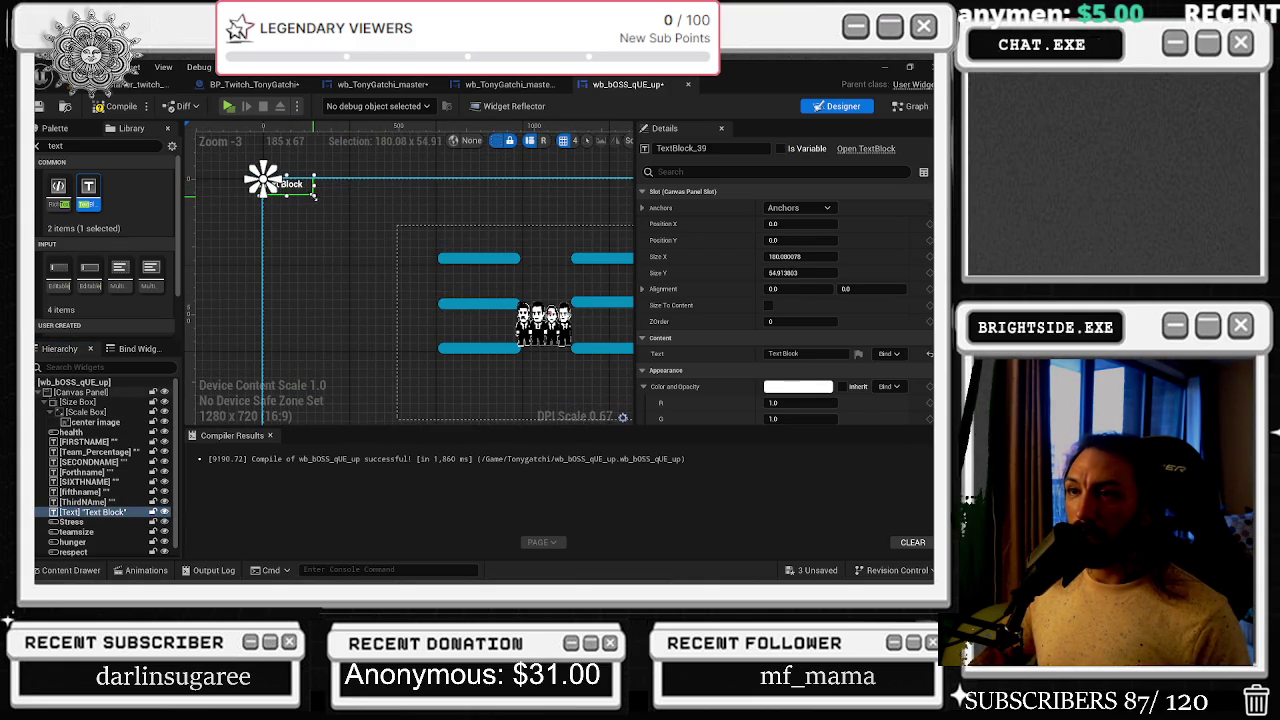
mouse_move(300, 186)
mouse_down()
mouse_move(430, 262)
mouse_move(557, 392)
mouse_move(488, 375)
mouse_up()
double_click(807, 353)
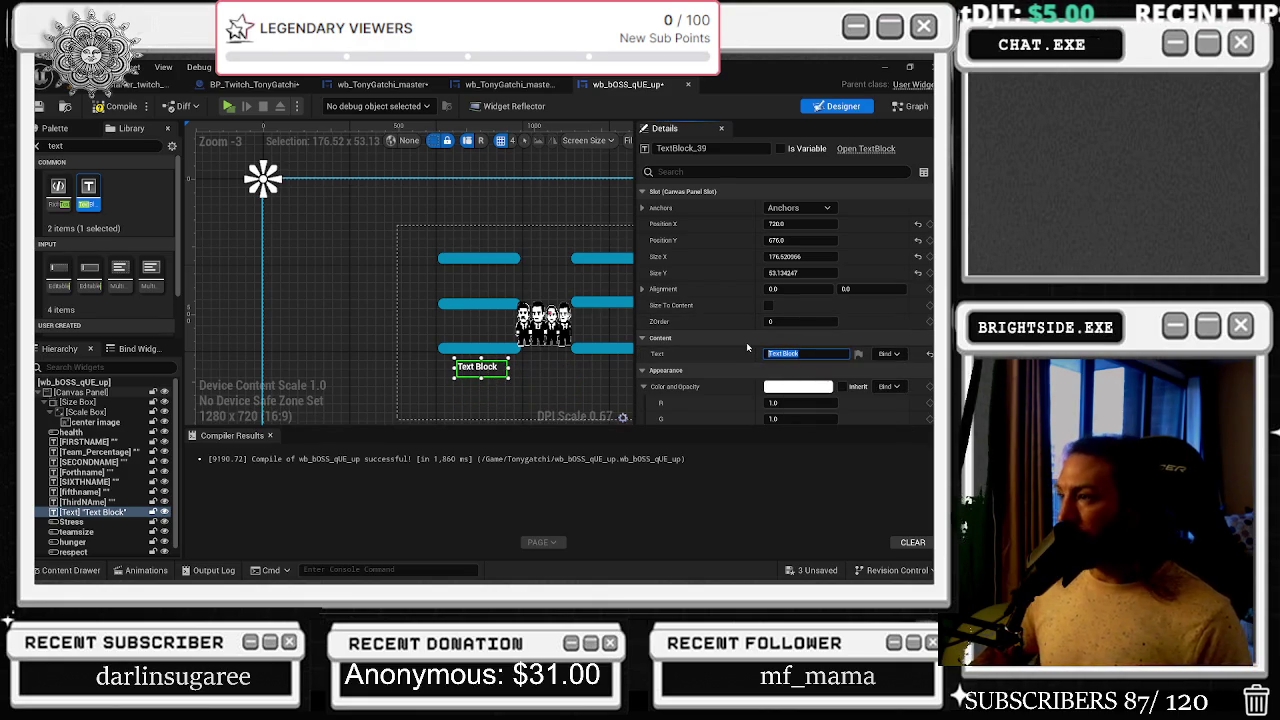
- Make the text read TYPE "JOIN" NOW in NASALIZATION-RG_Font, nudged slightly left
text(TYPE)
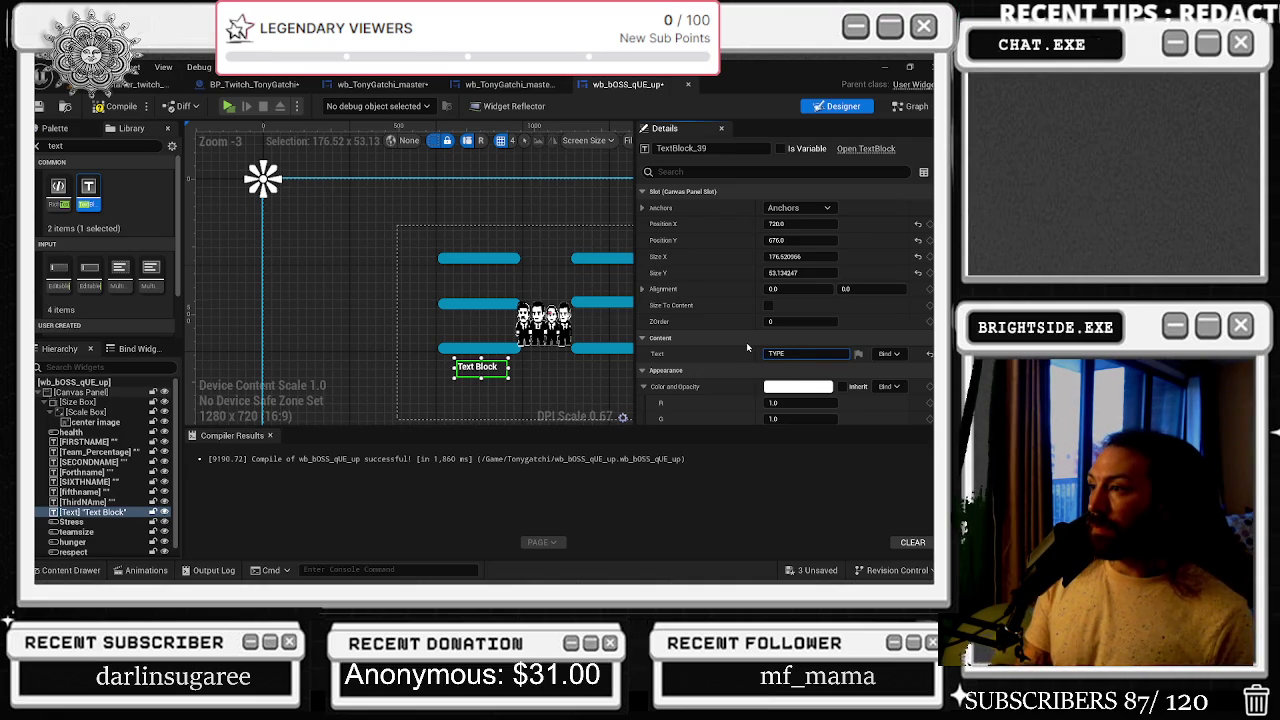
text( "JOIN NOW)
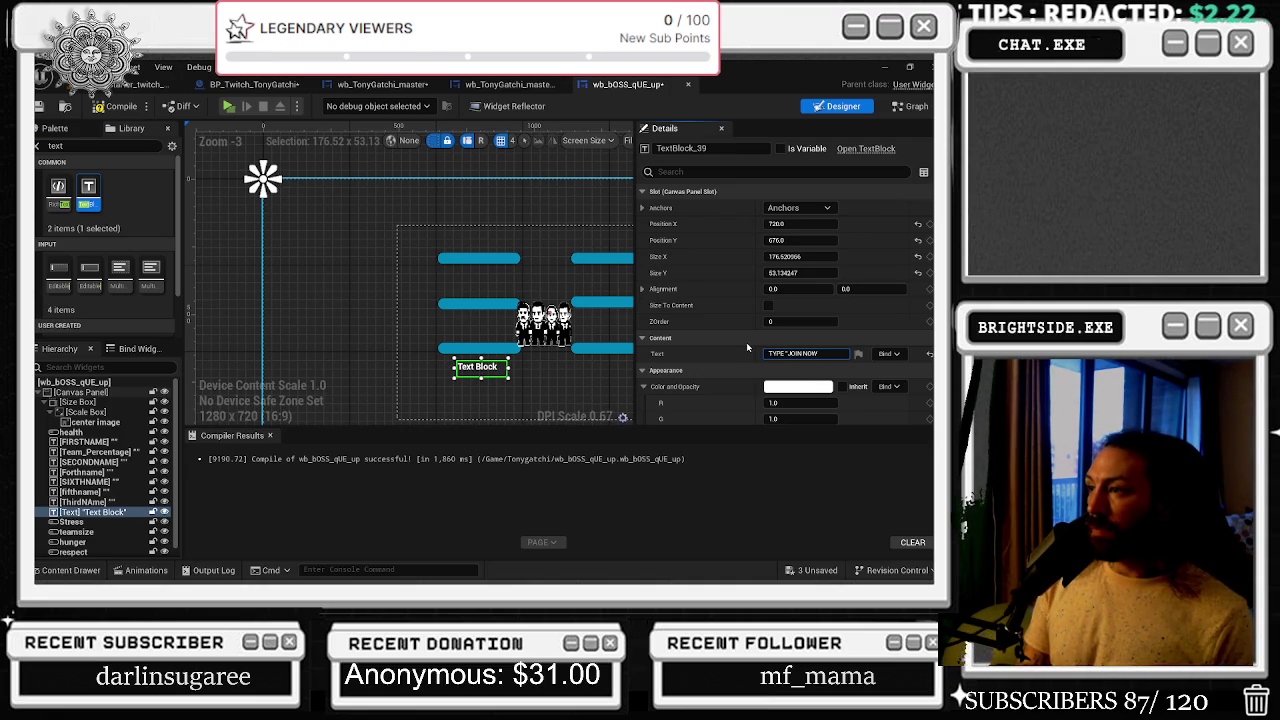
key(Left)
key(Left)
key(Left)
text(")
drag(505, 367, 493, 364)
scroll(790, 320, down, 3)
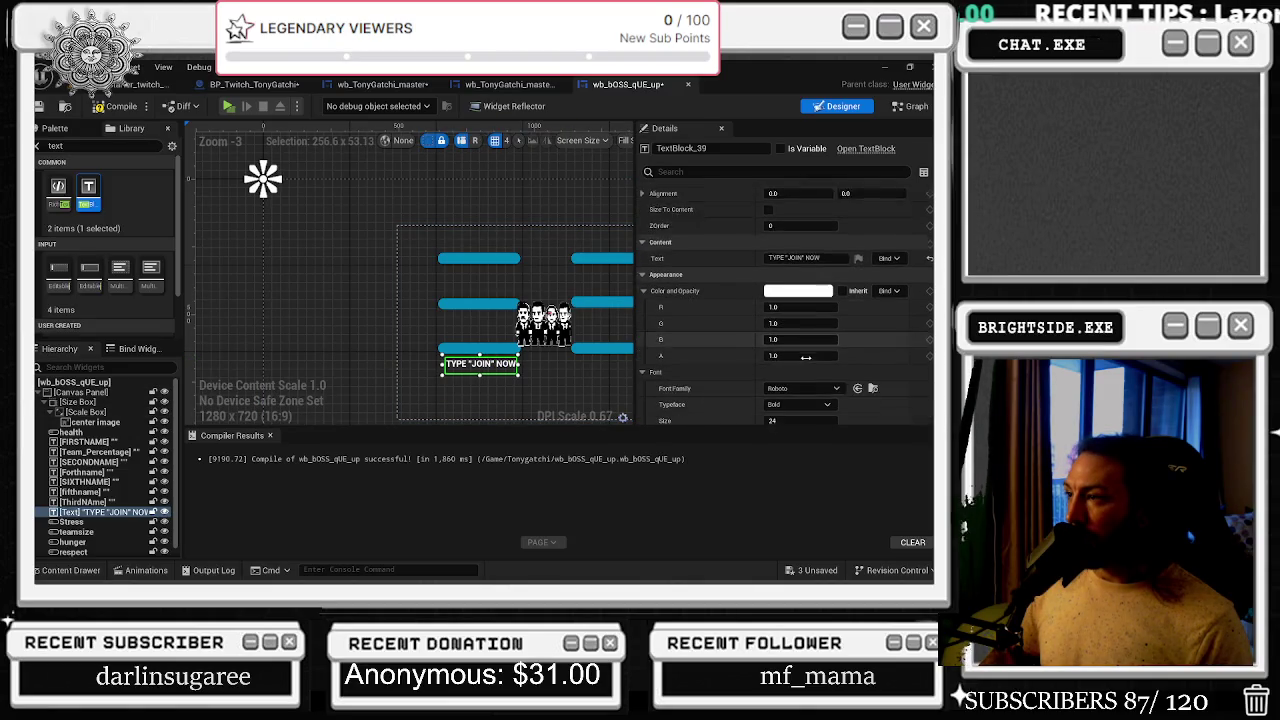
click(801, 369)
click(850, 246)
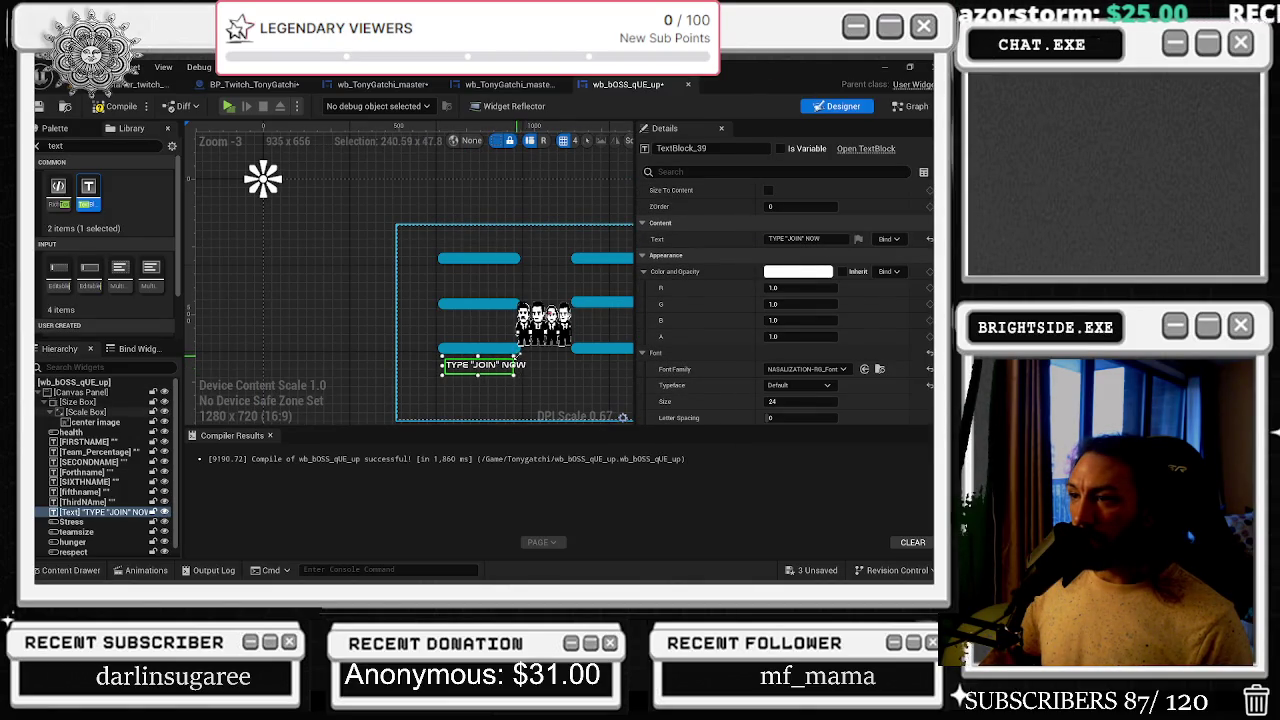
drag(513, 367, 508, 368)
- Place a second text reading 60 SECONDS REMAIN under the lower-right bar, then open wb_TonyGatchi_master
mouse_move(510, 372)
mouse_down()
mouse_move(632, 365)
mouse_move(536, 379)
mouse_up()
click(805, 238)
text(0)
text(0 S)
text(ECONDS)
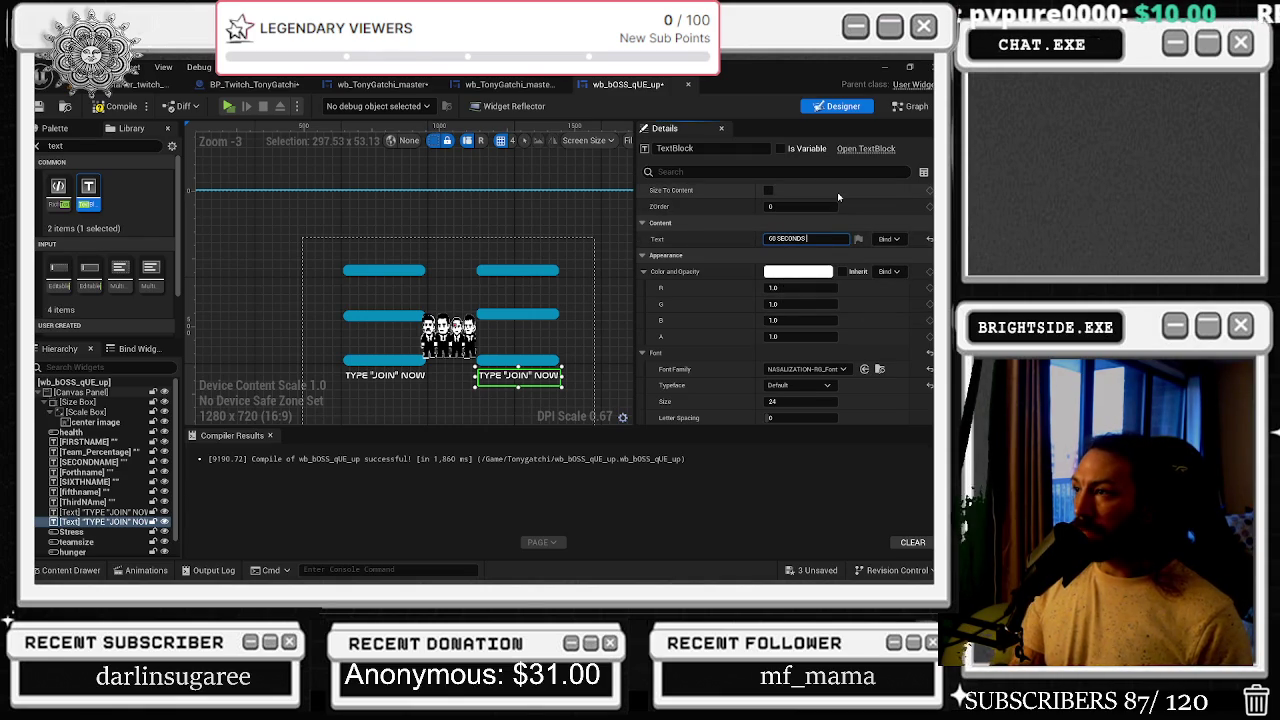
text( REMAIN)
key(Return)
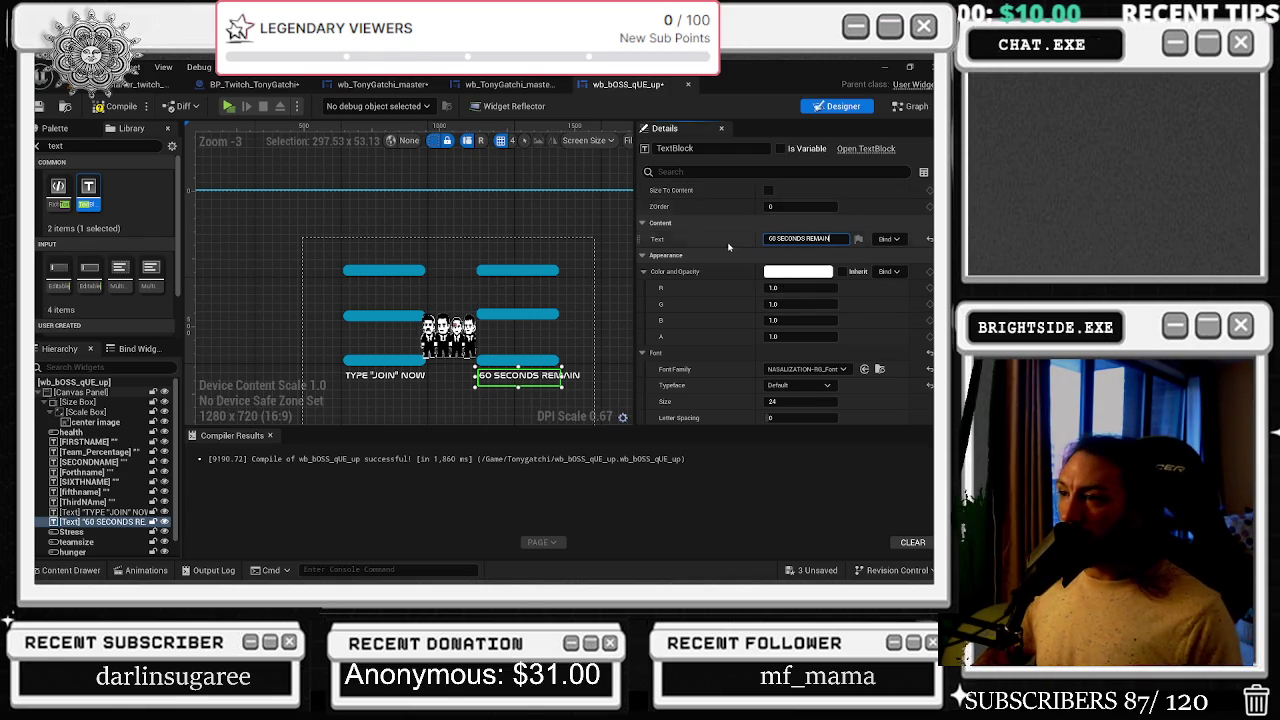
click(564, 380)
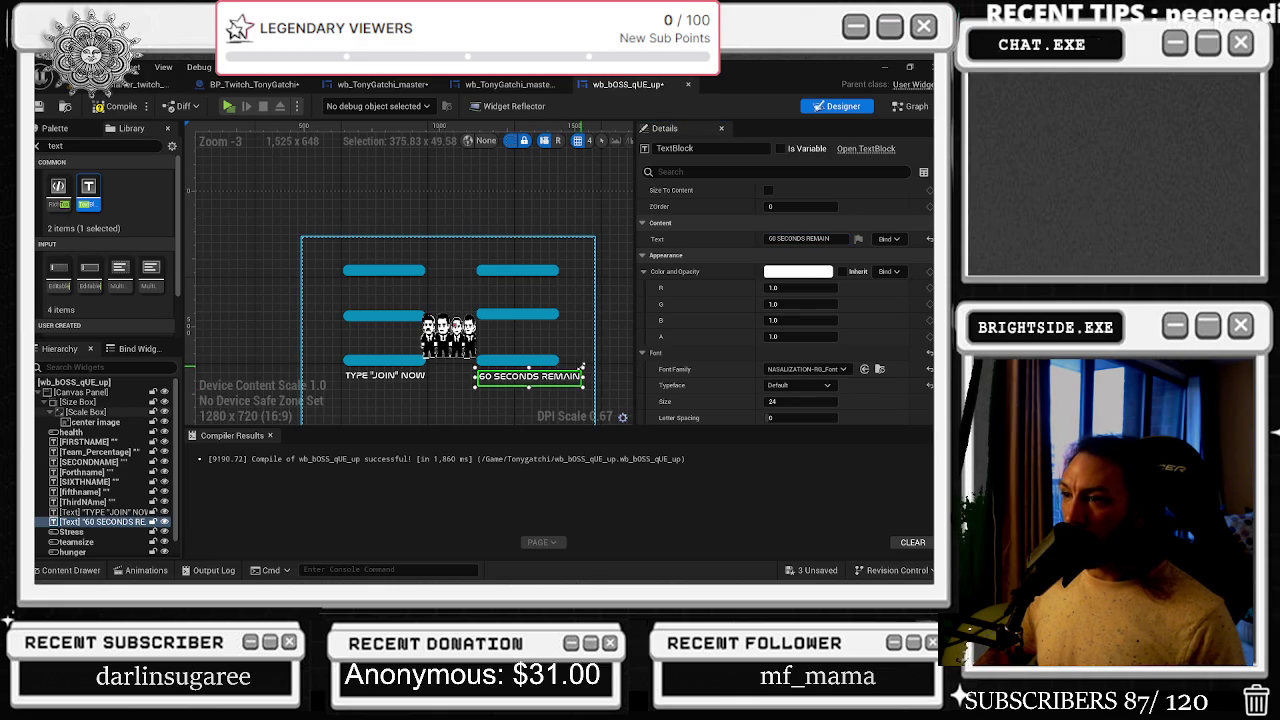
drag(562, 380, 556, 381)
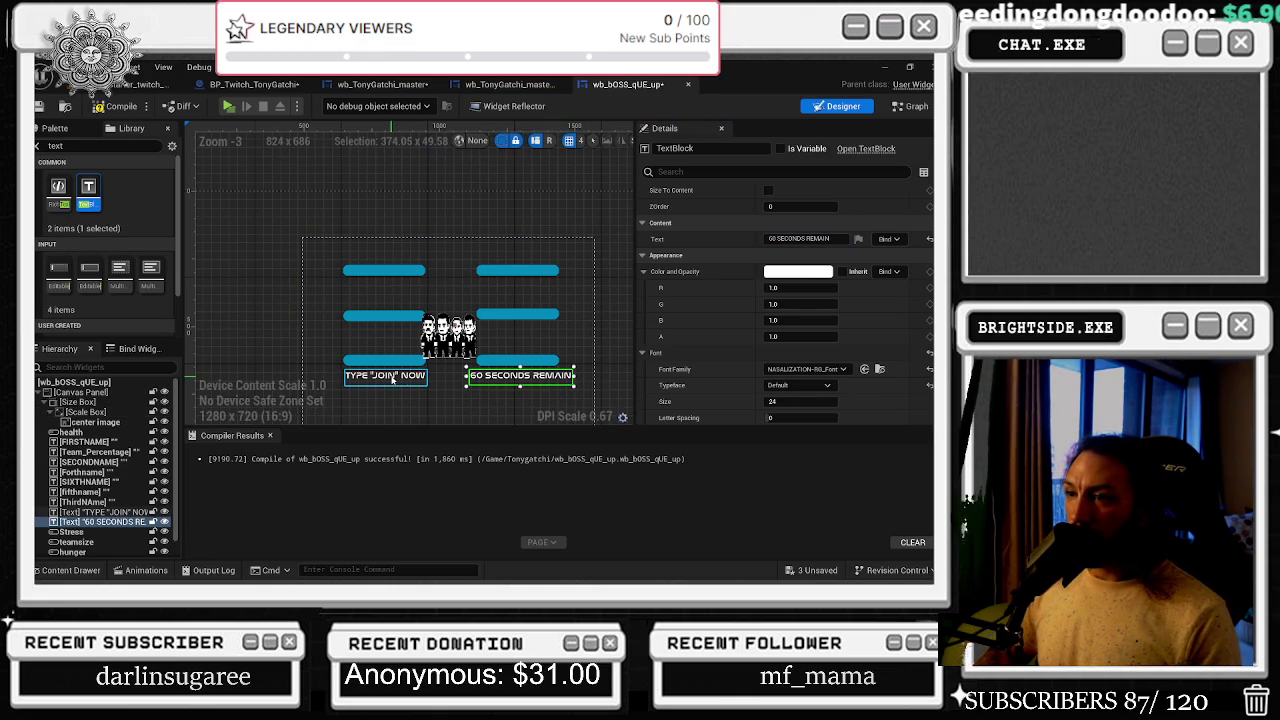
click(800, 239)
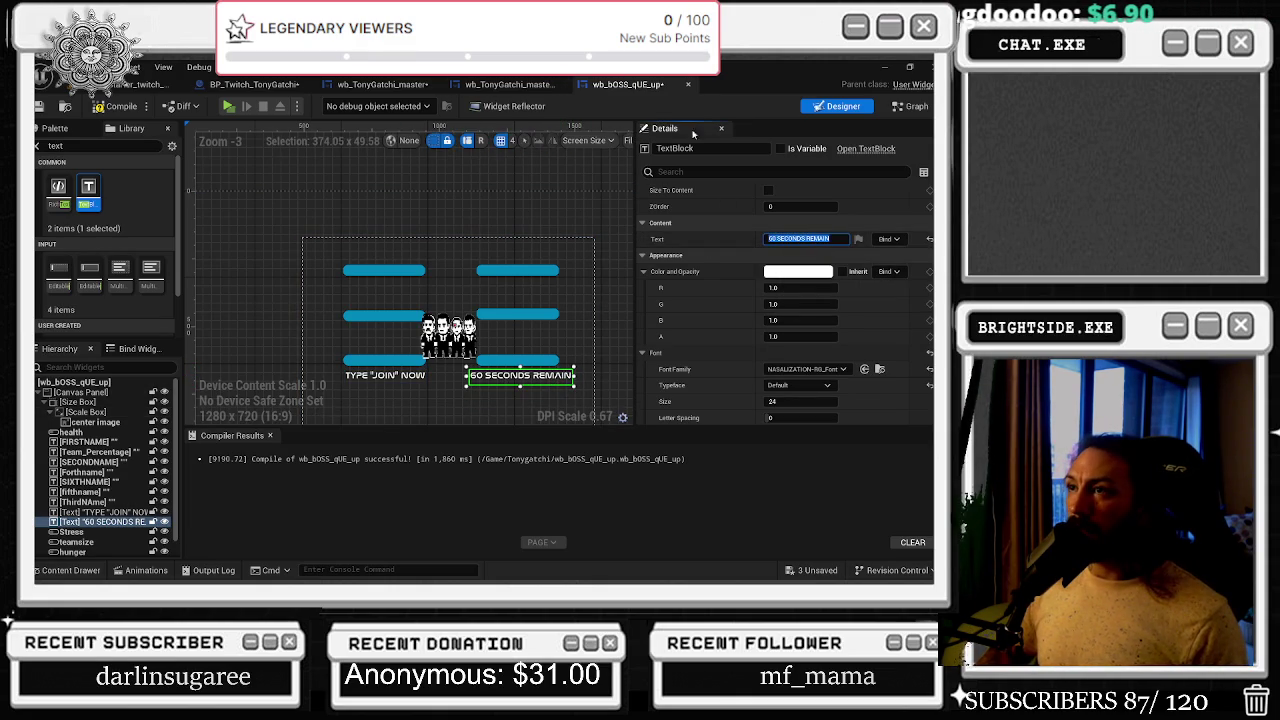
click(914, 106)
click(510, 84)
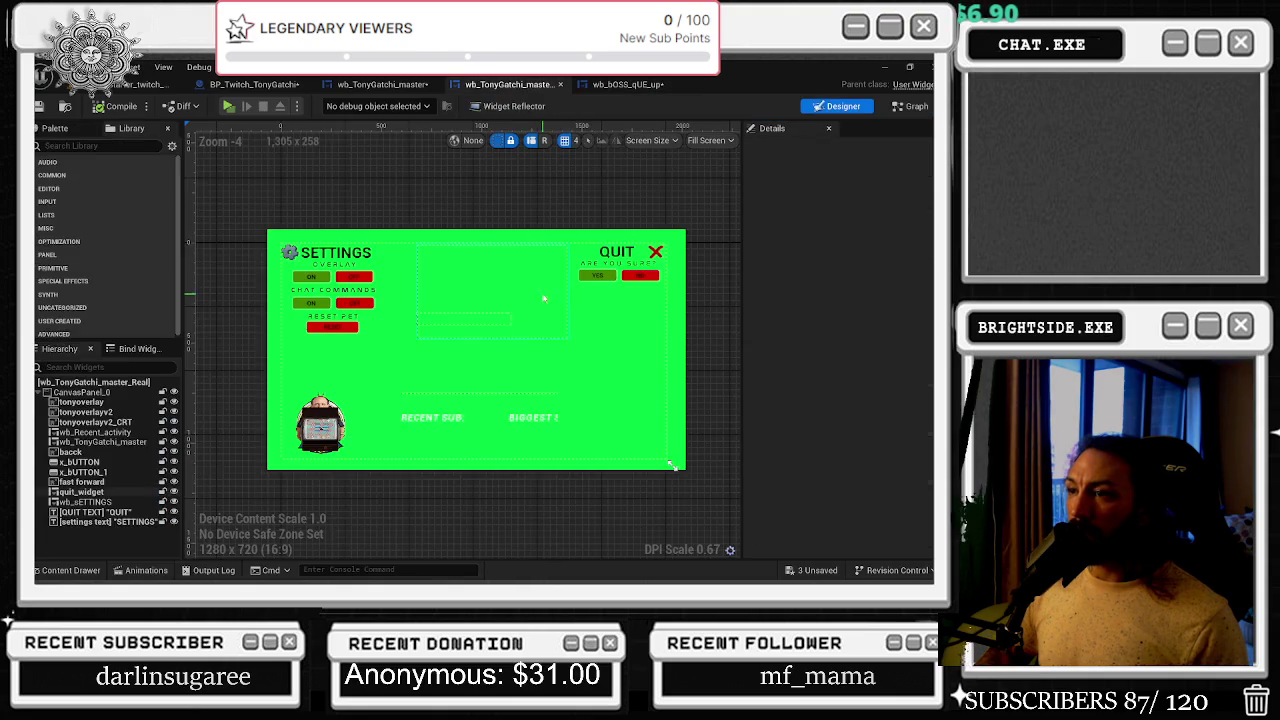
click(382, 84)
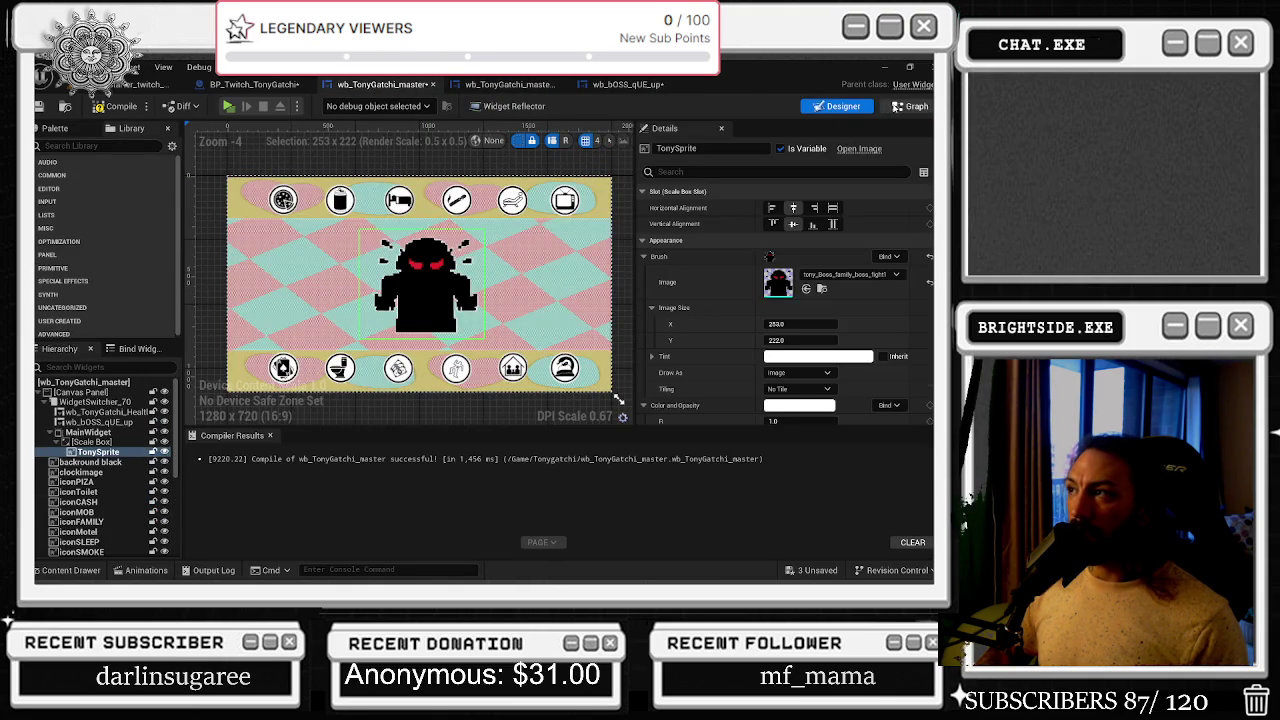
click(912, 106)
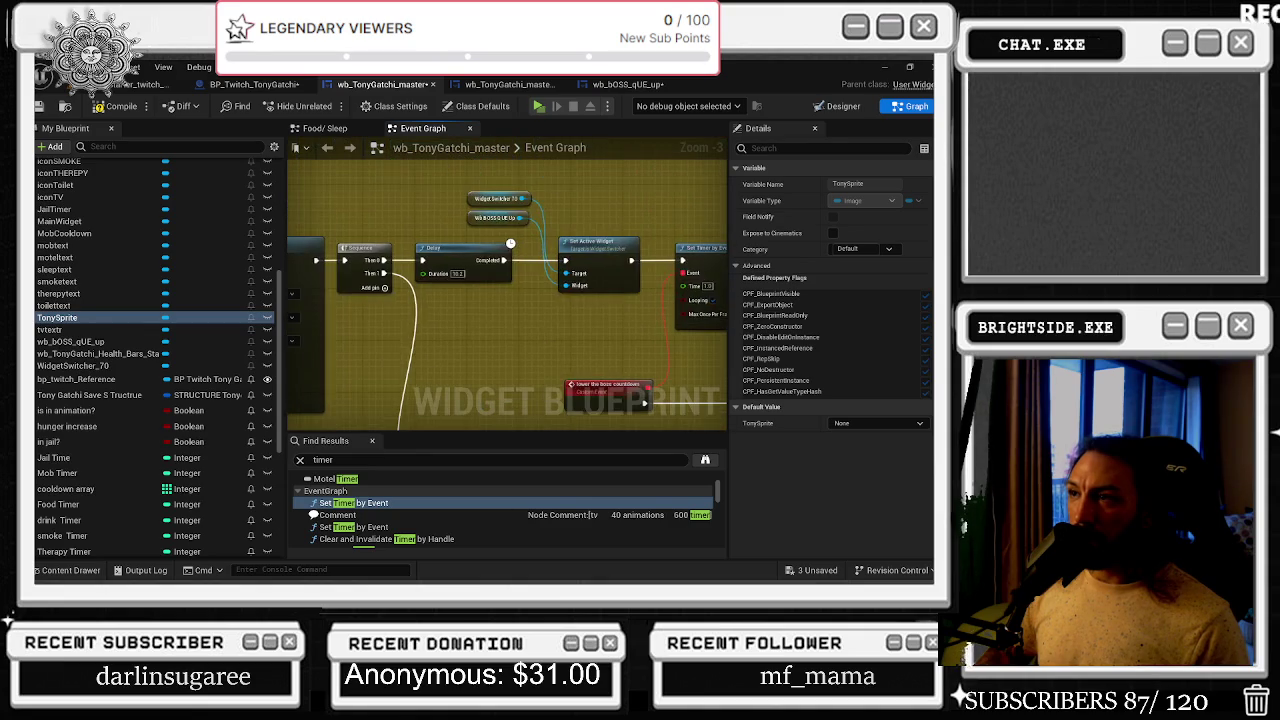
drag(518, 218, 609, 213)
text(GET)
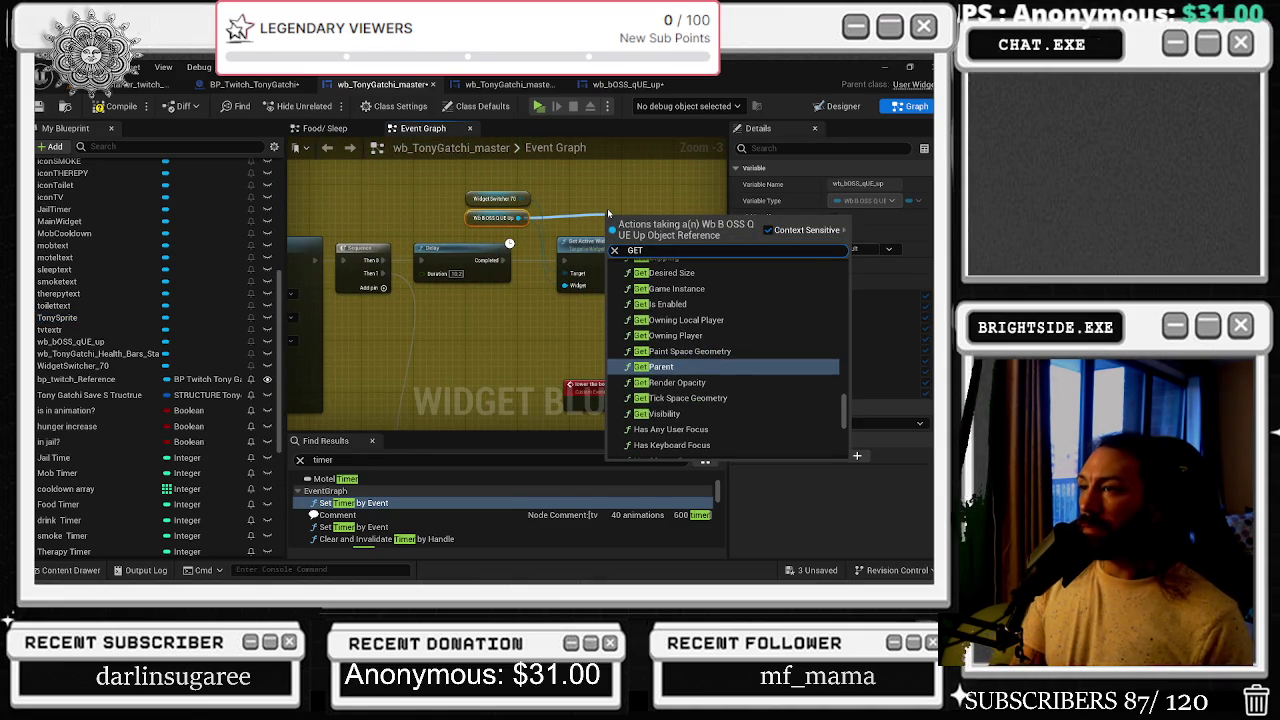
text( TEXT)
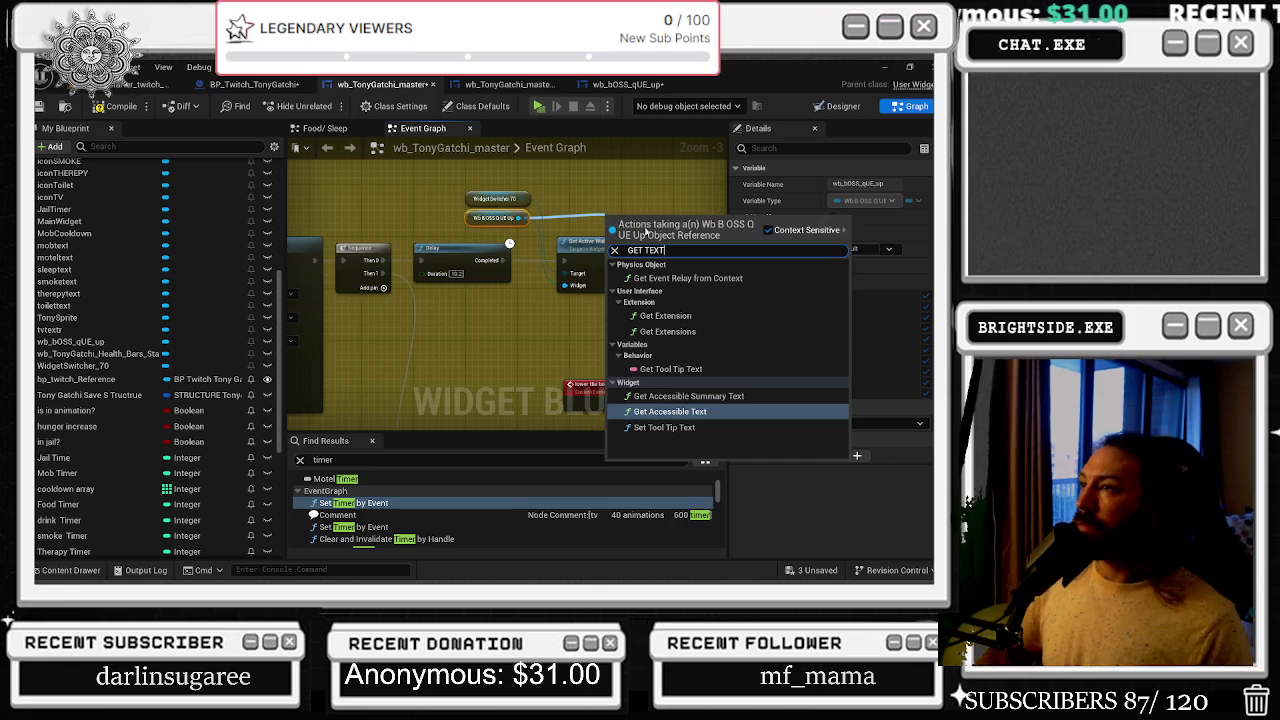
click(630, 84)
click(836, 106)
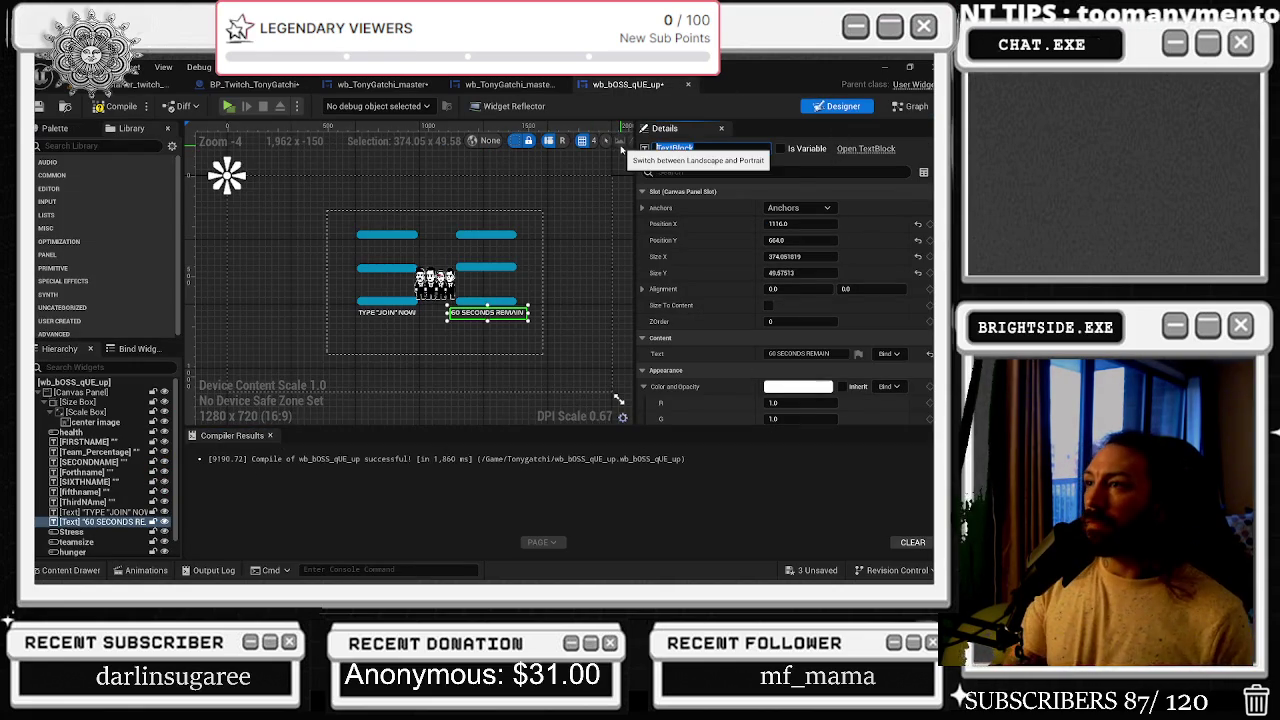
- Name the countdown text SECONDS COUNTDOWN and apply an anchor preset to it
text(SECONDS COUNTDOWN)
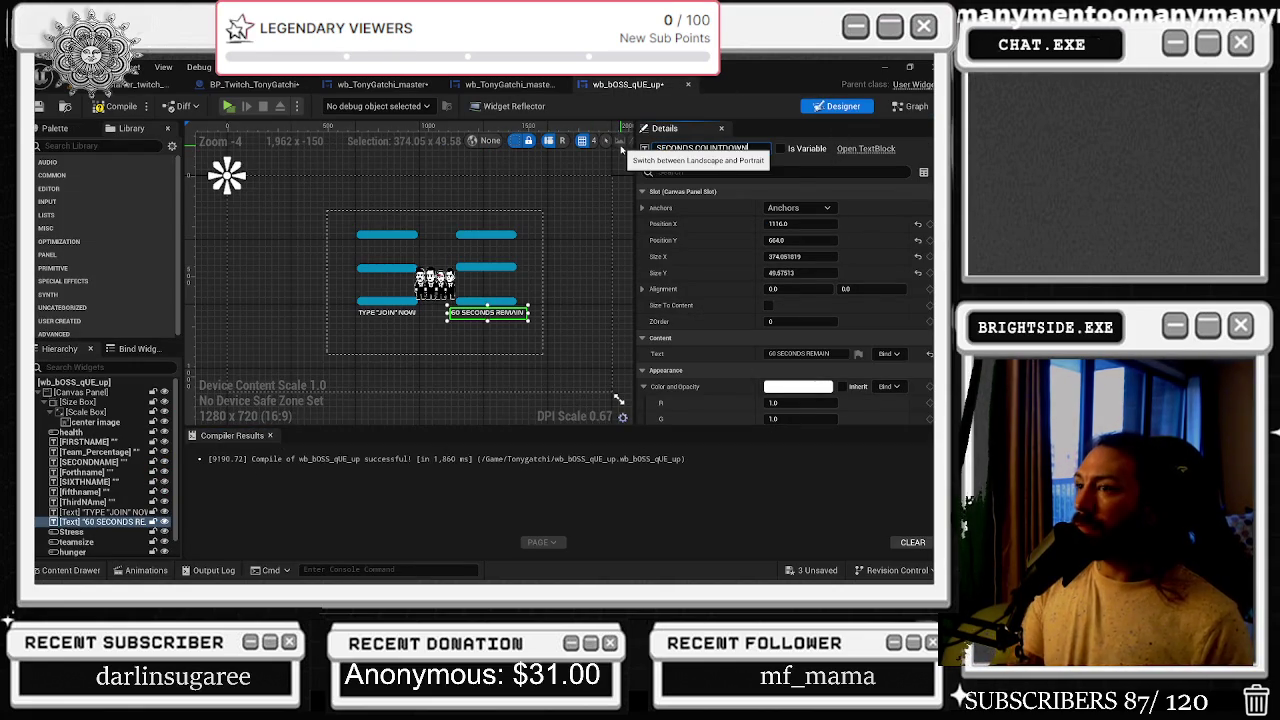
key(Return)
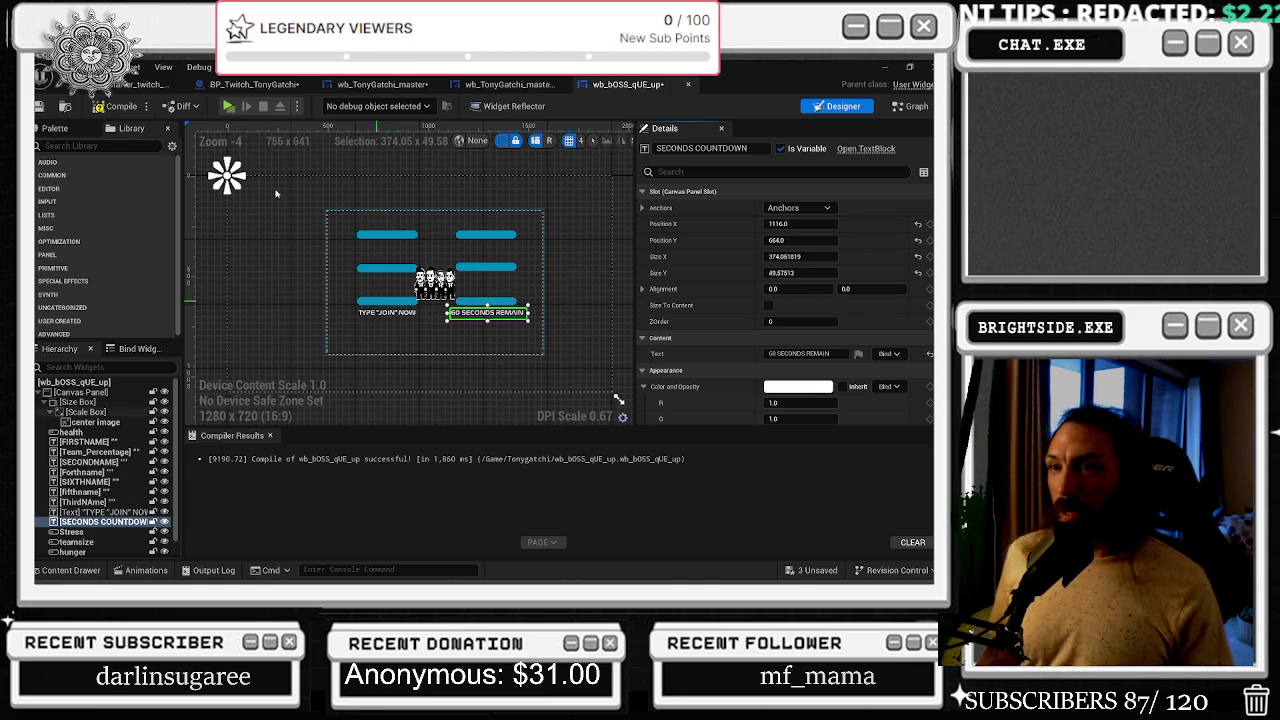
click(798, 208)
click(828, 277)
- Give the TYPE "JOIN" NOW text an anchor preset and name it TYPE JOINE NOW
click(387, 312)
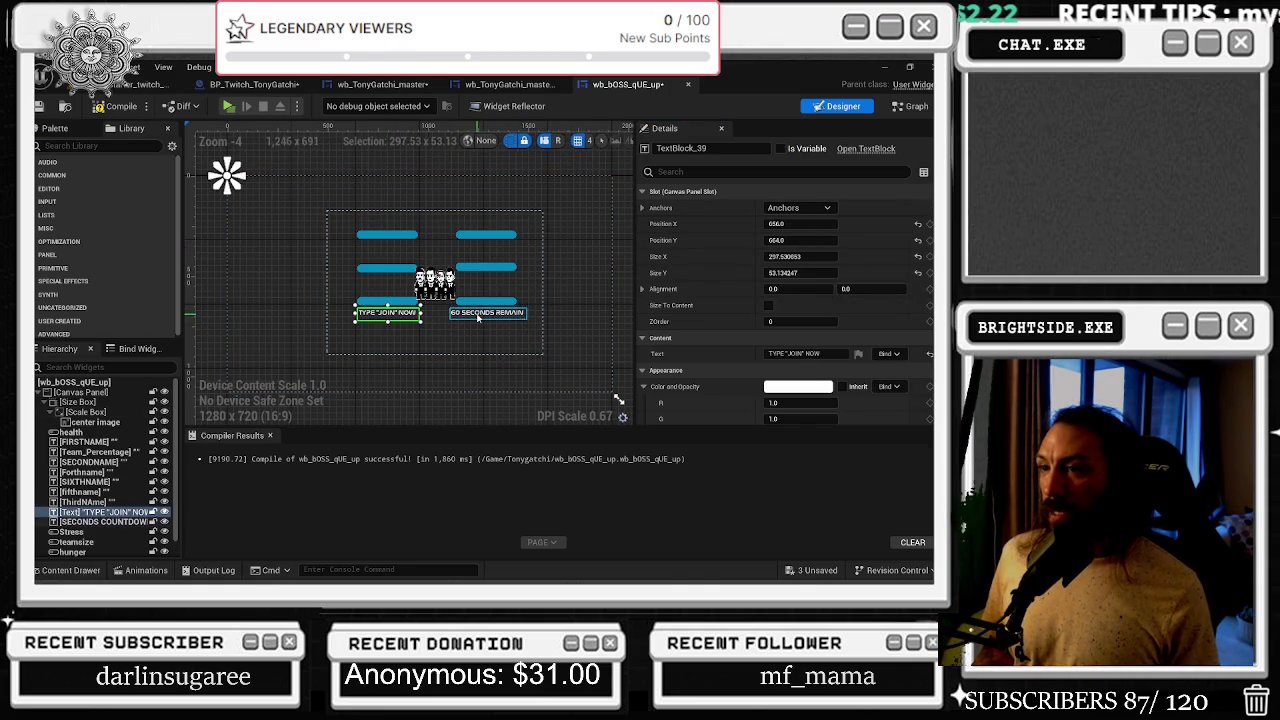
click(798, 208)
click(827, 280)
scroll(481, 315, up, 1)
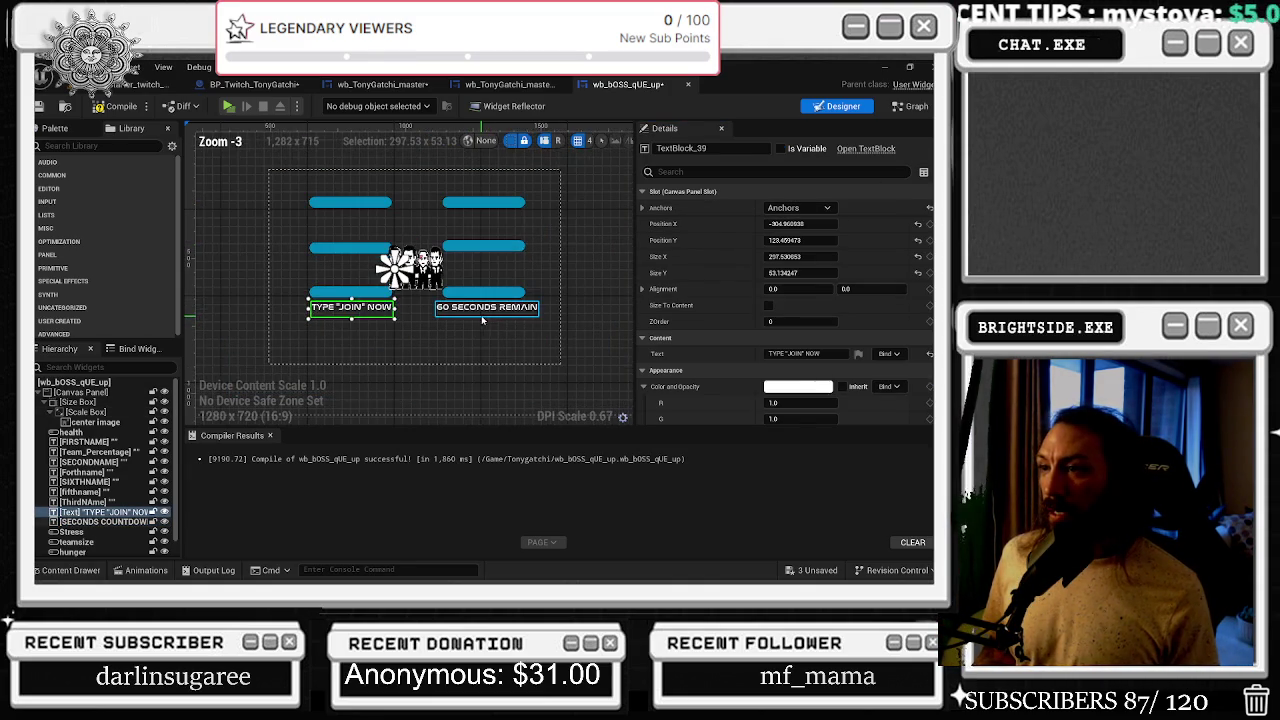
click(485, 308)
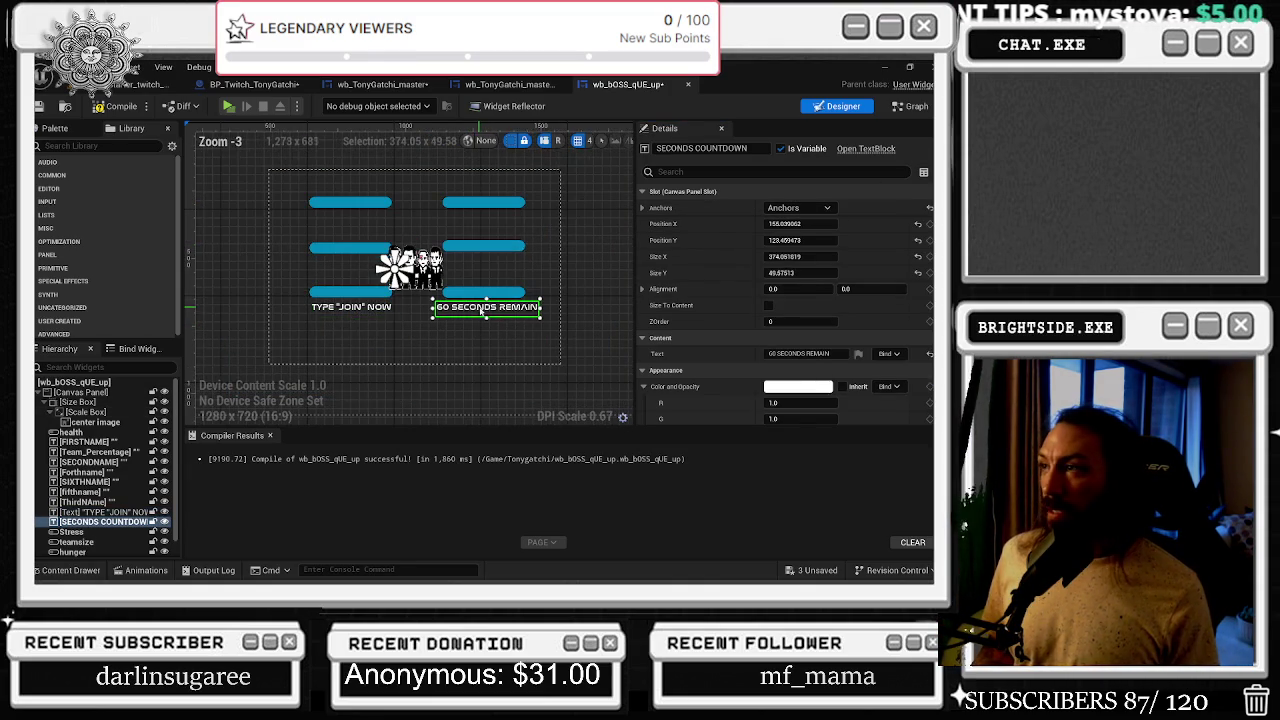
click(351, 307)
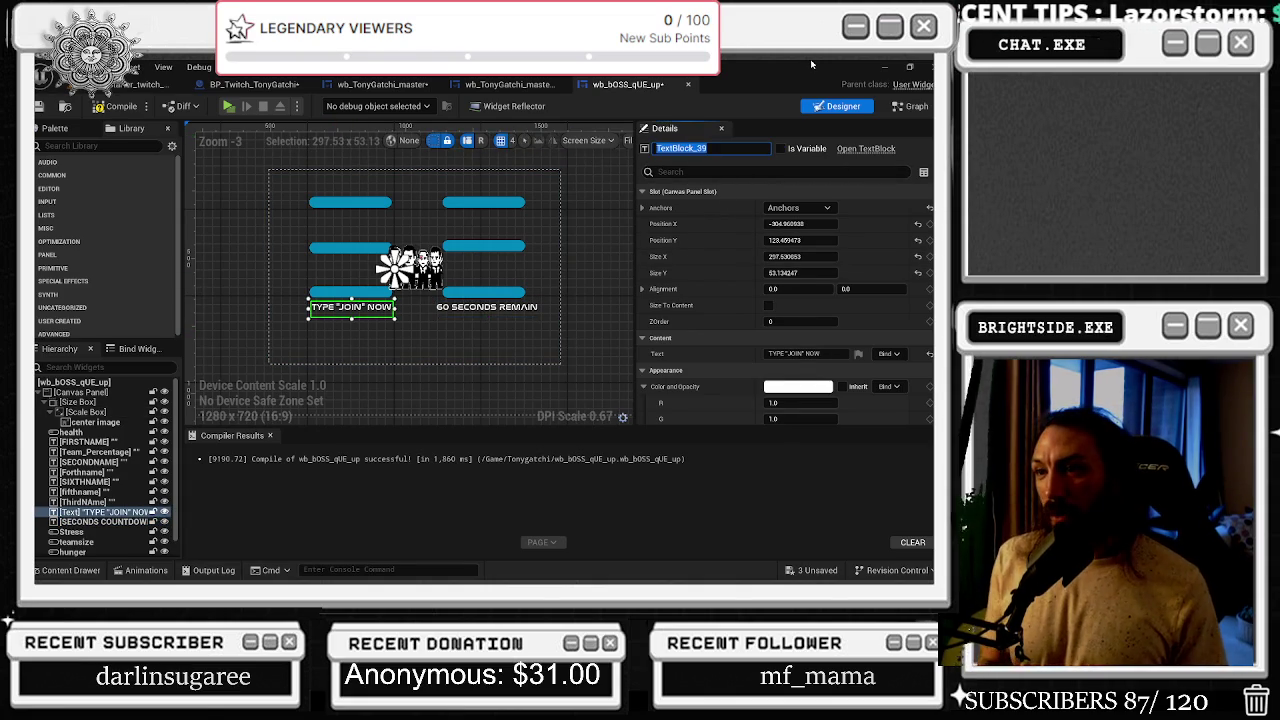
text(TYPE JOINE NOW)
key(Return)
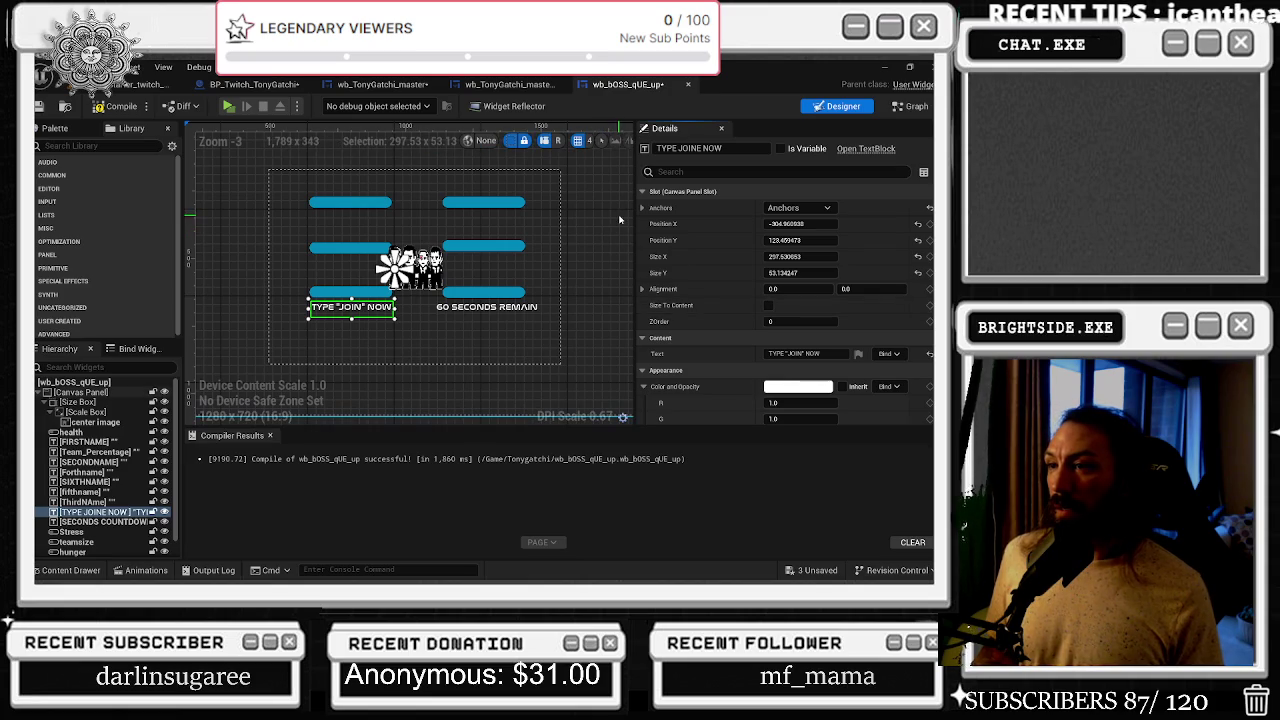
- Open wb_TonyGatchi_master's Event Graph
click(911, 107)
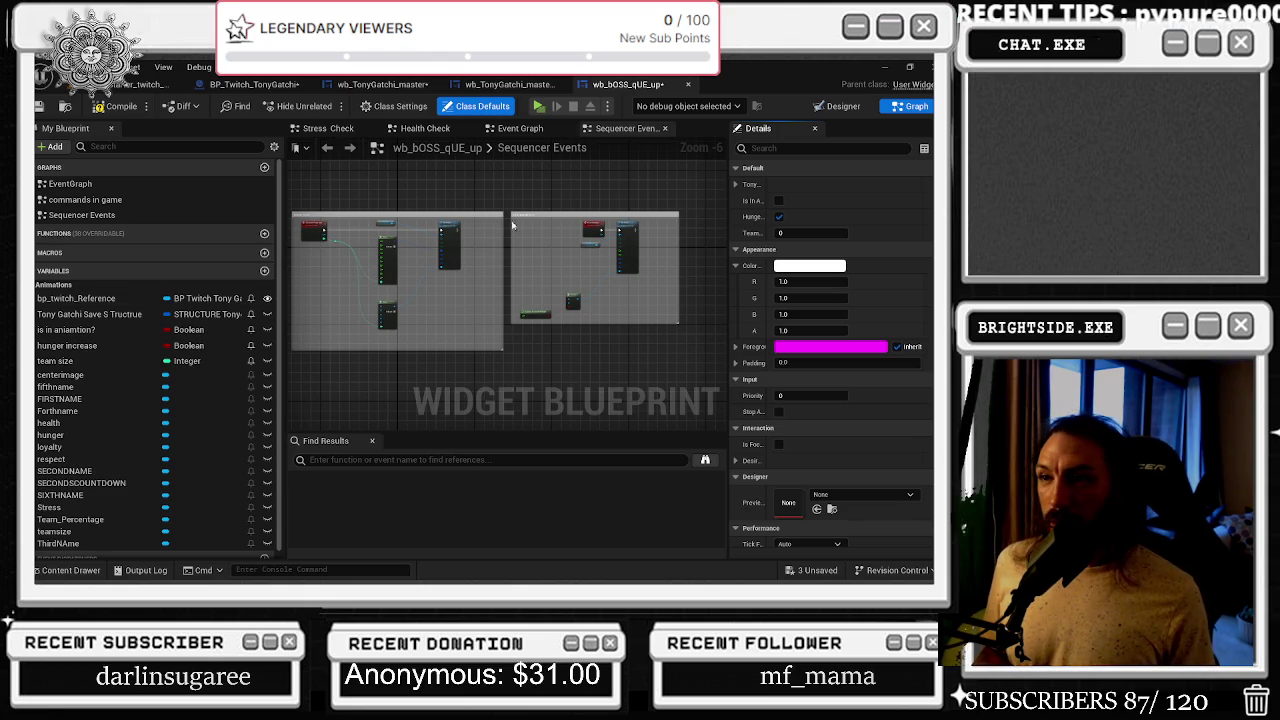
click(840, 107)
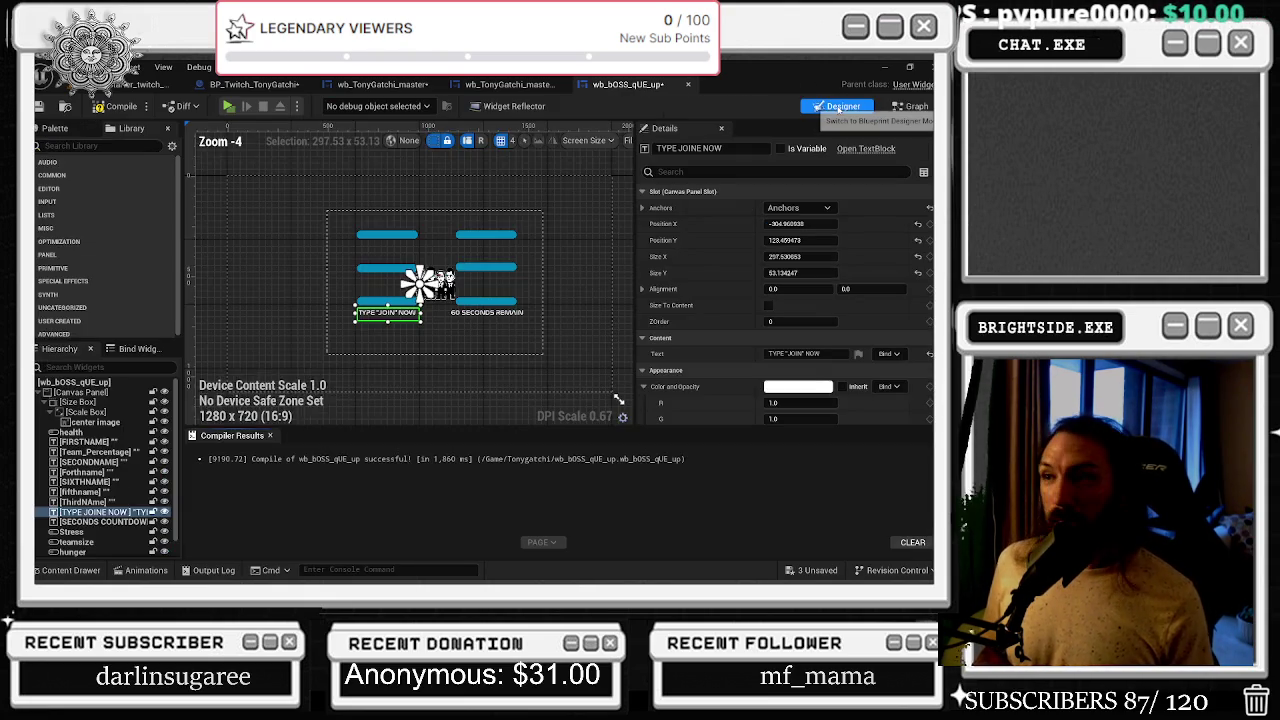
click(487, 312)
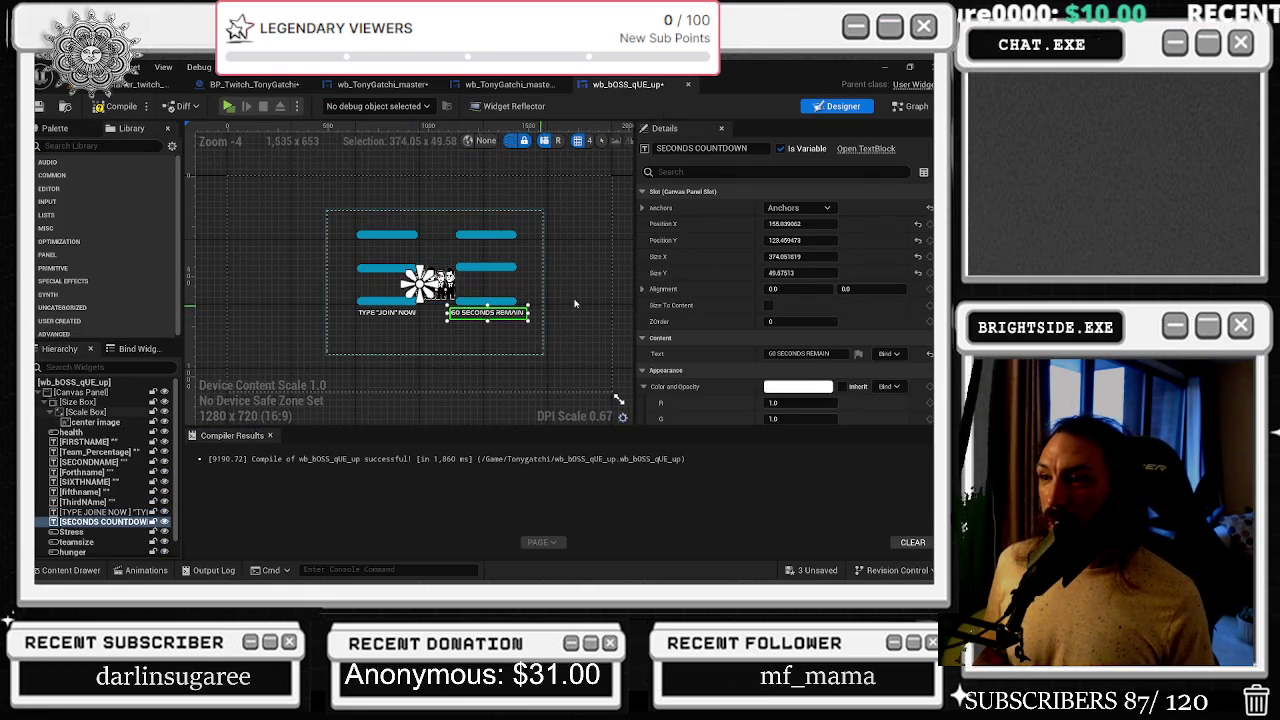
click(910, 106)
click(380, 84)
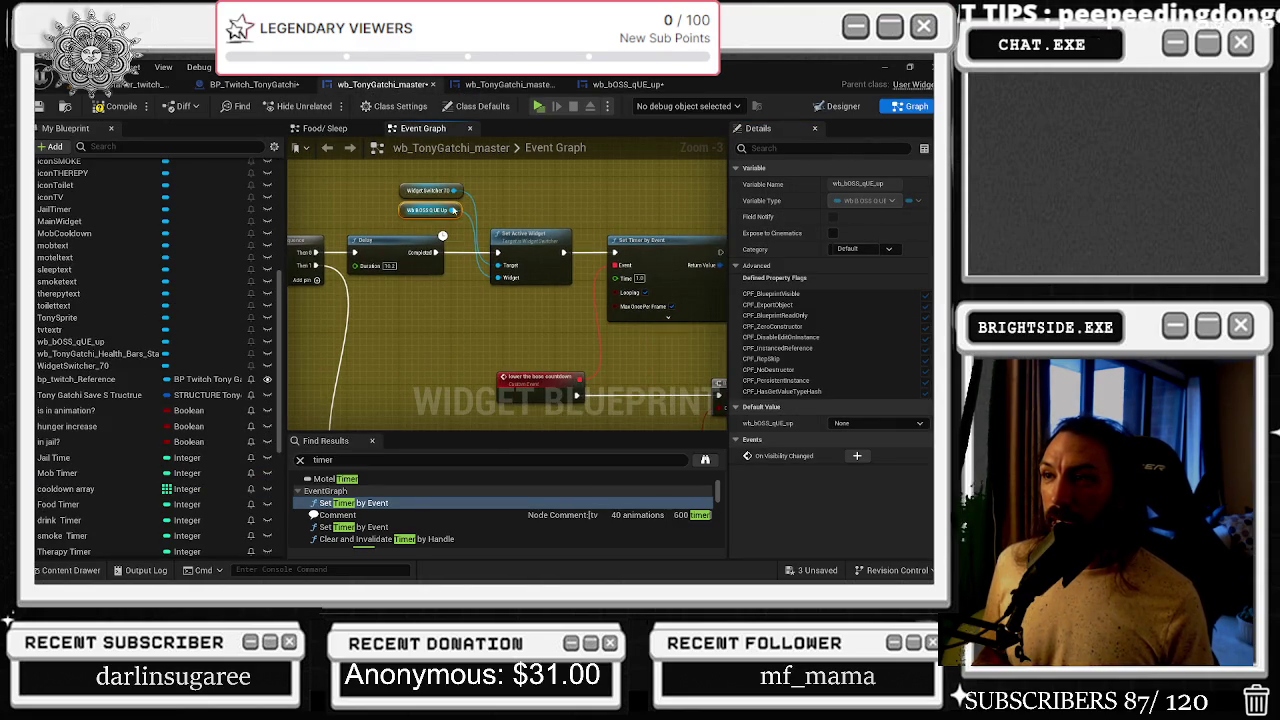
- From the wb_bOSS_qUE_up reference, add a Get SECONDS COUNTDOWN node feeding a SetText node
drag(455, 210, 495, 218)
text(GET SECONDS)
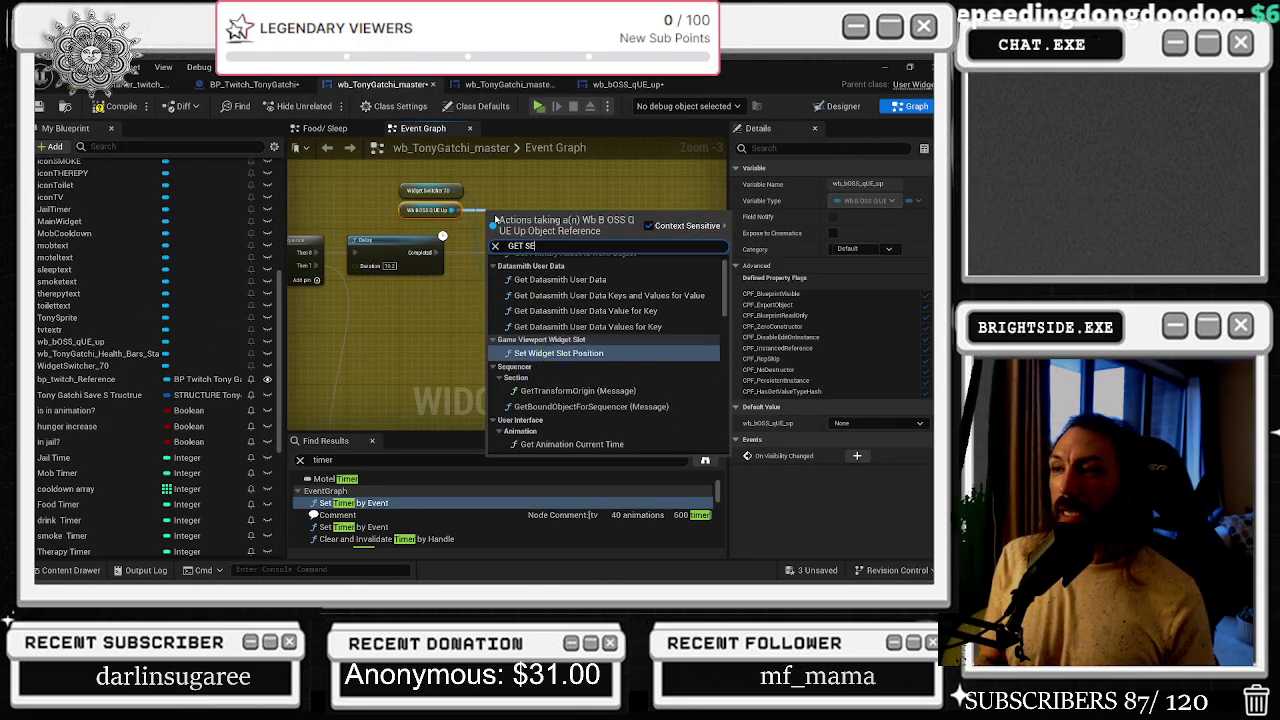
key(Return)
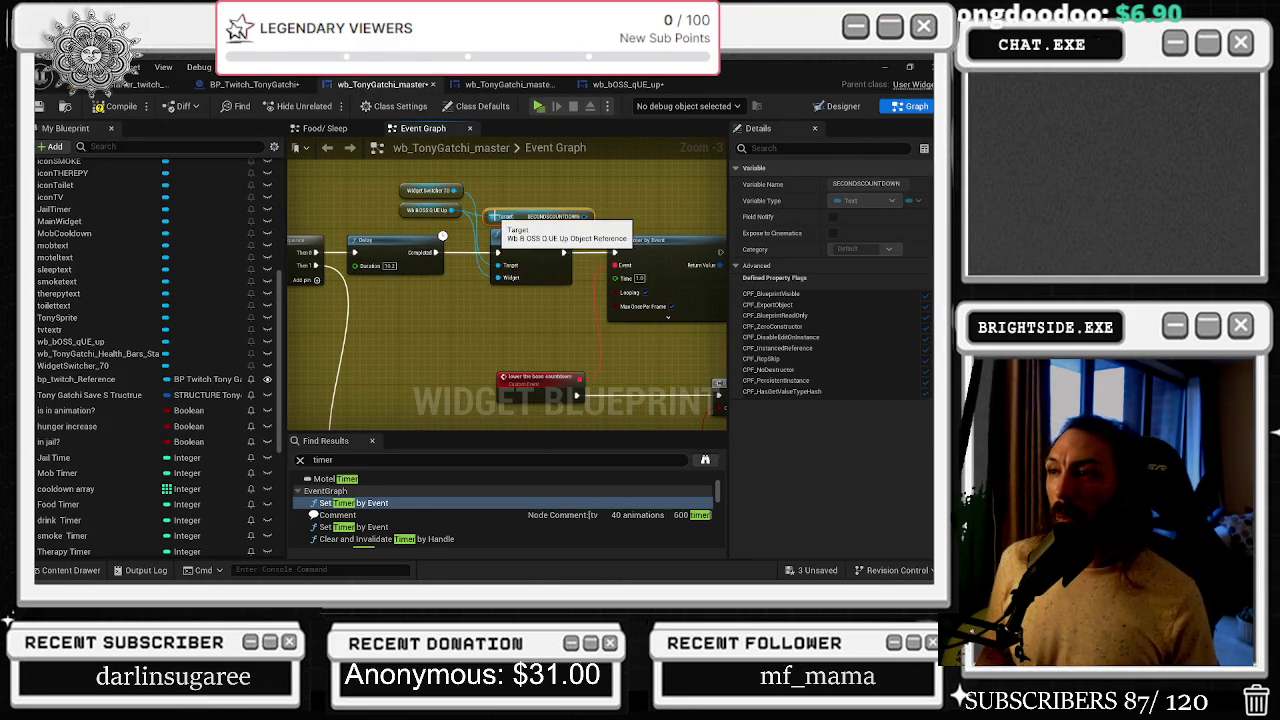
mouse_move(495, 218)
mouse_down()
mouse_move(464, 183)
mouse_move(576, 215)
mouse_up()
text(SET TEXT)
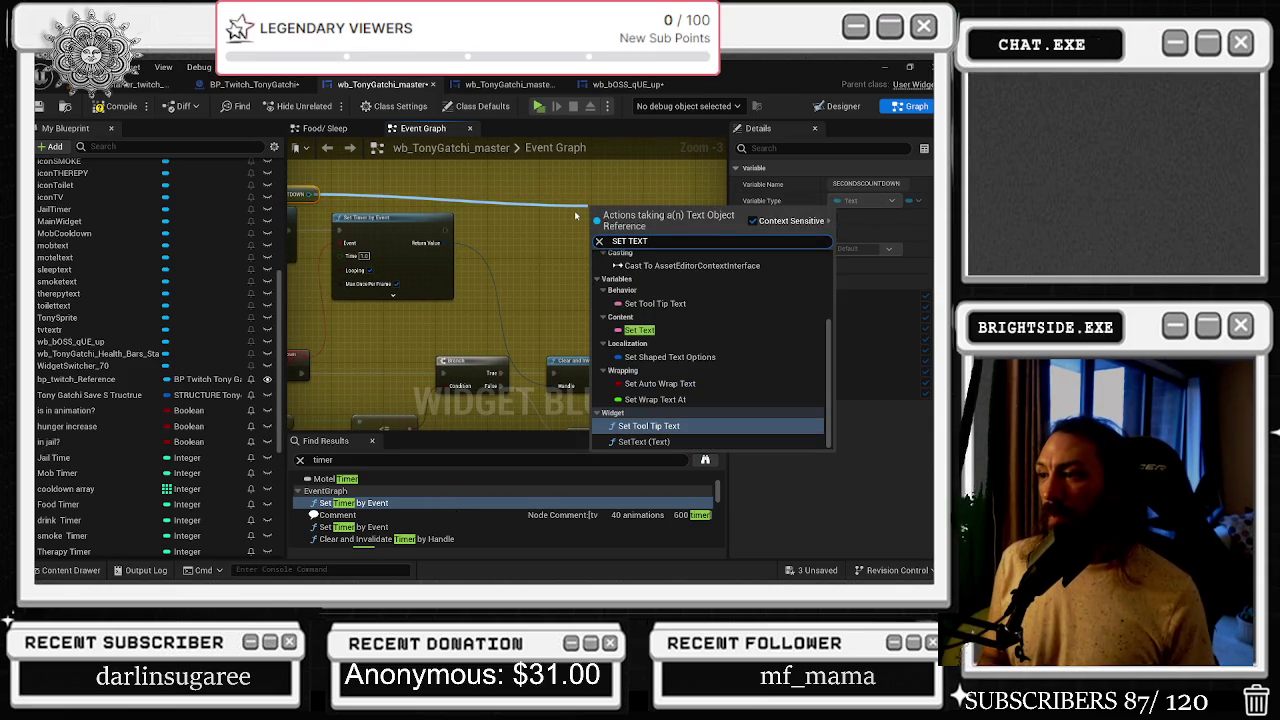
key(Down)
key(Return)
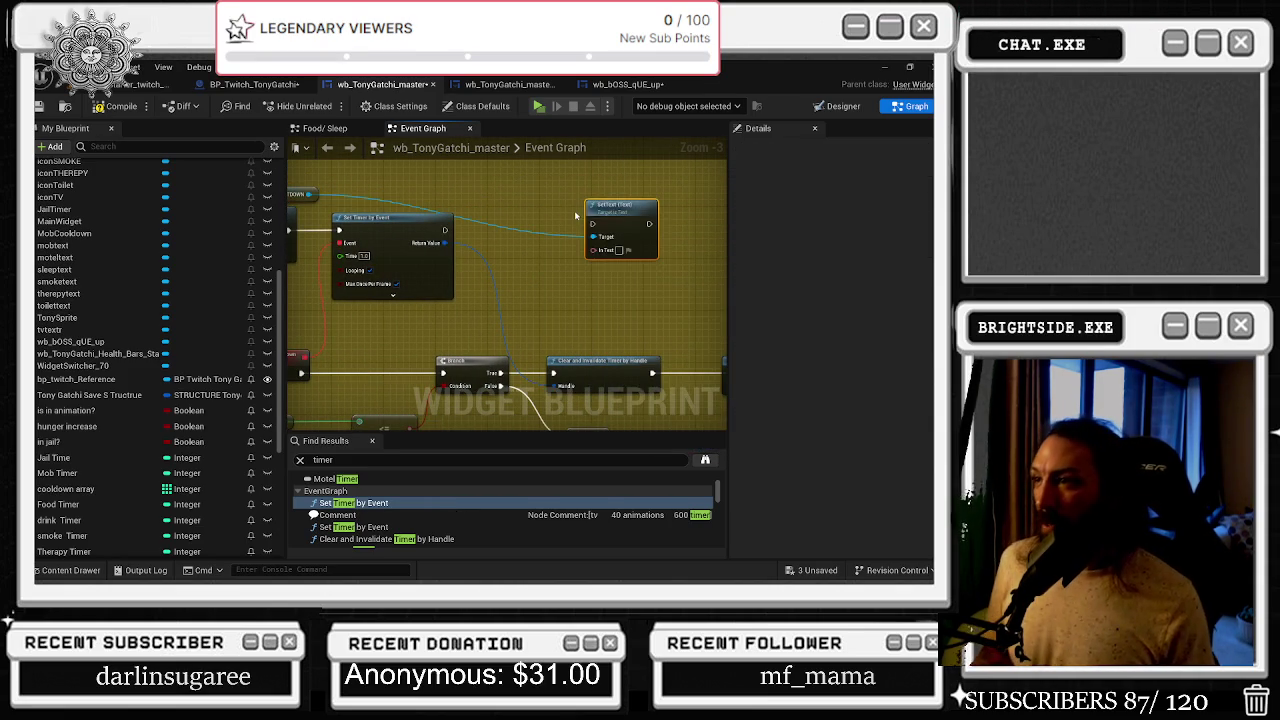
- Add an Append string node and wire its result into SetText's In Text
drag(594, 250, 560, 280)
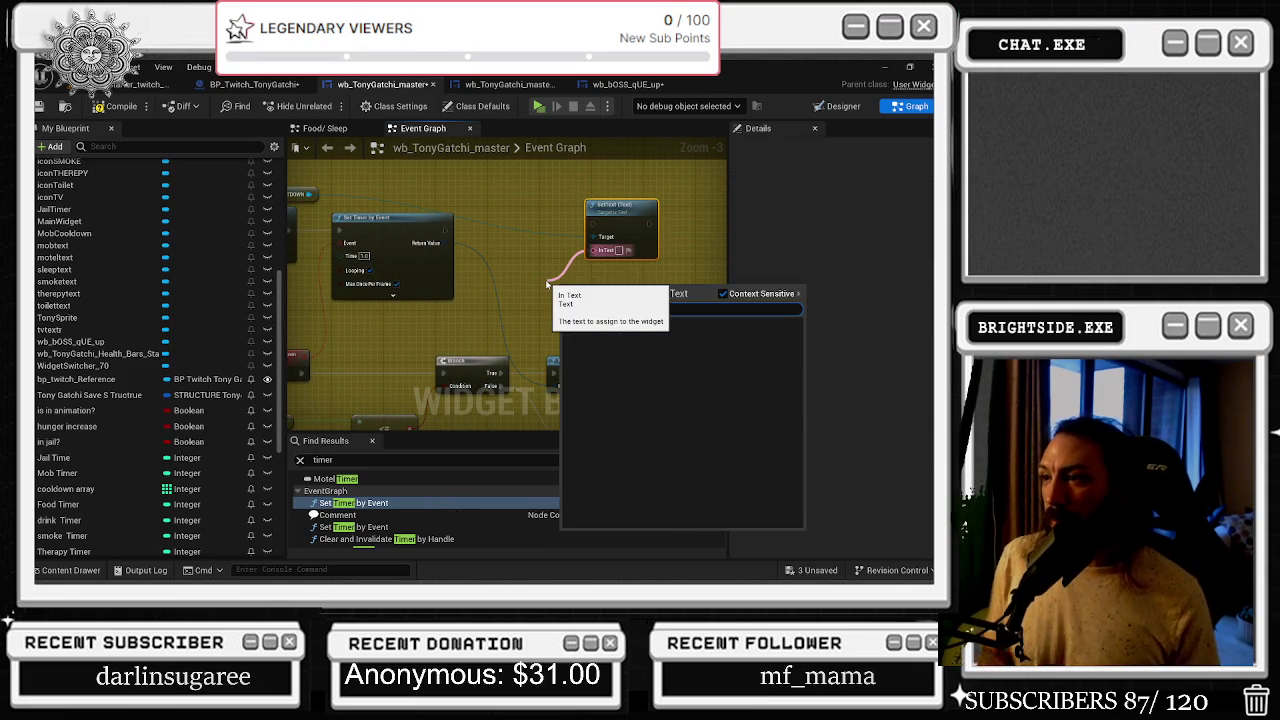
click(581, 261)
right_click(563, 278)
text(APPEND STRIN)
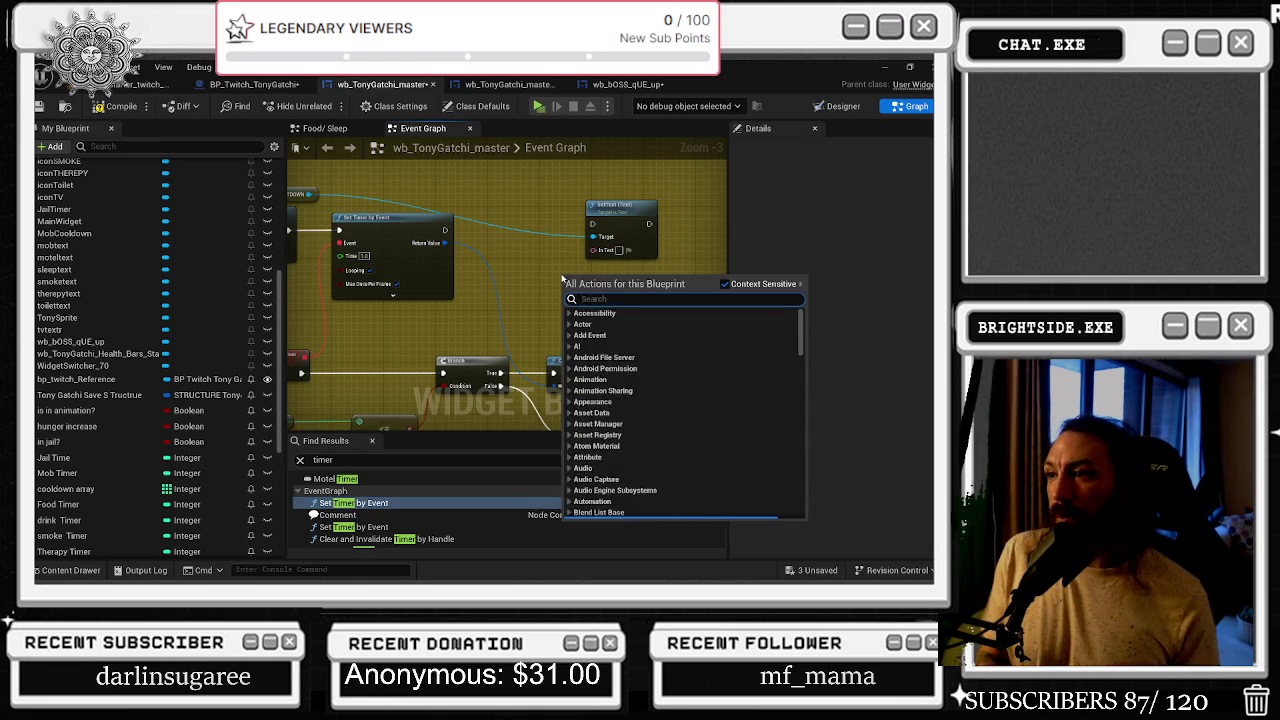
key(Return)
drag(620, 207, 698, 193)
drag(629, 288, 671, 237)
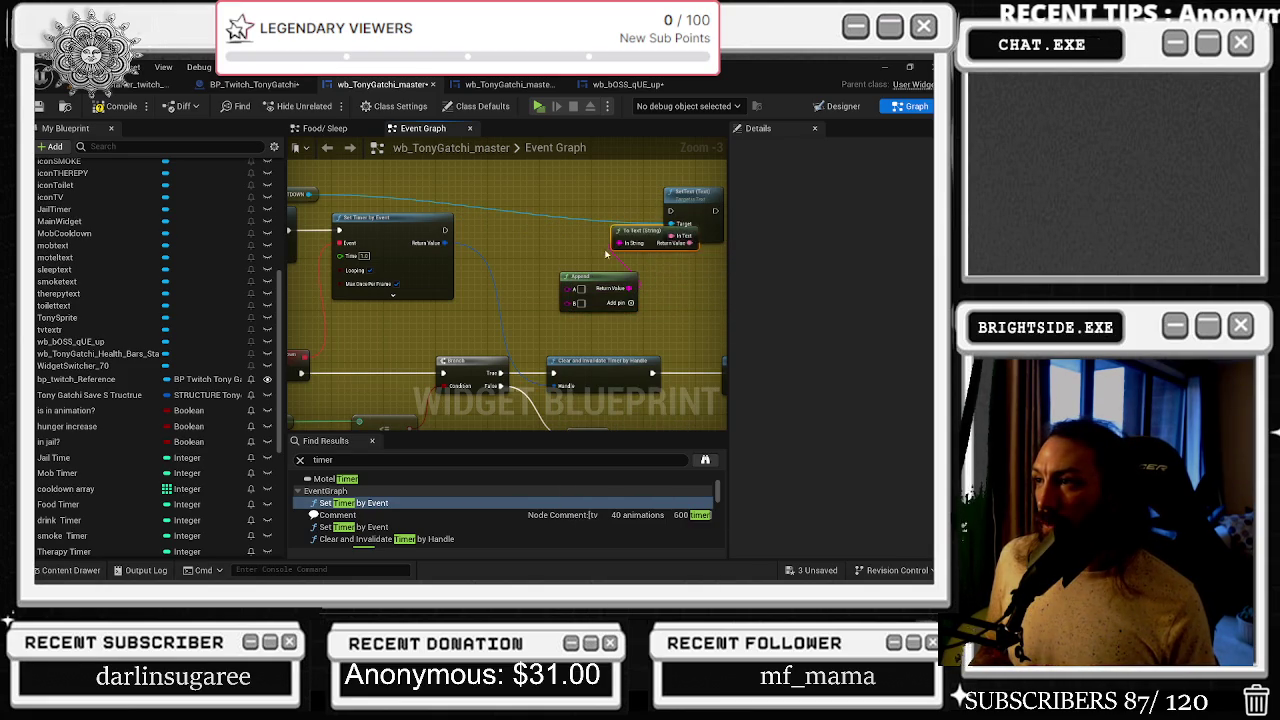
drag(580, 306, 540, 299)
- Set Append's second string to ' SECONDS REMAIN'
click(540, 299)
key(ctrl+v)
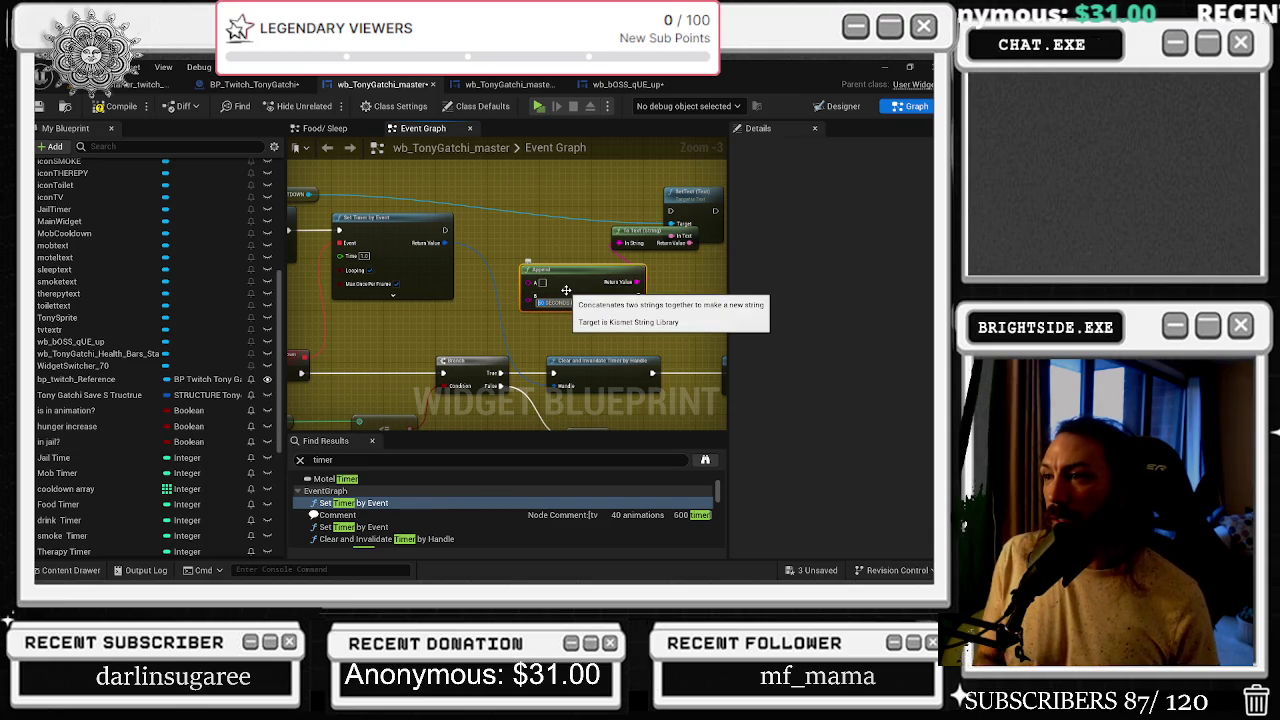
key(BackSpace)
key(BackSpace)
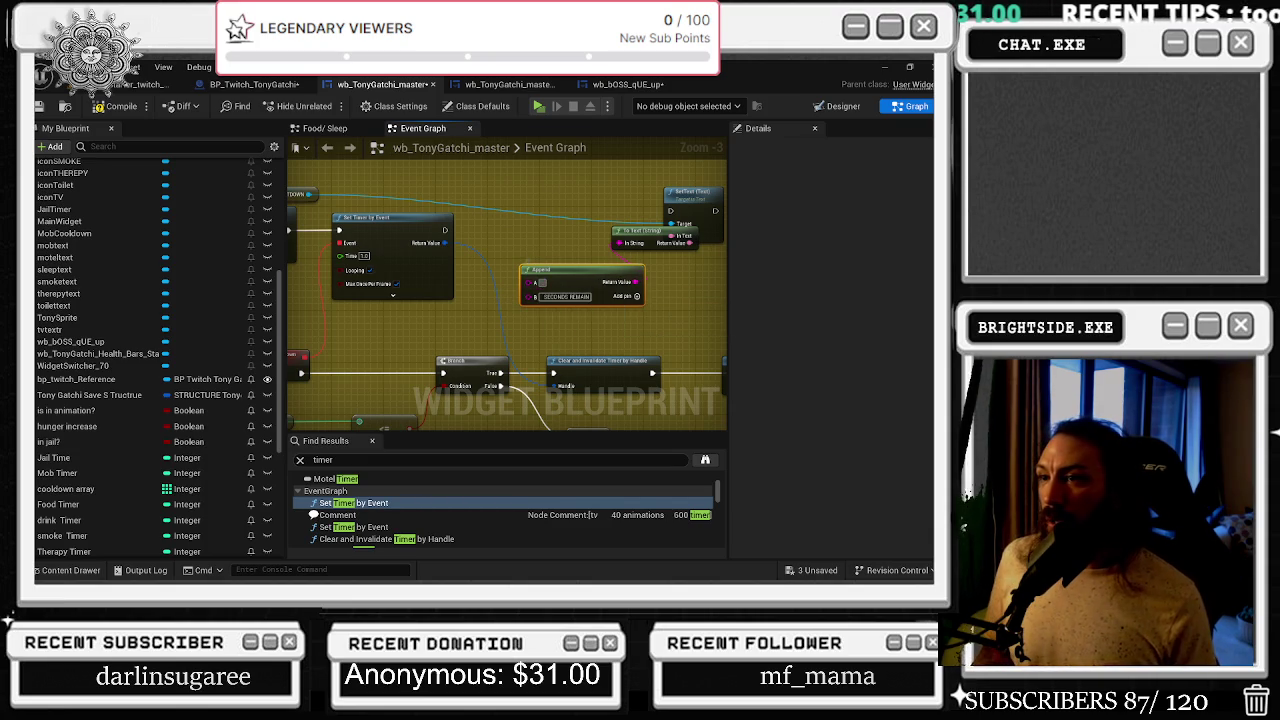
scroll(690, 372, down, 1)
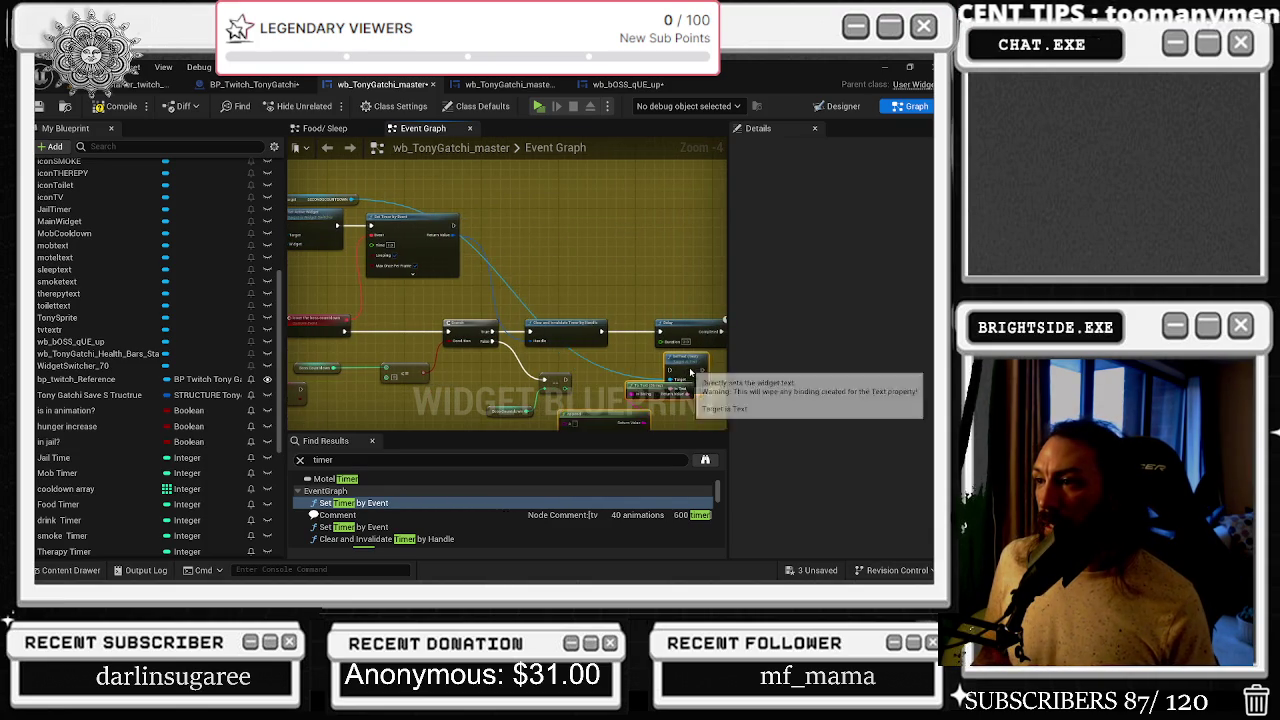
scroll(690, 372, up, 3)
right_click(620, 160)
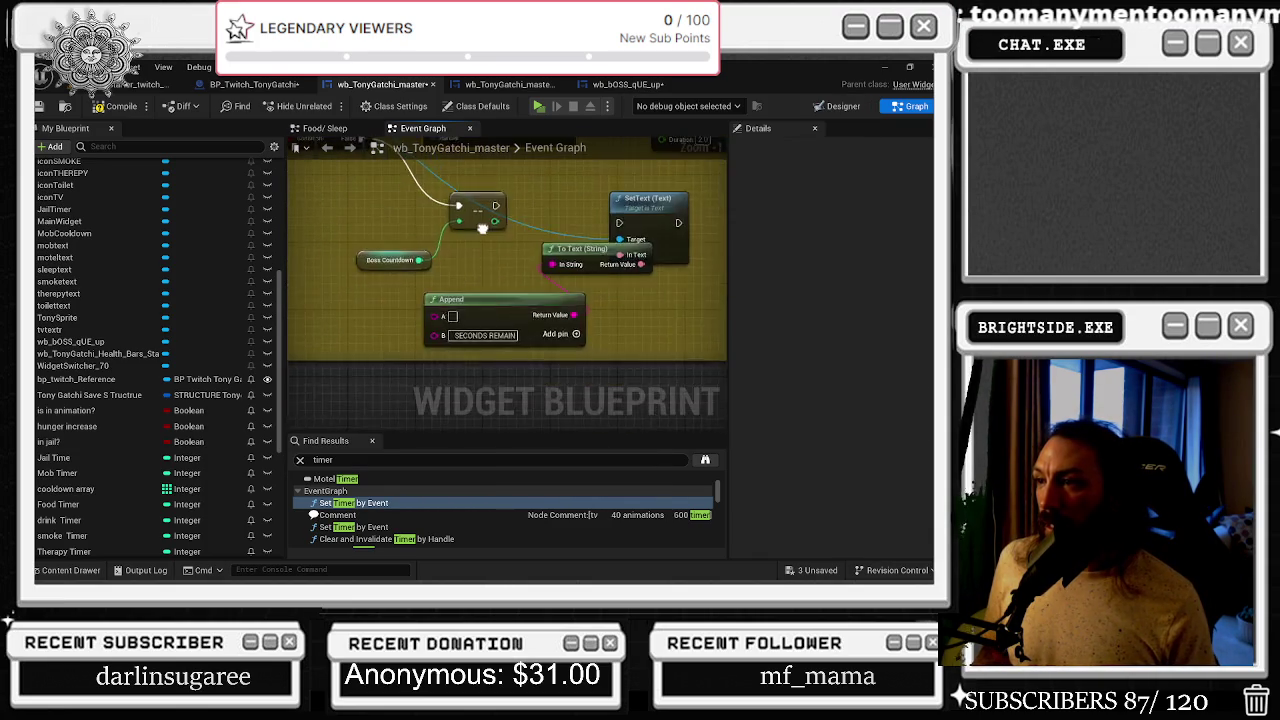
- Wire the reroute's execution pin to SetText and reposition the Append and To Text nodes
drag(737, 269, 595, 274)
click(595, 274)
mouse_move(430, 283)
mouse_down()
mouse_move(646, 291)
mouse_move(678, 258)
mouse_up()
drag(520, 314, 602, 339)
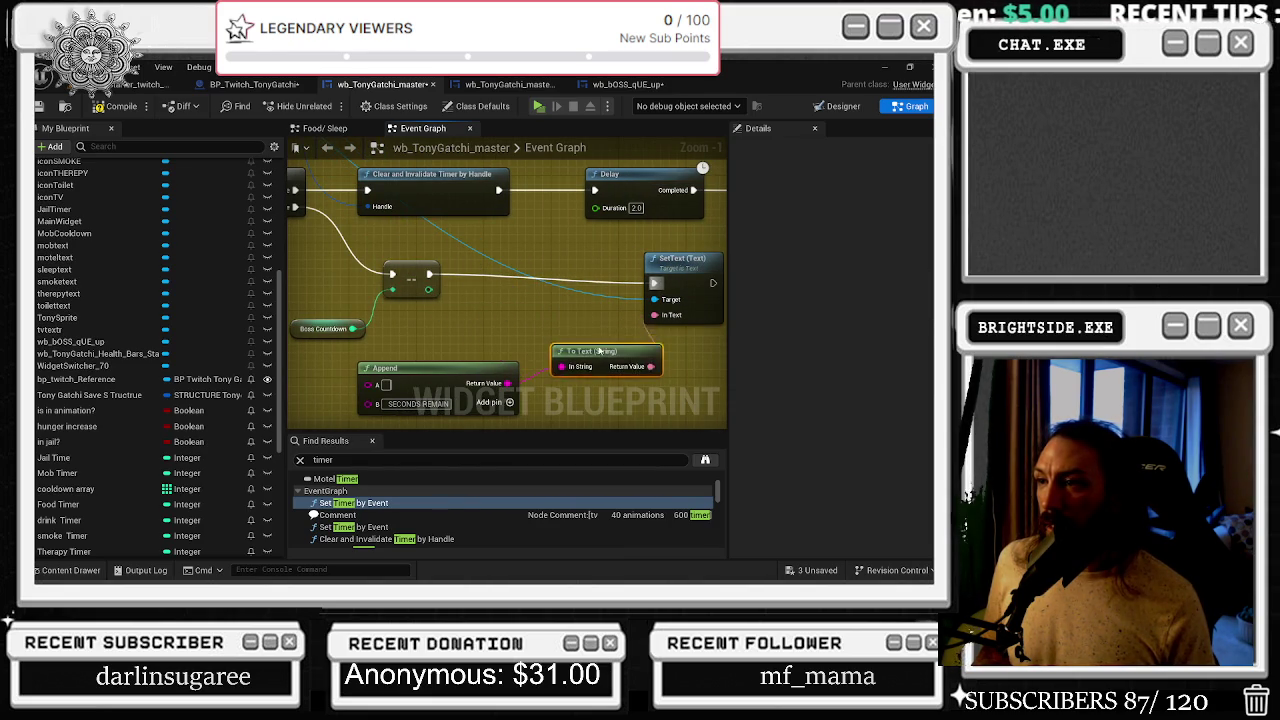
mouse_move(370, 384)
mouse_down()
mouse_move(428, 290)
mouse_move(458, 314)
mouse_move(490, 316)
mouse_up()
mouse_move(350, 420)
mouse_down()
mouse_move(620, 345)
mouse_move(708, 342)
mouse_up()
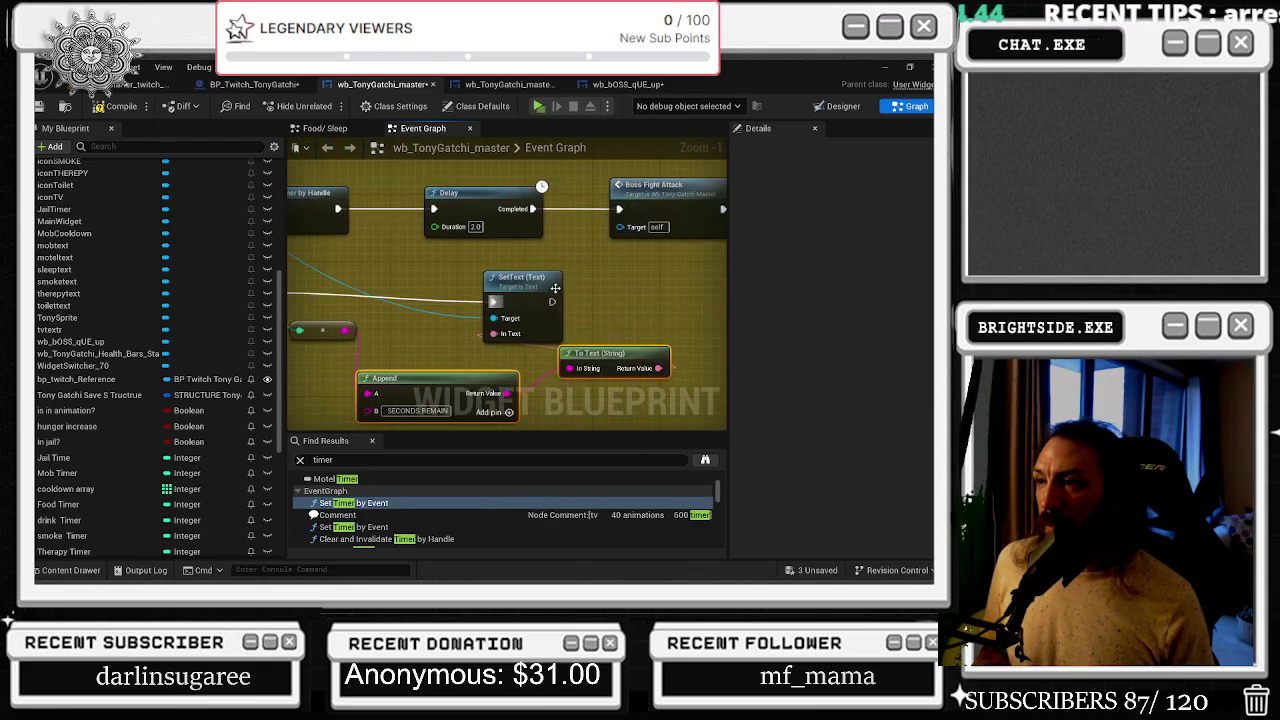
- Undo the last graph change
drag(543, 249, 571, 289)
scroll(571, 289, down, 7)
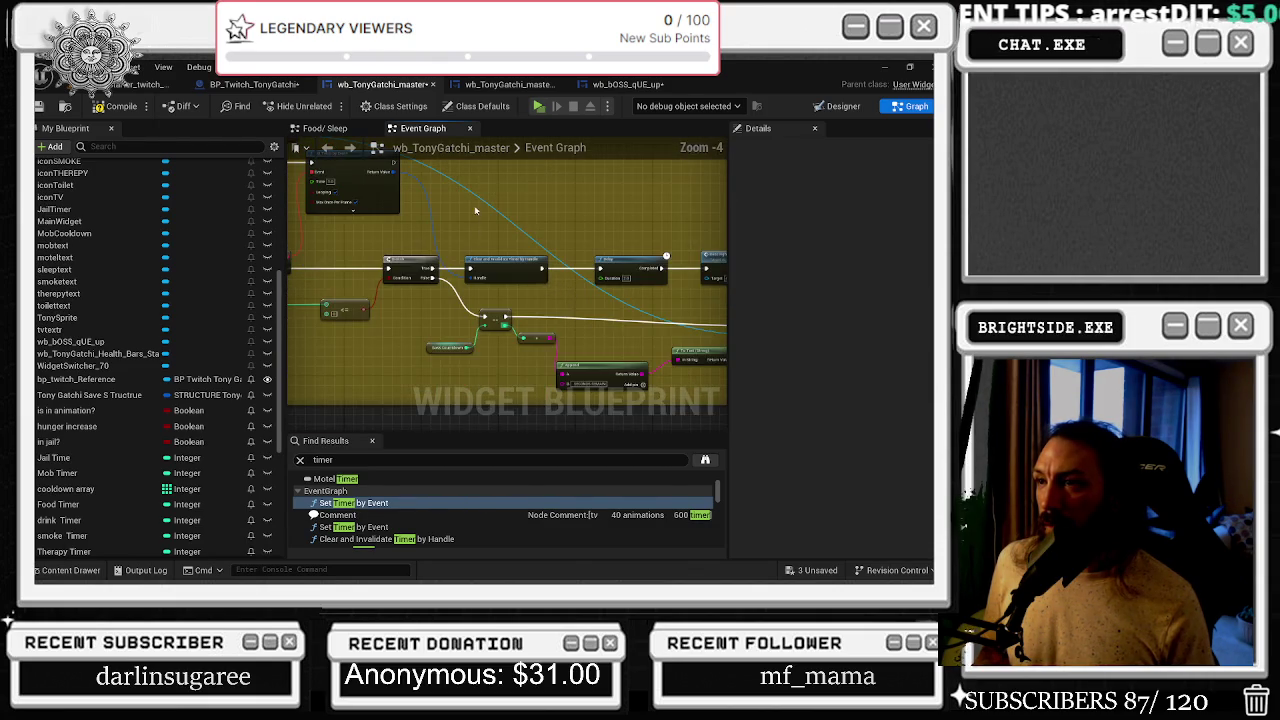
scroll(447, 214, up, 3)
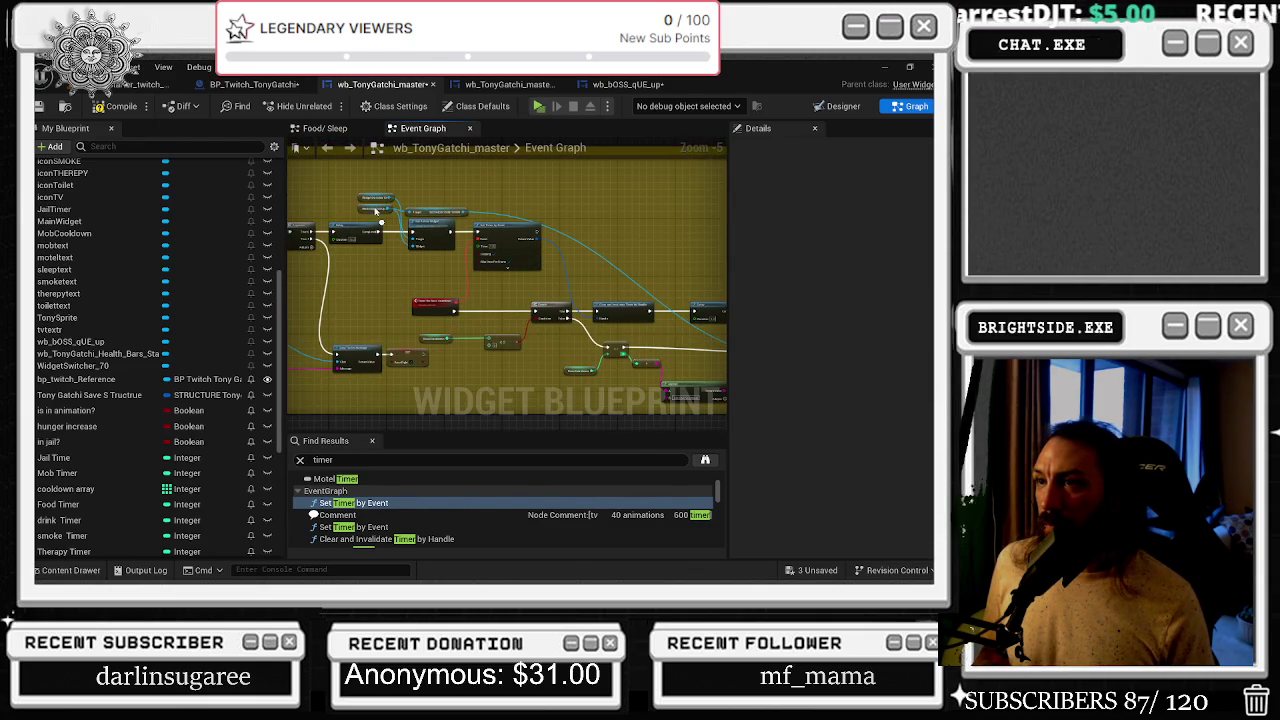
click(421, 212)
scroll(470, 214, up, 2)
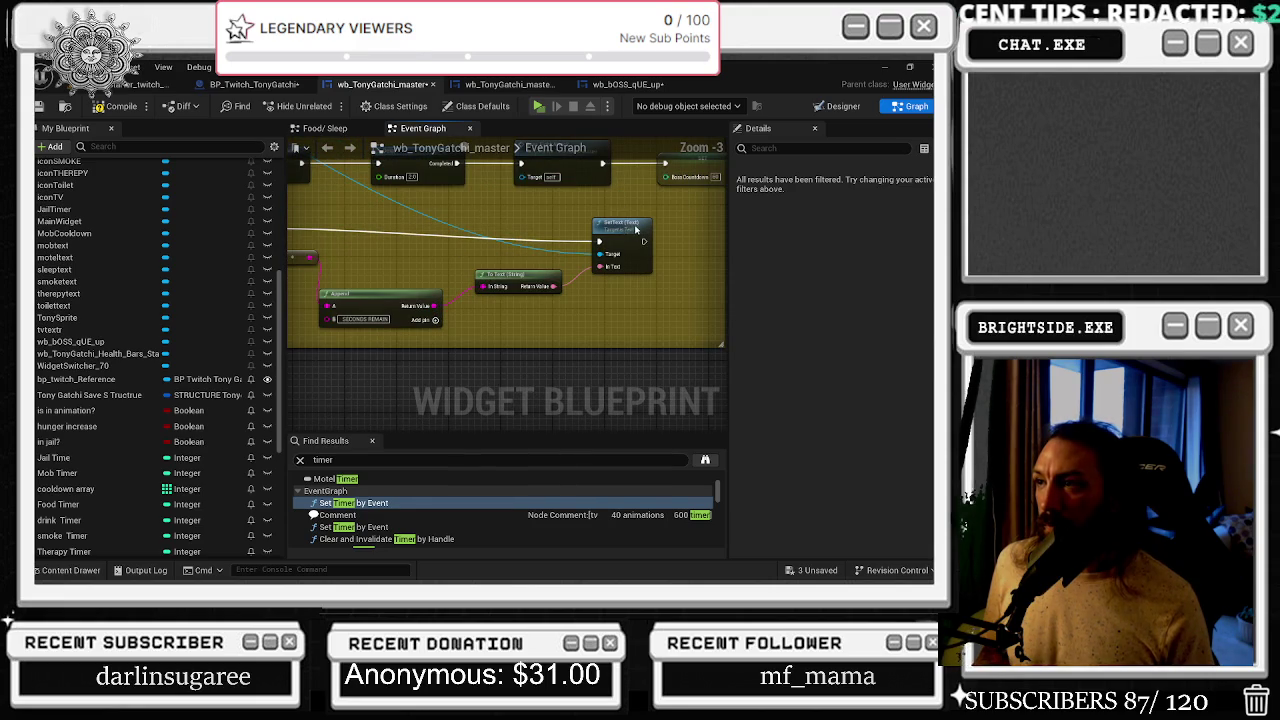
key(ctrl+z)
- Tidy the Set Text, Branch, Seconds Countdown, + and To Text nodes into a neat layout
drag(618, 223, 643, 228)
key(Home)
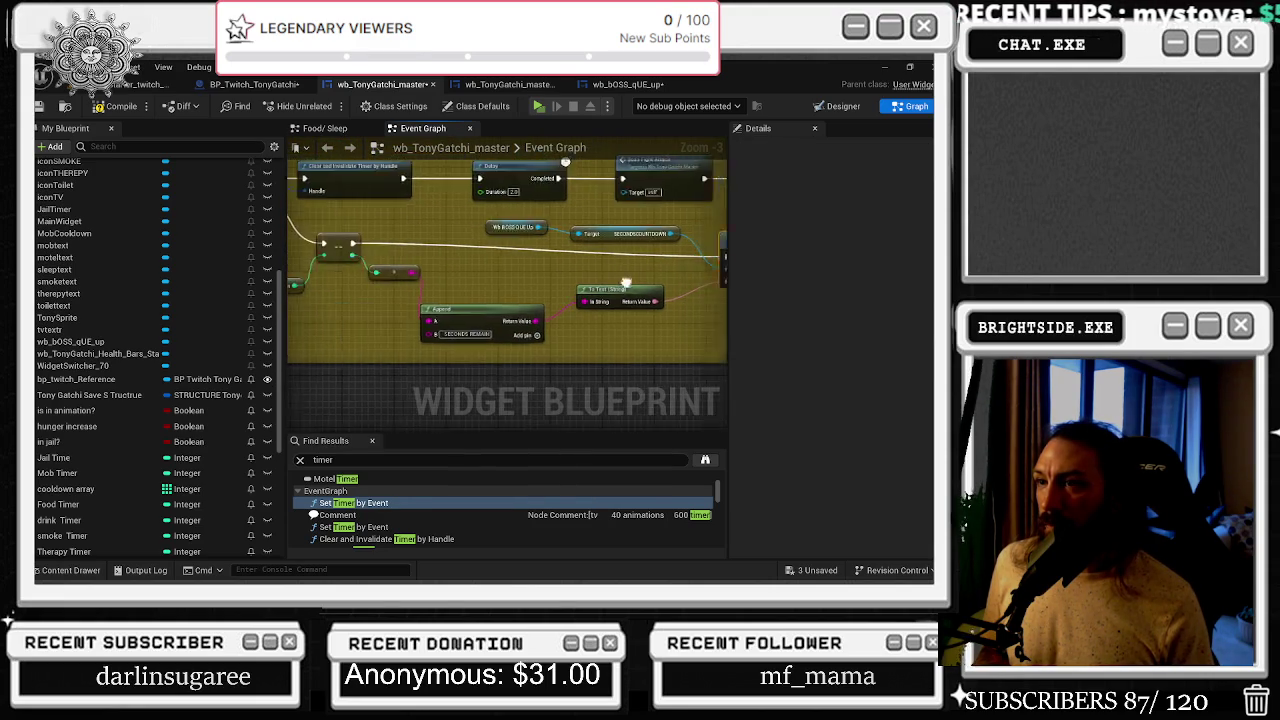
drag(407, 301, 398, 306)
drag(461, 278, 451, 298)
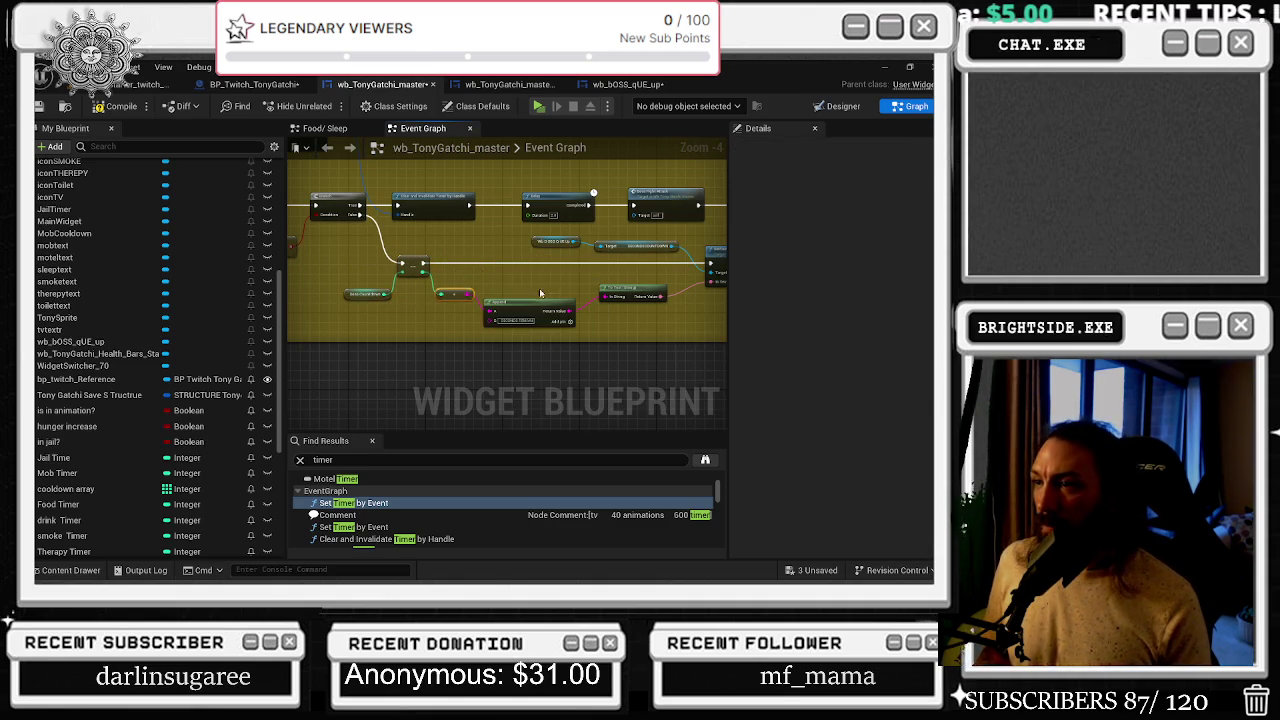
drag(650, 297, 668, 309)
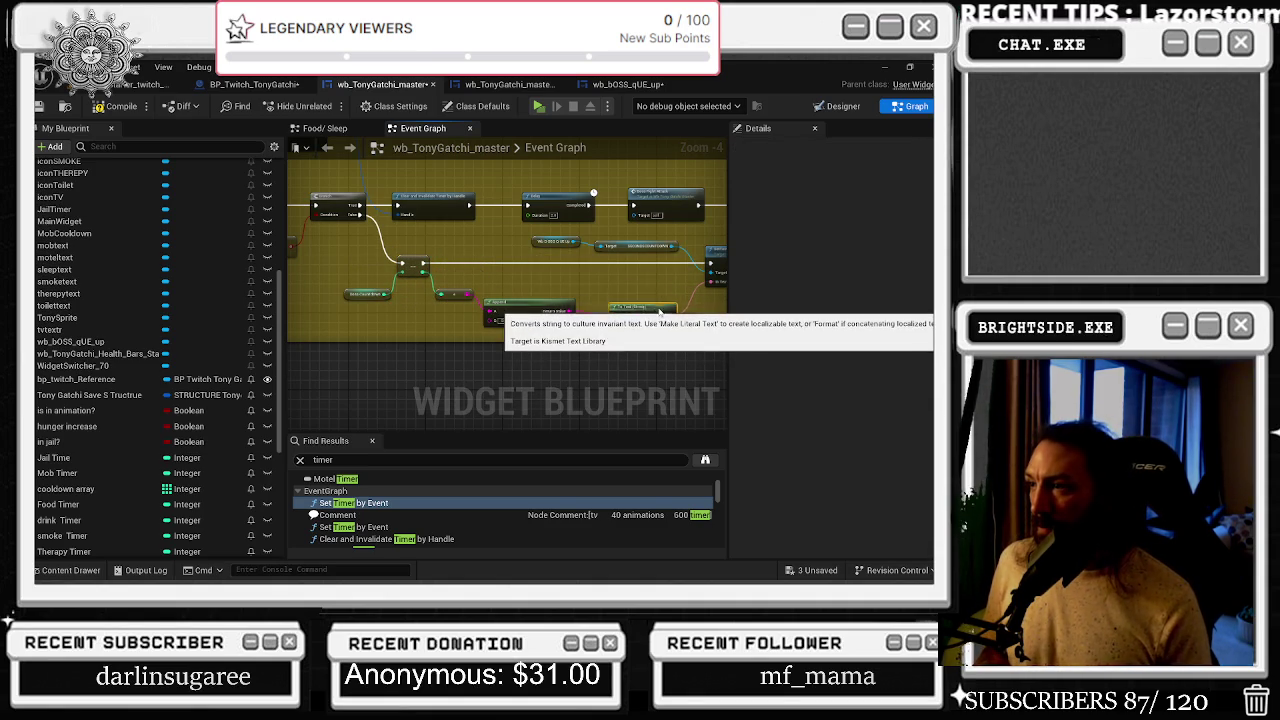
drag(549, 248, 619, 258)
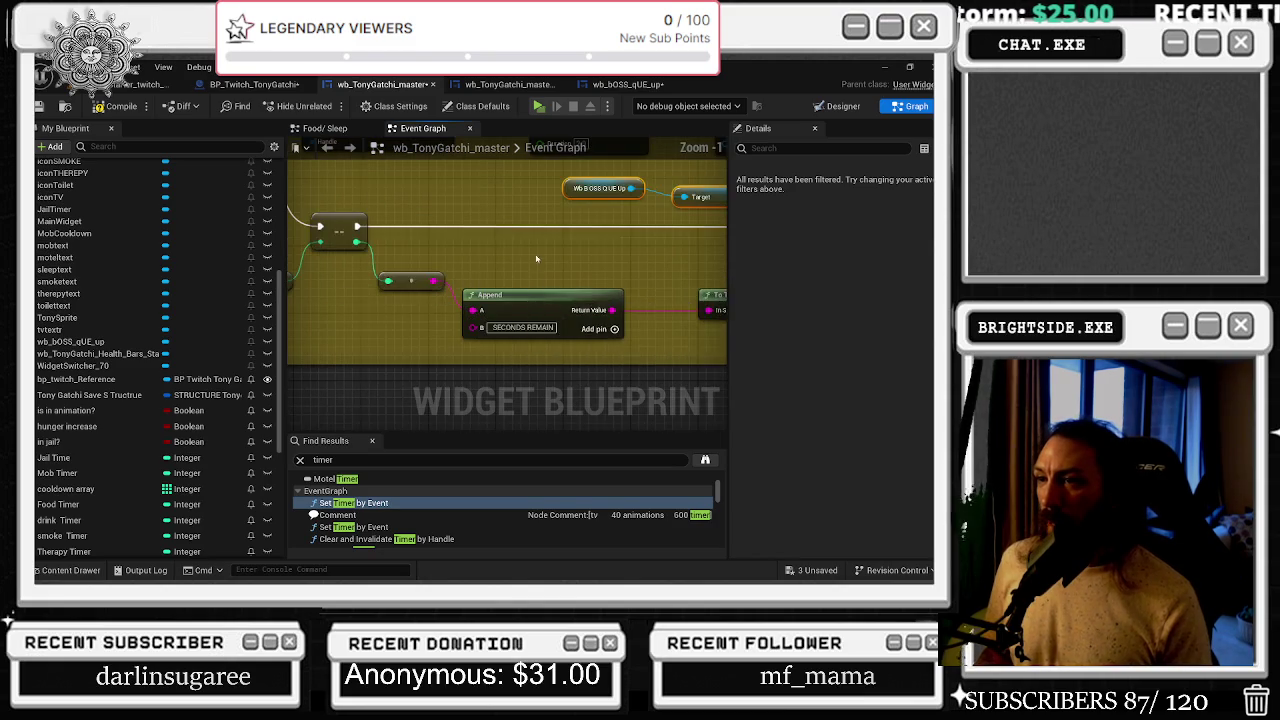
scroll(537, 273, down, 1)
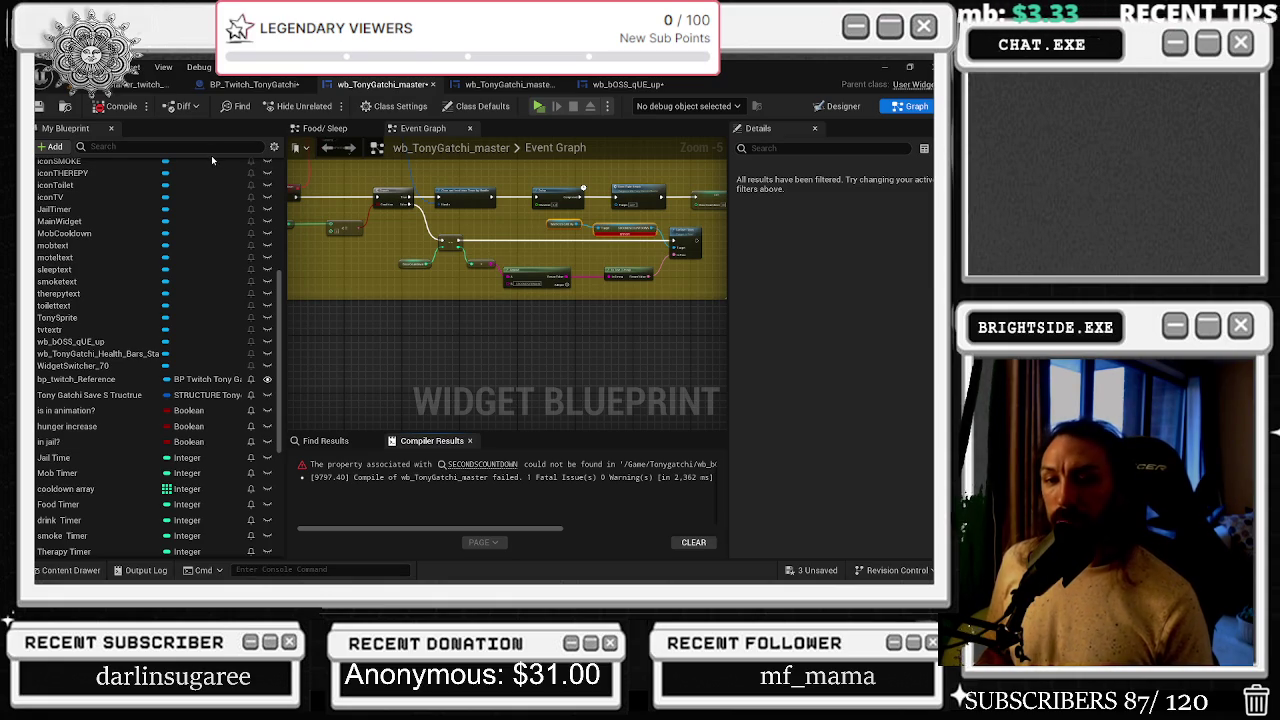
- Compile wb_TonyGatchi_master and Save All, saving BP_Twitch_TonyGatchi and wb_bOSS_qUE_up
click(659, 249)
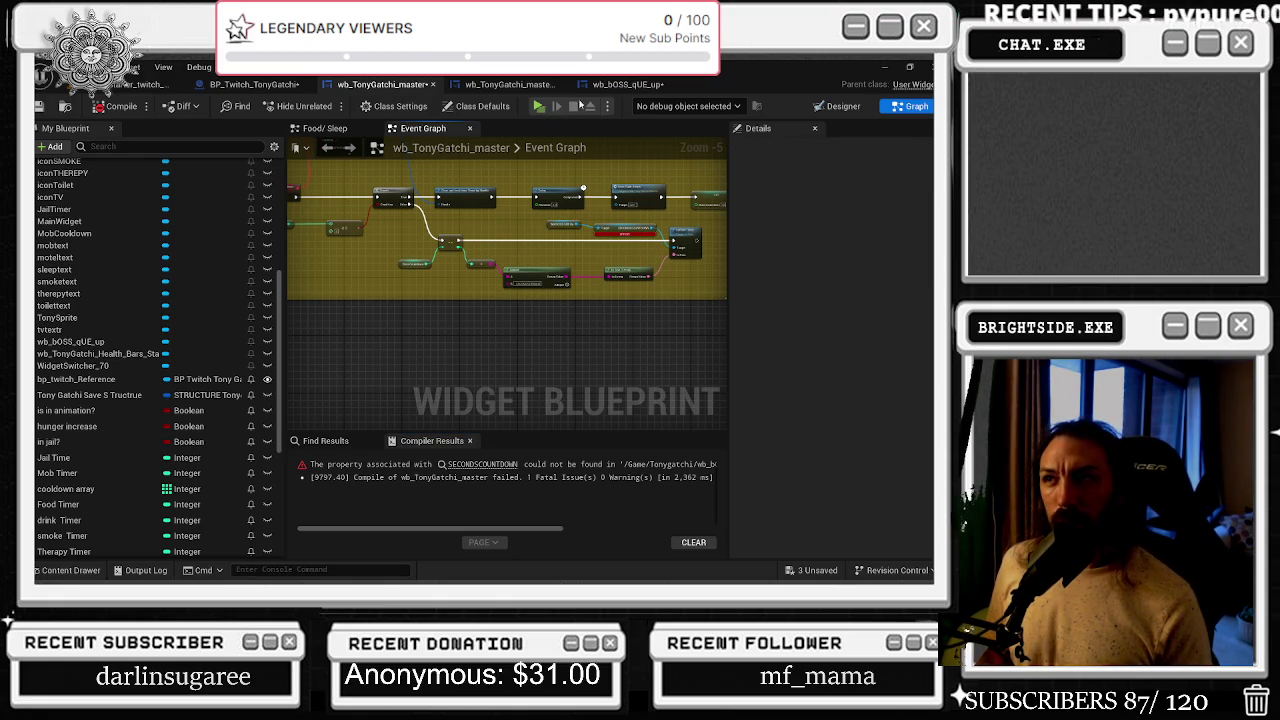
click(627, 84)
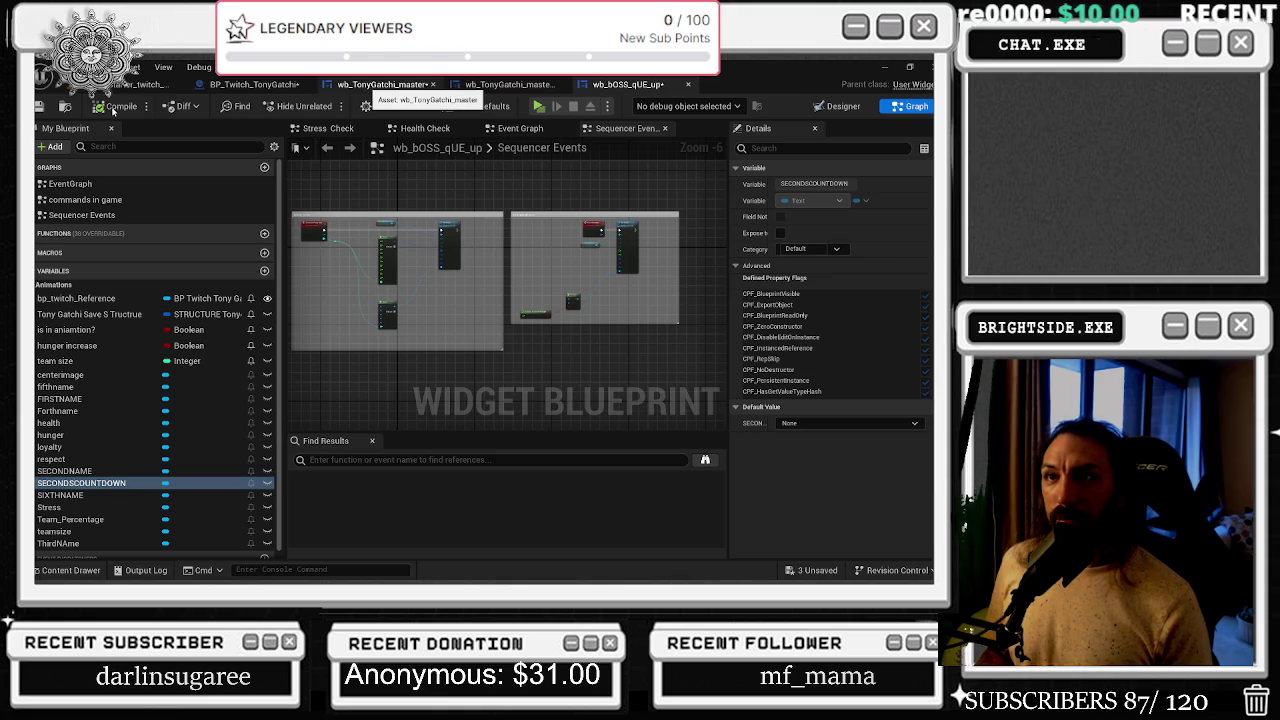
click(113, 108)
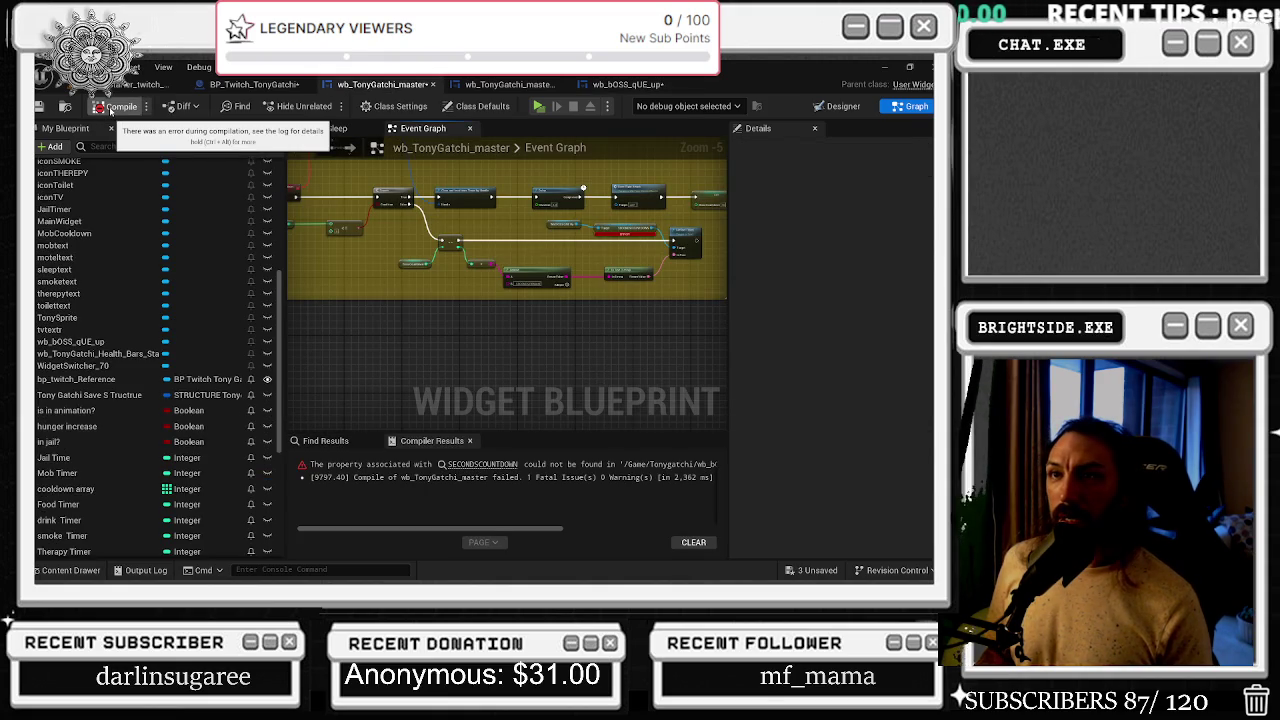
key(ctrl+f)
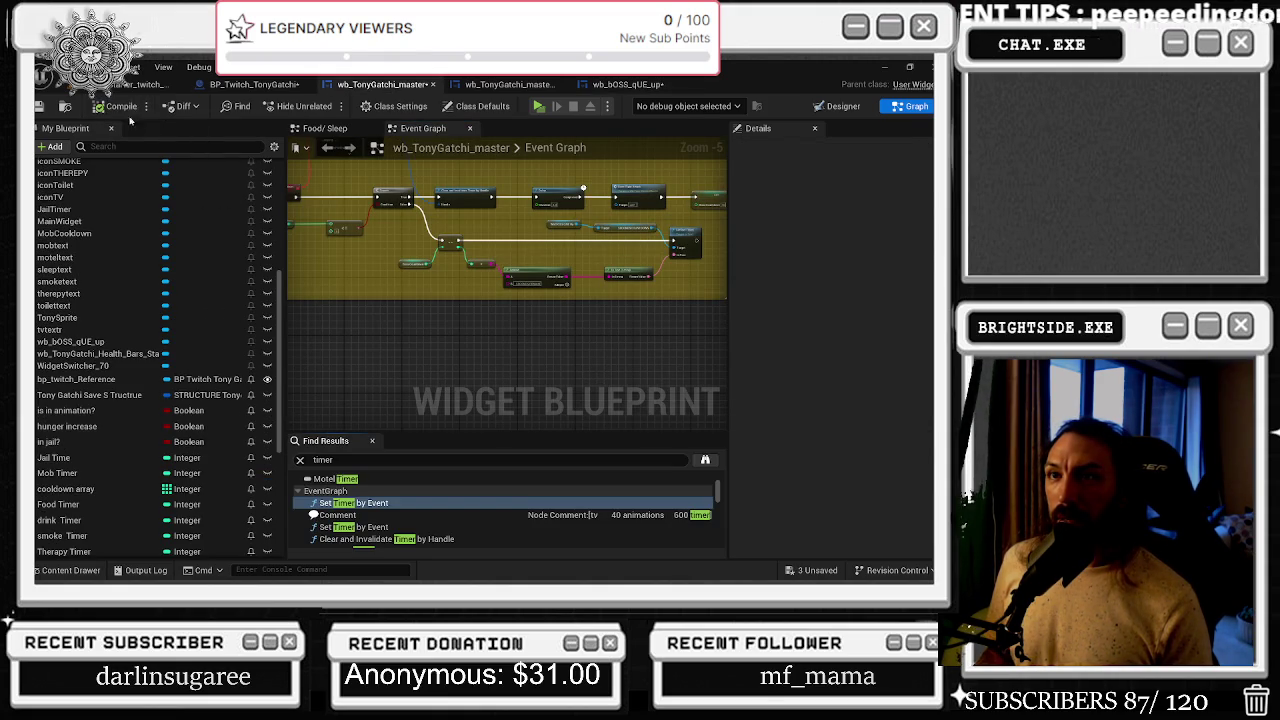
key(ctrl+s)
click(813, 570)
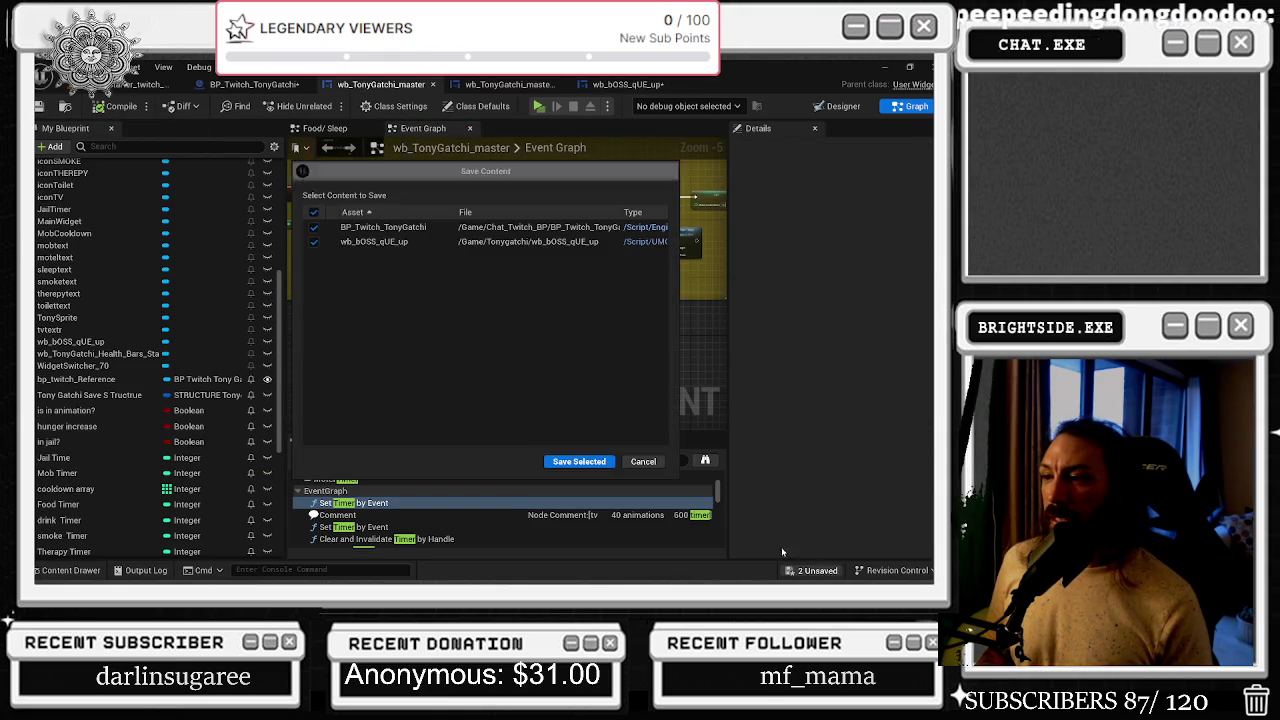
click(563, 463)
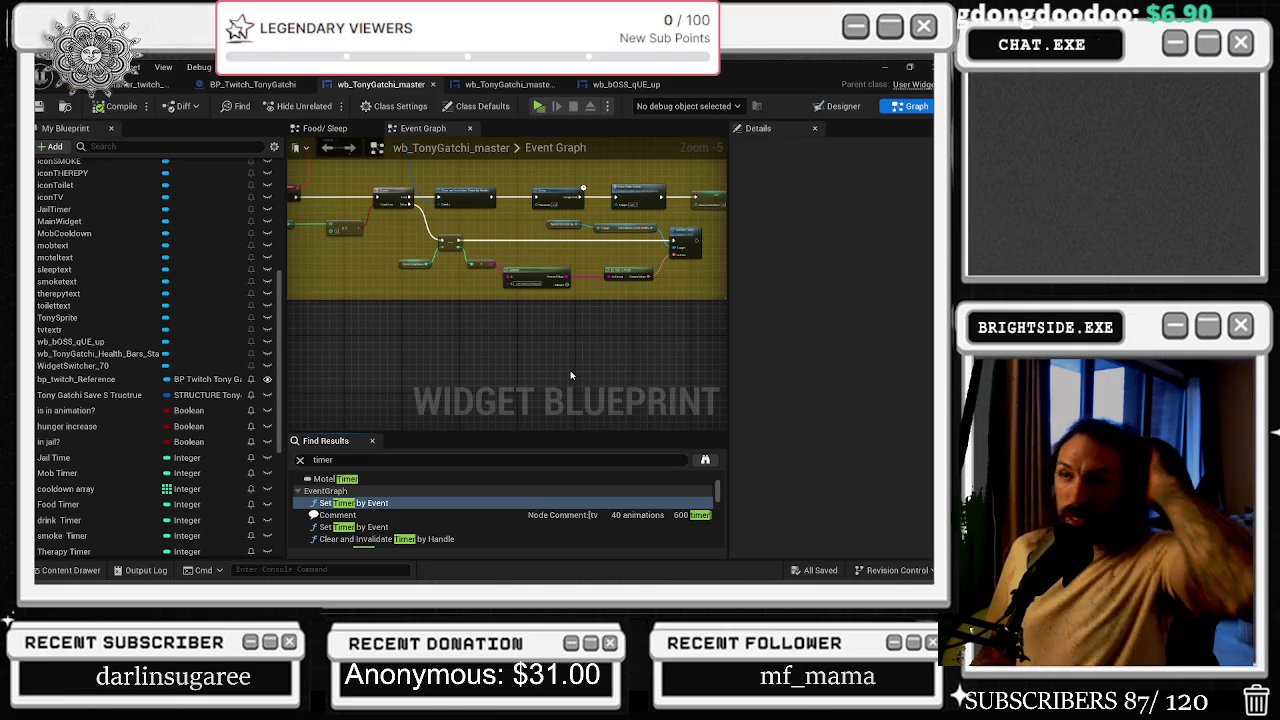
scroll(671, 268, up, 2)
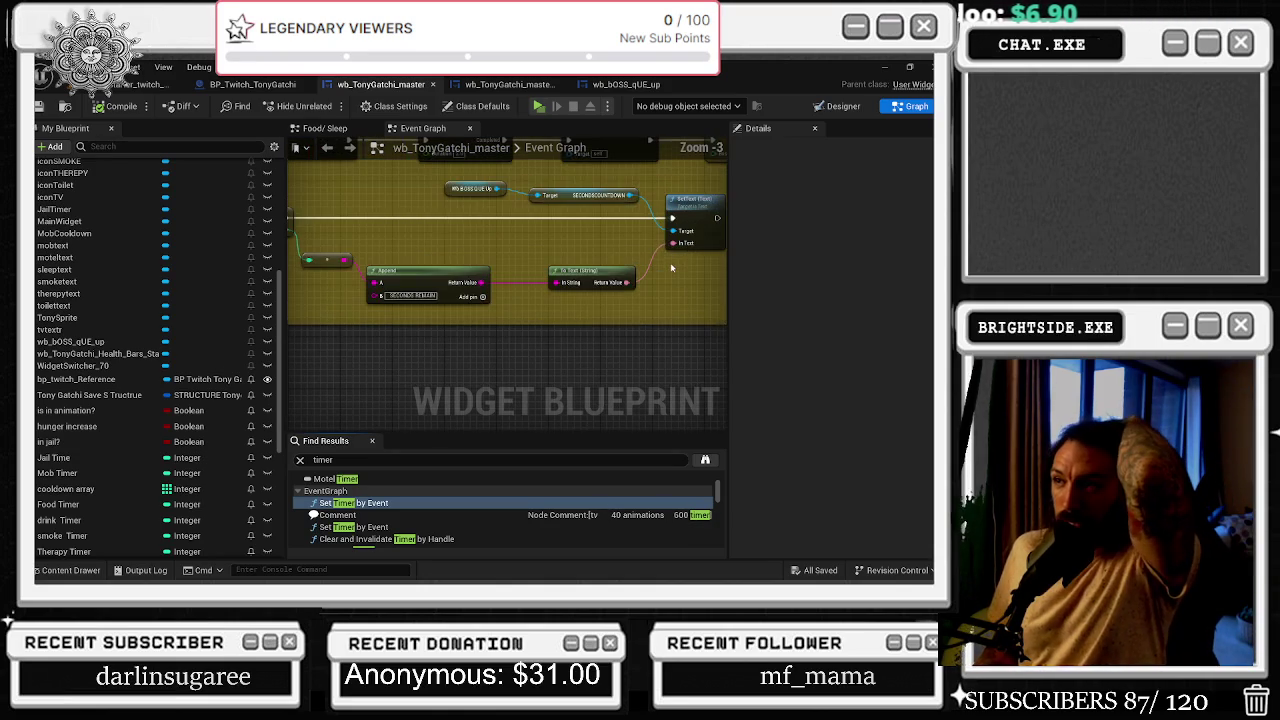
scroll(671, 268, down, 2)
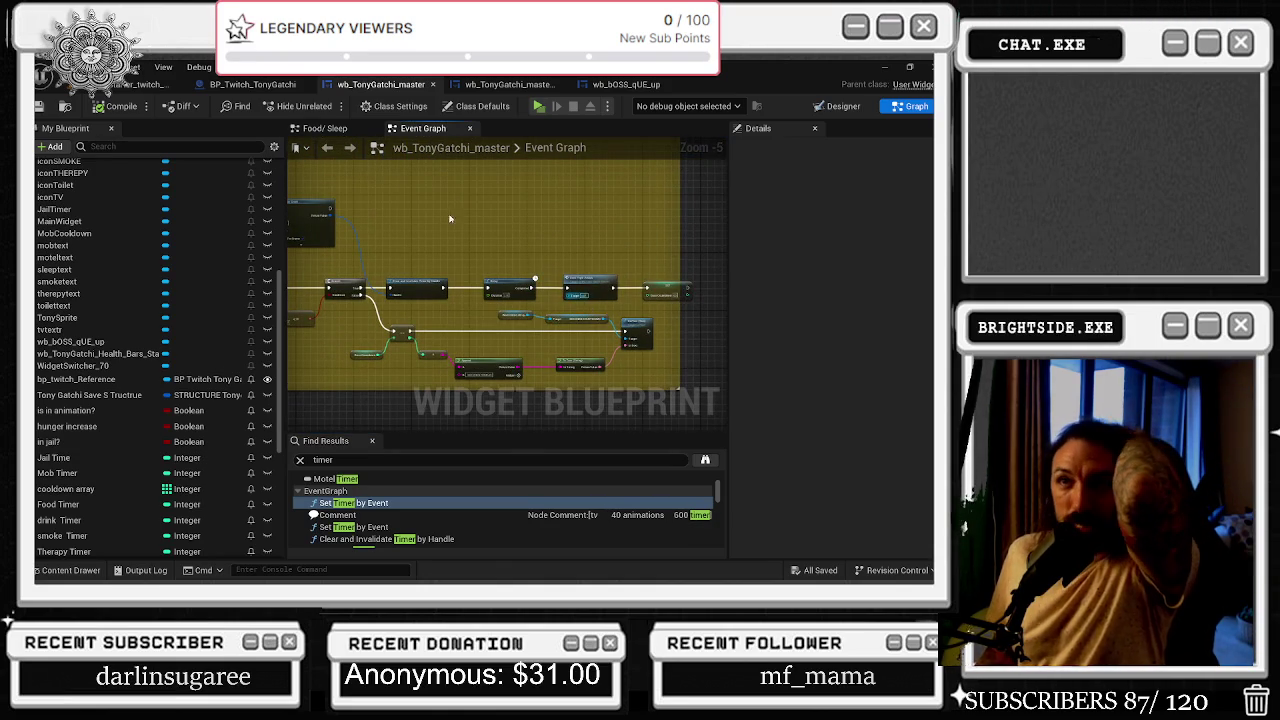
click(508, 85)
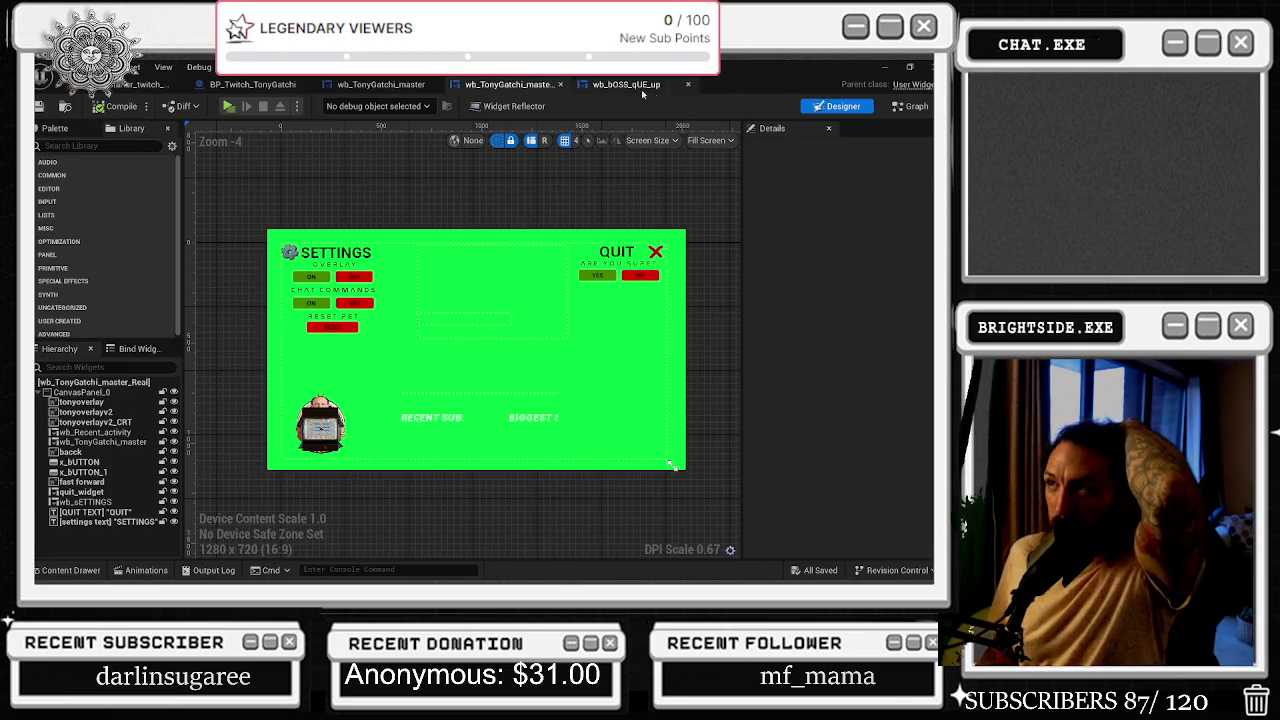
- In wb_bOSS_qUE_up's Designer, select Team_Percentage, teamsize, loyalty, SIXTHNAME and fifthname together
click(632, 88)
click(830, 106)
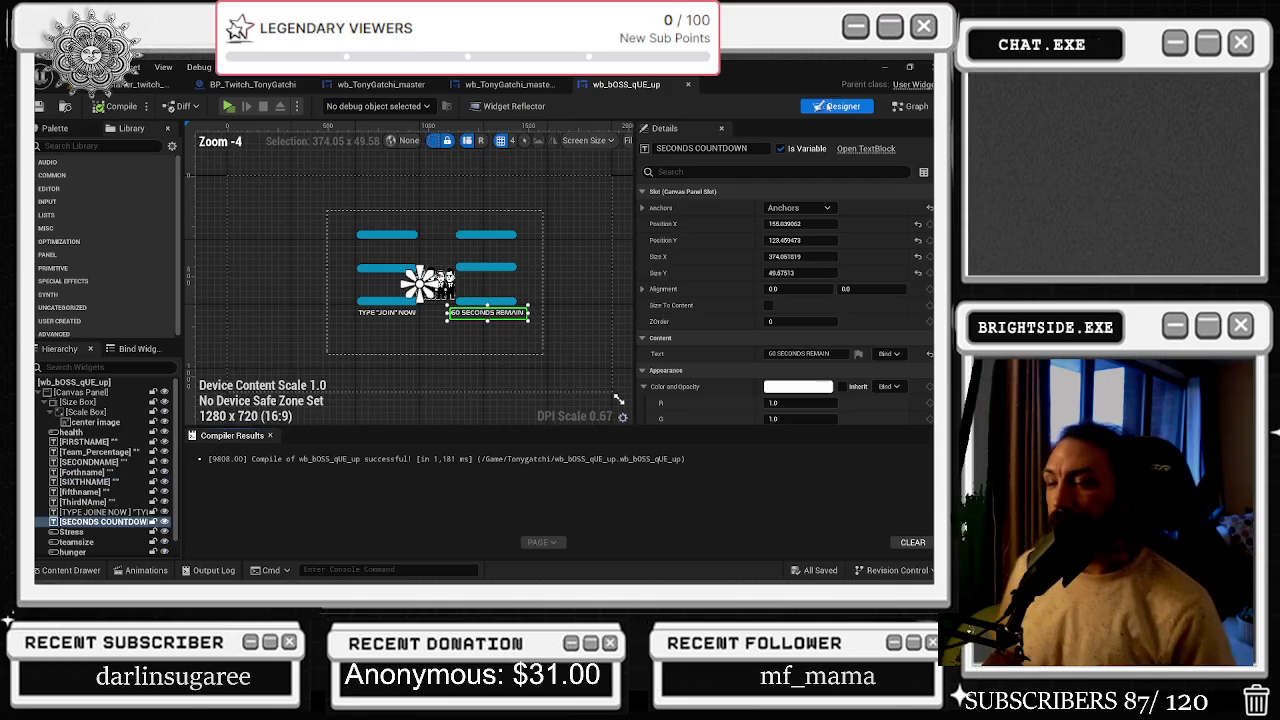
click(489, 266)
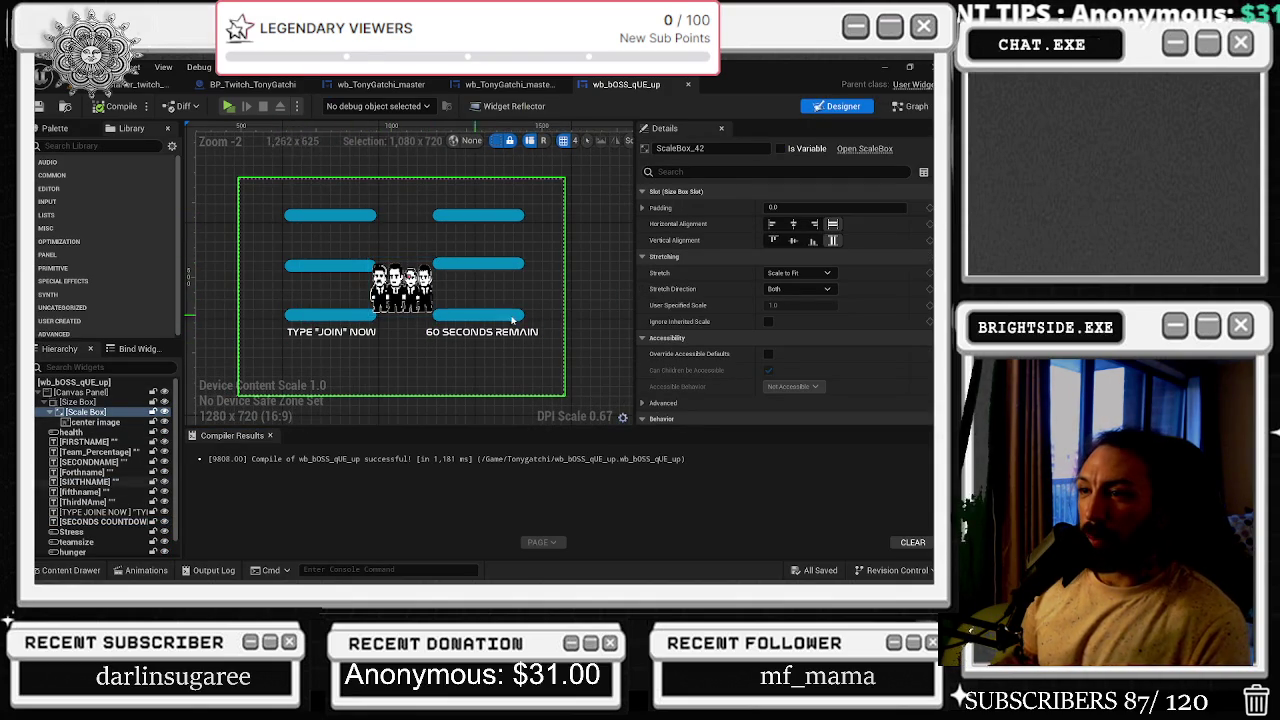
click(306, 318)
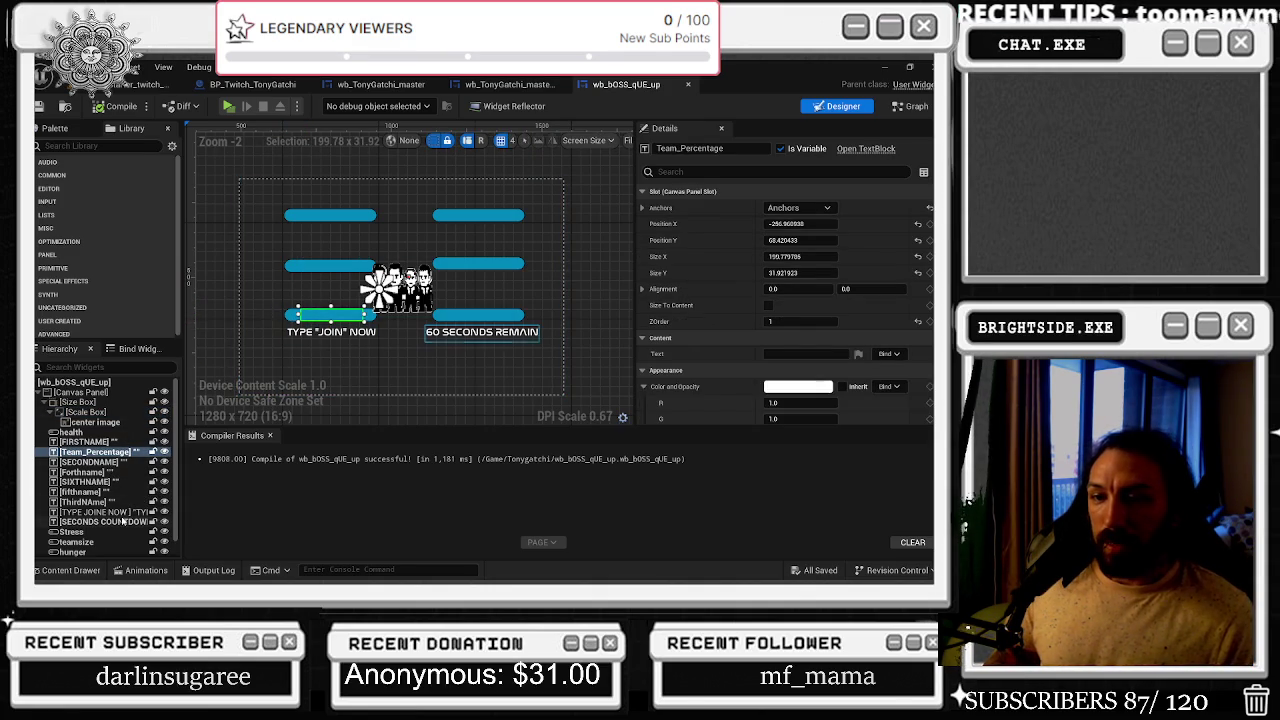
scroll(127, 520, down, 1)
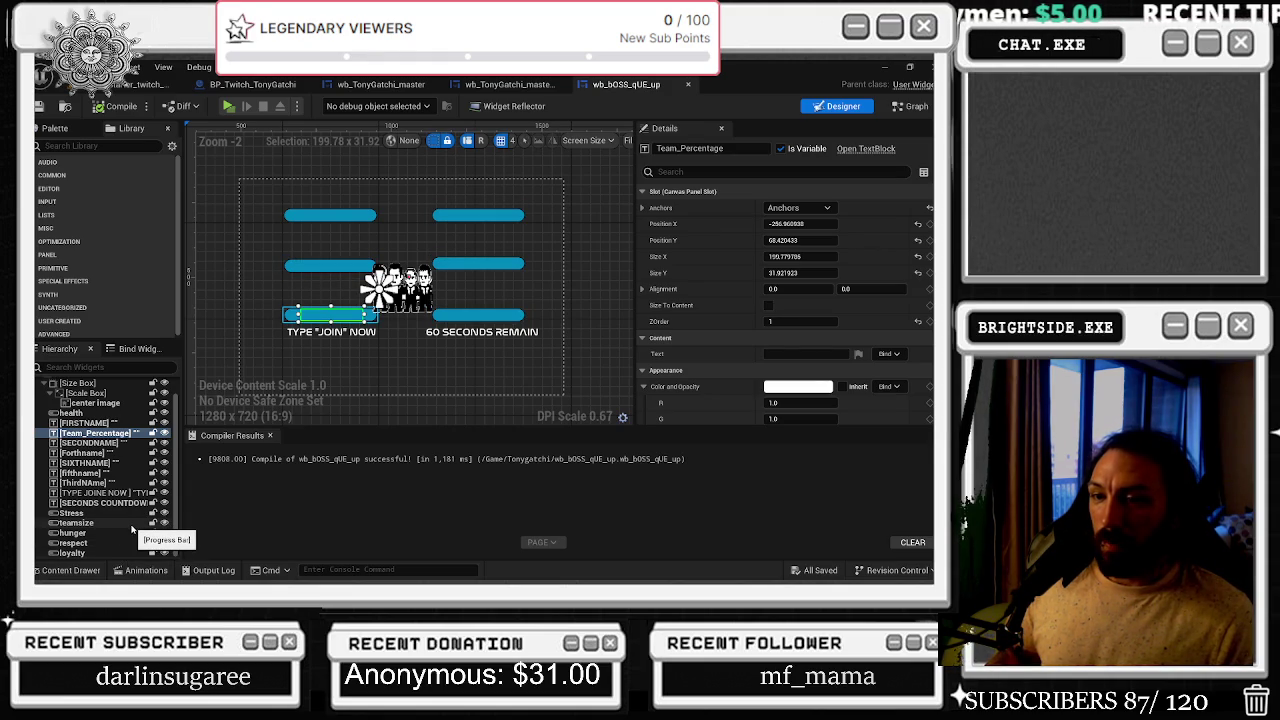
ctrl+click(131, 524)
ctrl+click(123, 553)
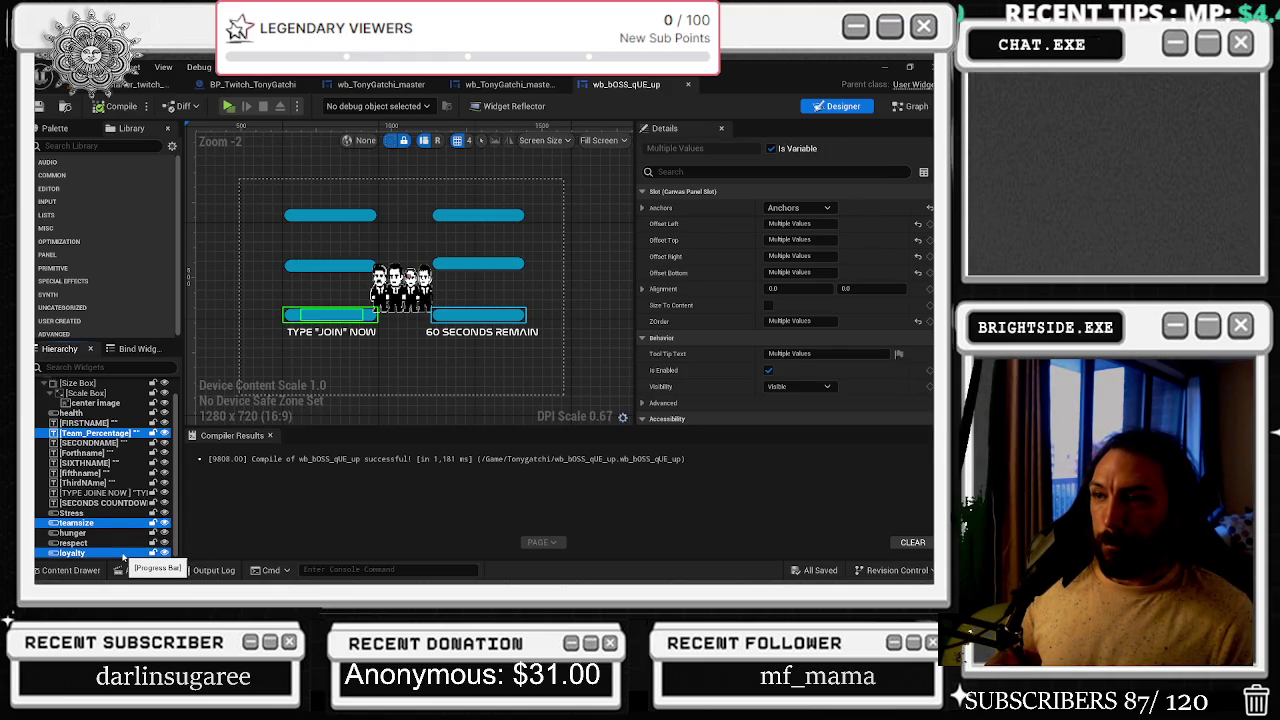
ctrl+click(100, 463)
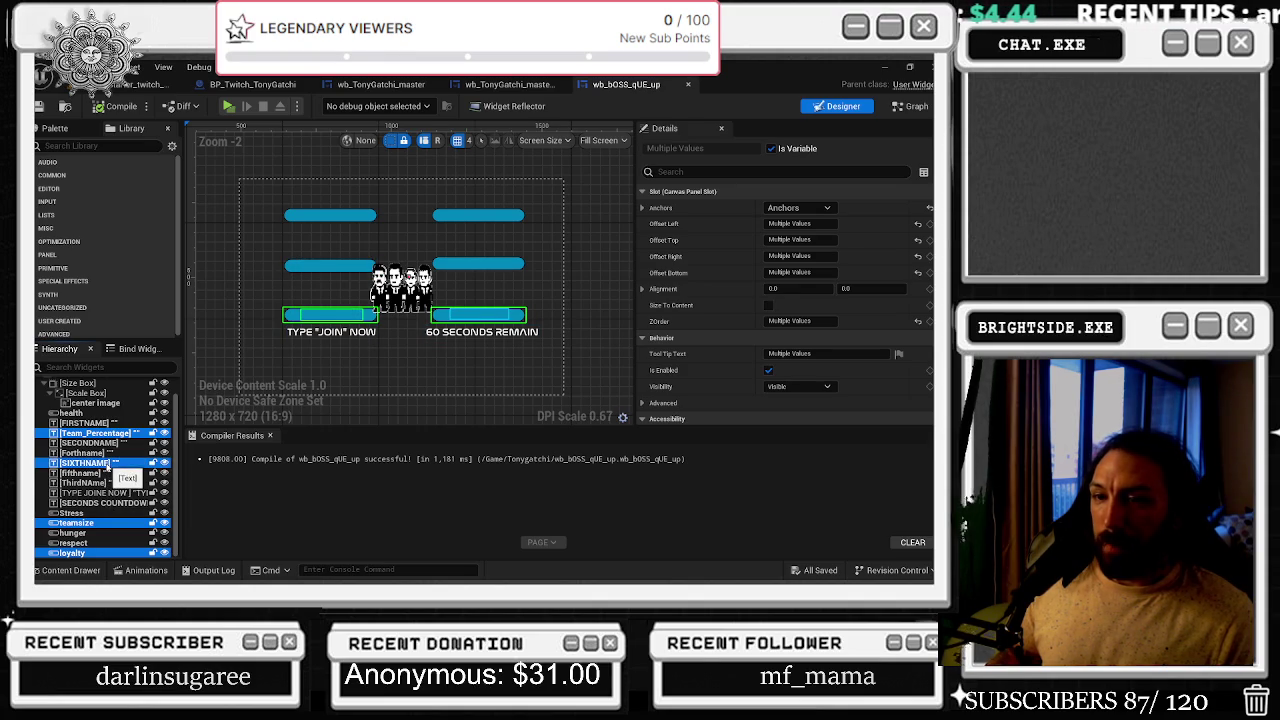
click(794, 172)
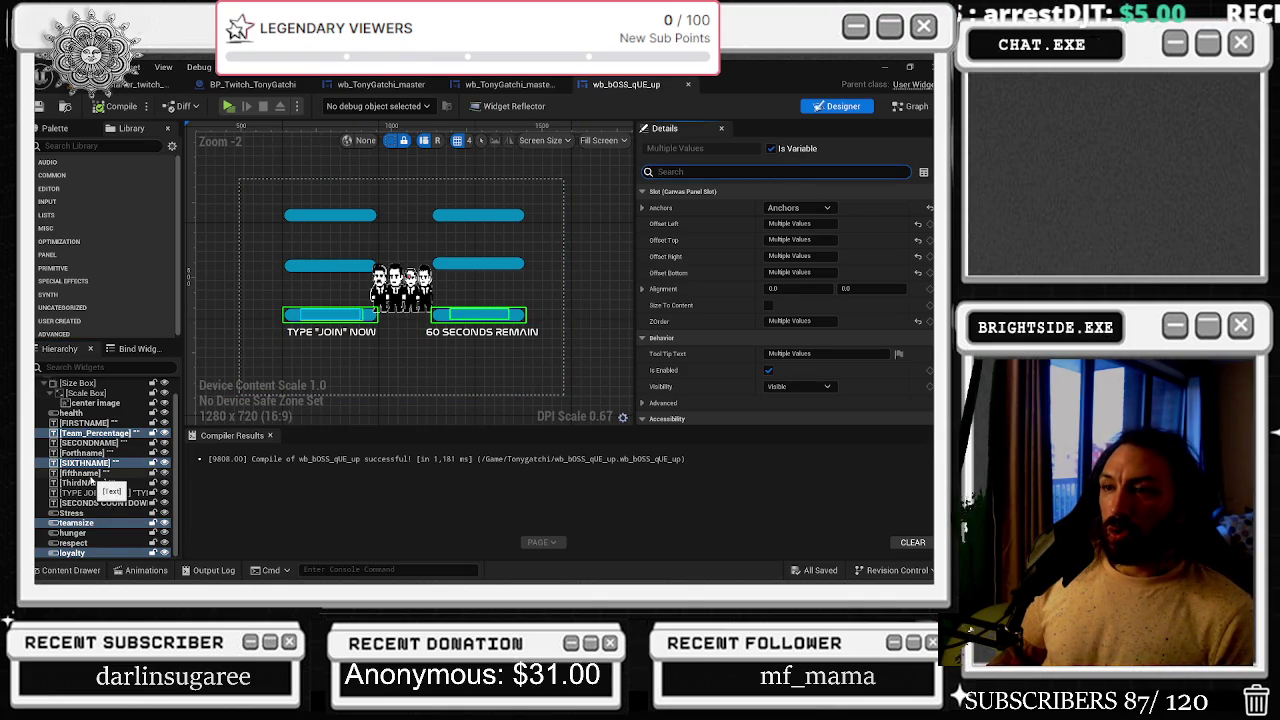
ctrl+click(90, 474)
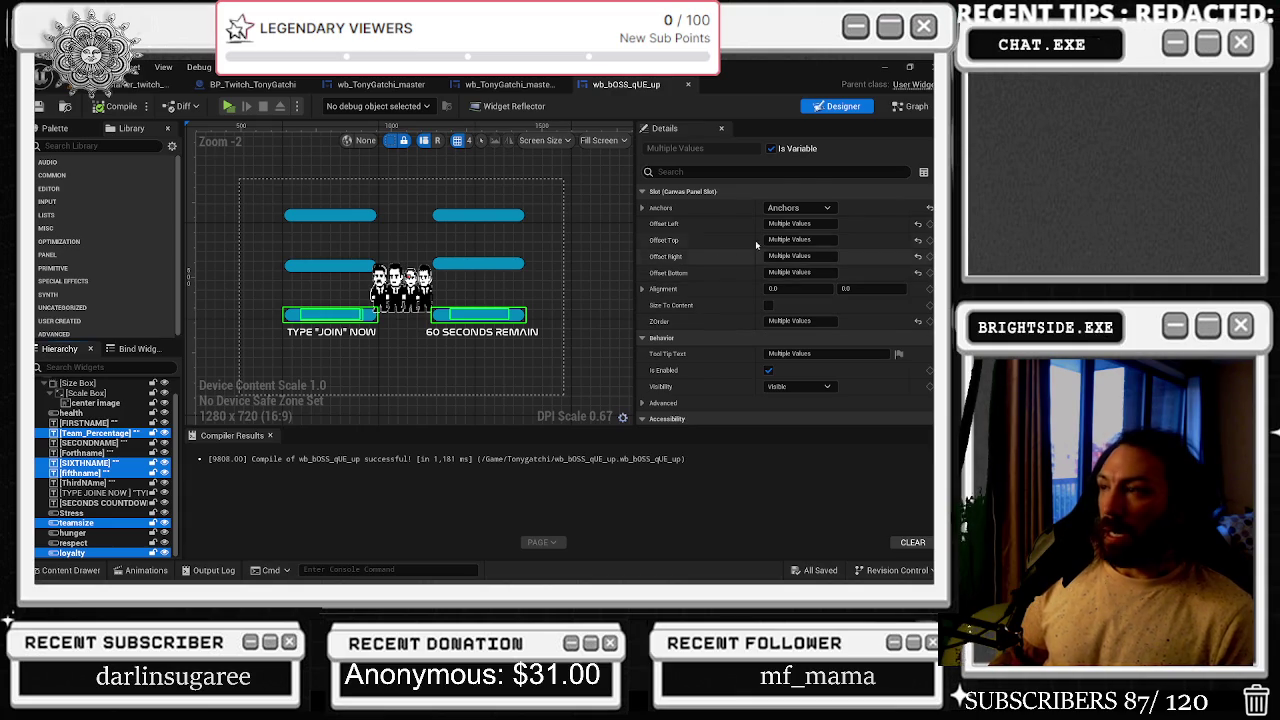
click(765, 172)
- Set the selected widgets' render opacity to 0, then select the center image
text(RENDER)
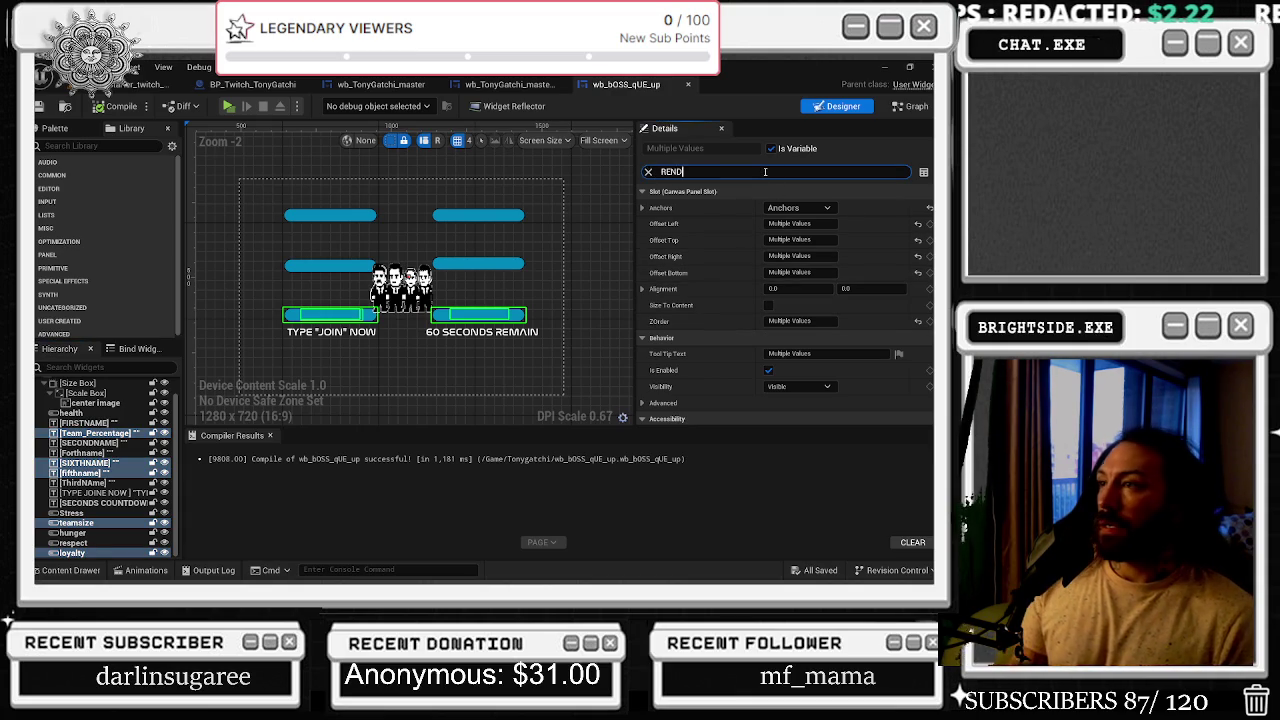
drag(807, 369, 629, 294)
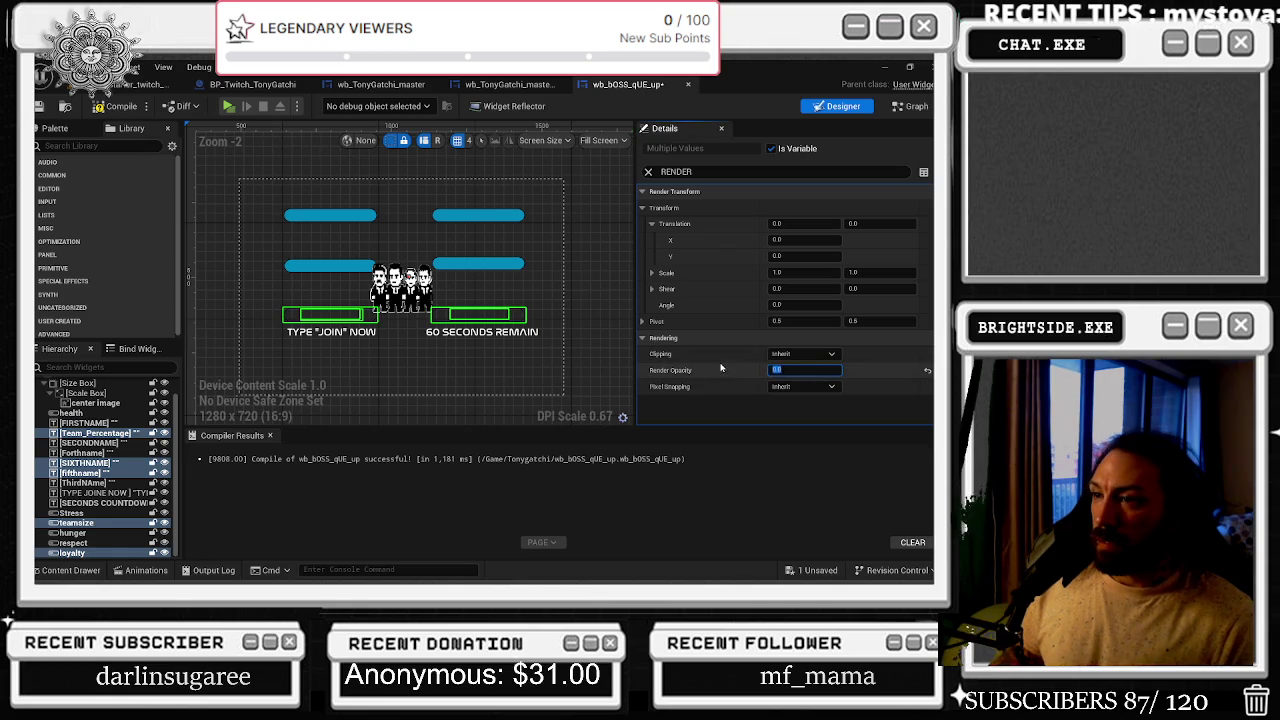
click(400, 287)
scroll(426, 298, up, 2)
click(649, 172)
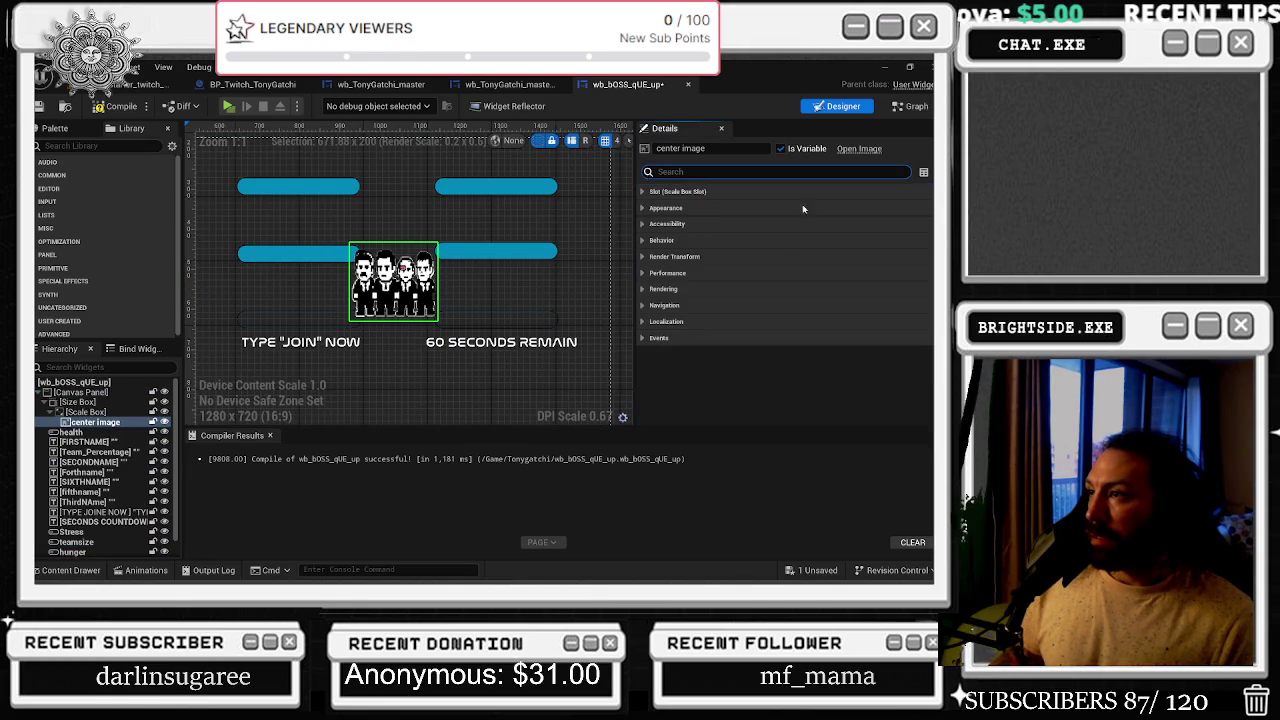
- Set the center image's Render Transform scale to 0.25 by 0.65
click(649, 224)
click(649, 208)
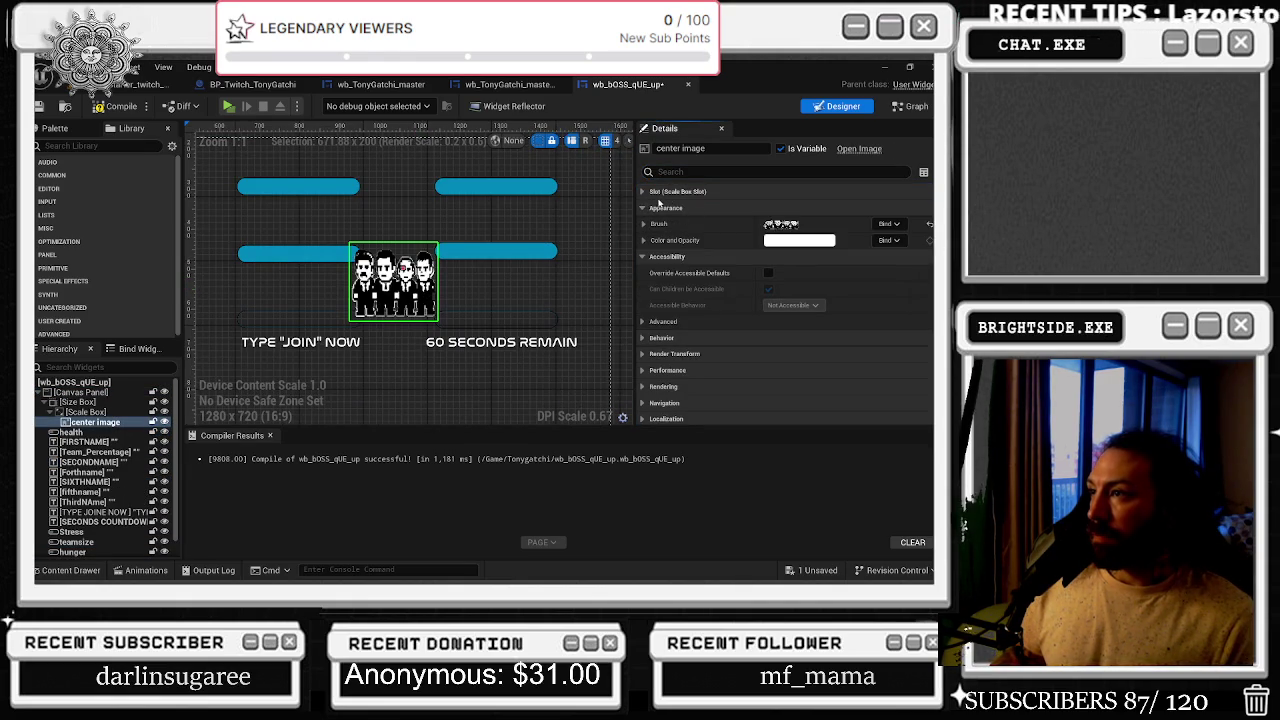
click(645, 191)
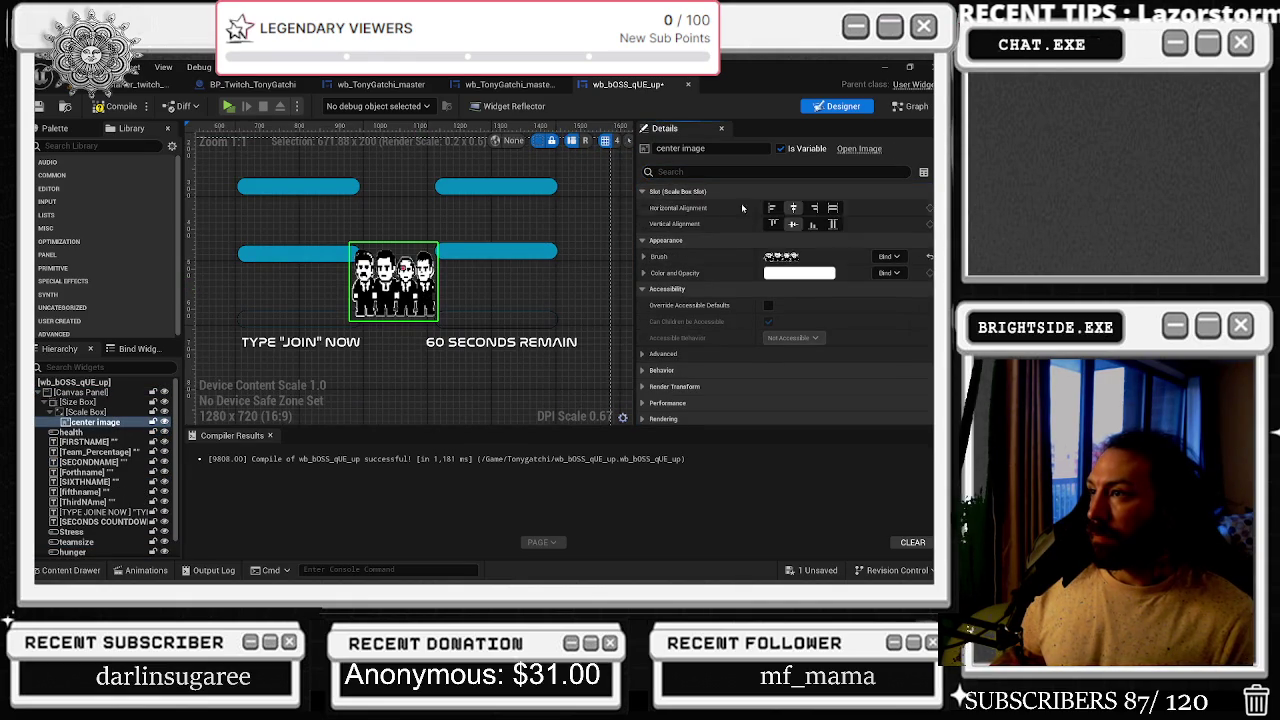
click(645, 387)
scroll(775, 362, down, 3)
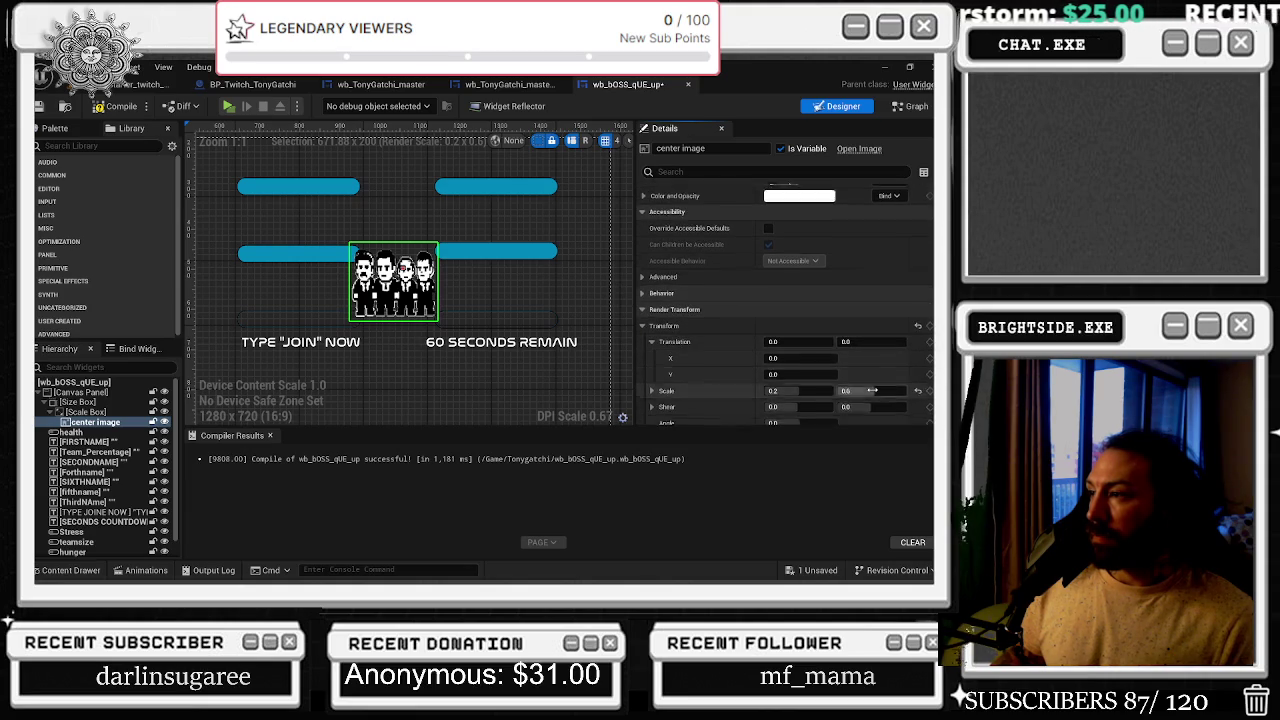
click(800, 372)
text(0.25)
key(Return)
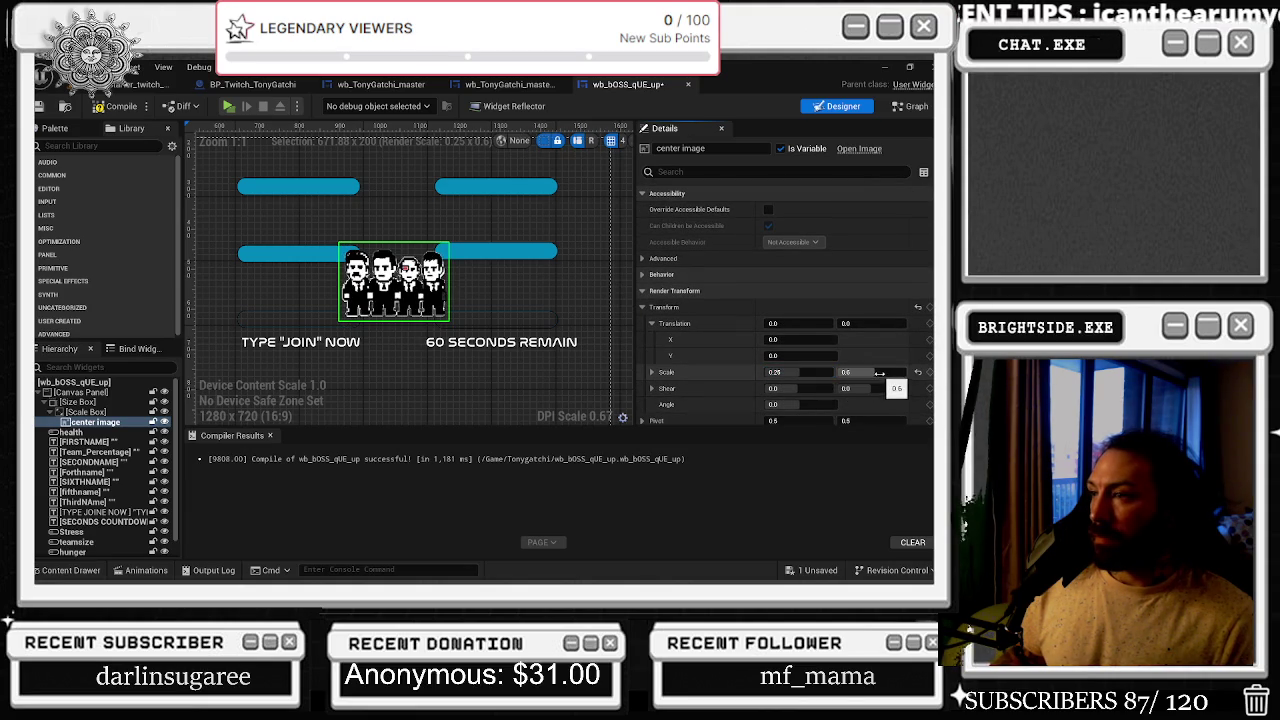
text(0.65)
key(Return)
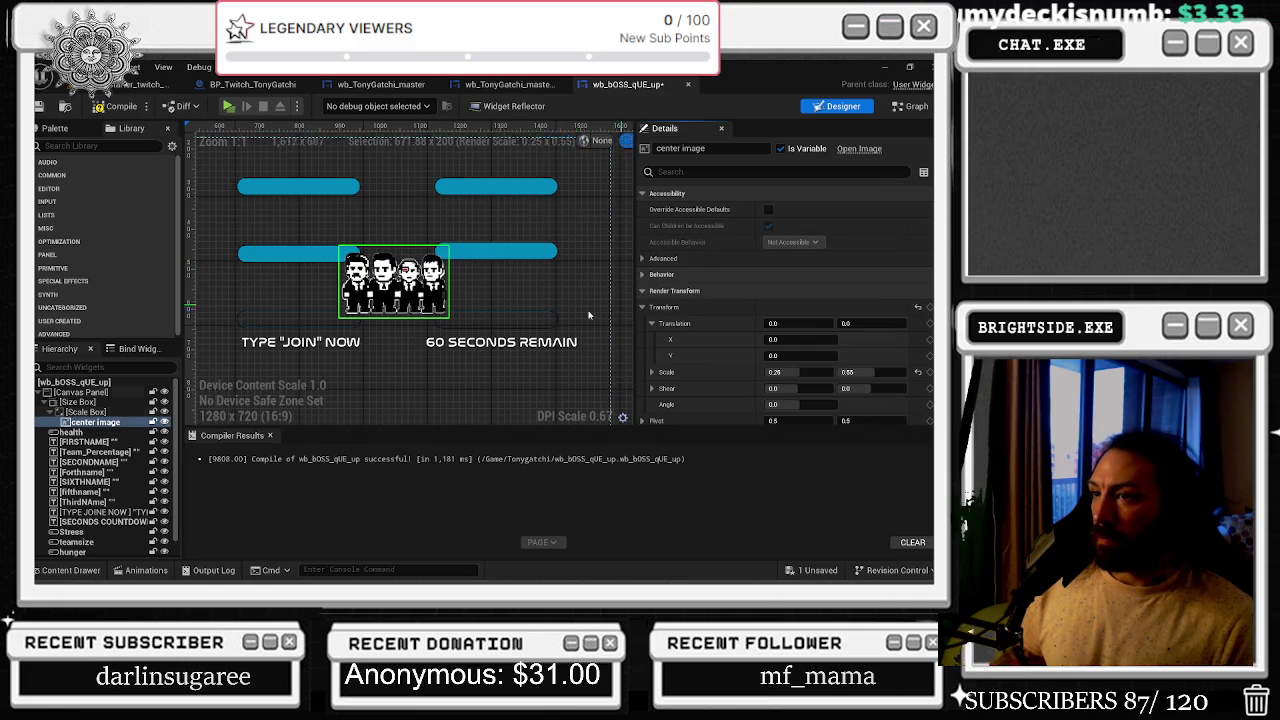
- Drag the center image's Translation Y to 27
scroll(700, 300, up, 4)
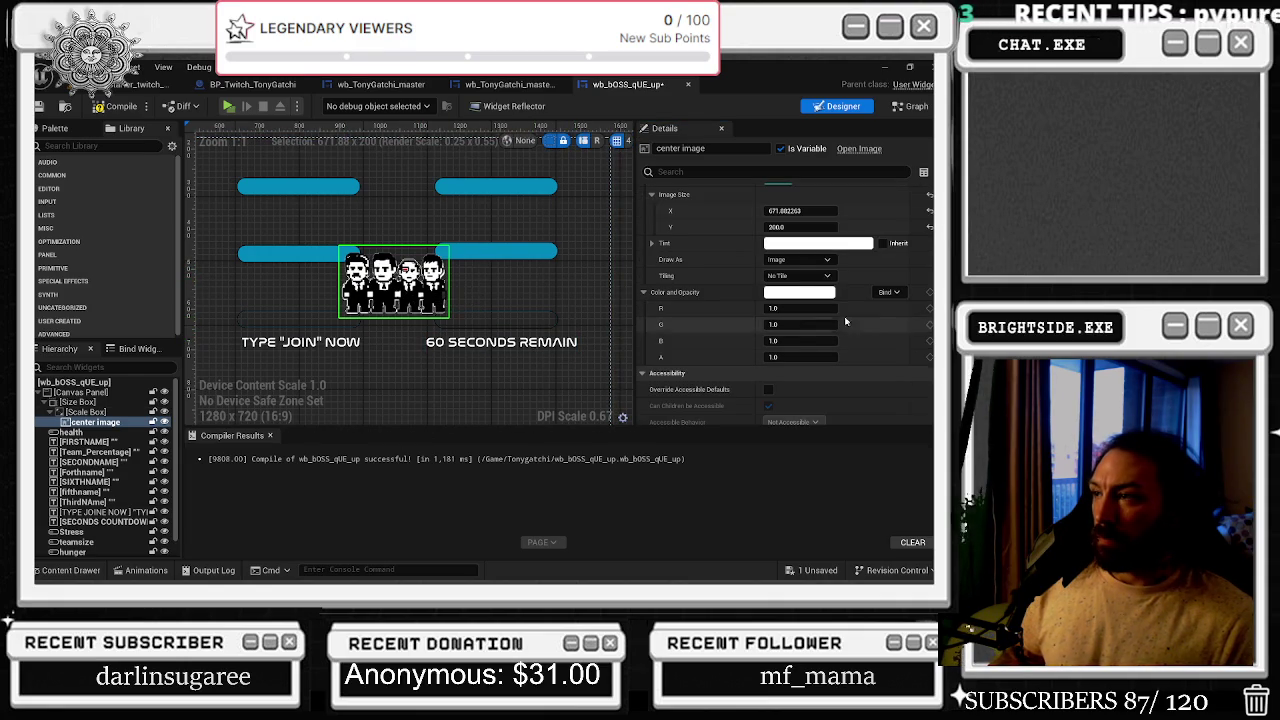
scroll(820, 330, up, 2)
scroll(860, 340, down, 8)
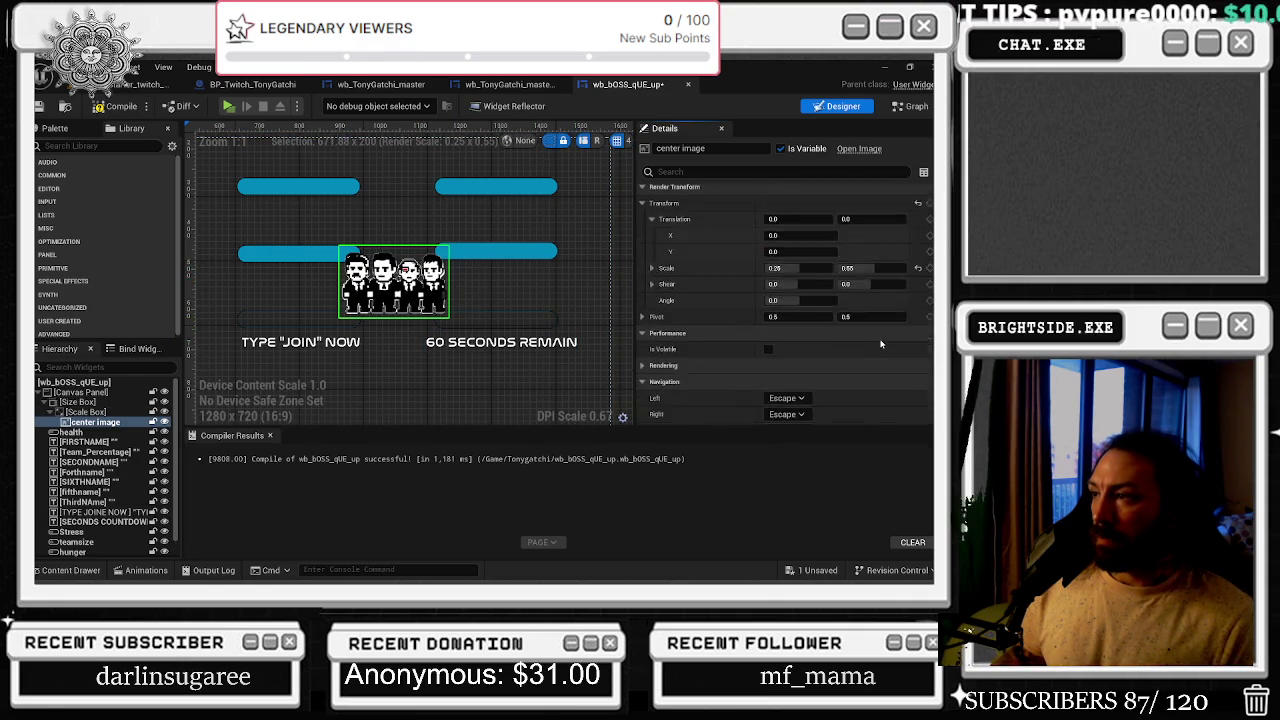
scroll(880, 335, up, 2)
drag(871, 307, 898, 307)
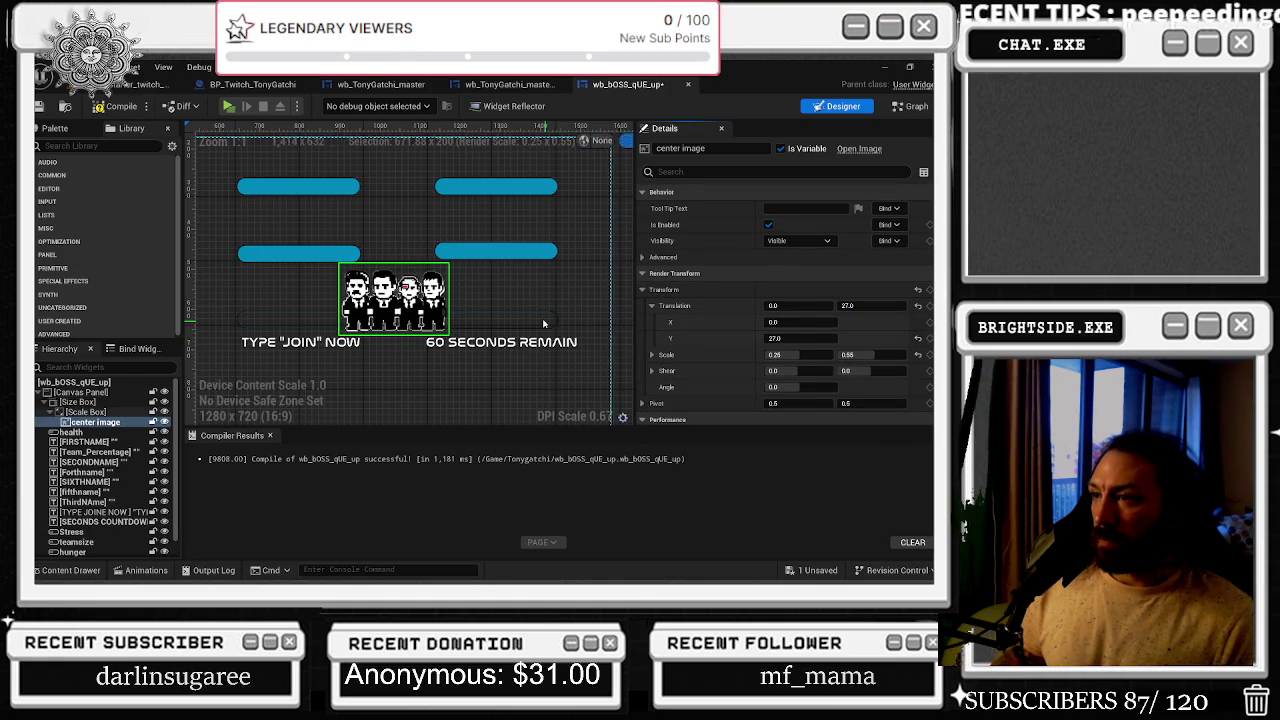
click(100, 521)
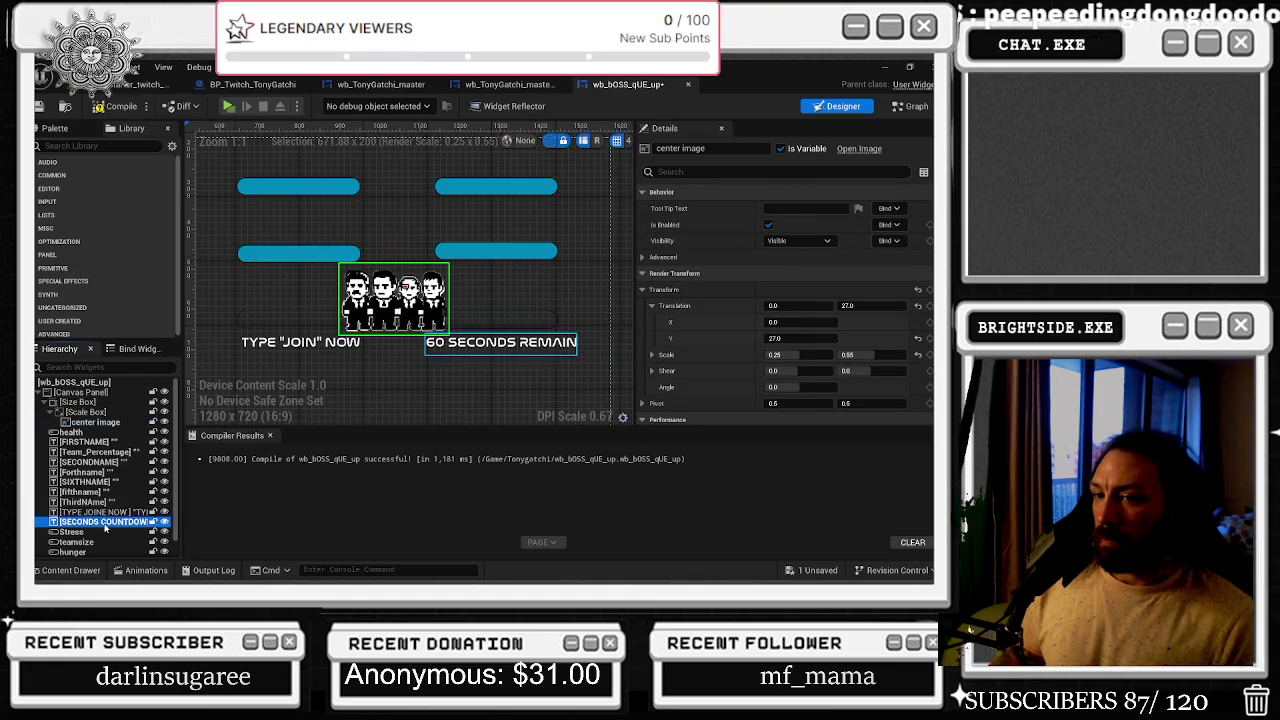
- Set Outline Width to 0 on the teamsize through loyalty progress bars
click(85, 531)
click(110, 542)
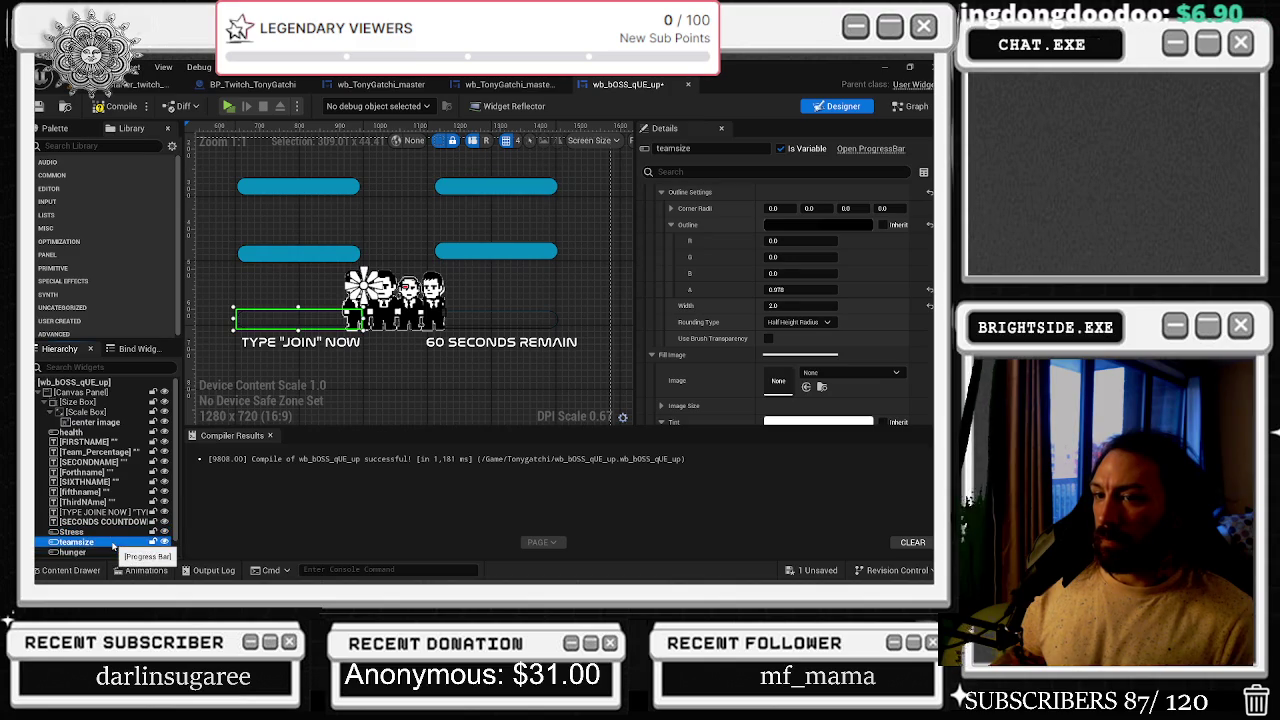
scroll(112, 546, down, 1)
shift+click(113, 552)
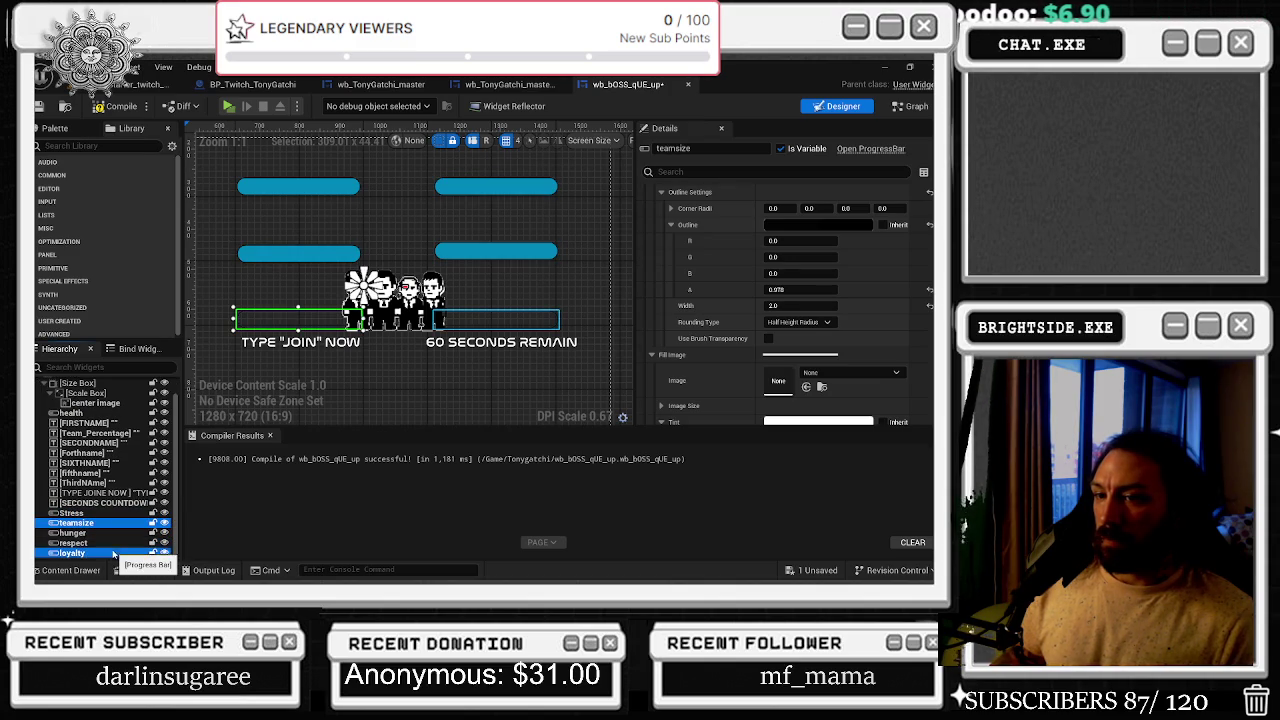
click(745, 172)
text(OUT)
click(800, 383)
text(0)
key(Return)
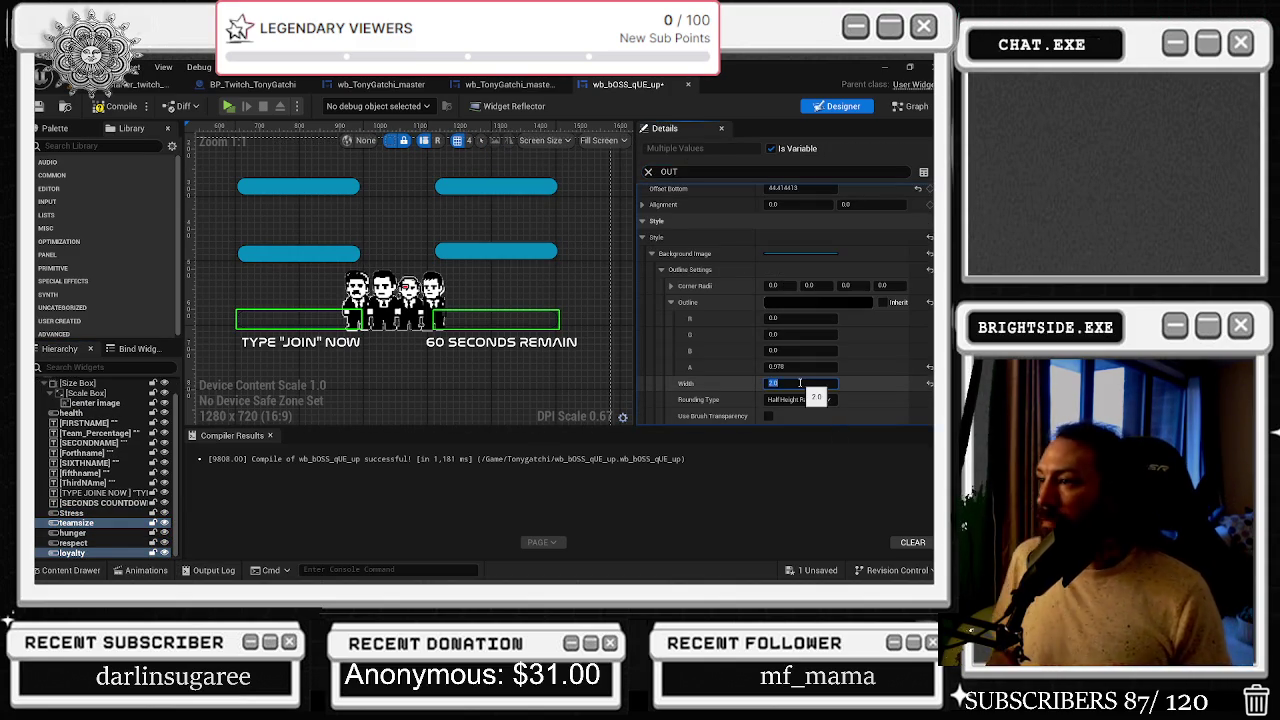
- Give both the 60 SECONDS REMAIN and TYPE "JOIN" NOW texts a font outline size of 2
click(565, 295)
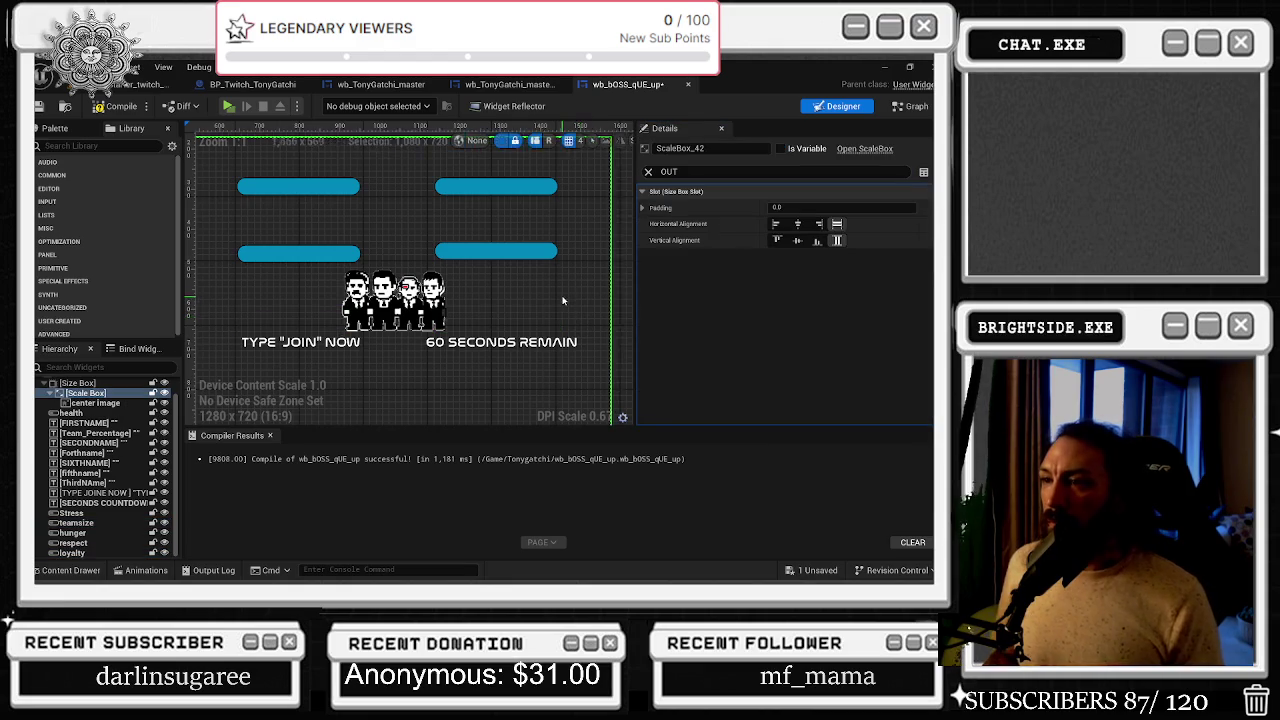
scroll(565, 295, down, 3)
click(537, 337)
ctrl+click(389, 331)
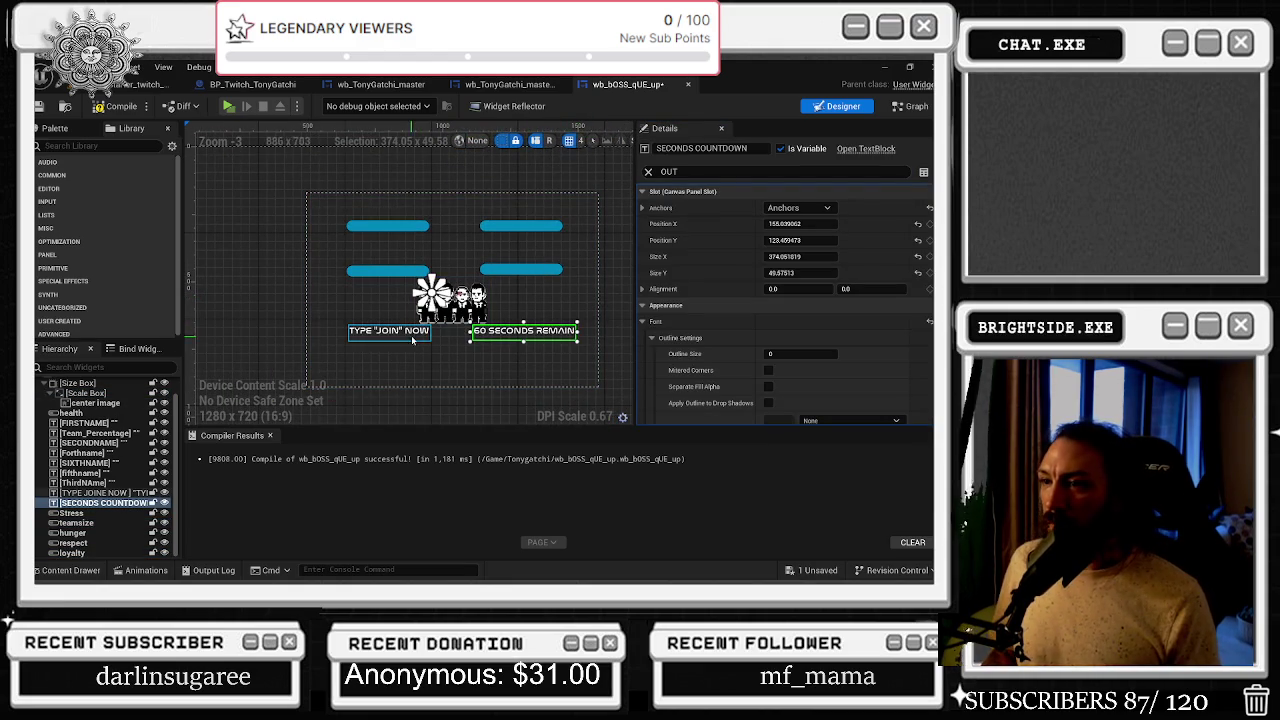
double_click(765, 169)
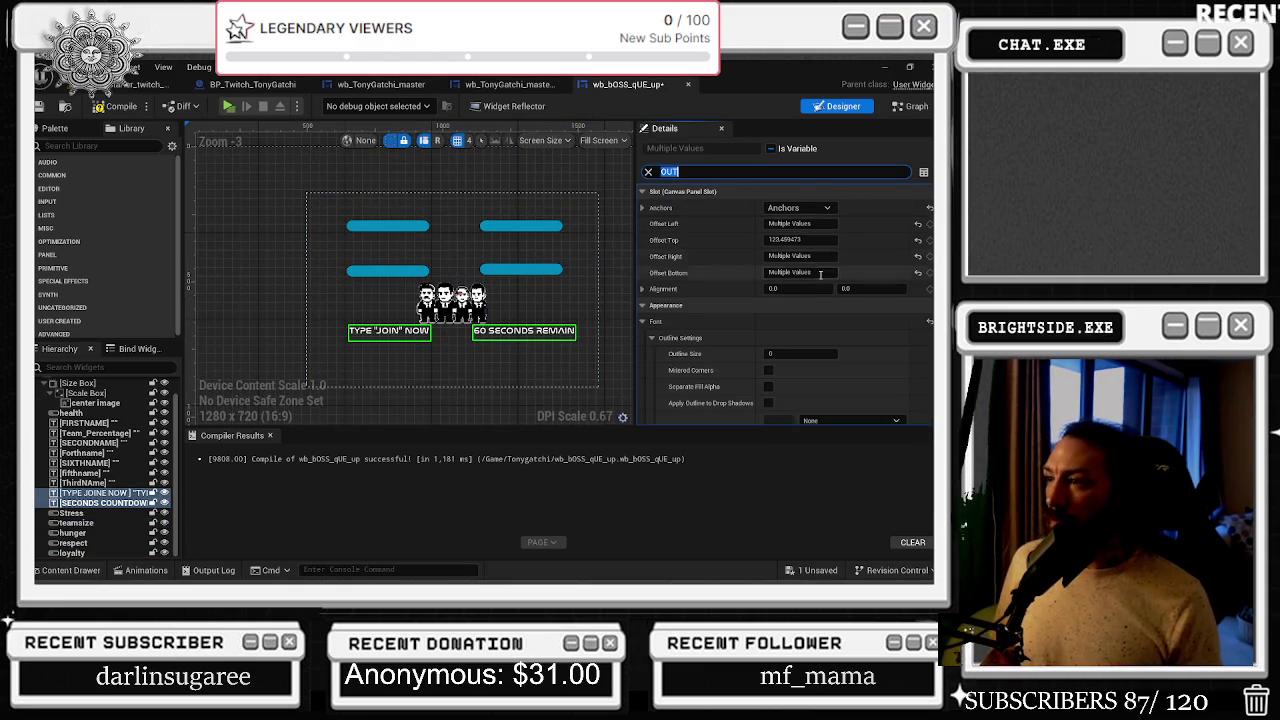
scroll(793, 343, down, 2)
click(785, 315)
text(2)
key(Return)
- Try outline sizes 10 and 3, then settle both texts on outline size 4
scroll(548, 340, up, 5)
click(786, 315)
text(0)
key(Return)
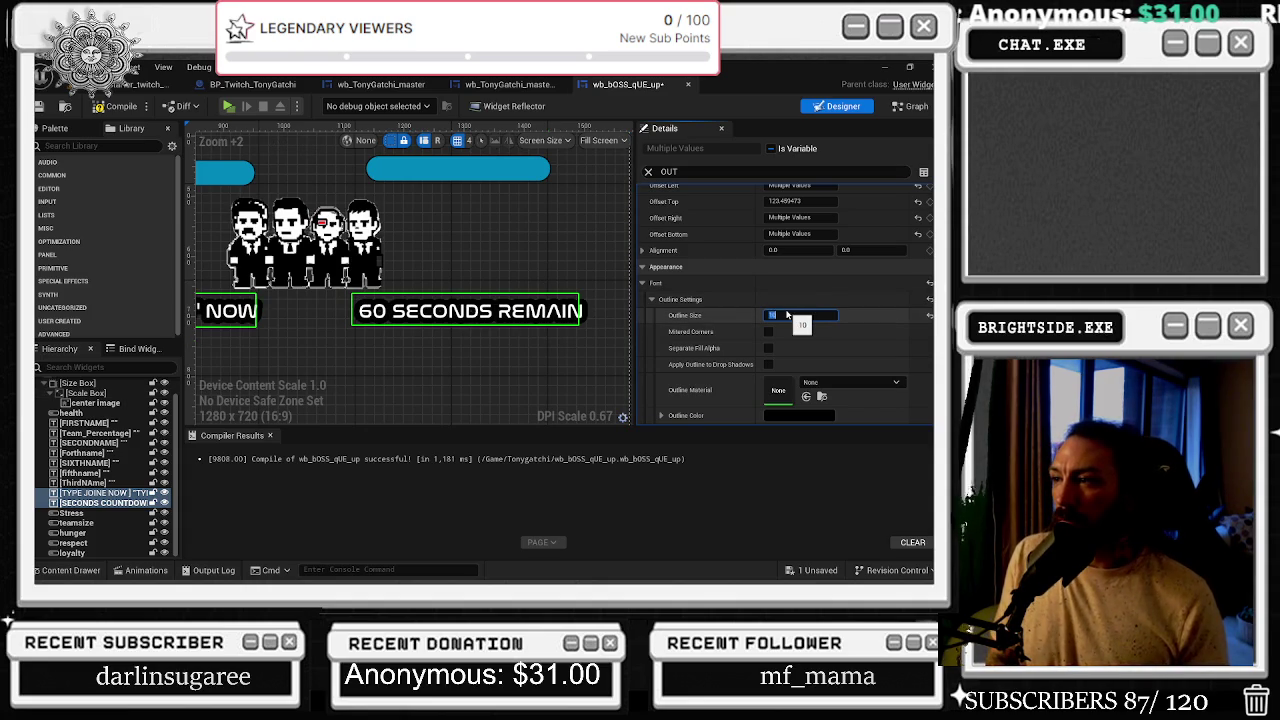
text(3)
key(Return)
text(4)
key(Return)
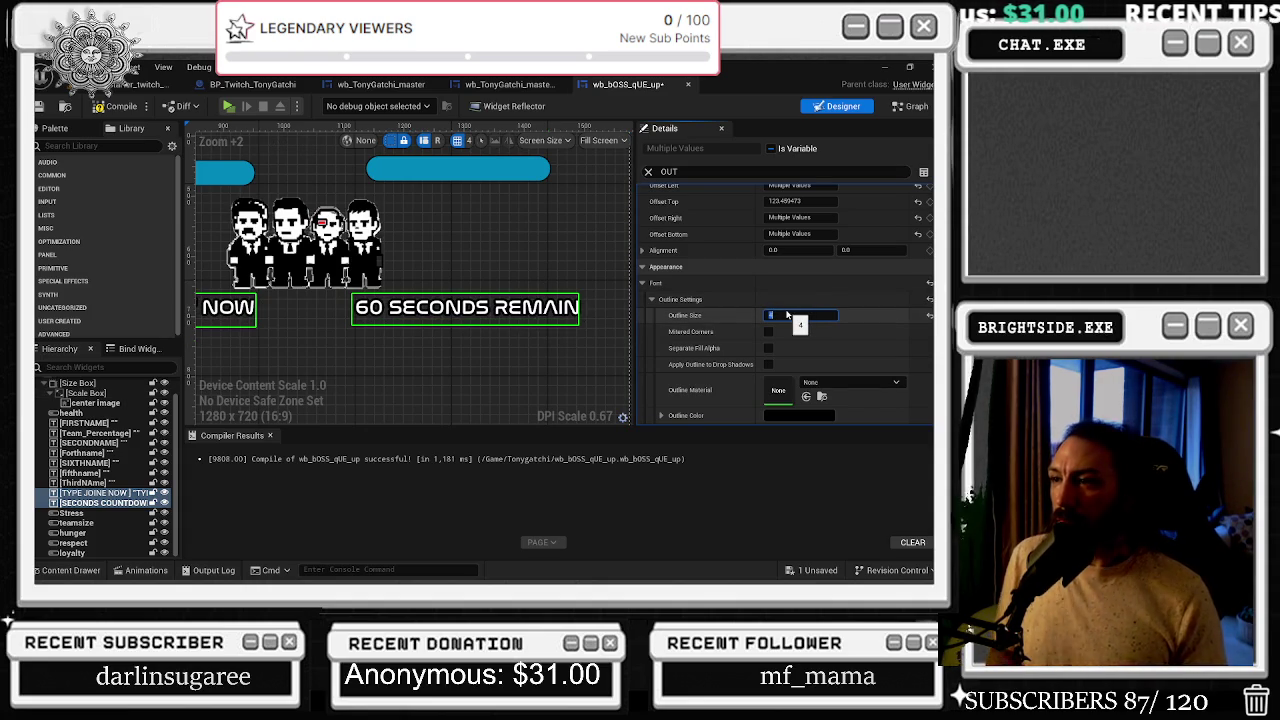
scroll(353, 241, down, 6)
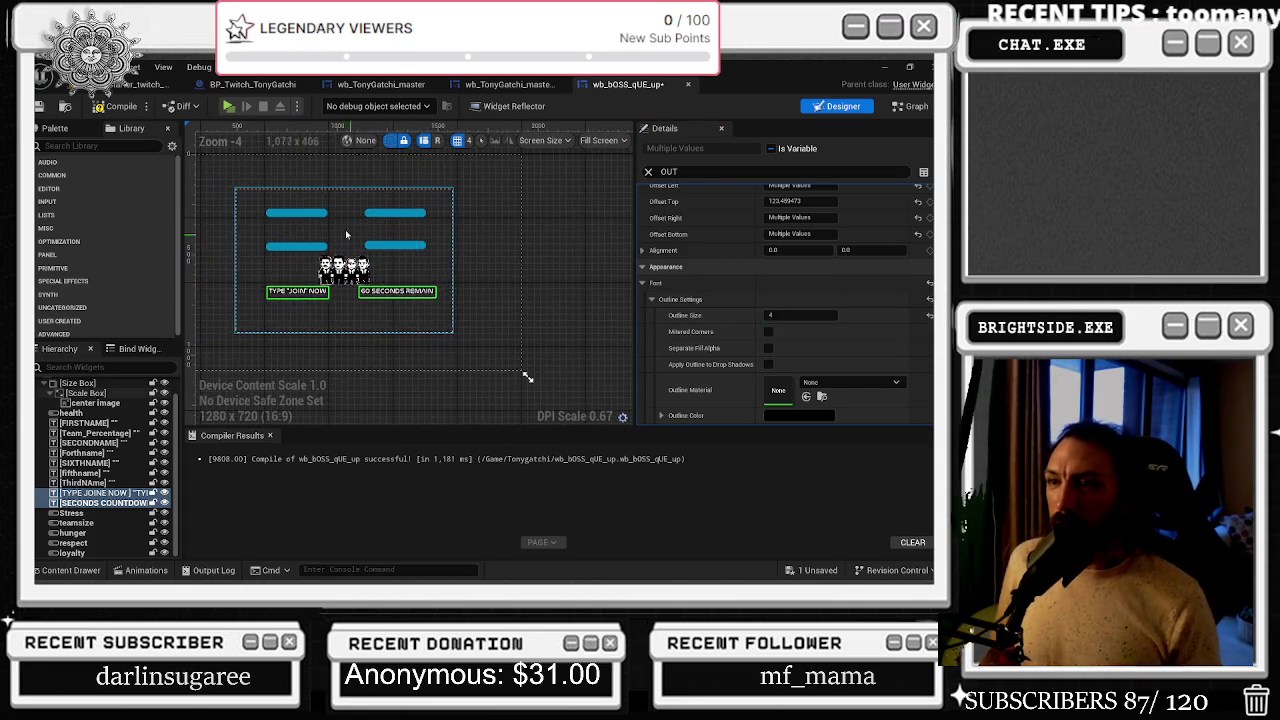
click(353, 241)
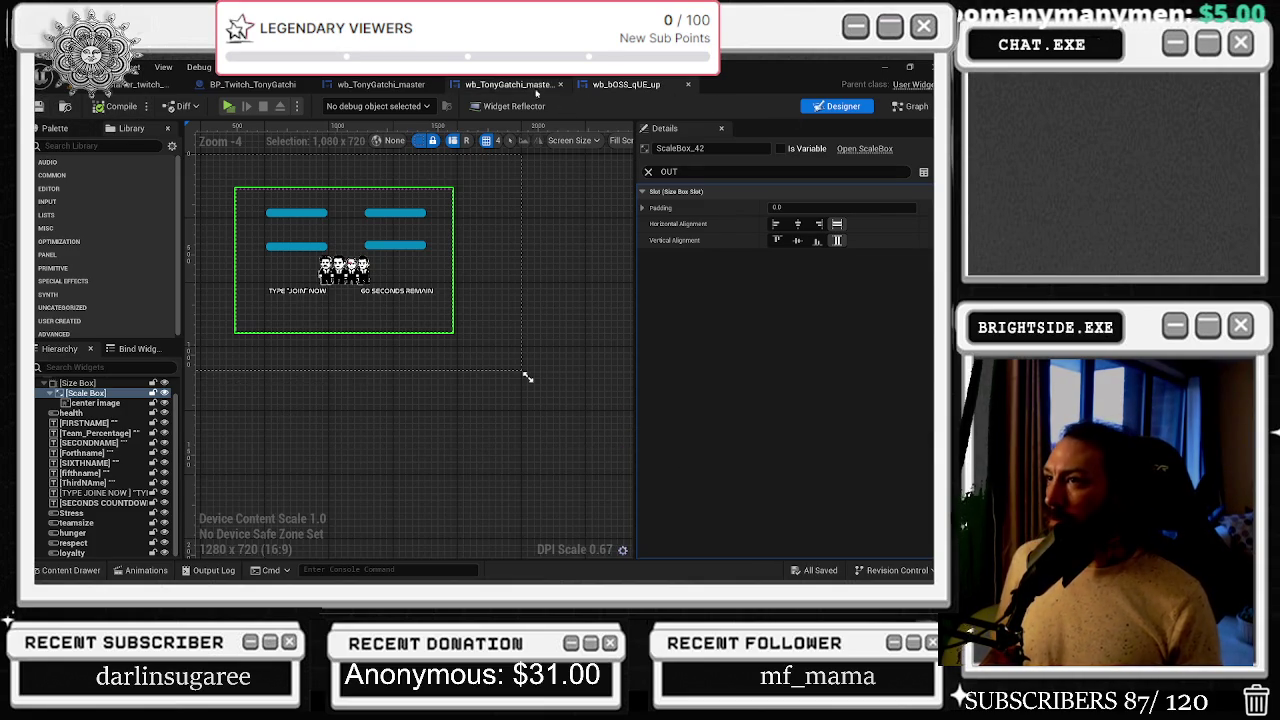
- In wb_TonyGatchi_master's Event Graph, shift the Twitch Chat node down-right and lengthen the yellow comment box
click(530, 86)
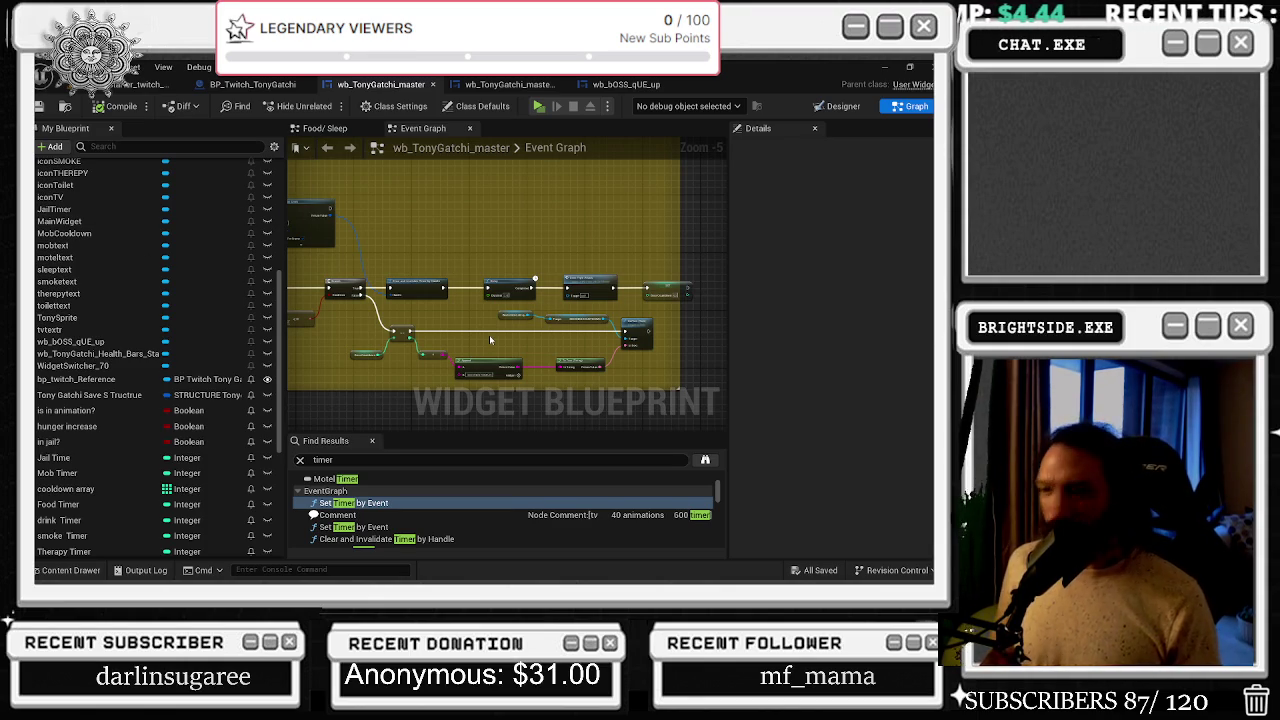
scroll(459, 271, down, 3)
scroll(487, 274, up, 2)
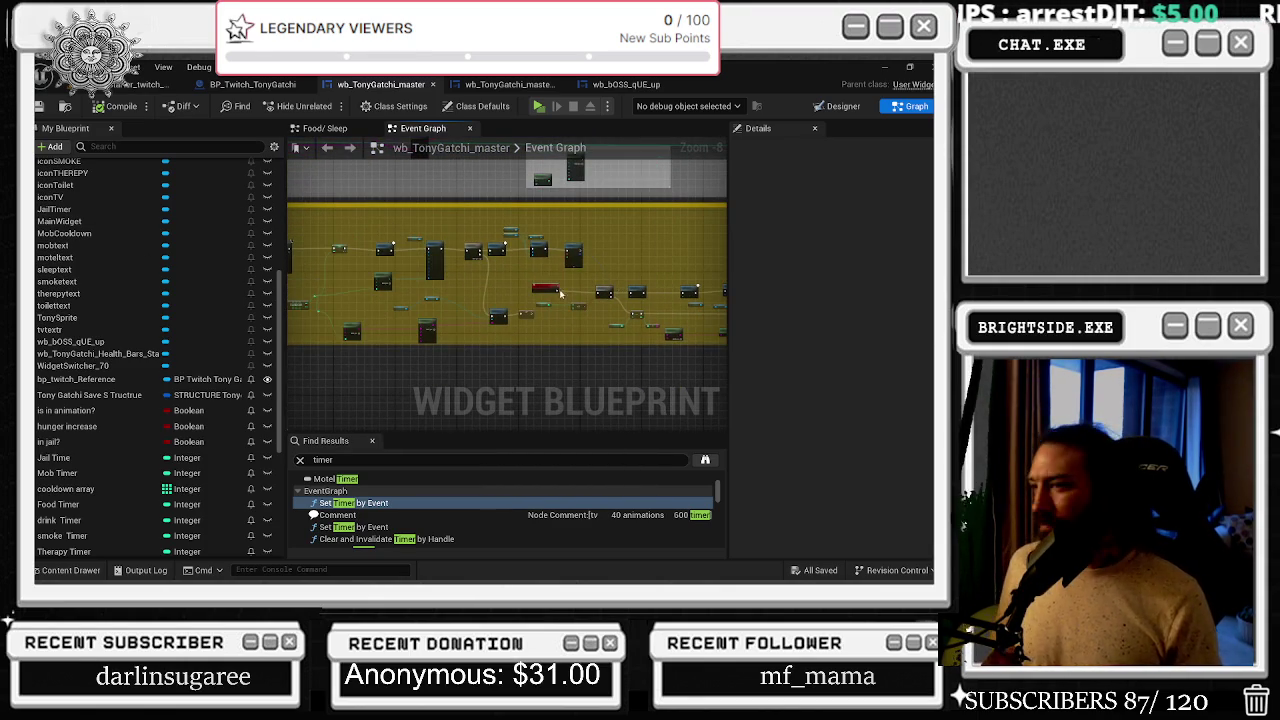
scroll(590, 288, up, 3)
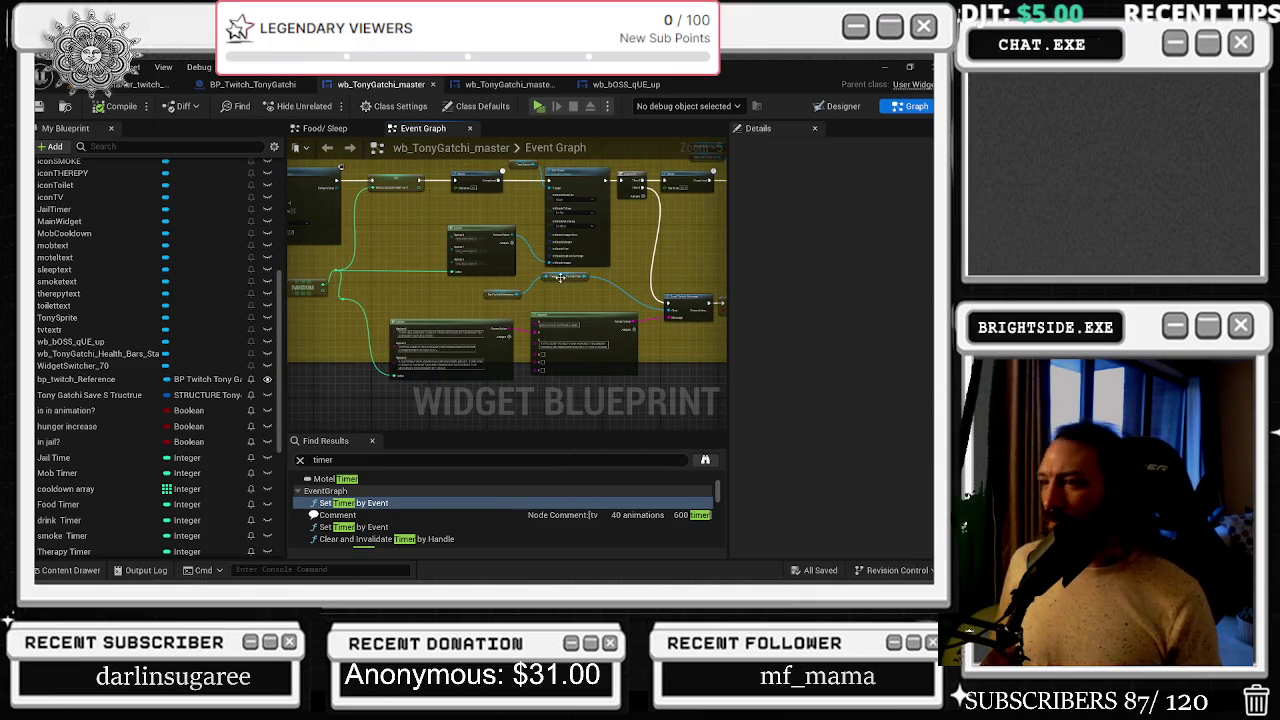
drag(561, 277, 591, 296)
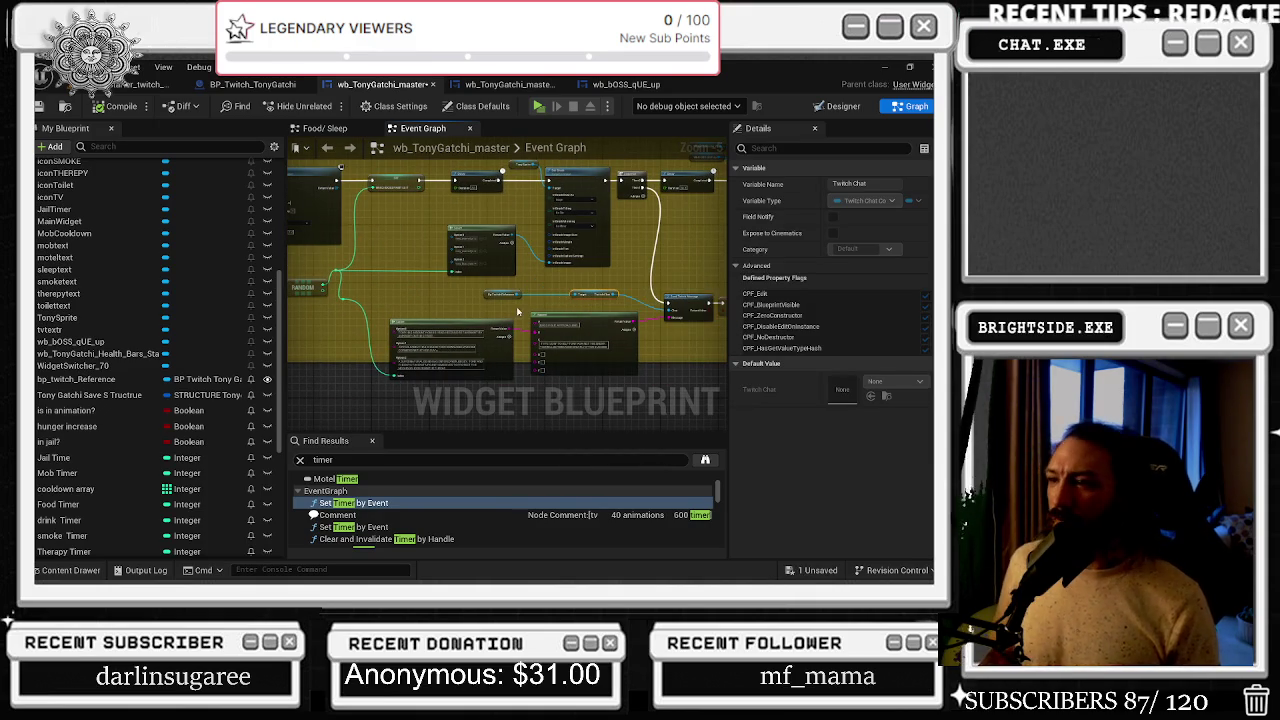
drag(338, 361, 337, 388)
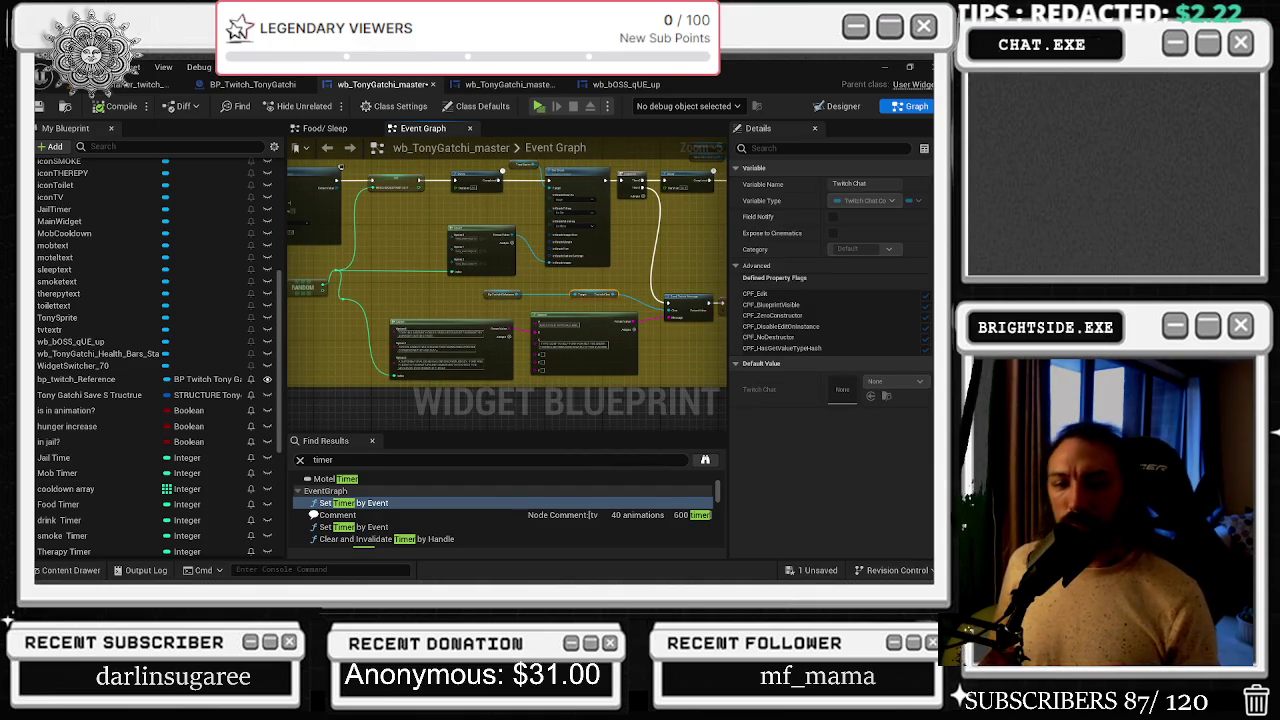
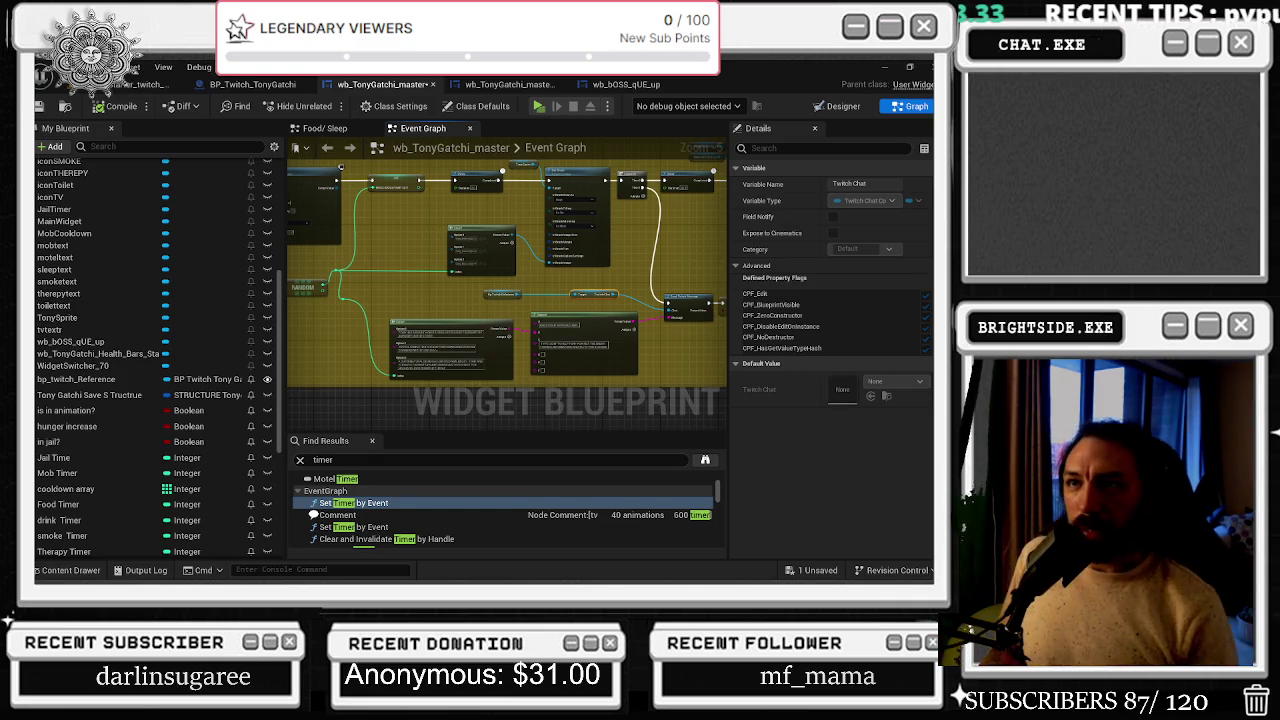
- Glance at BP_Twitch_TonyGatchi and another TonyGatchi widget, then return to the wb_TonyGatchi_master event graph
click(238, 85)
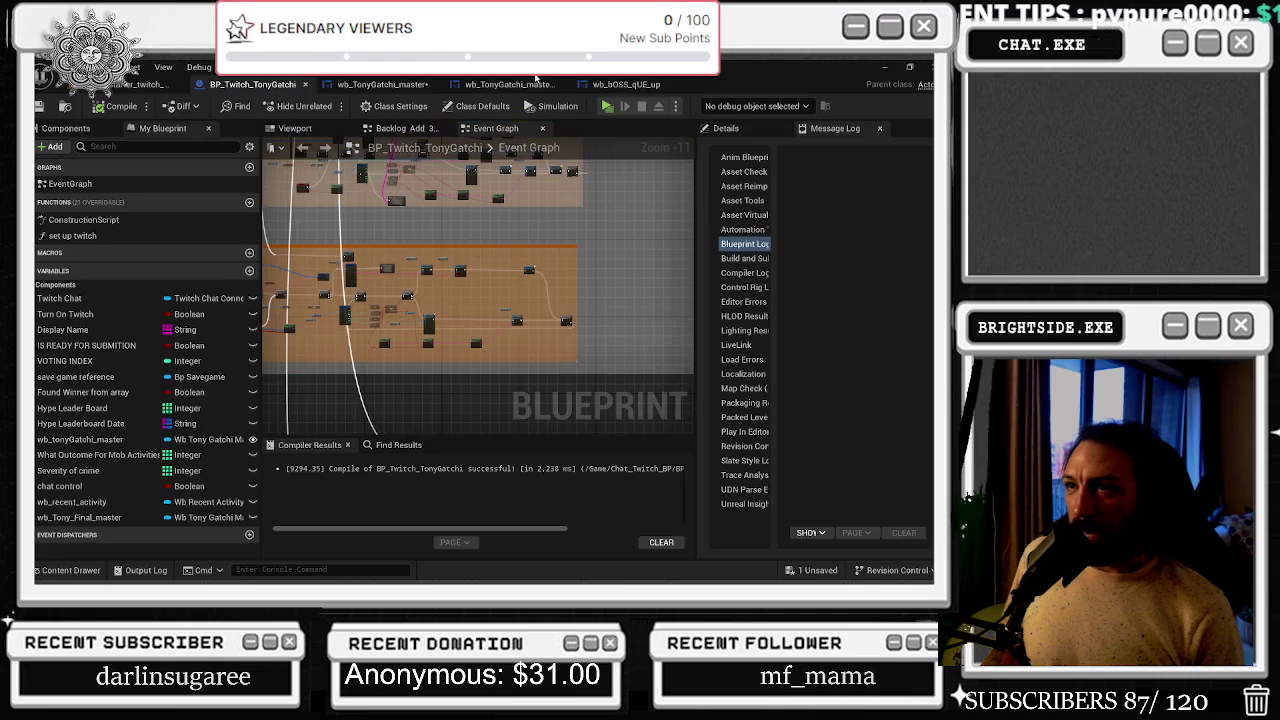
click(517, 85)
click(380, 84)
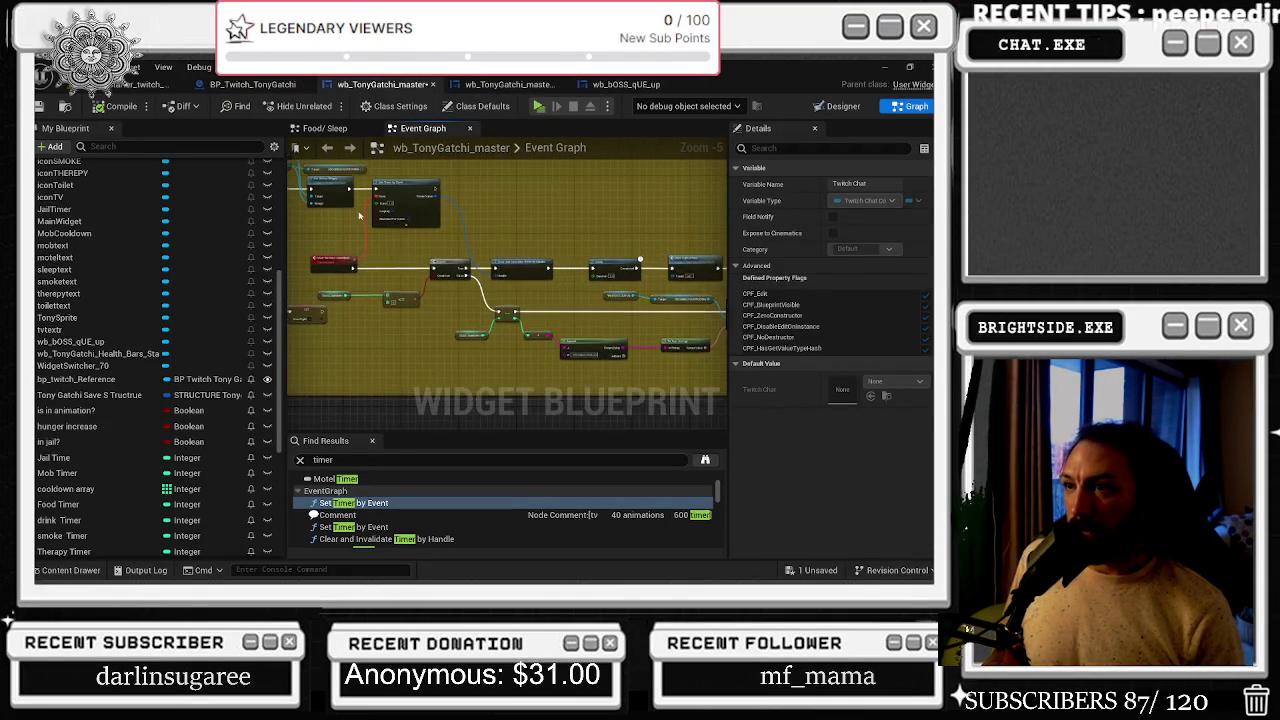
scroll(525, 285, up, 1)
scroll(524, 287, up, 1)
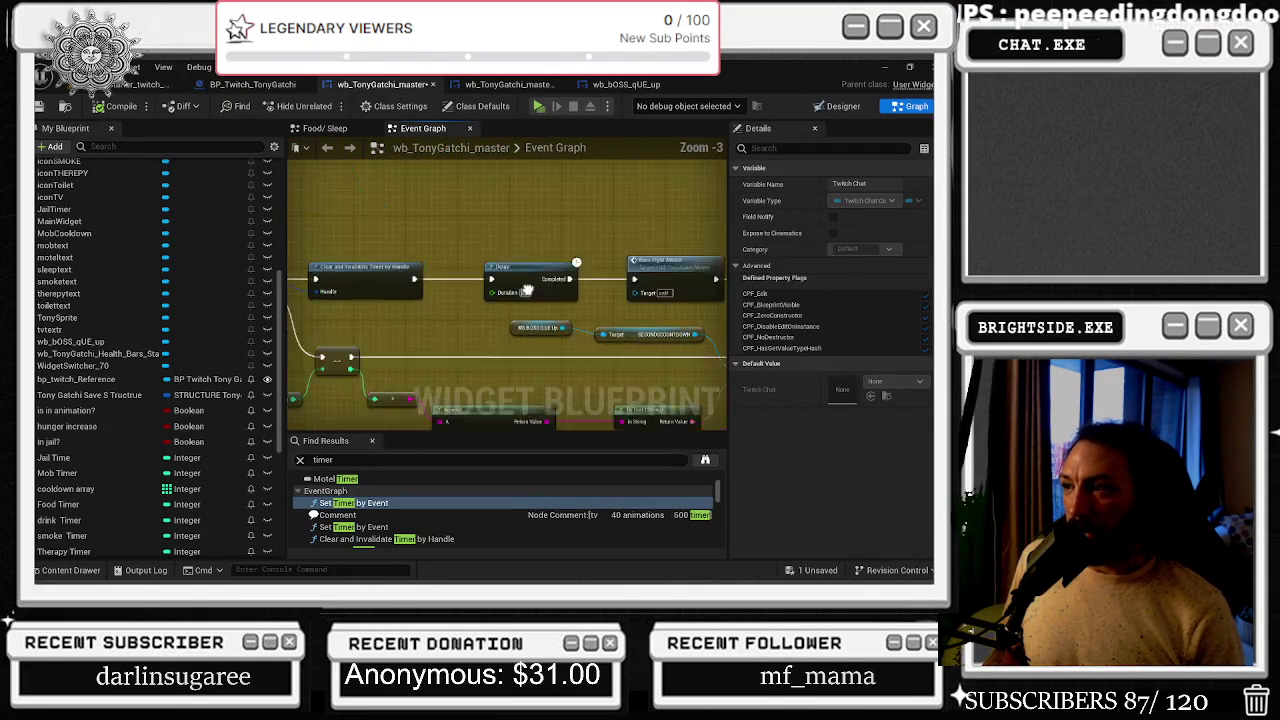
- Search SET actions off the wb_BOSS_qUE_up pin, then filter My Blueprint for 'BOSS'
mouse_move(375, 340)
mouse_down()
mouse_move(574, 350)
mouse_move(576, 325)
mouse_up()
text(set npss)
key(BackSpace)
key(BackSpace)
key(BackSpace)
text(baq)
key(BackSpace)
key(BackSpace)
text(oss)
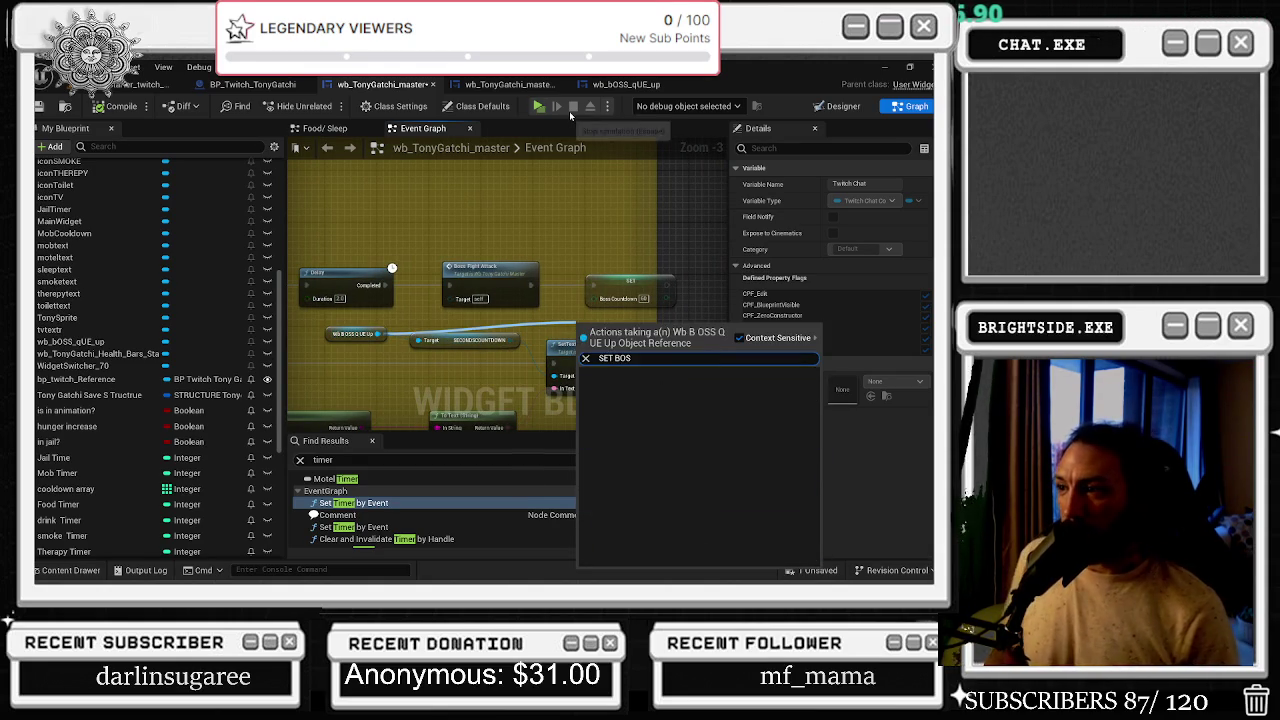
key(BackSpace)
key(BackSpace)
key(BackSpace)
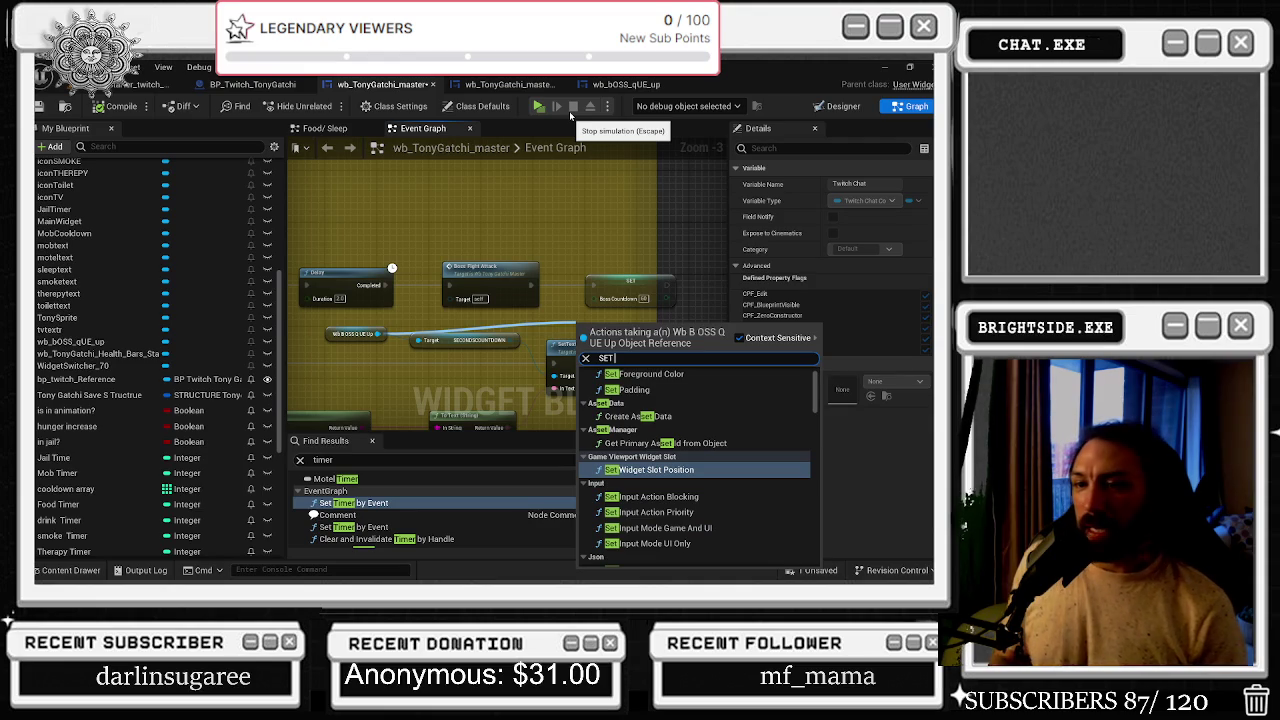
scroll(135, 464, down, 4)
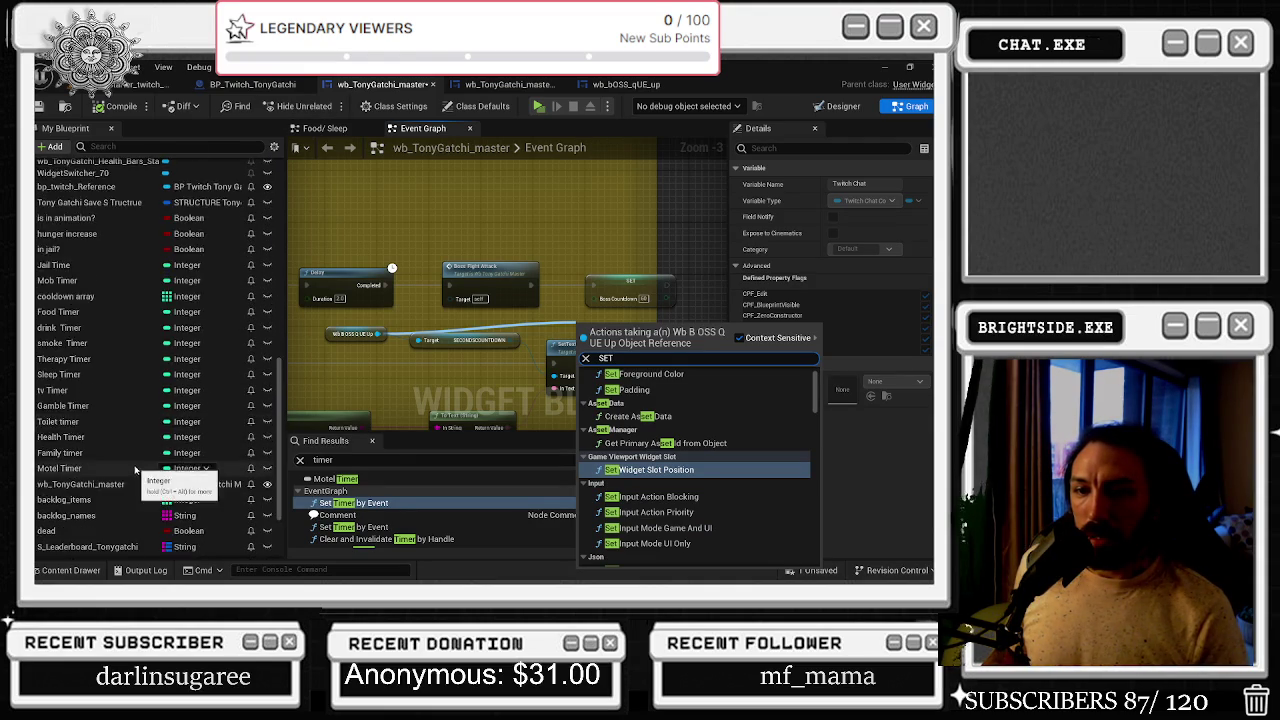
click(170, 146)
text(BOSS)
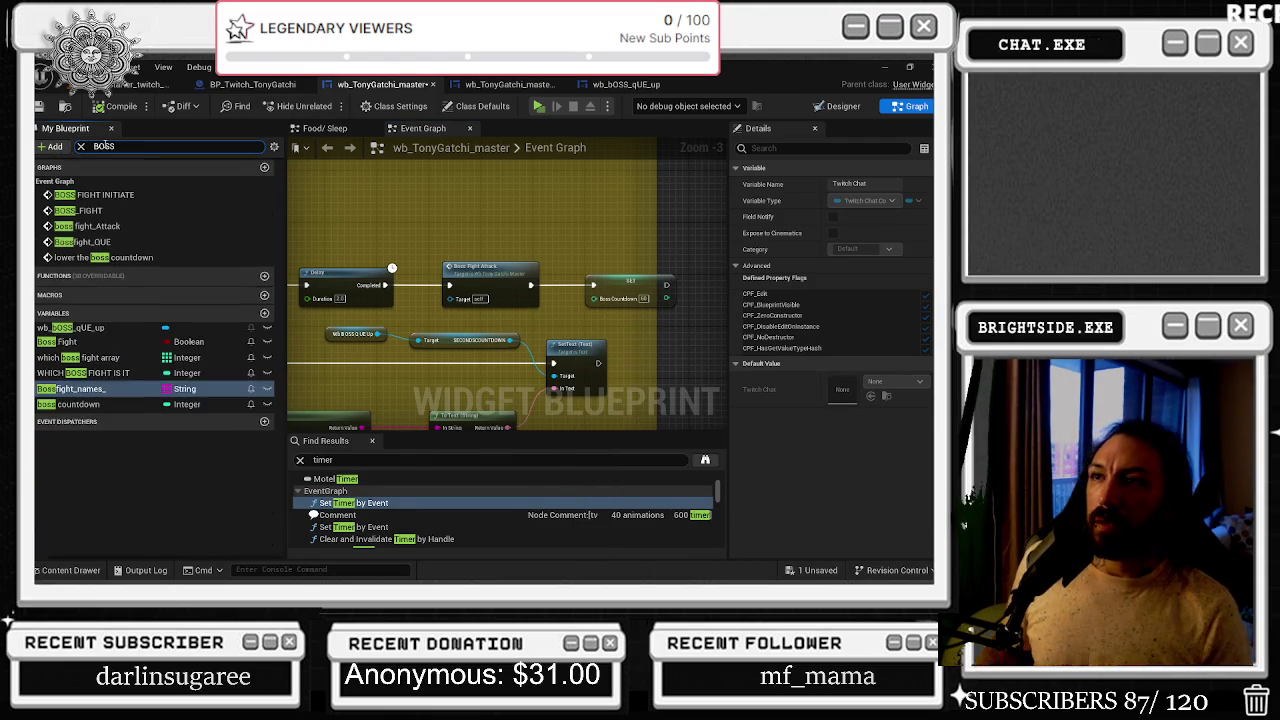
- Place a Boss Fight setter after SET Boss Countdown and pan toward the widget-switching nodes
mouse_move(66, 341)
mouse_down()
mouse_move(700, 292)
mouse_move(535, 313)
mouse_move(555, 307)
mouse_up()
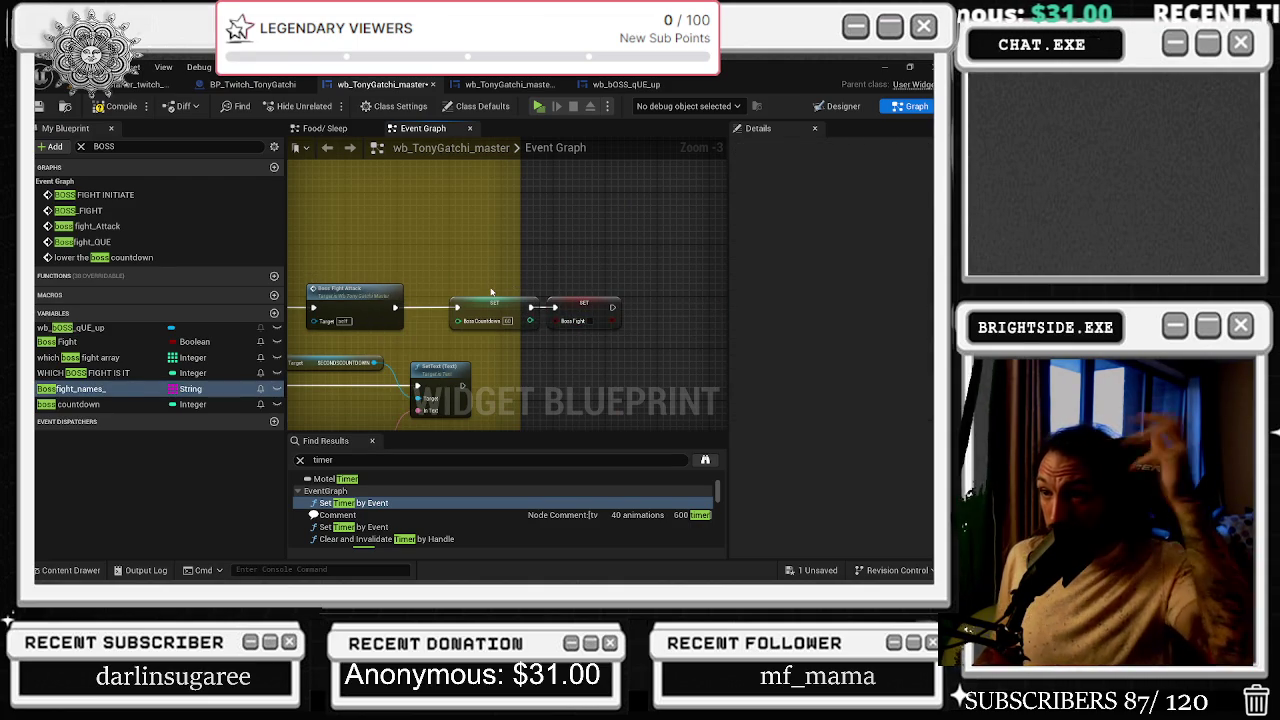
drag(487, 285, 575, 235)
drag(311, 293, 424, 305)
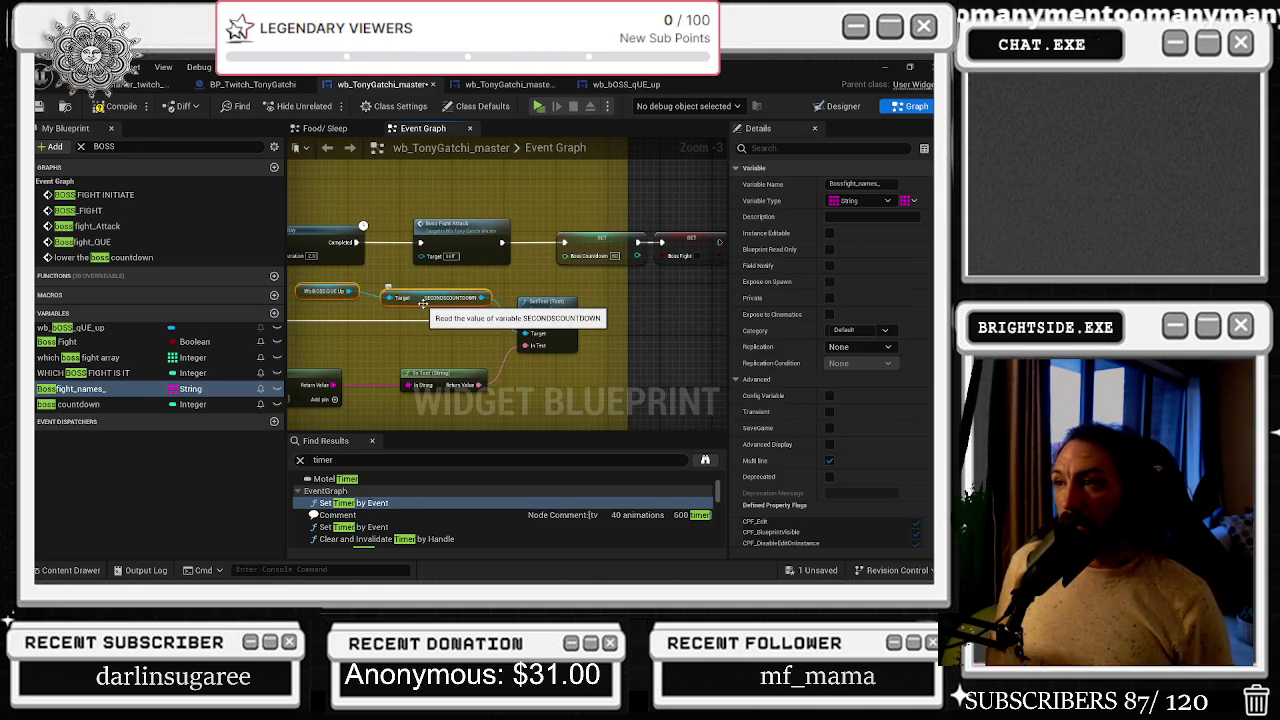
drag(424, 305, 672, 307)
scroll(672, 307, down, 2)
scroll(494, 232, up, 6)
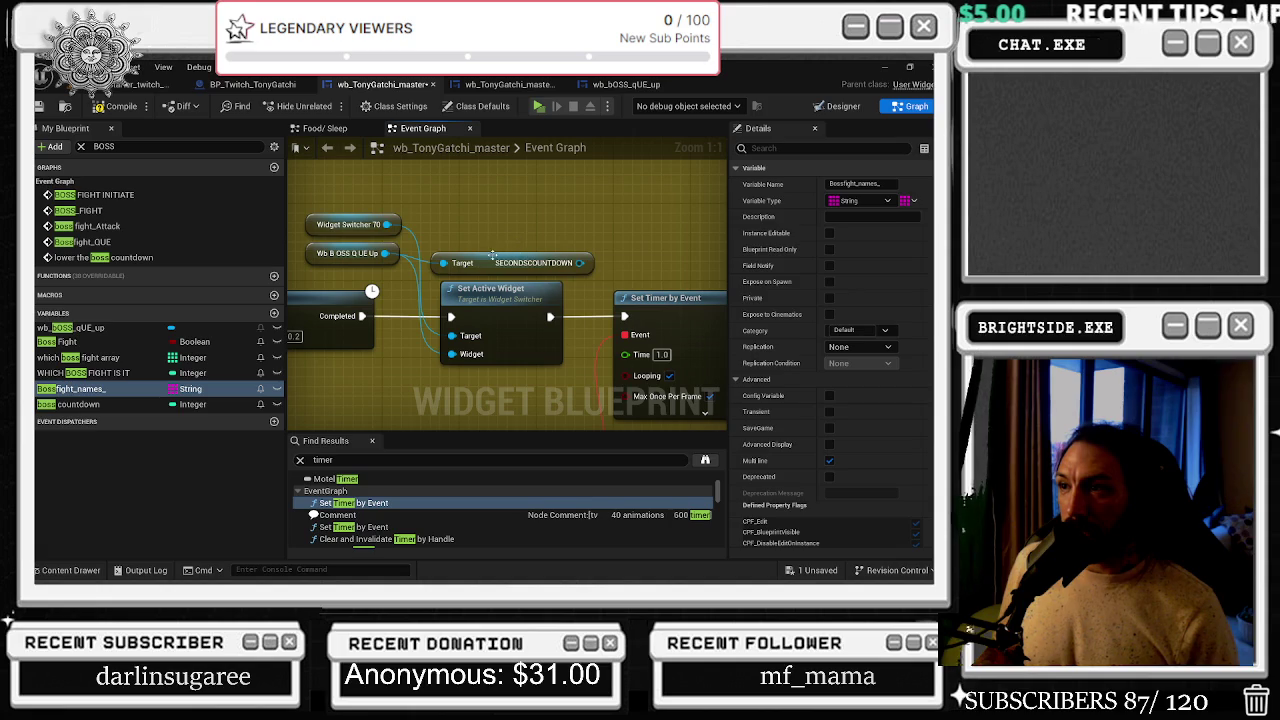
- Delete the SECONDSCOUNTDOWN getter, select the switcher nodes and widen the yellow boss comment
drag(493, 255, 503, 246)
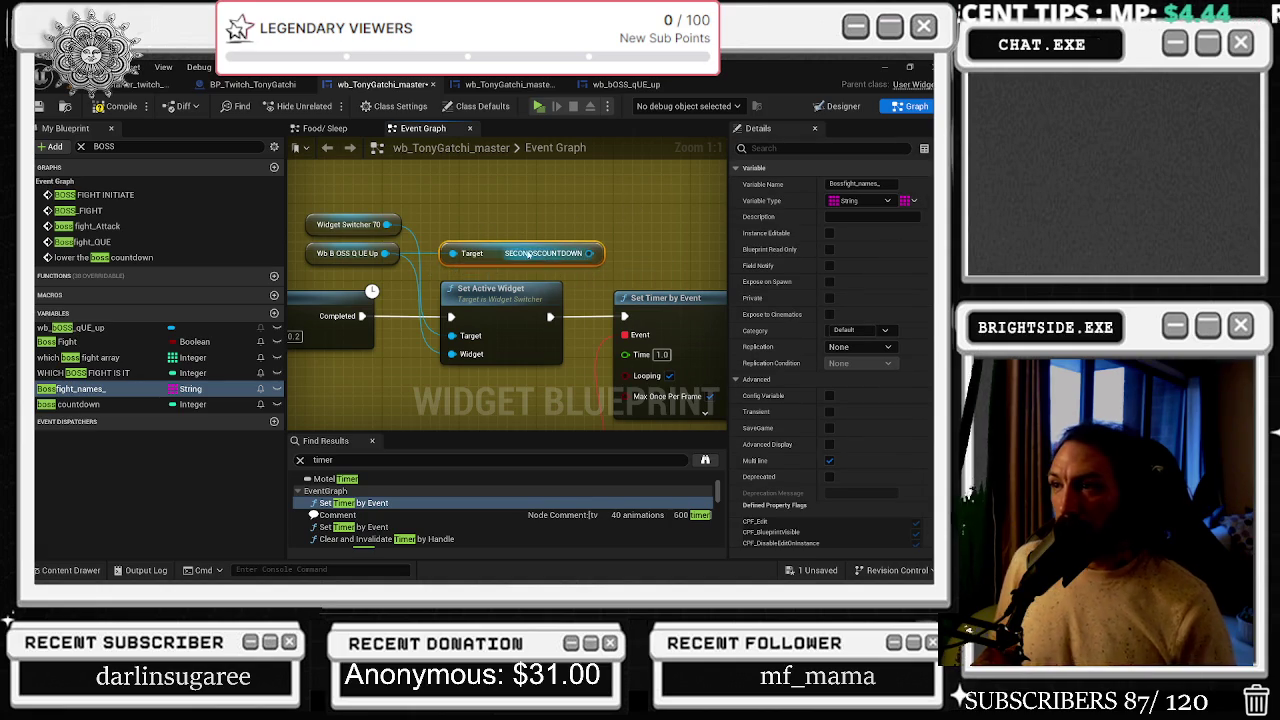
key(Delete)
mouse_move(376, 200)
mouse_down()
mouse_move(430, 272)
mouse_move(512, 298)
mouse_up()
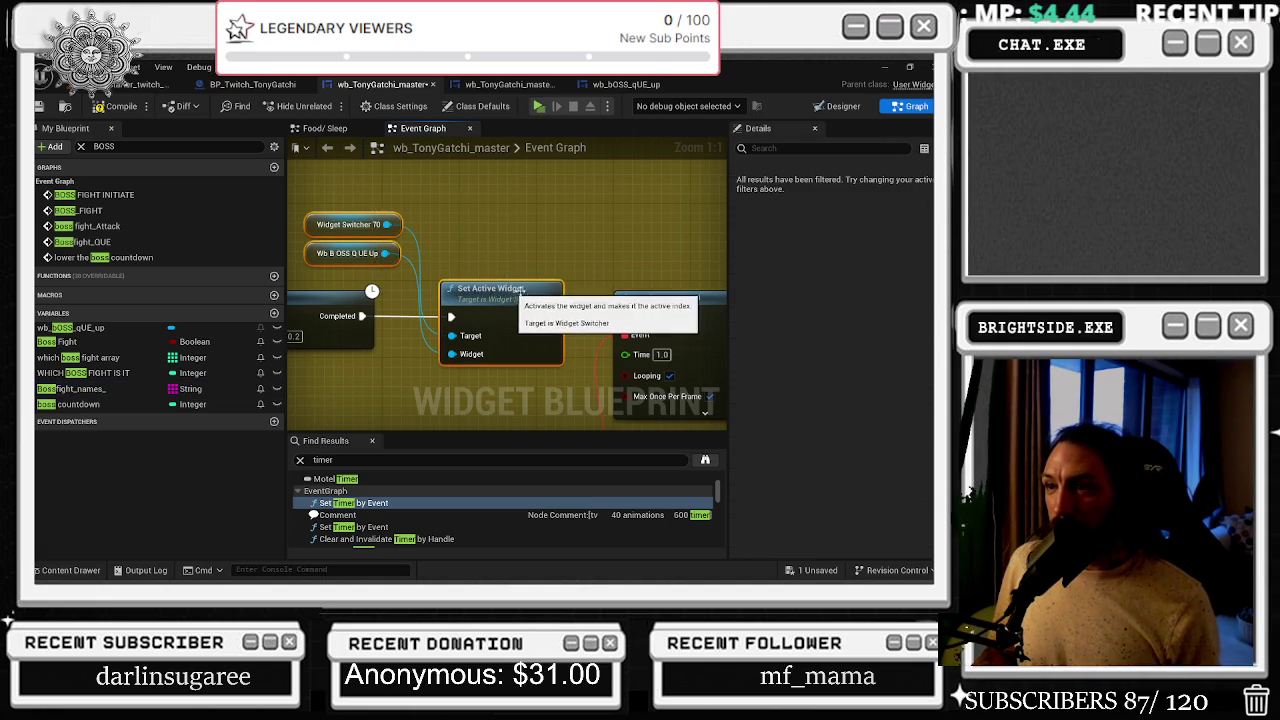
scroll(472, 213, down, 5)
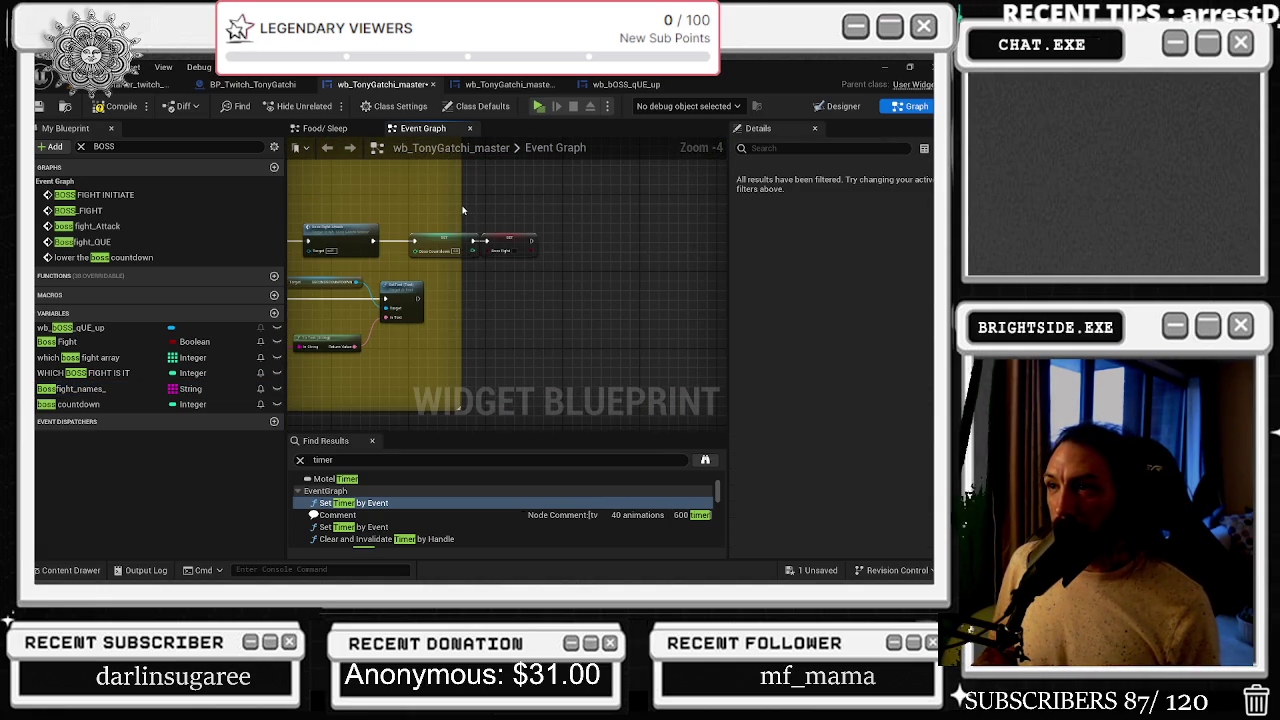
drag(463, 210, 764, 230)
drag(498, 270, 403, 320)
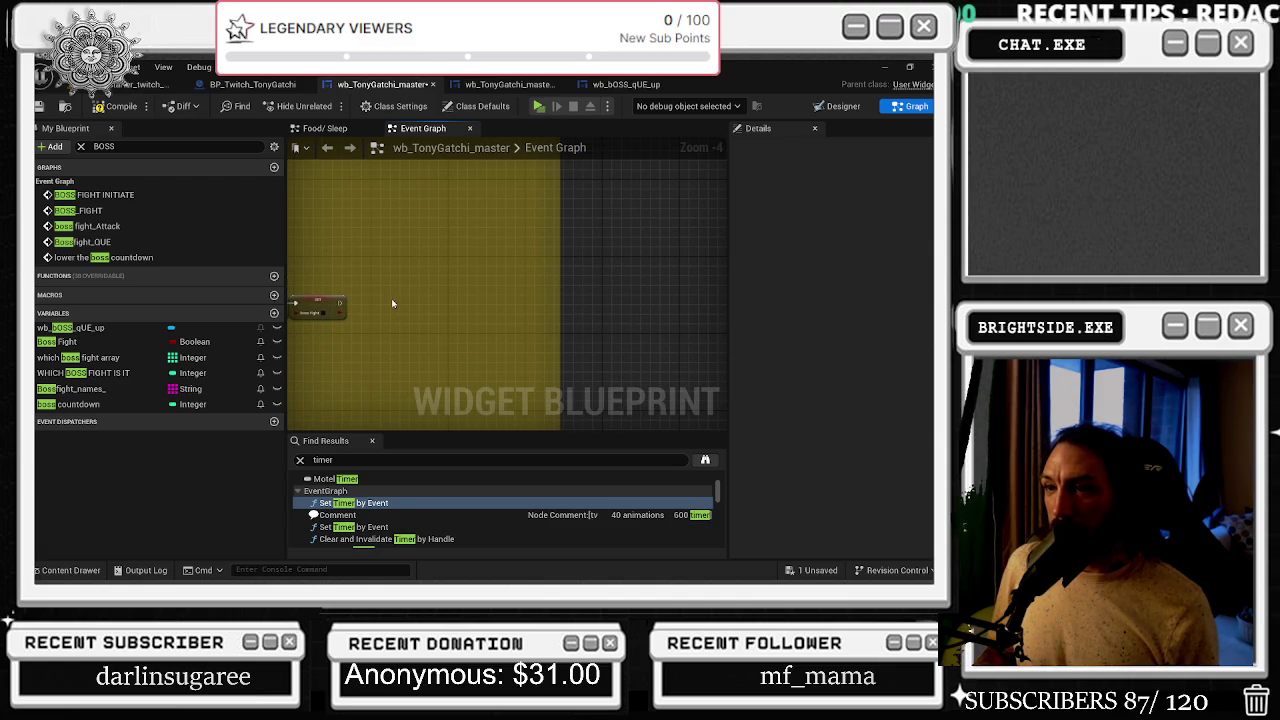
- Chain Set Active Widget after the Boss Fight setter and clear the BOSS member filter
click(70, 388)
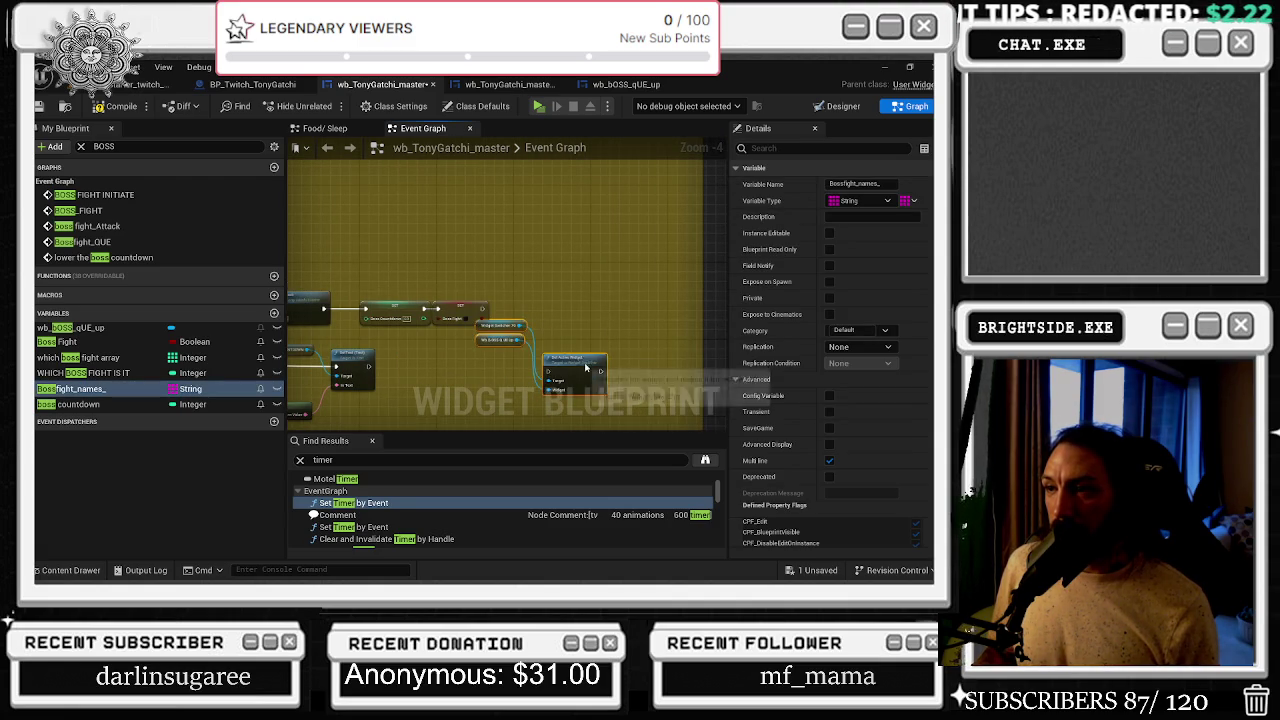
scroll(468, 310, up, 4)
click(540, 302)
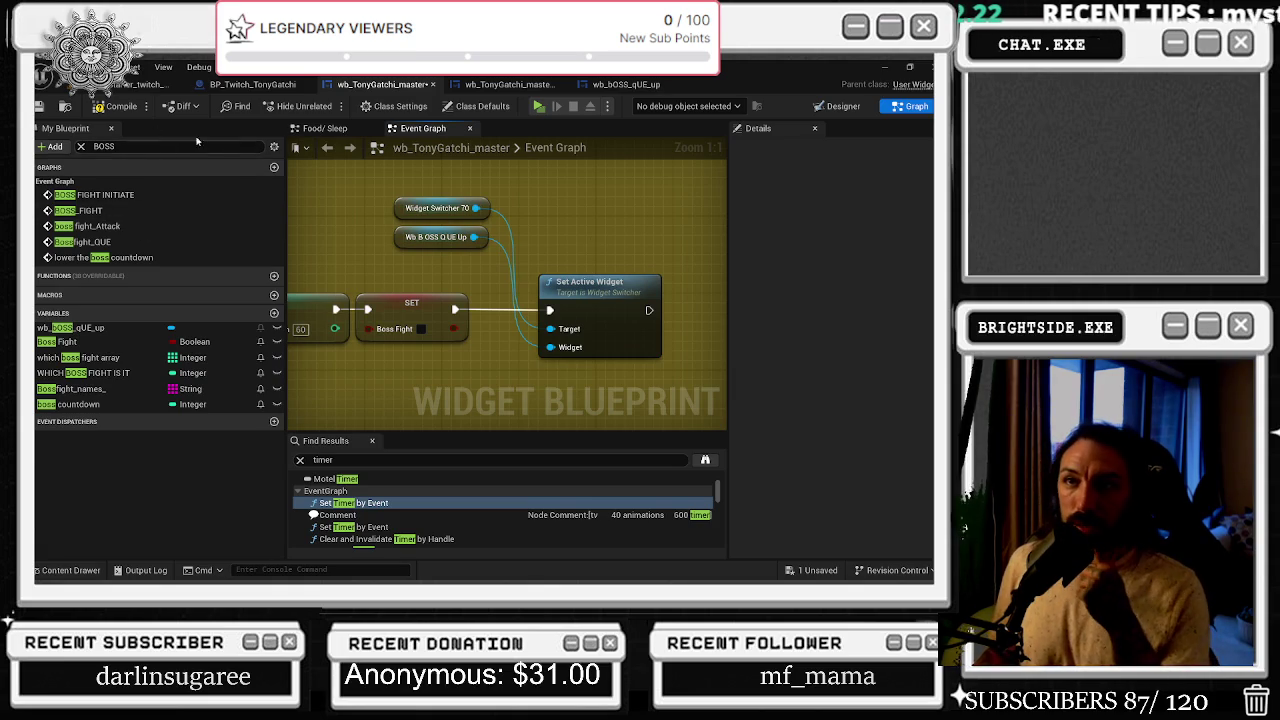
click(80, 147)
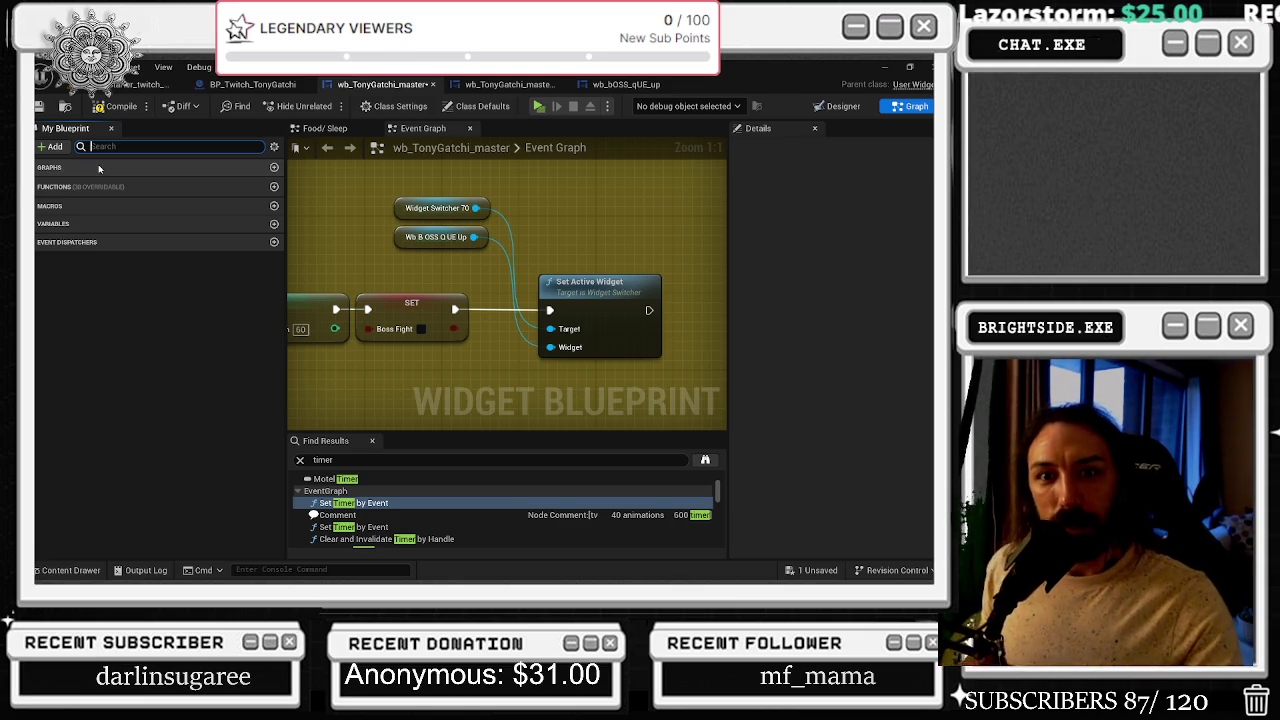
click(100, 146)
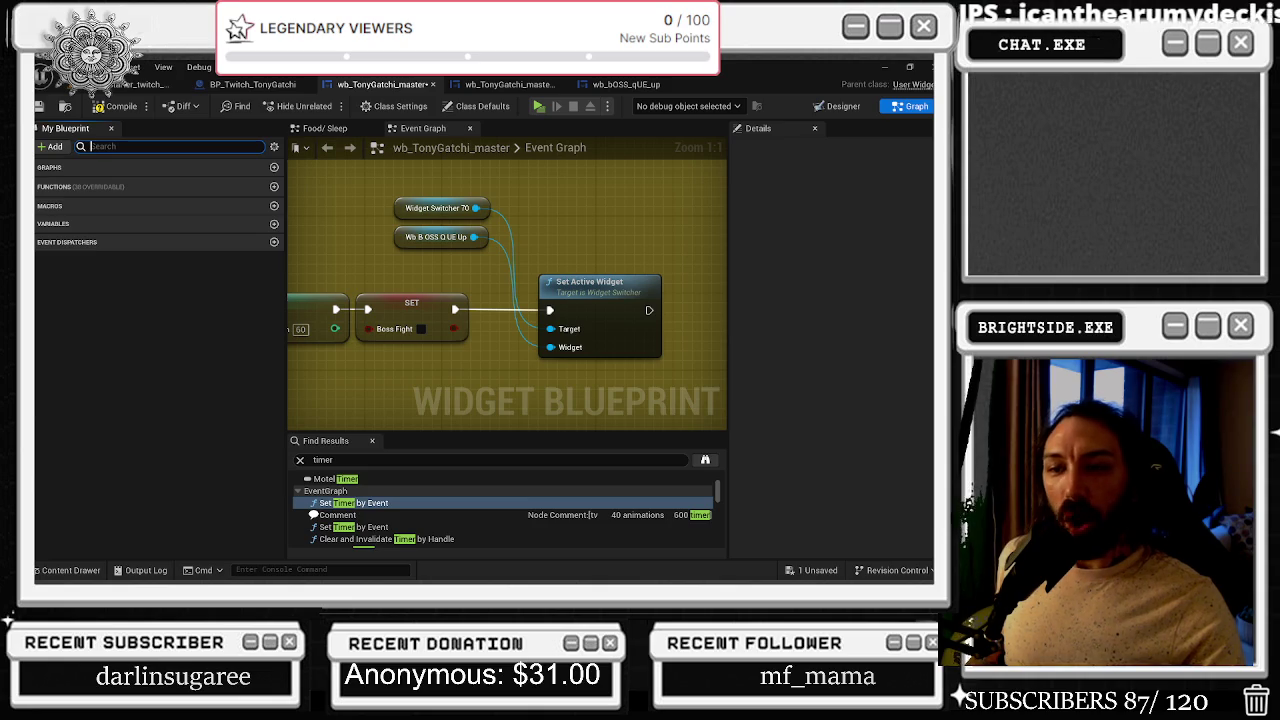
- Nudge the Boss Fight setter, wb_BOSS_qUE_up reference and Set Active Widget apart, and expand Variables
drag(399, 305, 418, 305)
click(454, 272)
drag(378, 212, 430, 248)
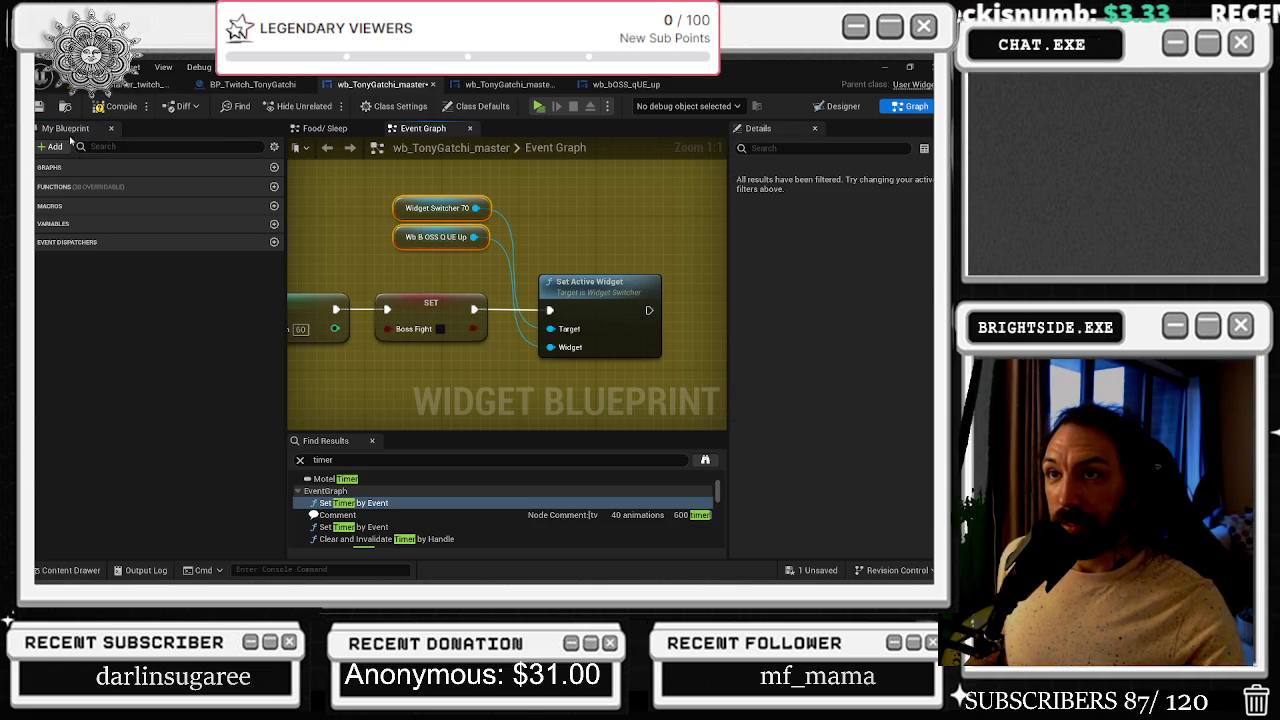
click(165, 223)
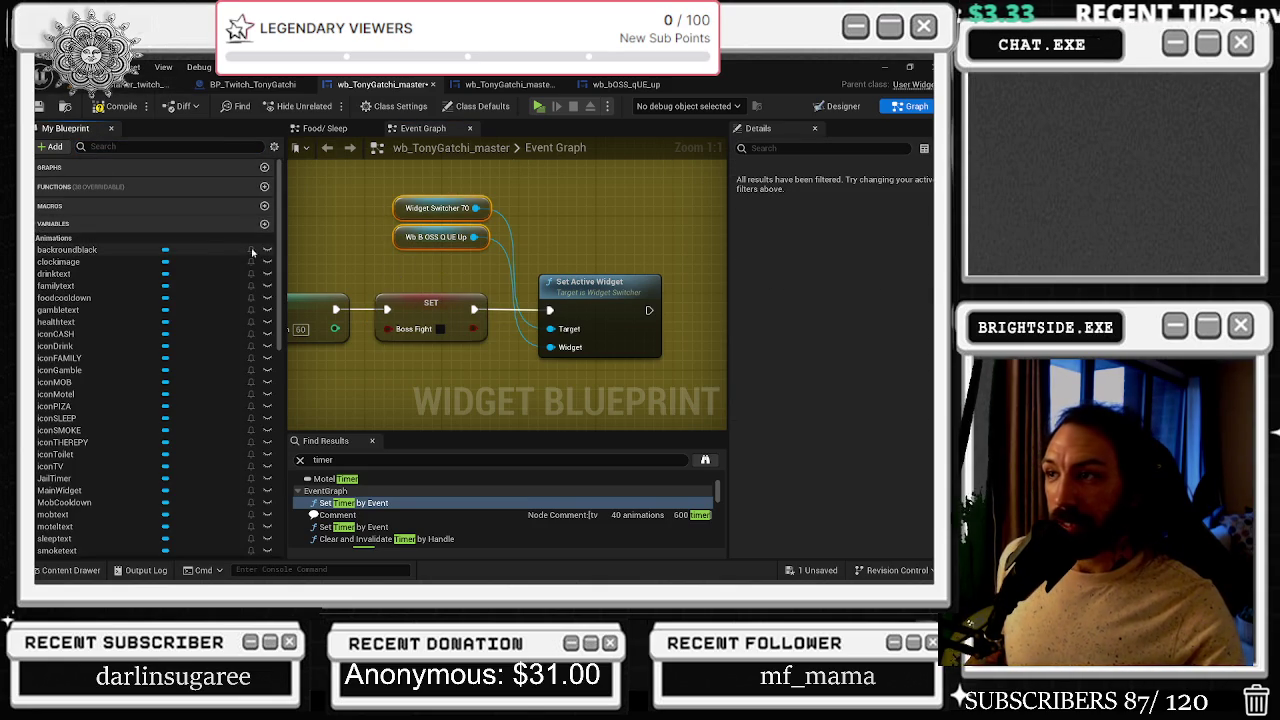
drag(391, 250, 404, 273)
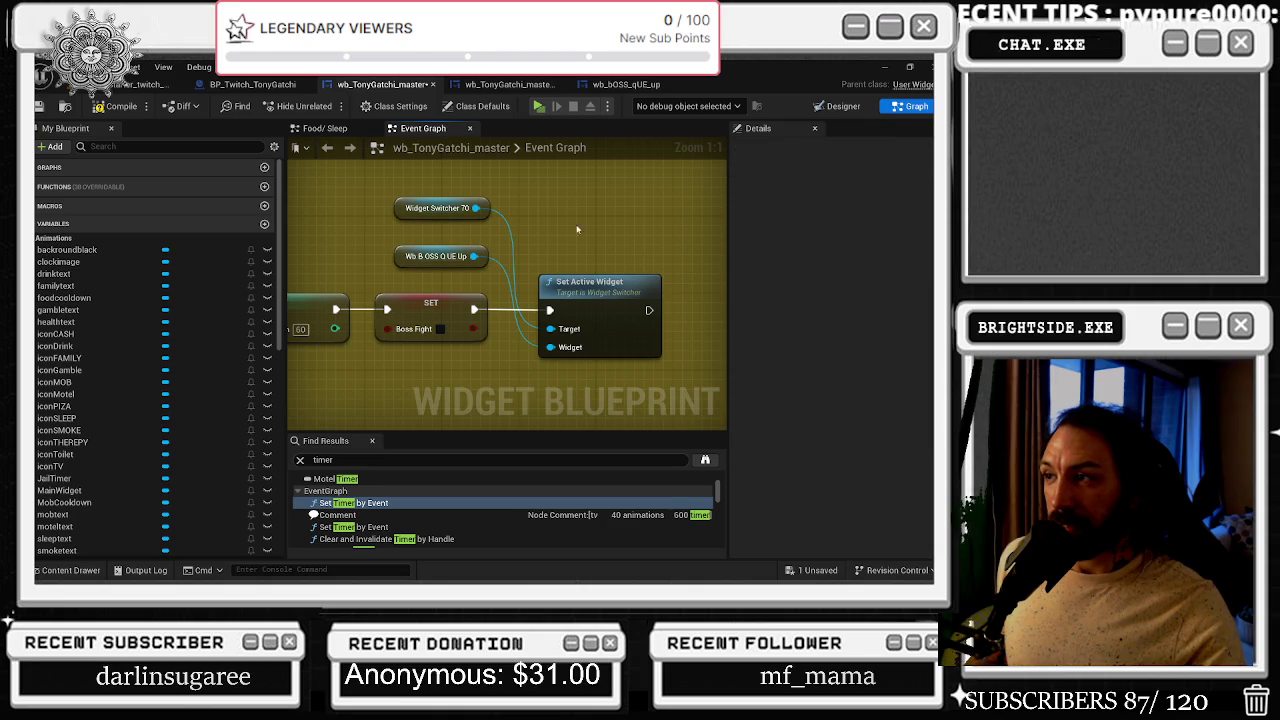
drag(612, 289, 630, 290)
drag(660, 227, 609, 223)
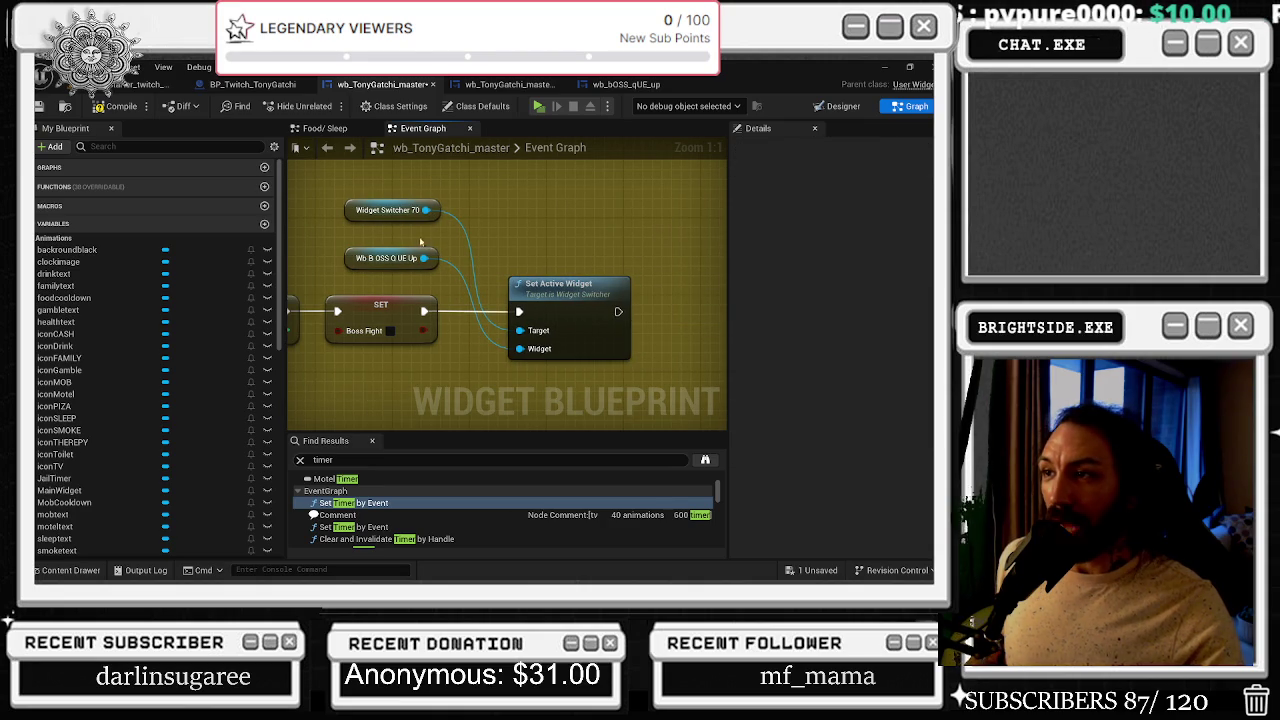
drag(345, 257, 345, 267)
drag(592, 285, 611, 285)
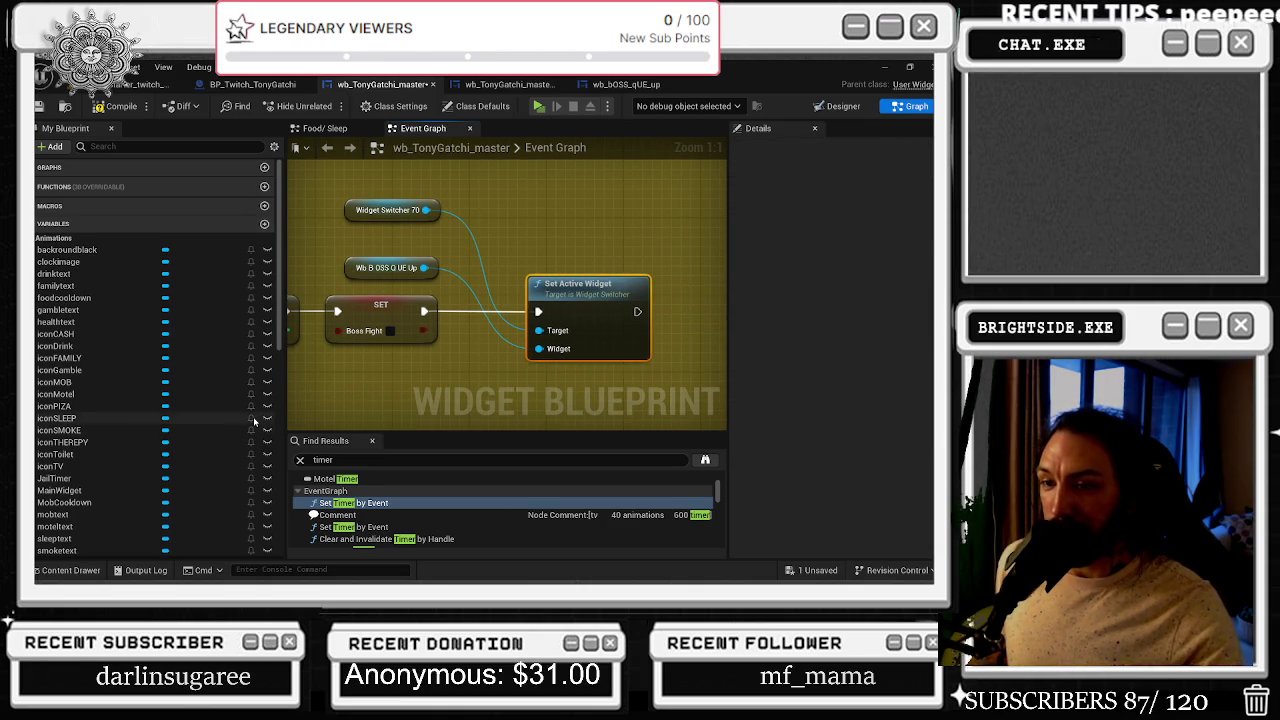
scroll(150, 350, down, 1)
click(163, 146)
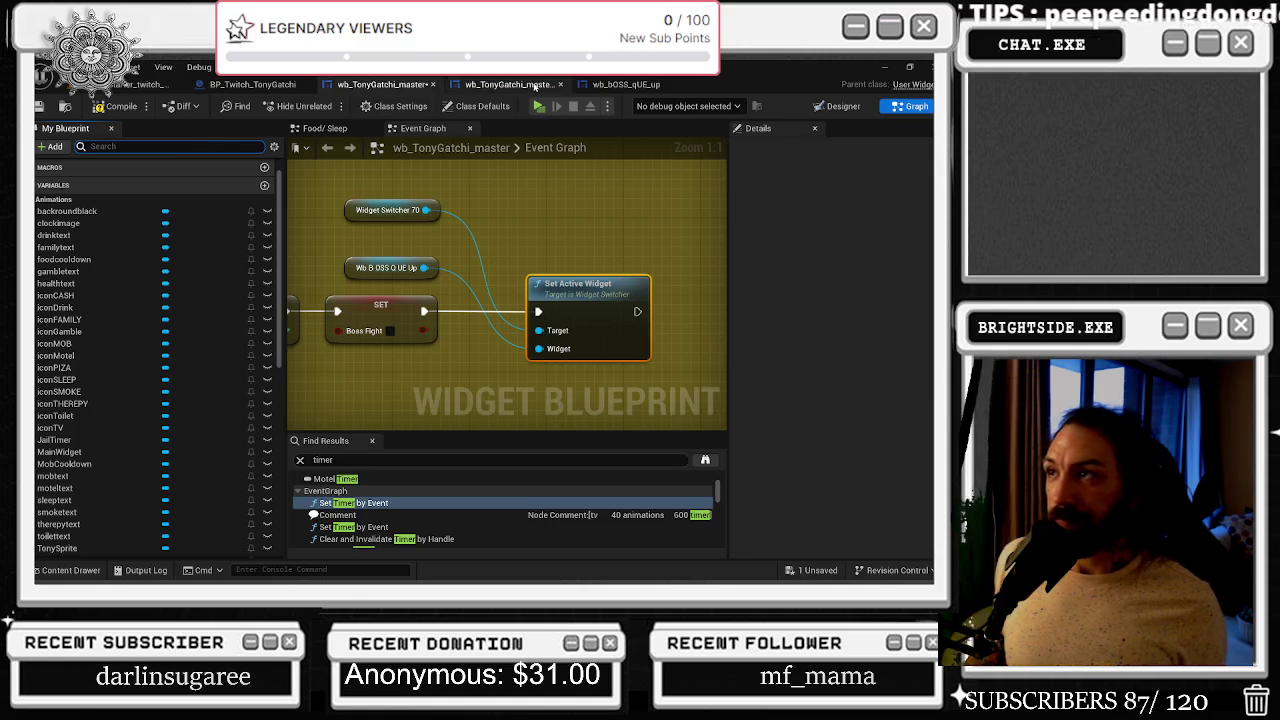
- Look over the settings, wb_BOSS_qUE_up and BP_Twitch_TonyGatchi tabs, then return to wb_TonyGatchi_master
click(508, 84)
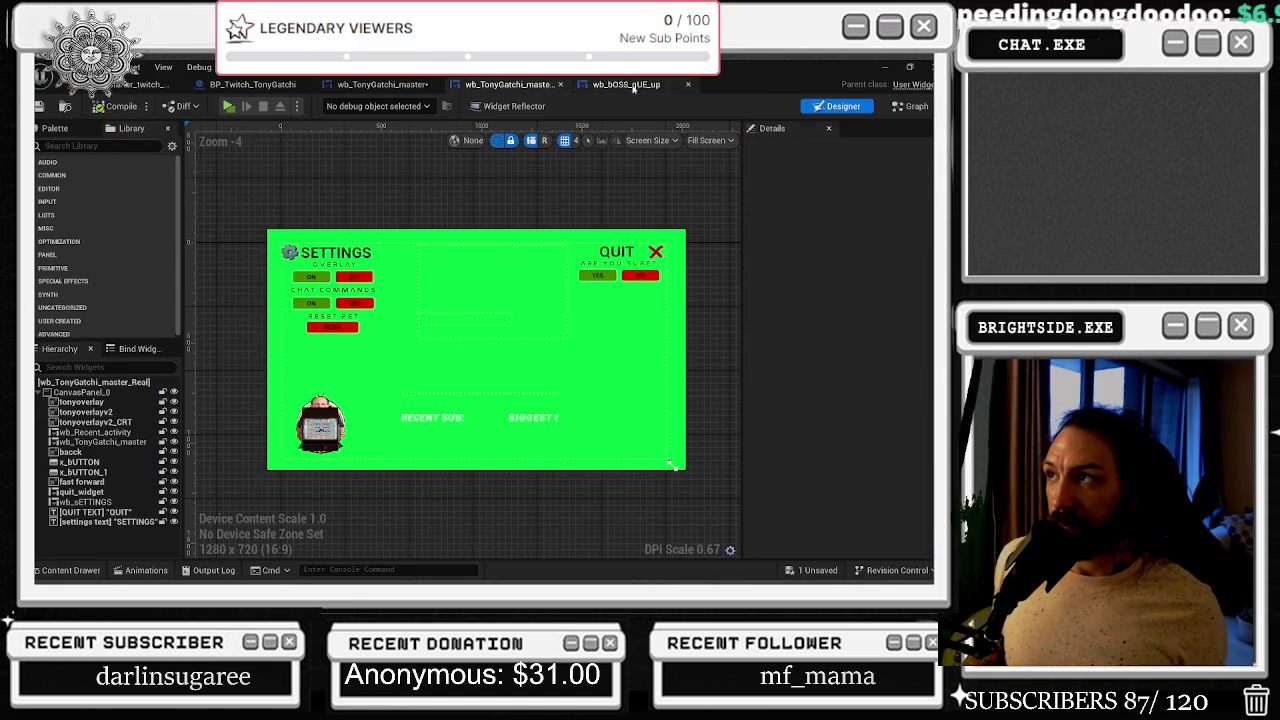
click(625, 84)
click(248, 88)
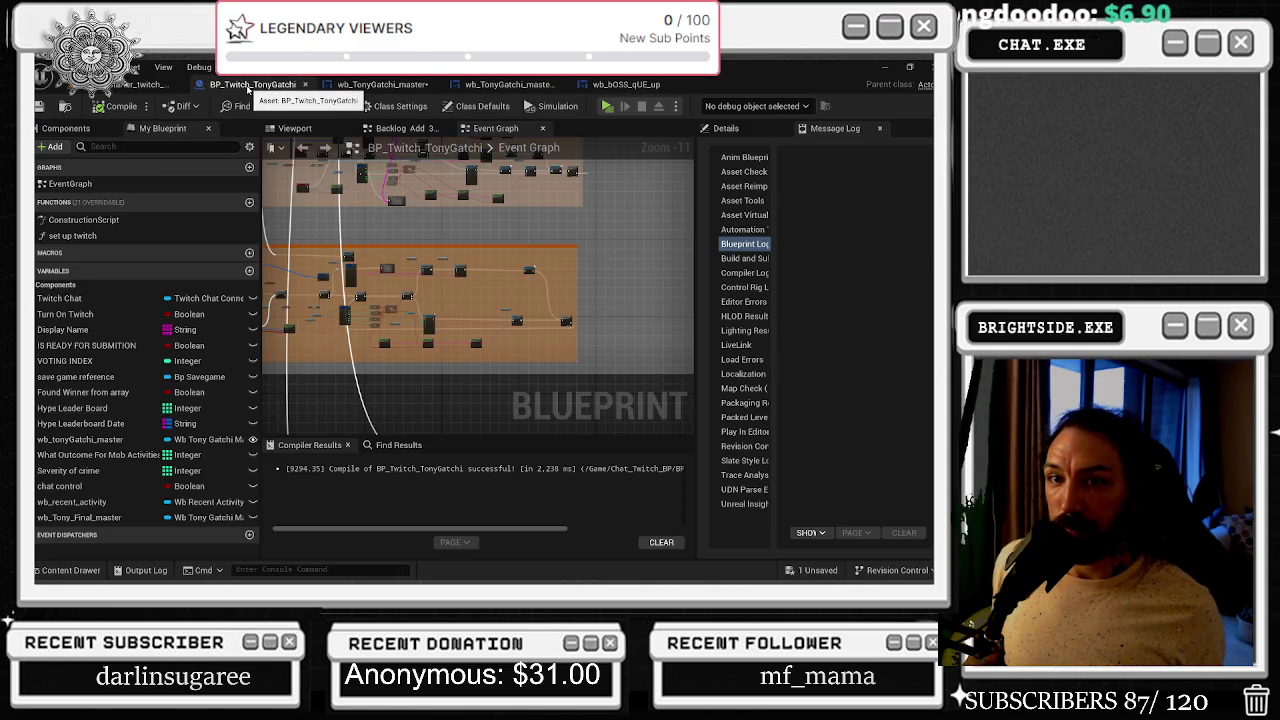
click(380, 84)
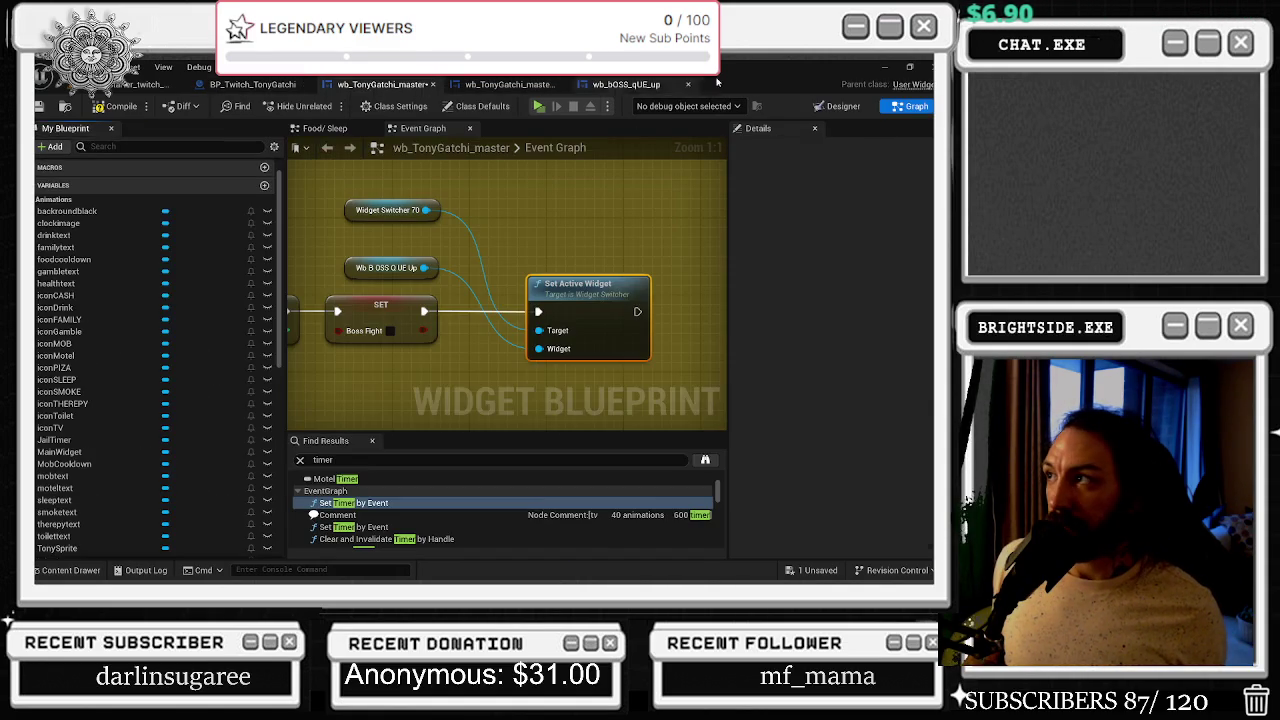
- Locate the MainWidget switcher in the Designer, then wire a MainWidget getter into Set Active Widget's Widget pin
key(ctrl+shift+d)
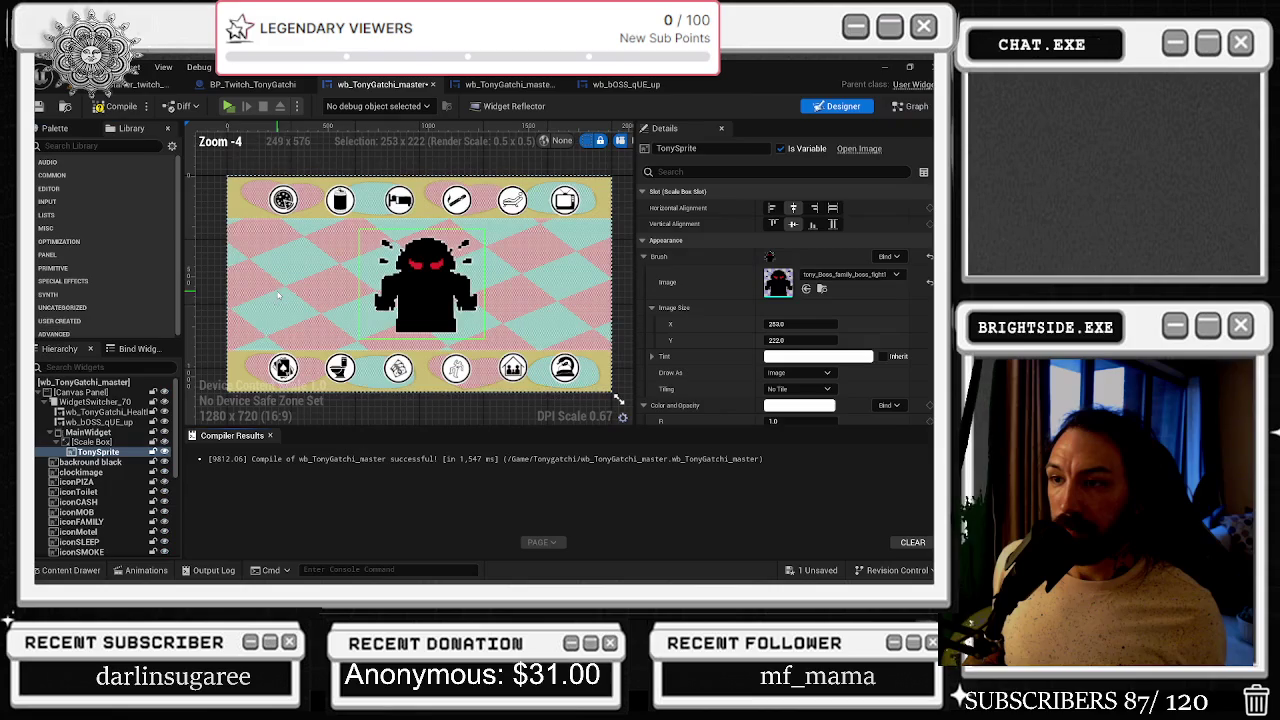
click(95, 441)
click(98, 451)
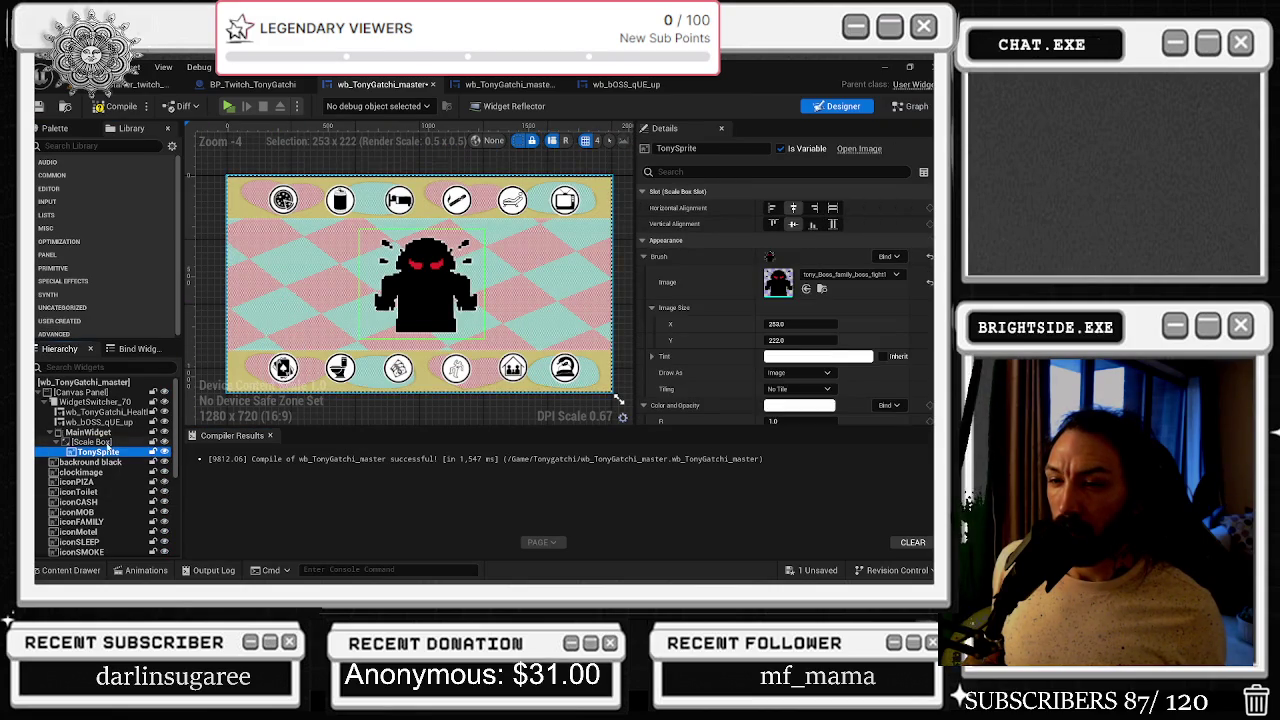
click(104, 441)
click(100, 432)
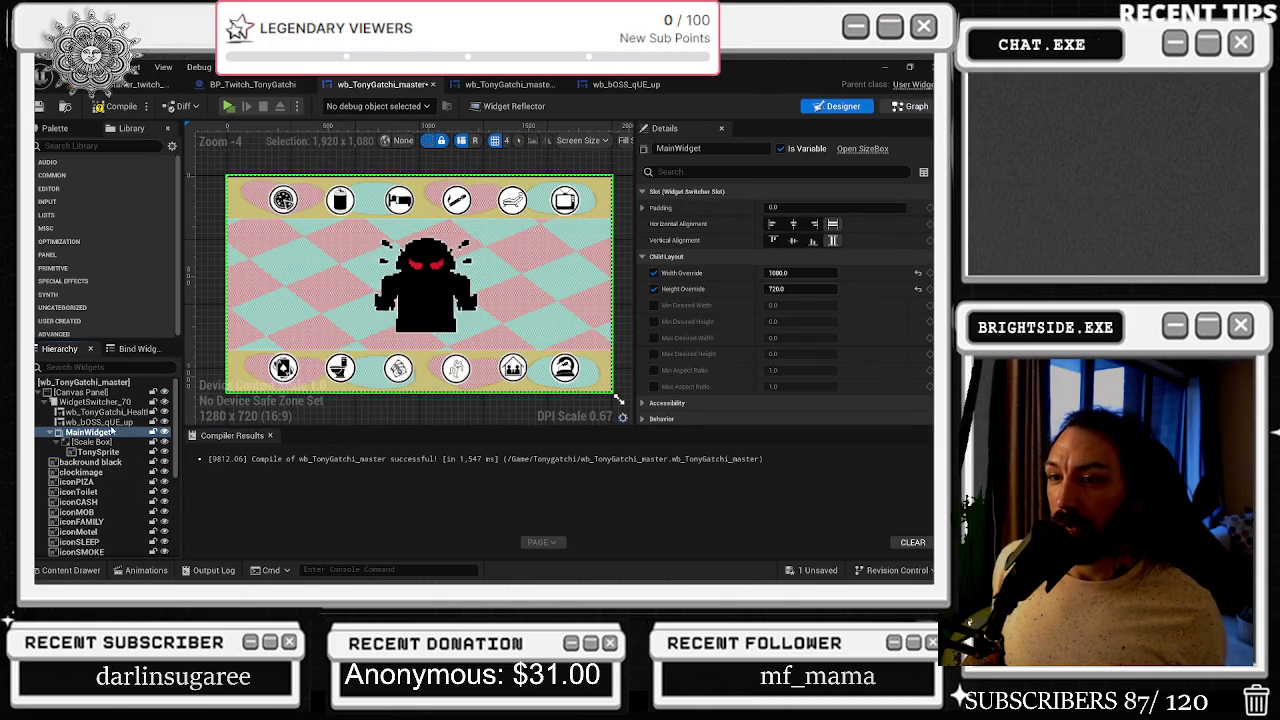
click(910, 106)
drag(60, 359, 390, 248)
drag(567, 351, 418, 248)
- Jump to the boss fight_Attack custom event and inspect the Confirmation_gamble variable node
click(362, 272)
scroll(440, 265, down, 5)
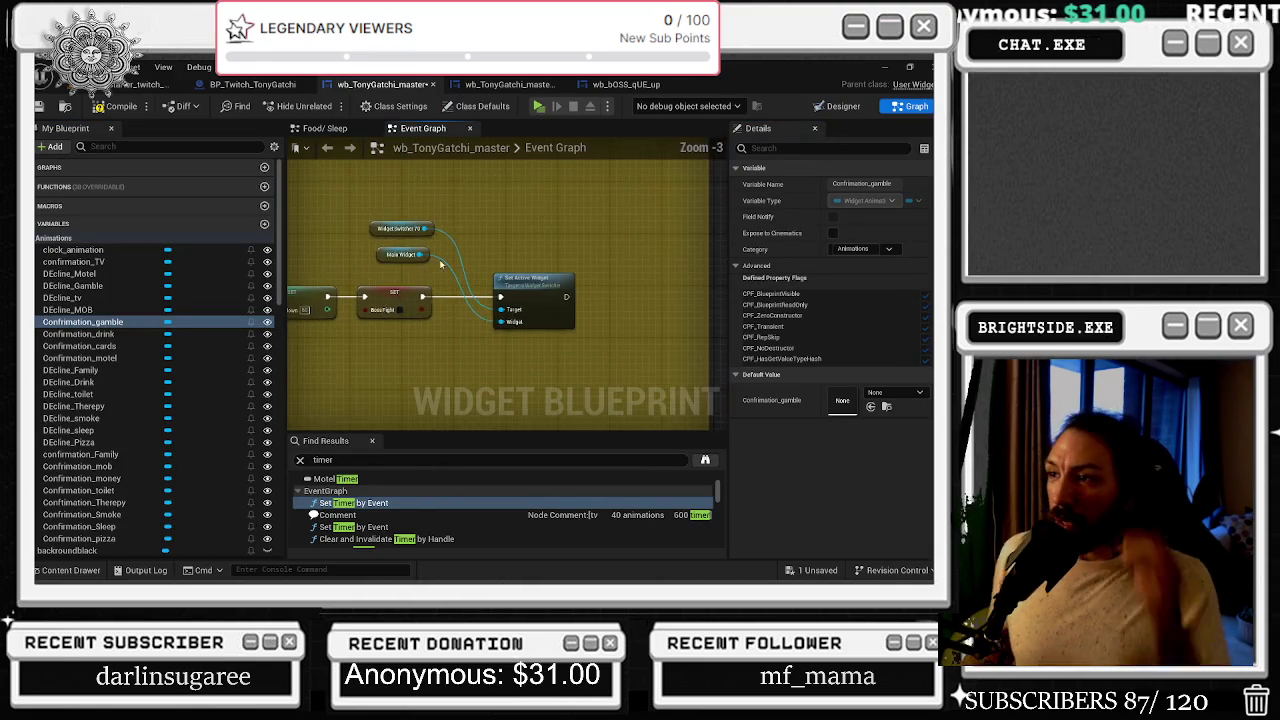
scroll(342, 284, up, 1)
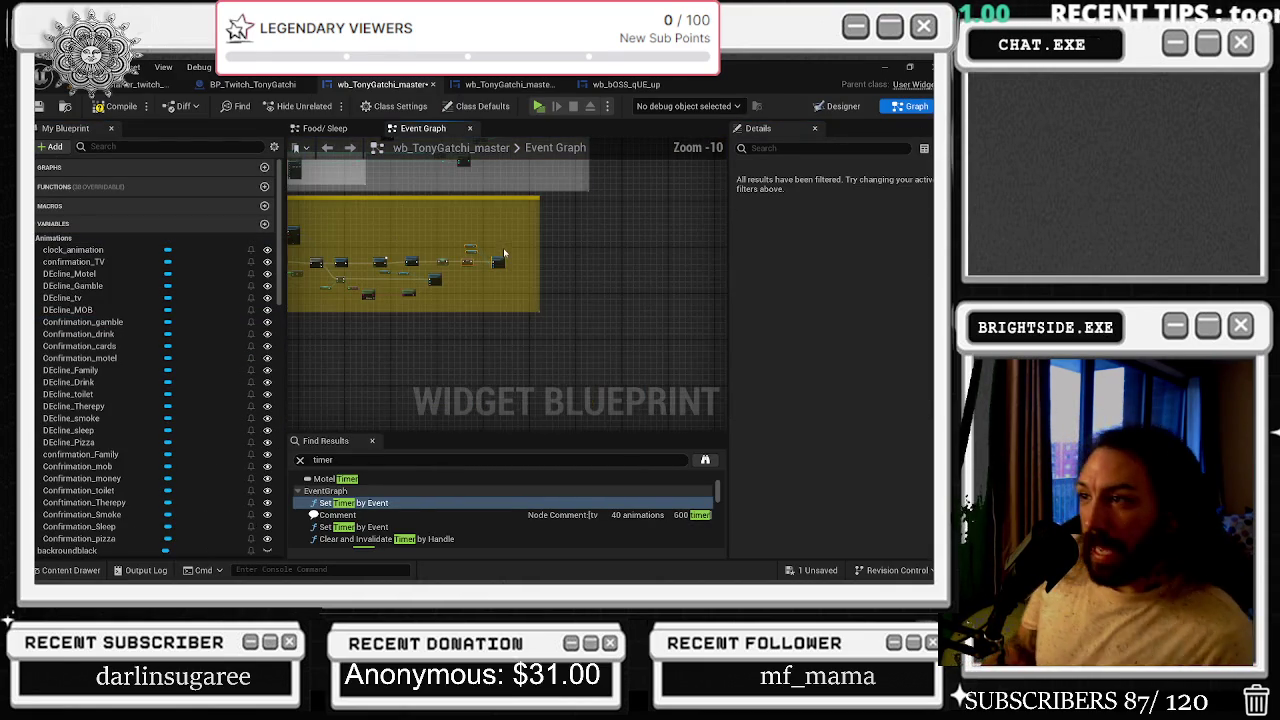
double_click(342, 284)
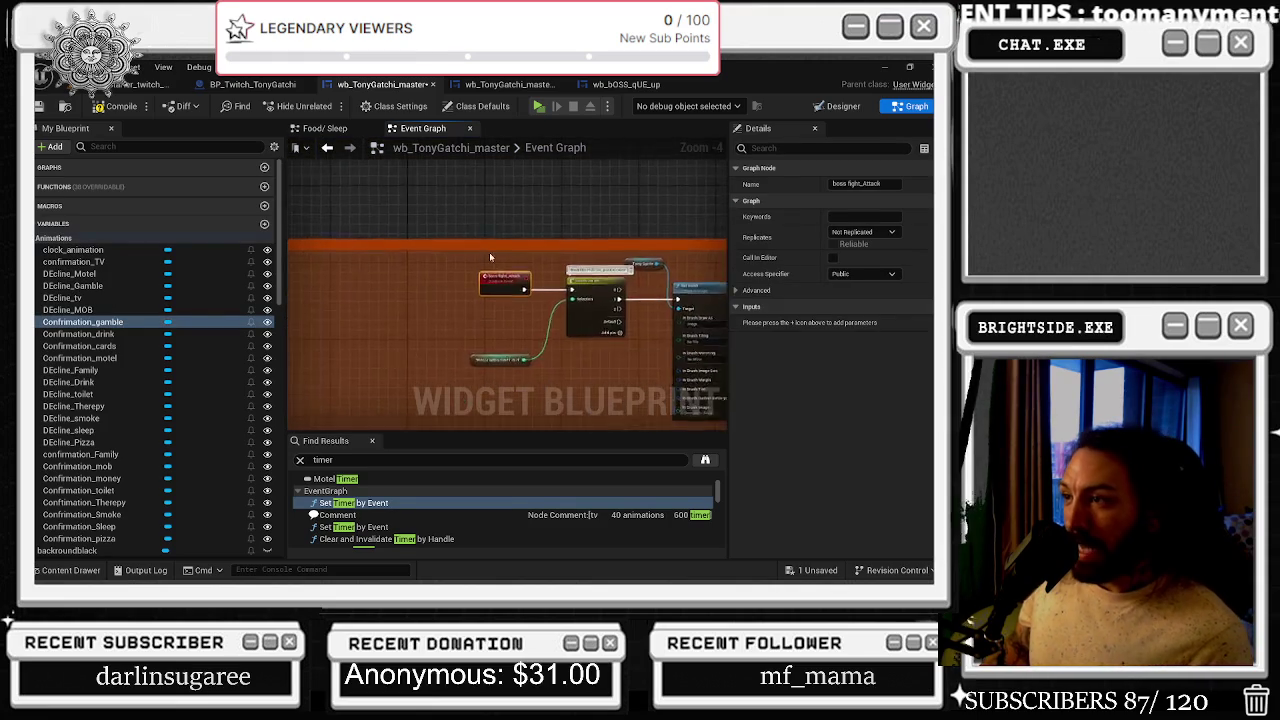
scroll(496, 359, down, 2)
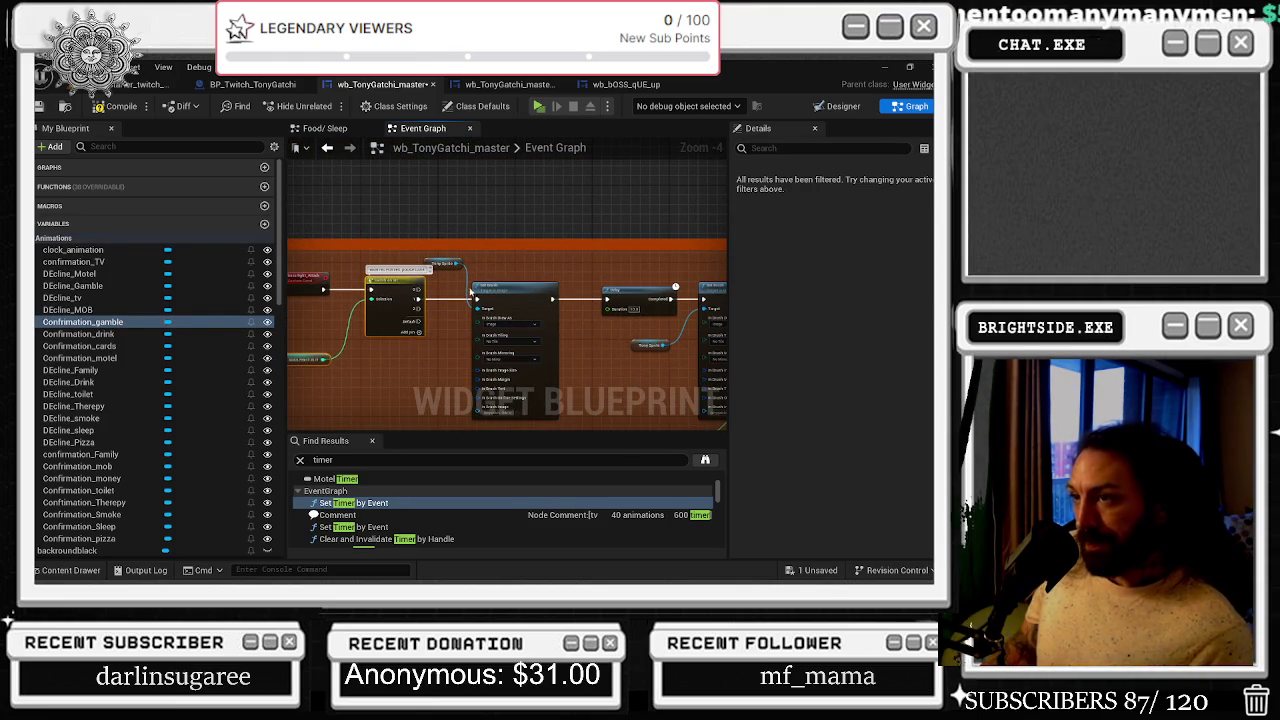
click(430, 262)
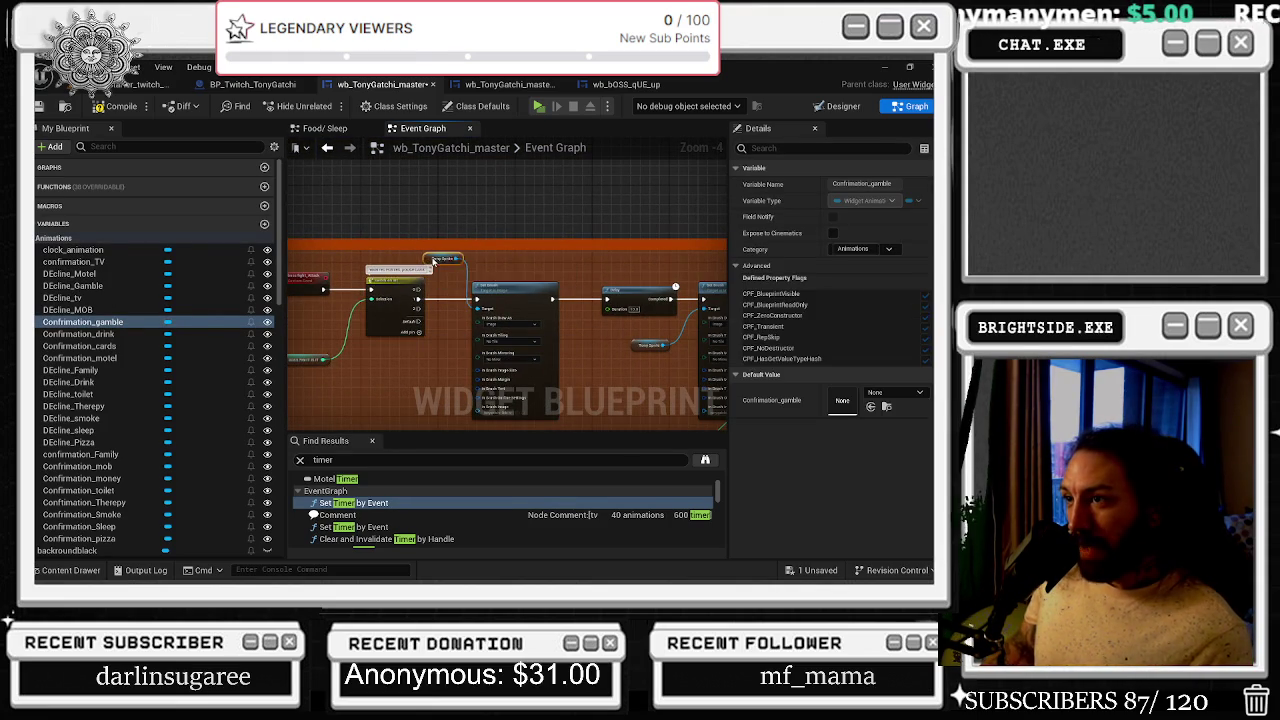
scroll(436, 289, down, 3)
click(484, 296)
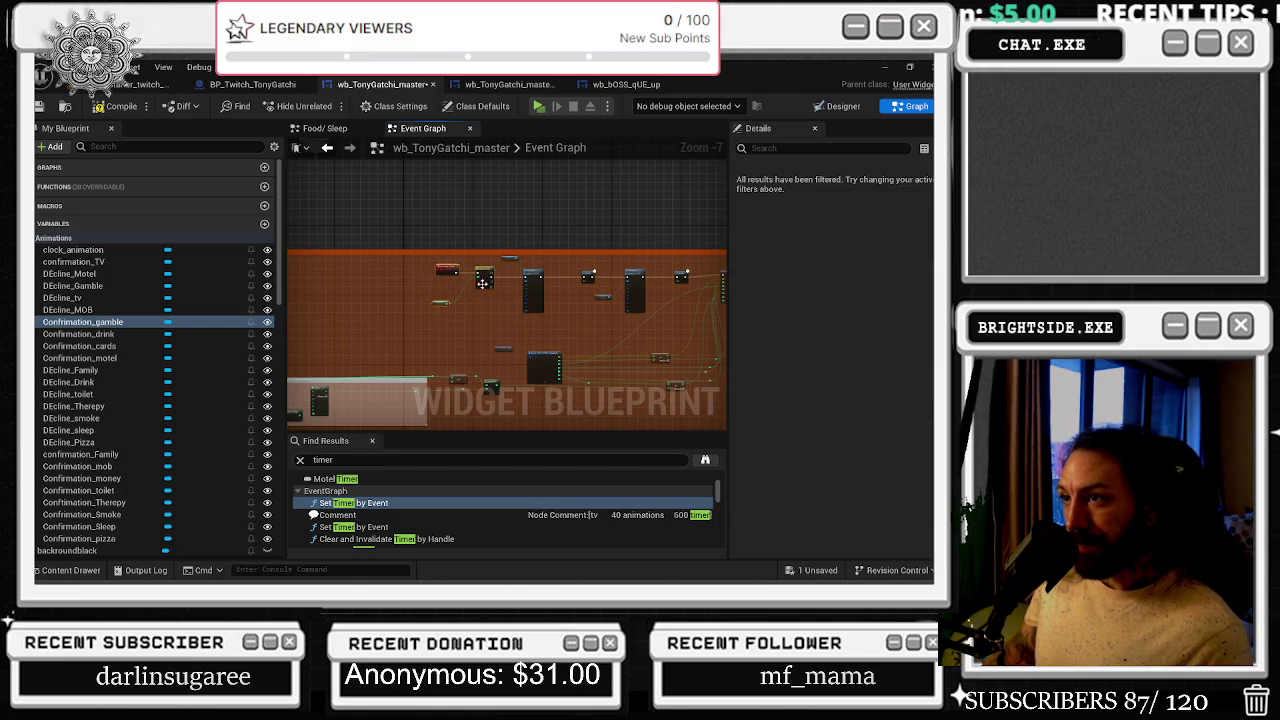
scroll(540, 287, down, 4)
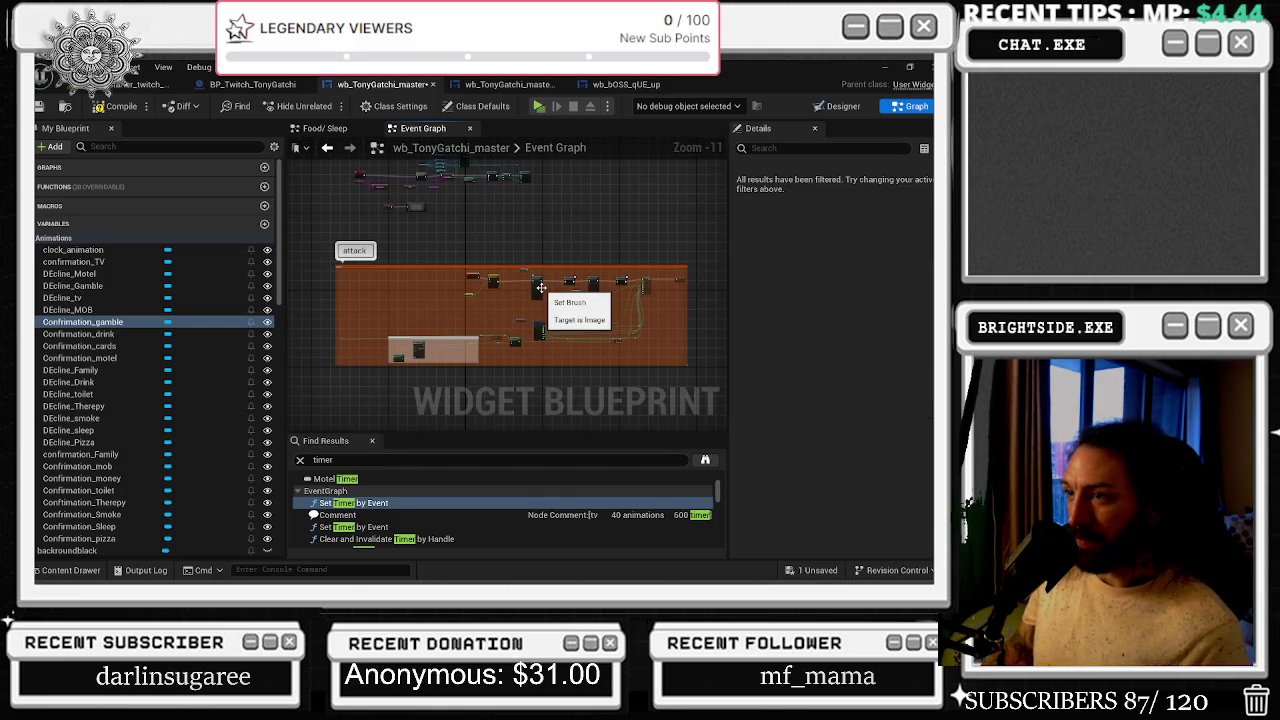
scroll(496, 314, up, 7)
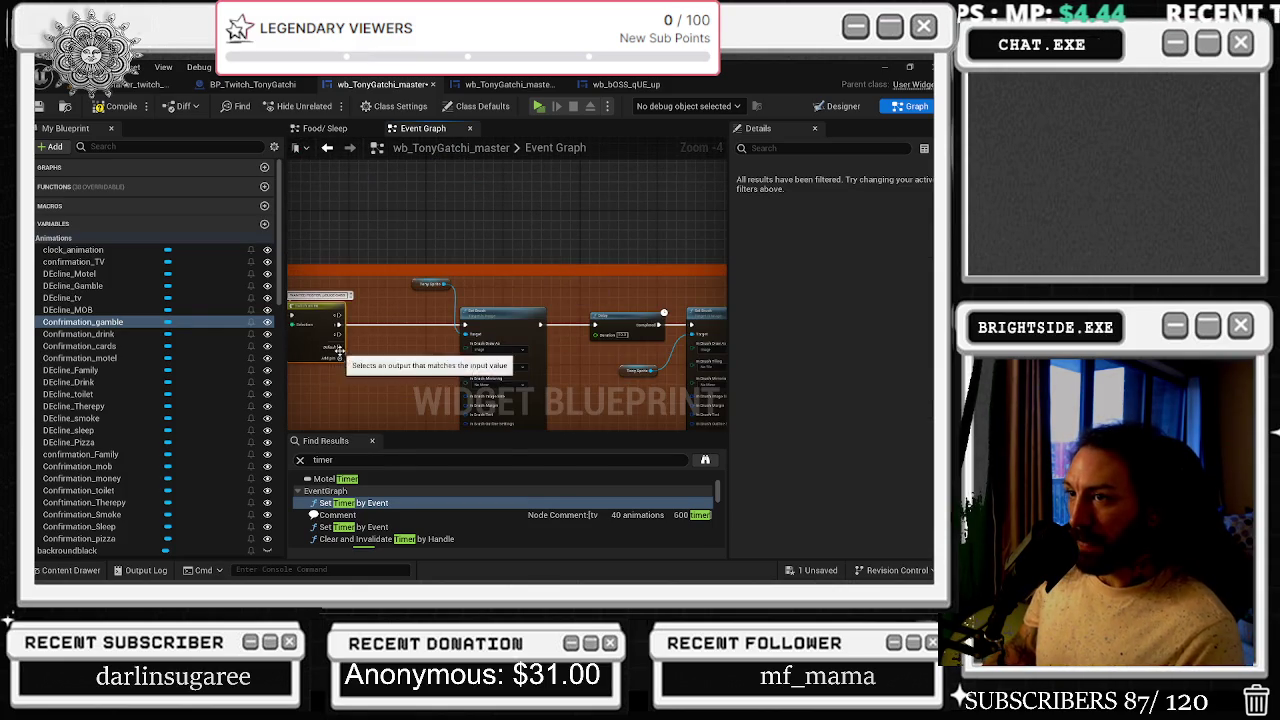
scroll(669, 340, down, 2)
- Pan across the Tony Sprite, Set Brush, Delay and Switch on Int nodes to inspect the brush inputs
drag(620, 345, 391, 343)
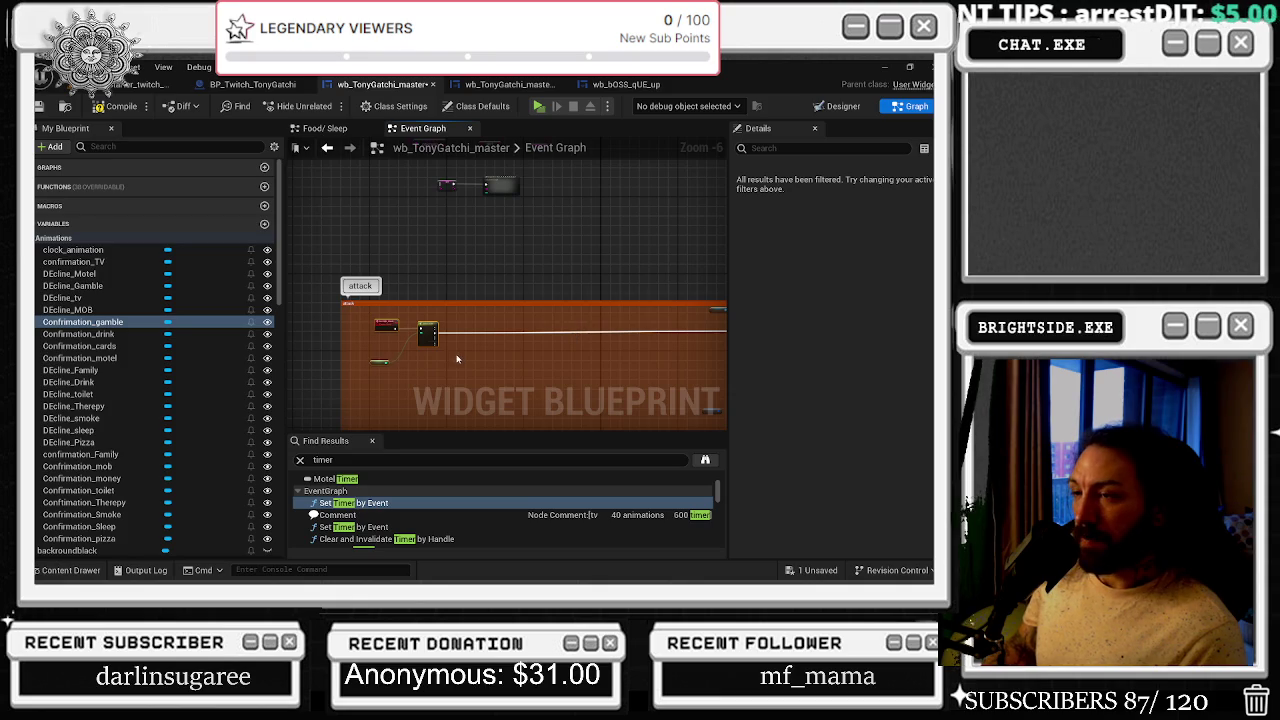
scroll(457, 359, up, 4)
drag(449, 360, 622, 337)
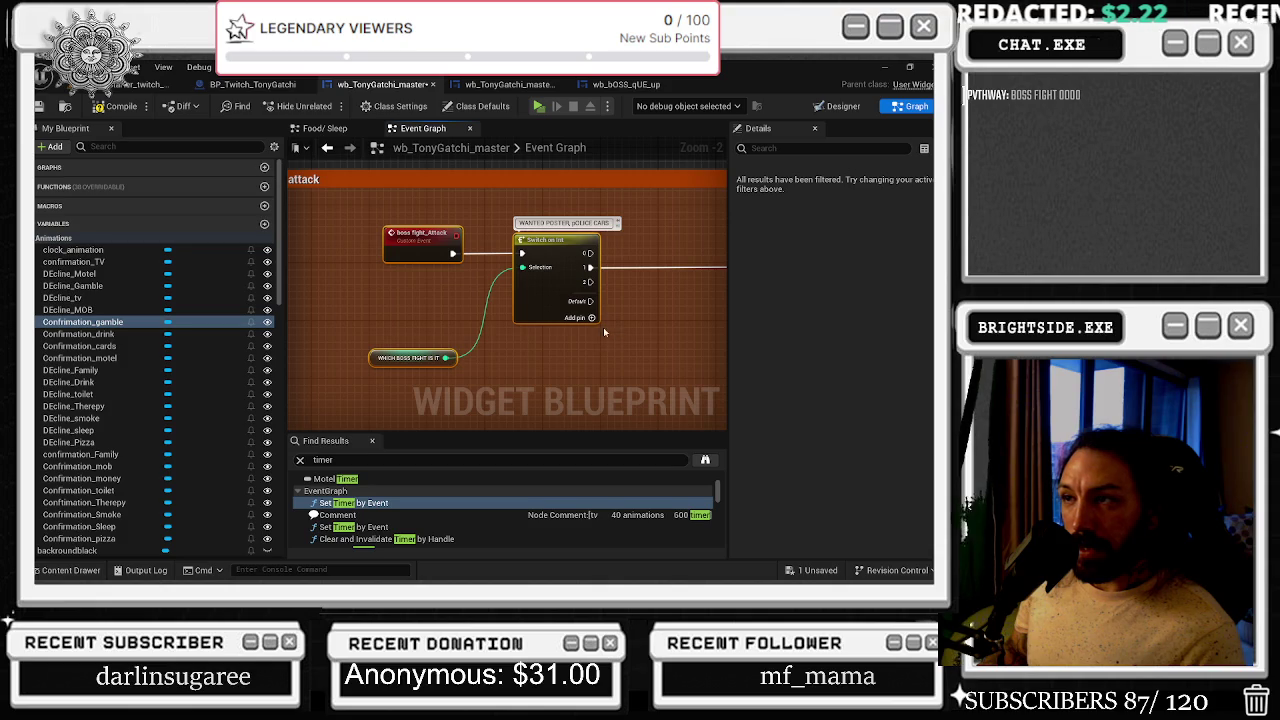
mouse_move(591, 267)
mouse_down()
mouse_move(354, 283)
mouse_move(350, 303)
mouse_up()
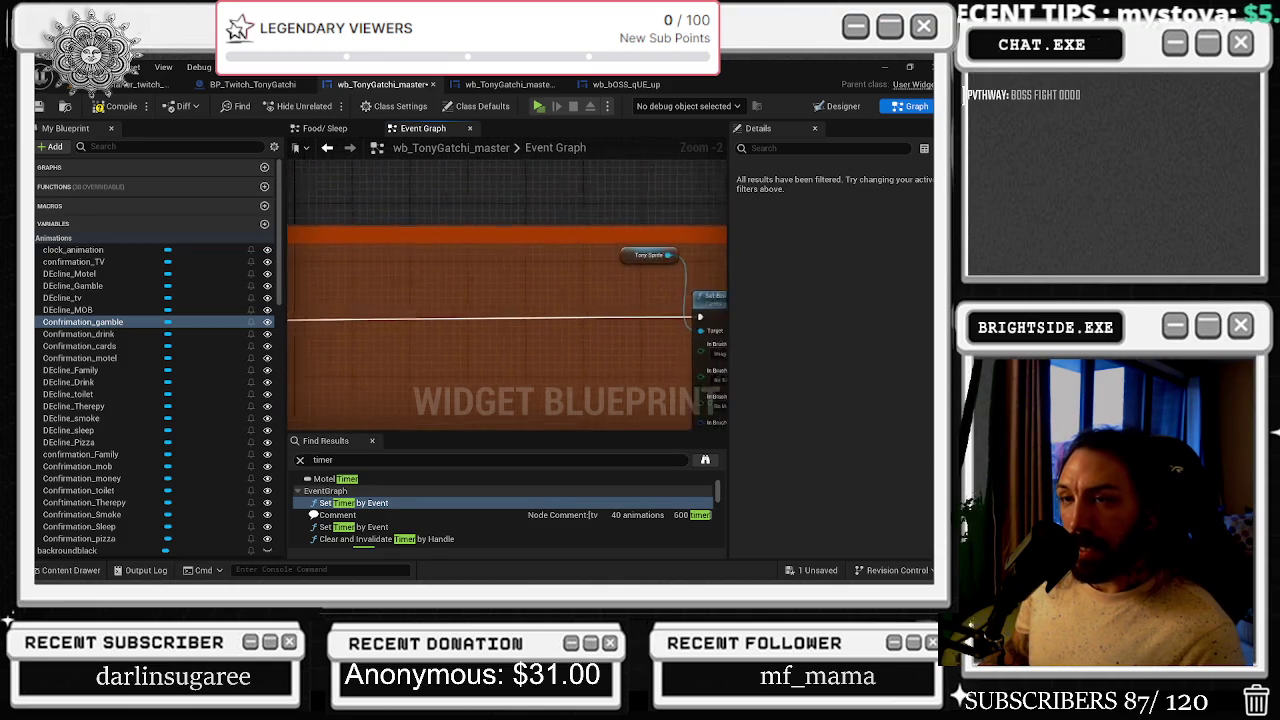
drag(487, 309, 284, 326)
drag(420, 276, 530, 350)
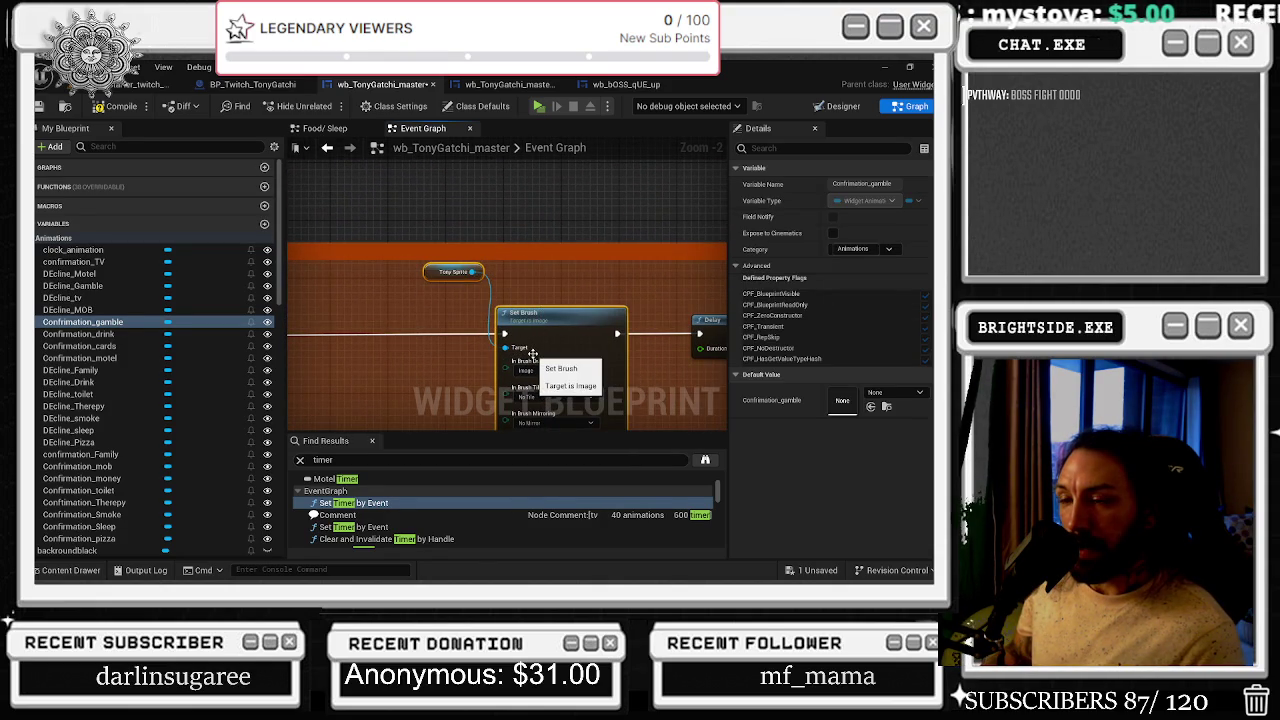
drag(611, 305, 584, 200)
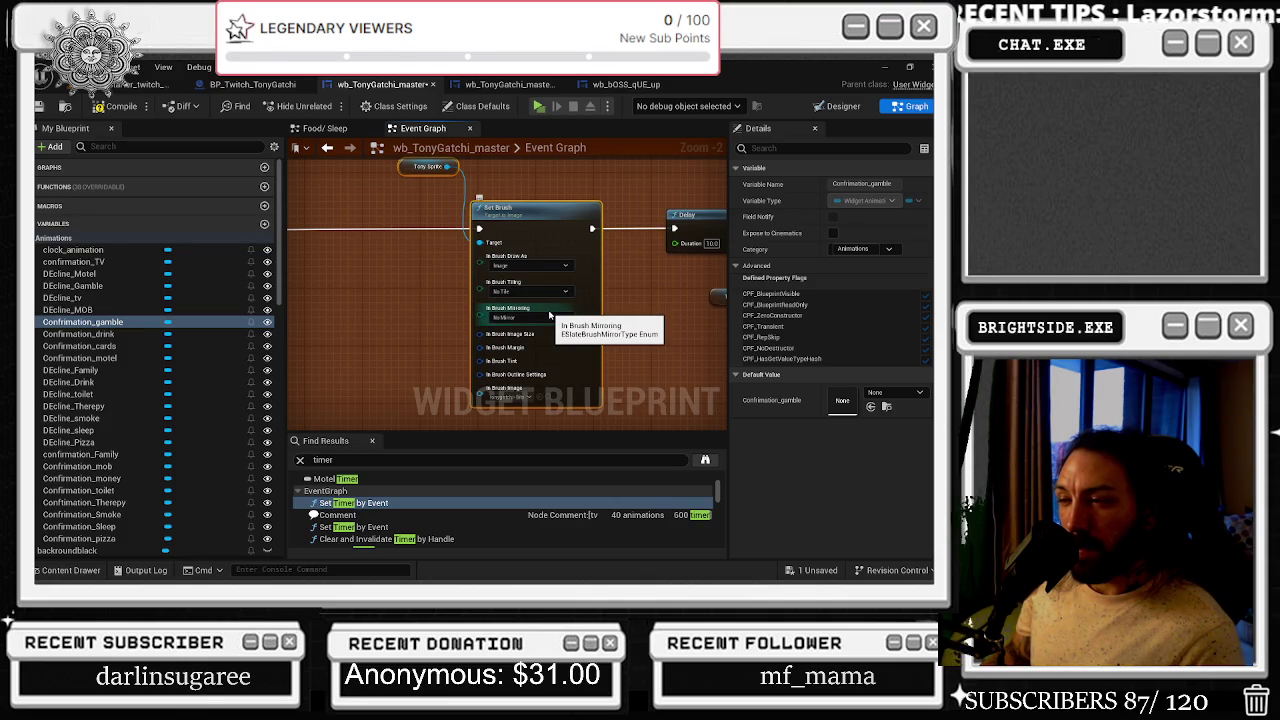
scroll(418, 231, down, 2)
mouse_move(657, 216)
mouse_down()
mouse_move(717, 277)
mouse_move(417, 274)
mouse_move(485, 302)
mouse_up()
scroll(411, 273, up, 1)
scroll(411, 273, up, 1)
scroll(300, 265, down, 3)
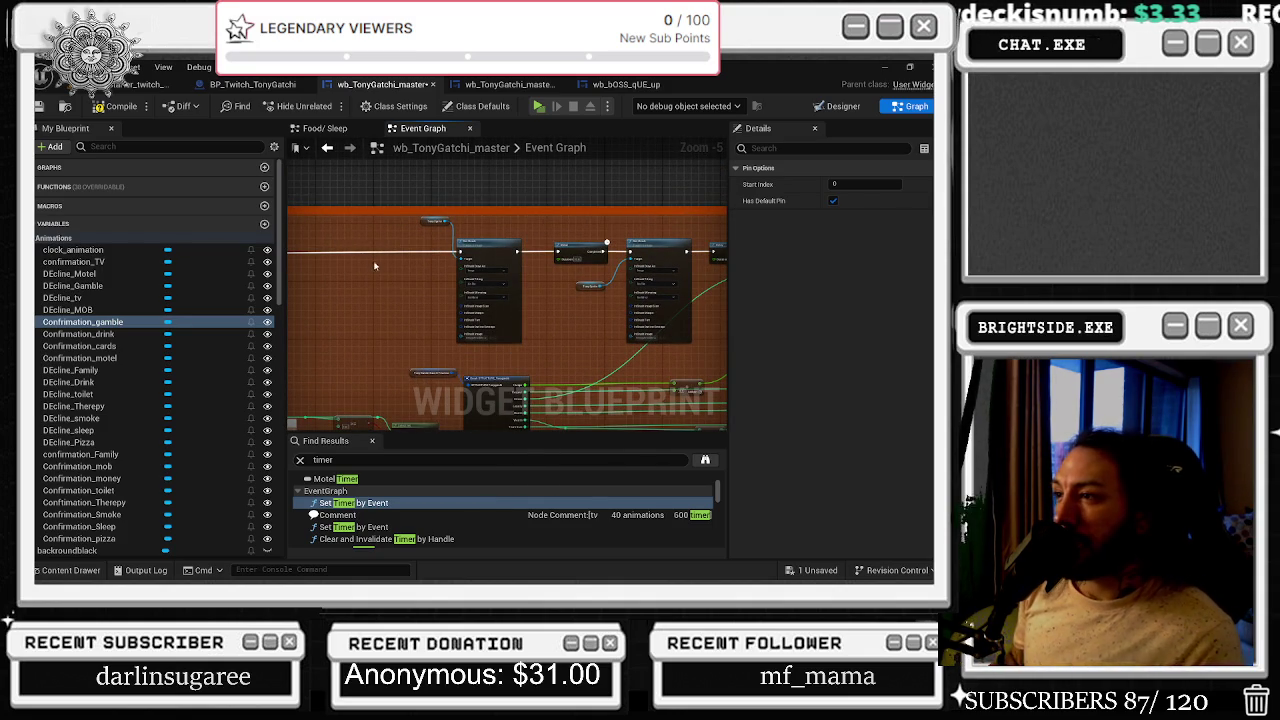
scroll(427, 272, up, 4)
scroll(501, 263, down, 1)
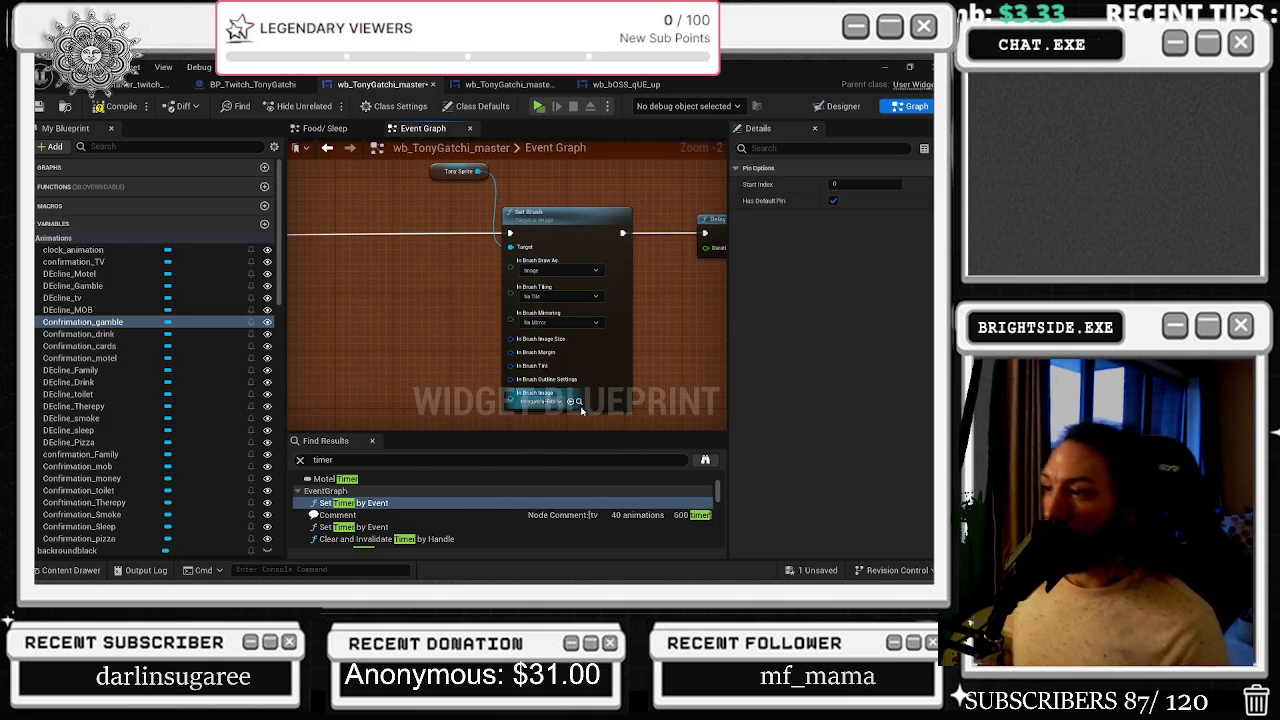
- Add a Select node wired into the first Set Brush's In Brush Image
drag(527, 400, 398, 367)
text(SE)
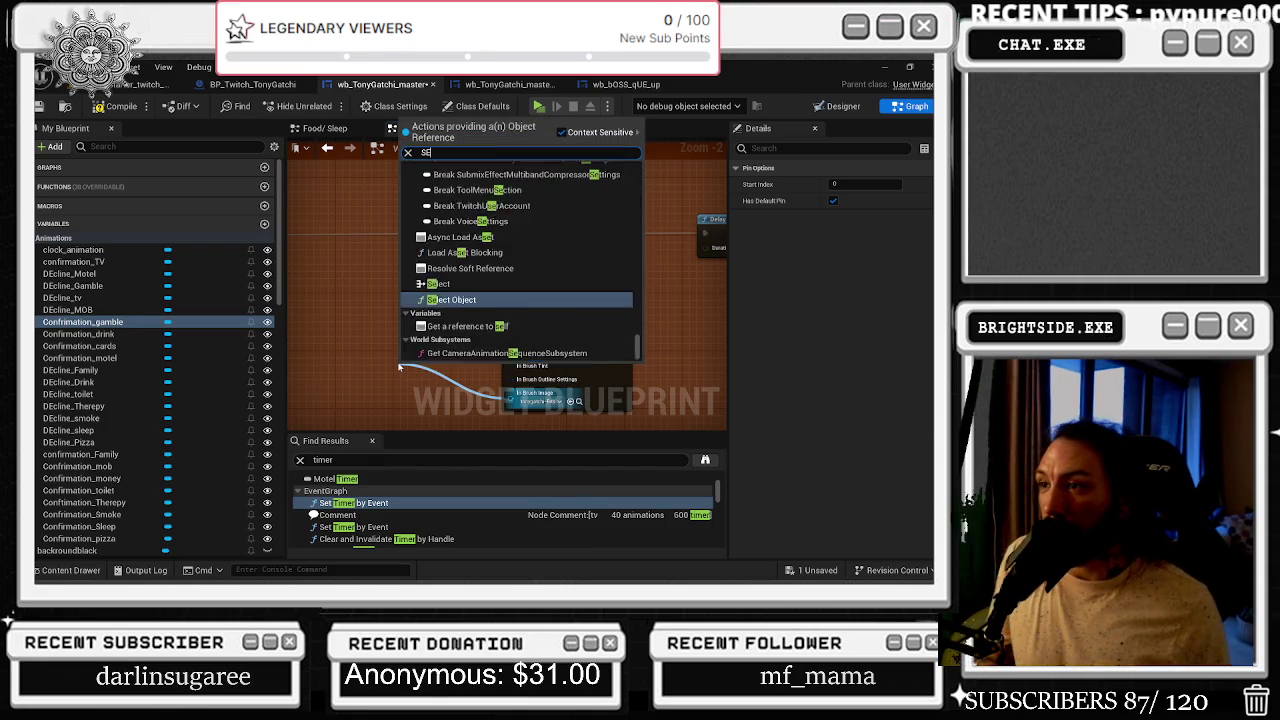
text(LECT)
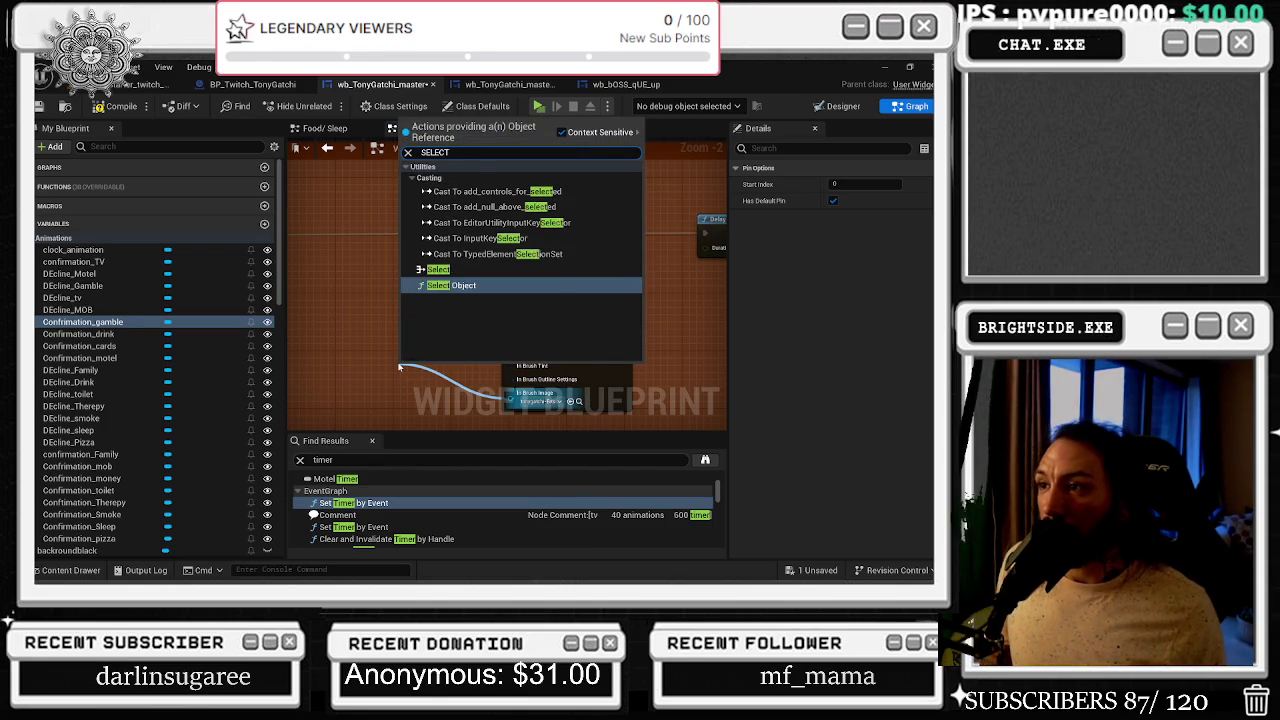
key(Escape)
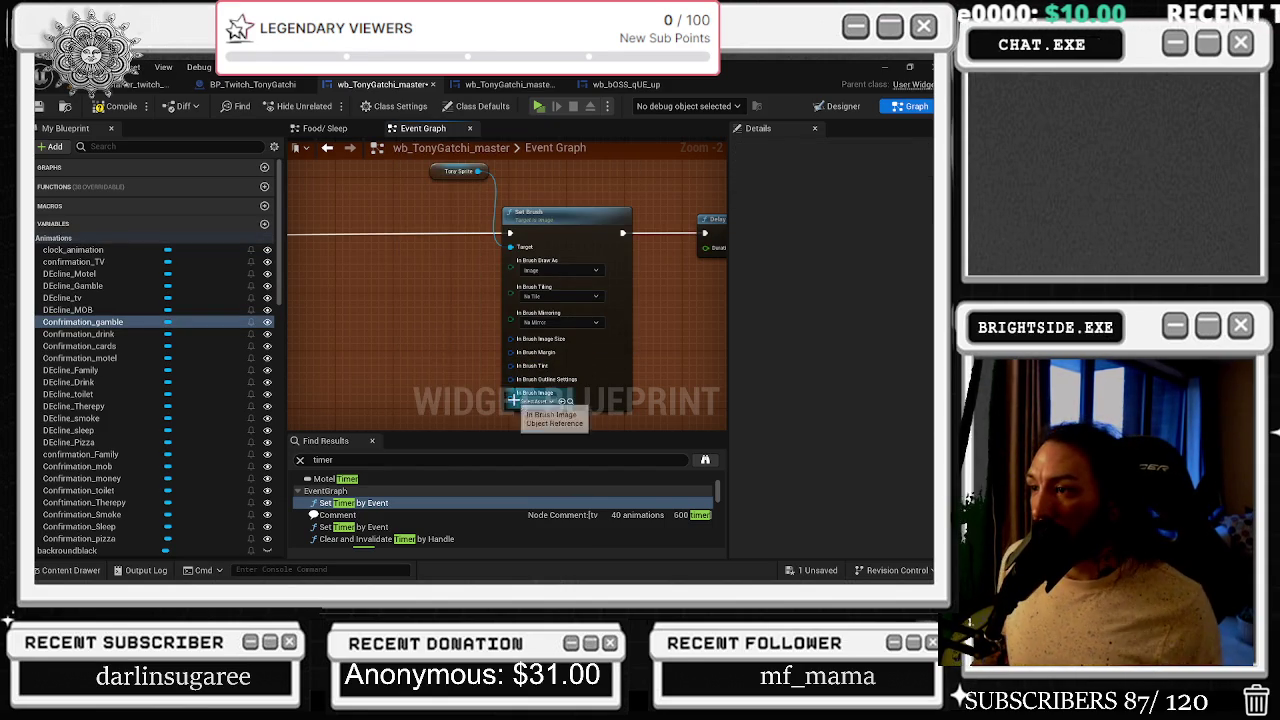
drag(513, 399, 393, 324)
text(SELECT)
key(Return)
- Paste a copy of the Select node beside the second Set Brush after the Delay
mouse_move(657, 309)
mouse_down()
mouse_move(481, 299)
mouse_move(545, 330)
mouse_up()
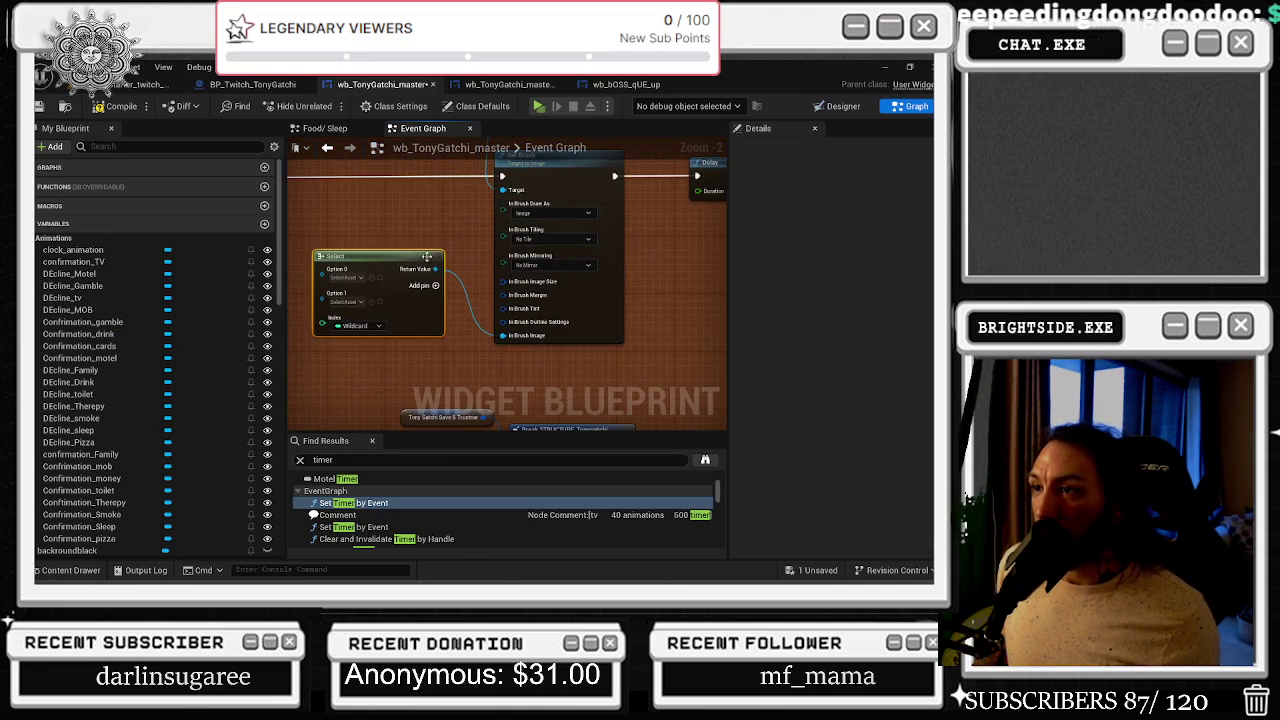
drag(418, 268, 484, 292)
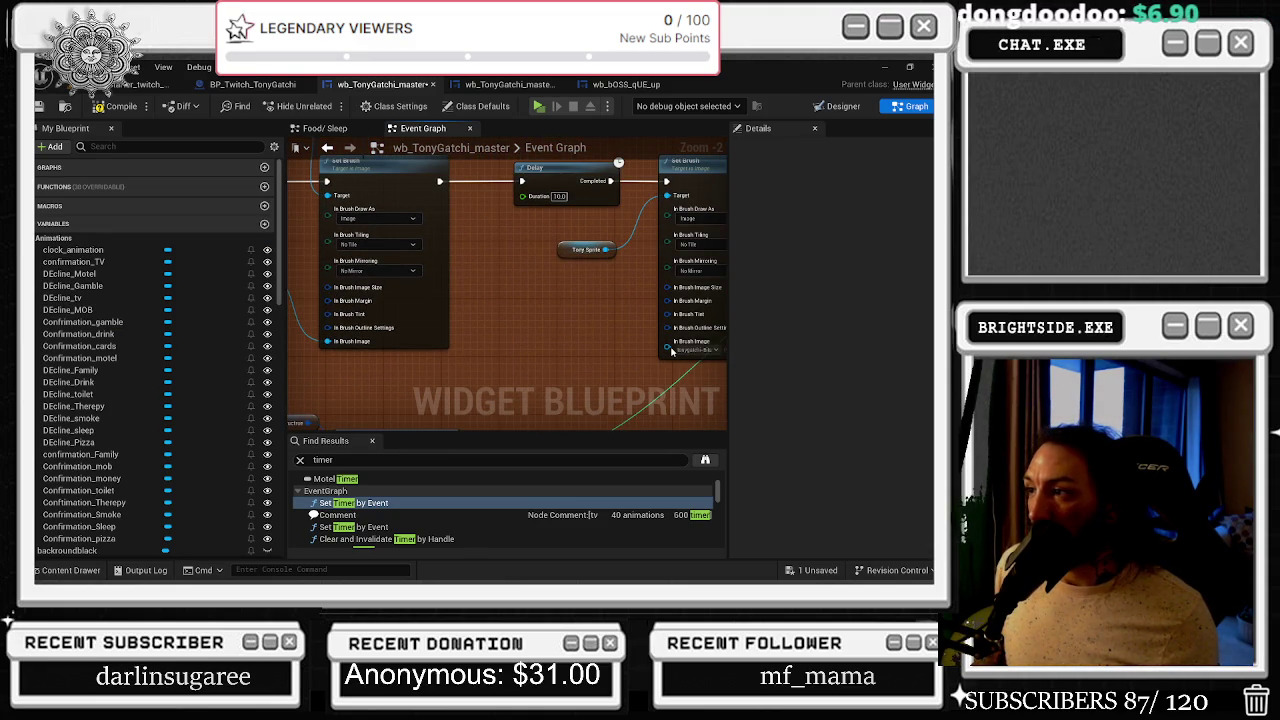
key(ctrl+v)
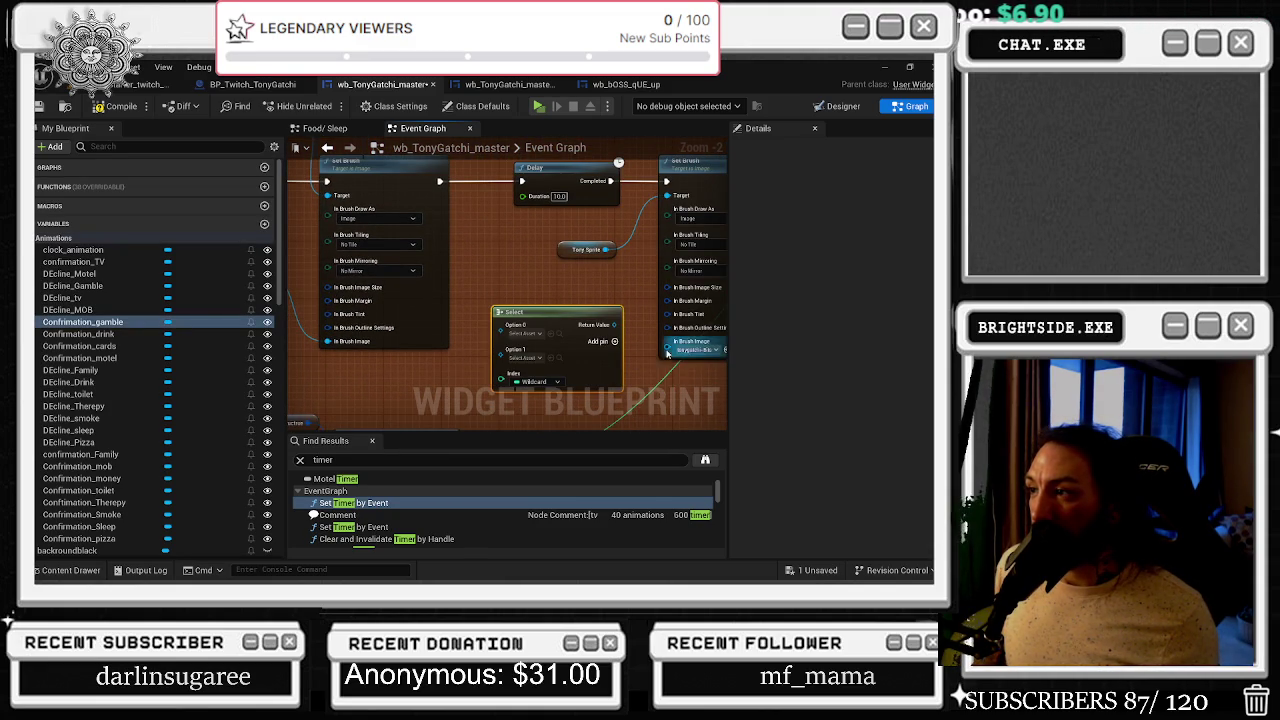
mouse_move(545, 313)
mouse_down()
mouse_move(545, 284)
mouse_move(572, 256)
mouse_move(505, 234)
mouse_up()
scroll(525, 260, down, 1)
scroll(525, 260, down, 1)
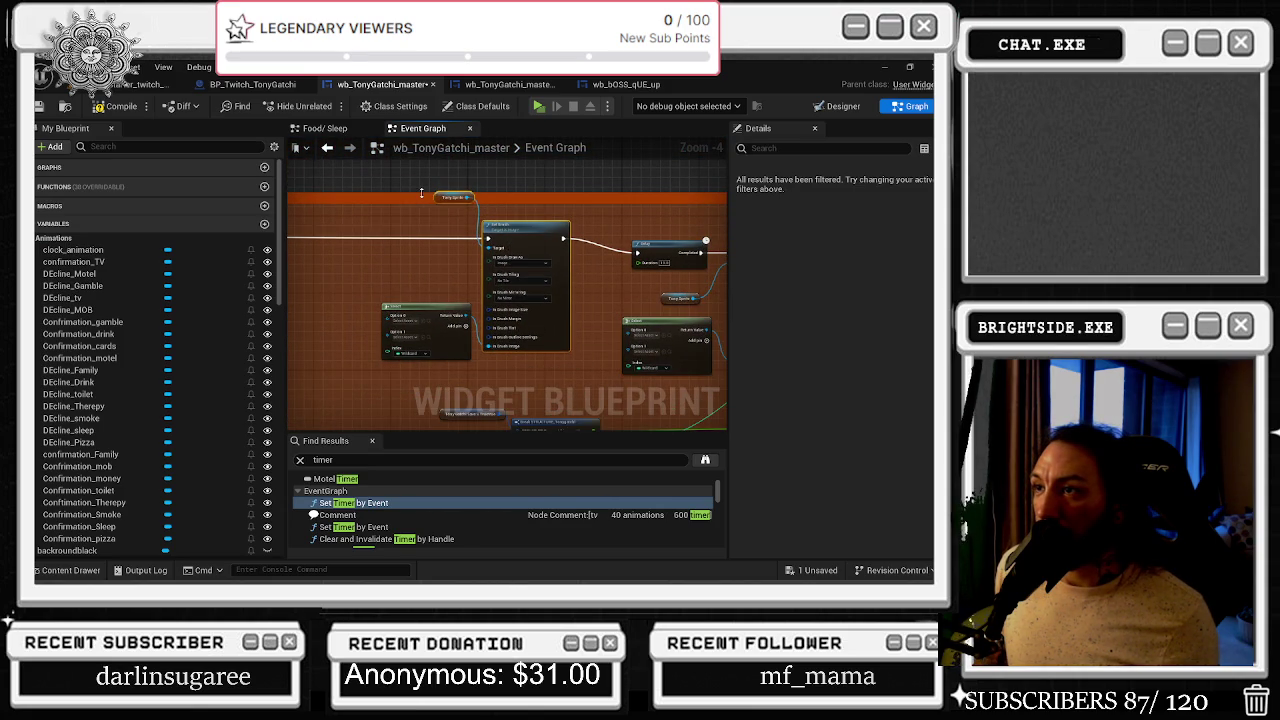
- Extend the attack comment upward and reposition the Delay, Set nodes and reroute point
drag(421, 193, 421, 170)
right_click(423, 242)
click(445, 252)
mouse_move(510, 222)
mouse_down()
mouse_move(510, 207)
mouse_move(522, 218)
mouse_move(404, 204)
mouse_up()
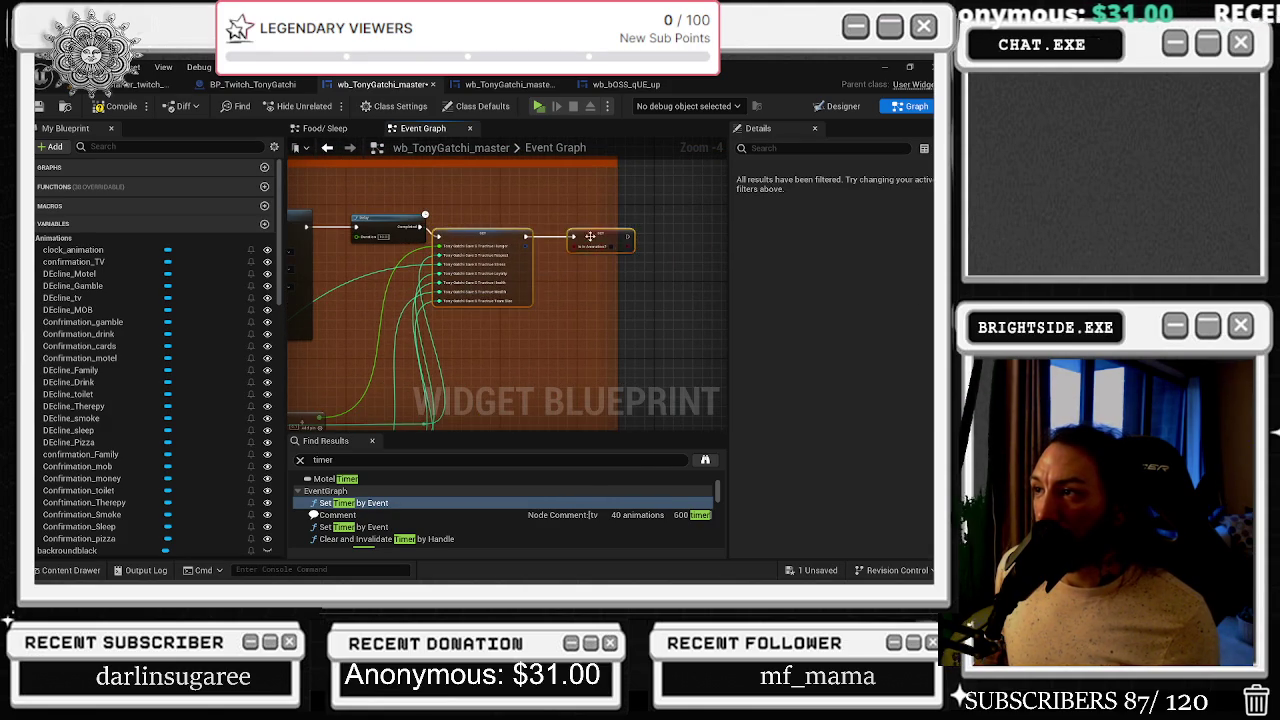
drag(606, 226, 669, 226)
mouse_move(565, 228)
mouse_down()
mouse_move(541, 225)
mouse_move(672, 224)
mouse_move(604, 268)
mouse_up()
mouse_move(520, 268)
mouse_down()
mouse_move(560, 270)
mouse_move(621, 363)
mouse_up()
- Shift the two selected nodes slightly left and select both SET nodes together
scroll(560, 270, down, 2)
scroll(575, 278, up, 2)
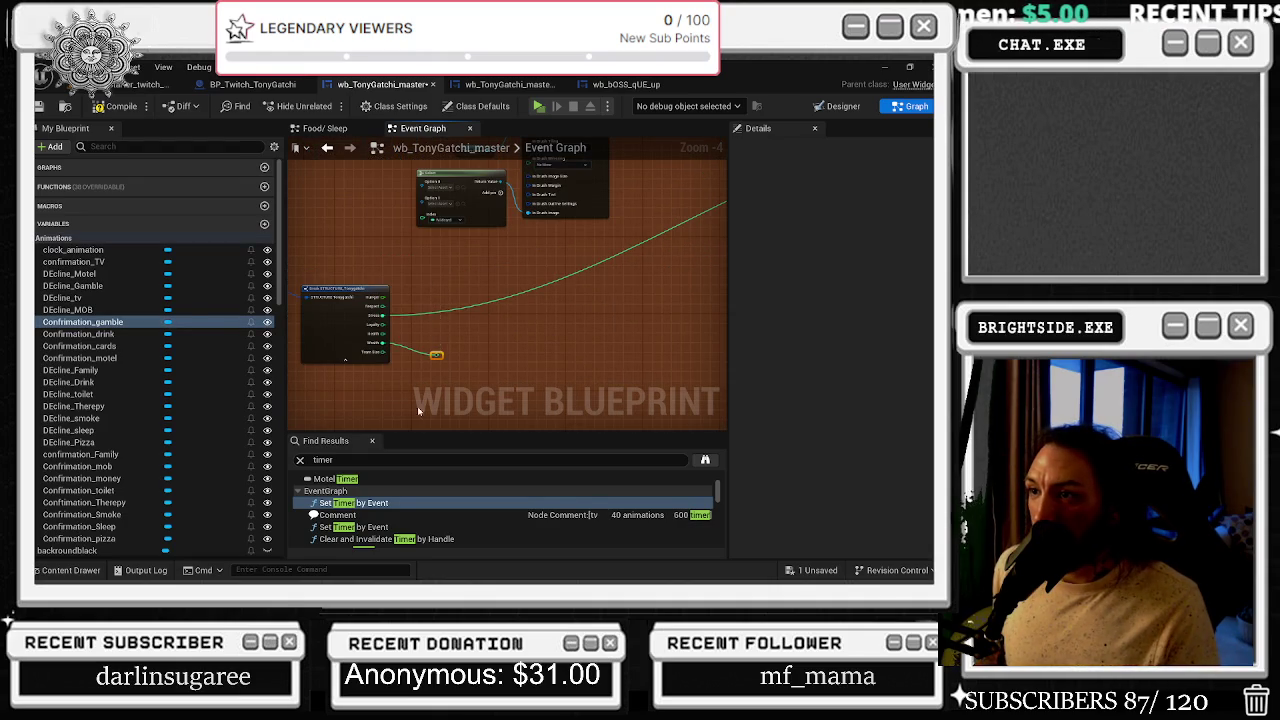
drag(443, 320, 621, 326)
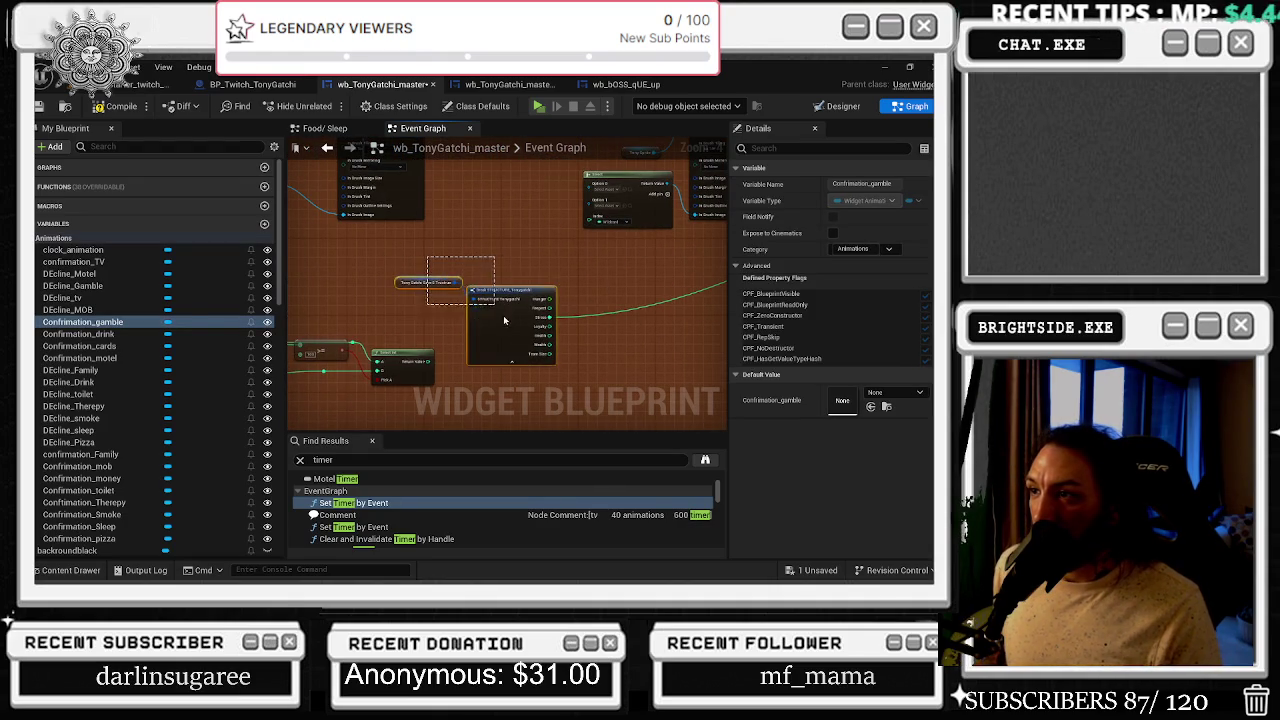
scroll(502, 317, down, 4)
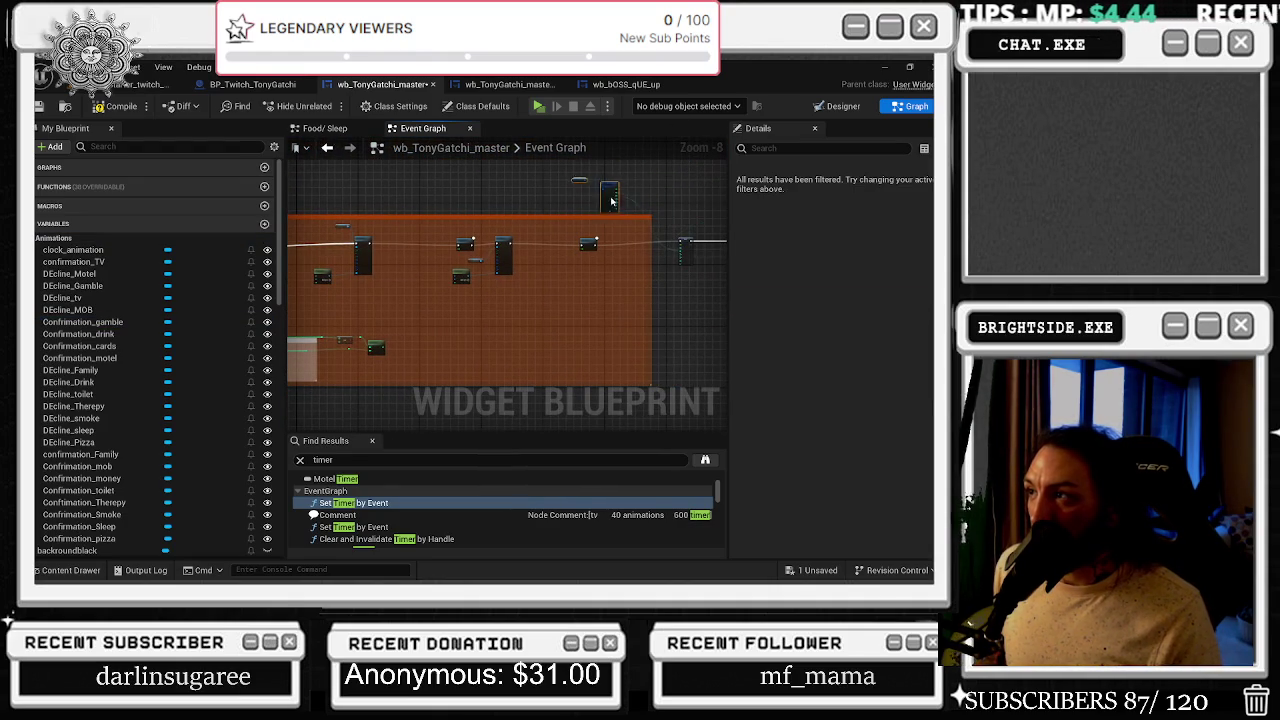
scroll(610, 200, up, 3)
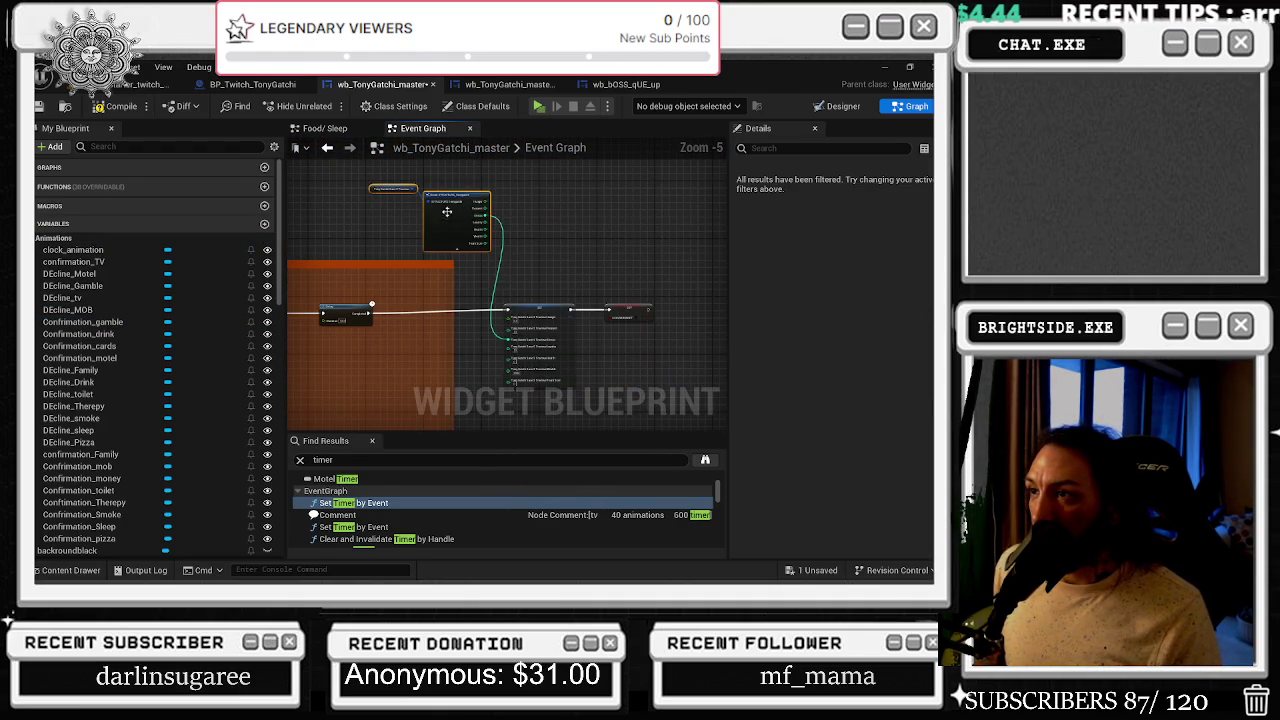
drag(451, 209, 426, 213)
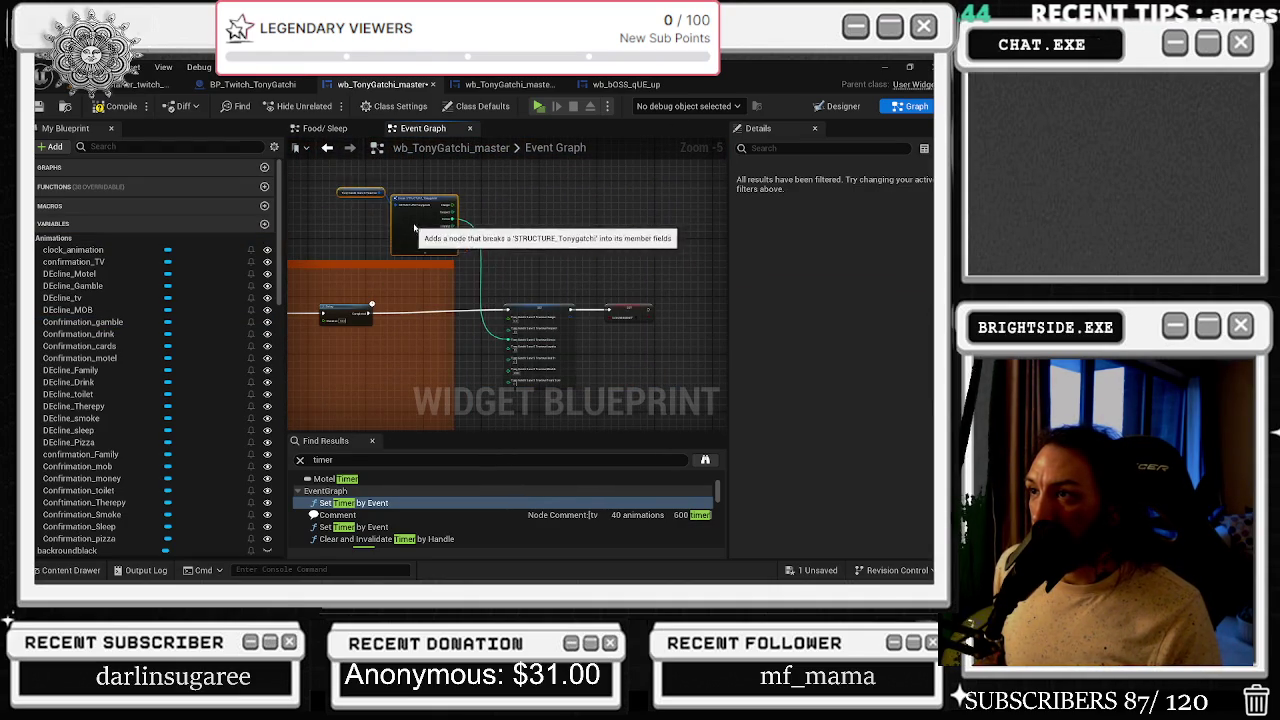
scroll(633, 312, up, 2)
click(610, 296)
scroll(600, 300, down, 1)
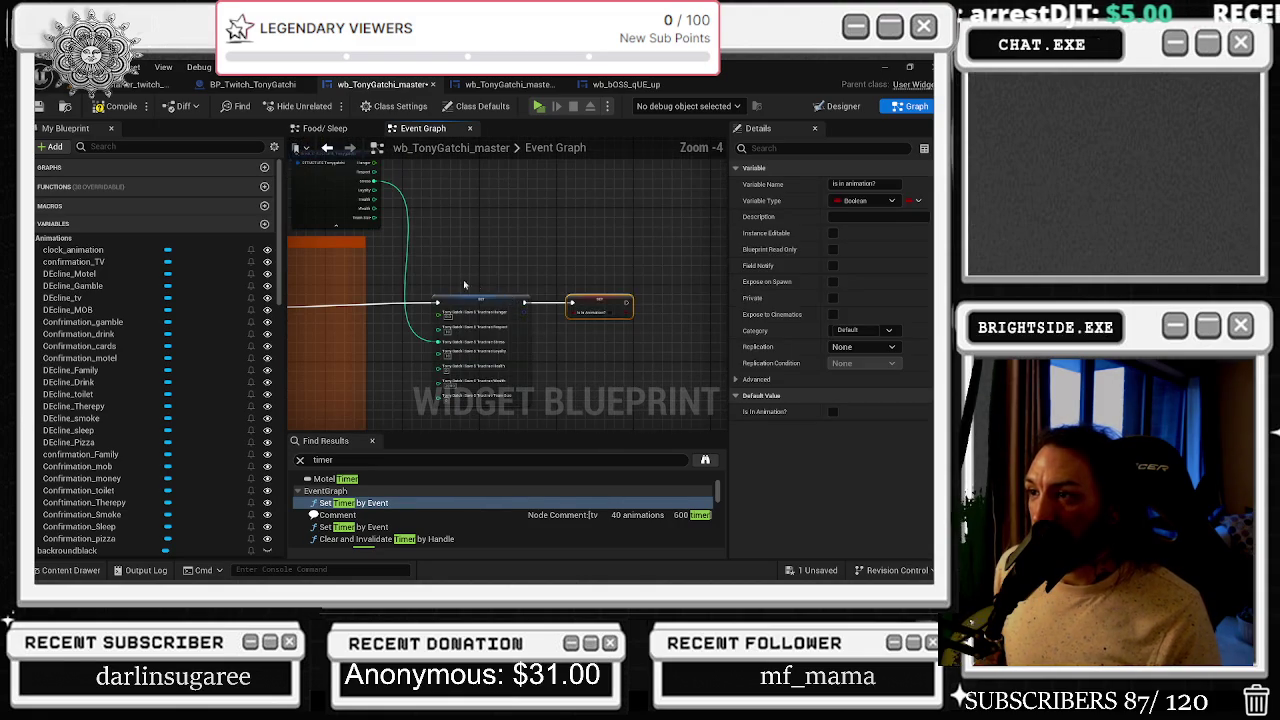
ctrl+click(485, 320)
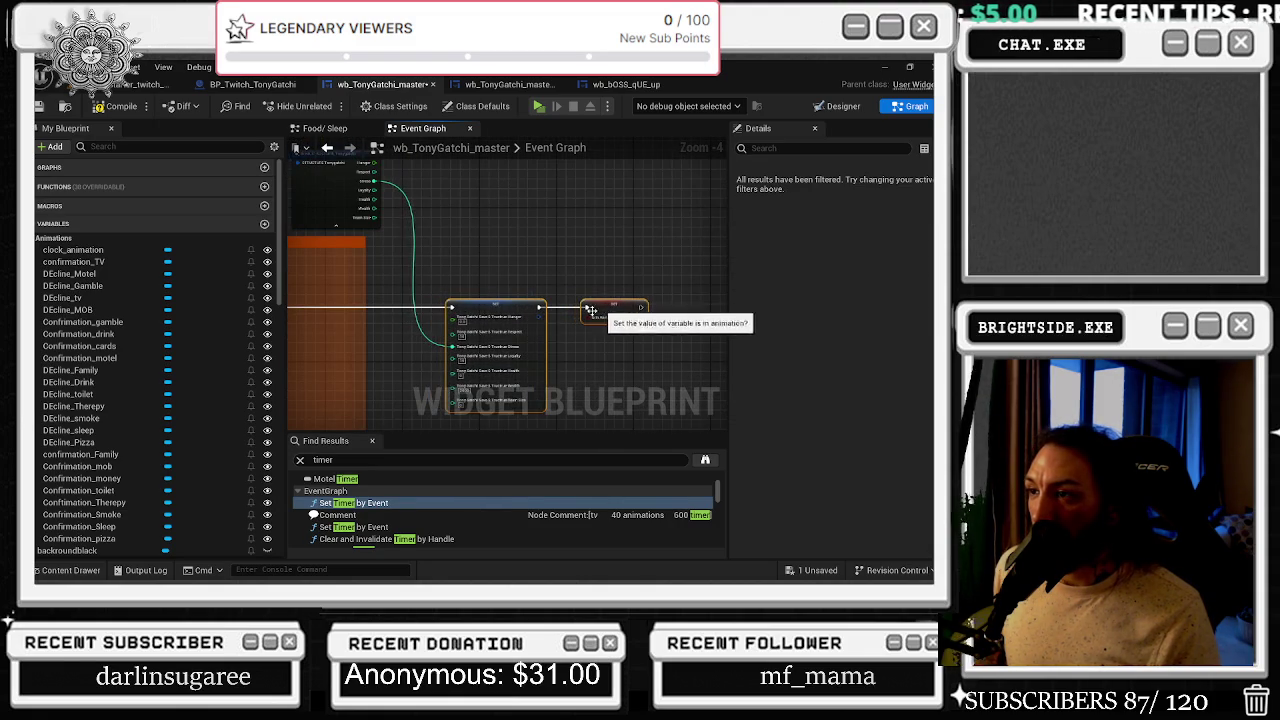
scroll(548, 352, up, 3)
scroll(548, 352, down, 2)
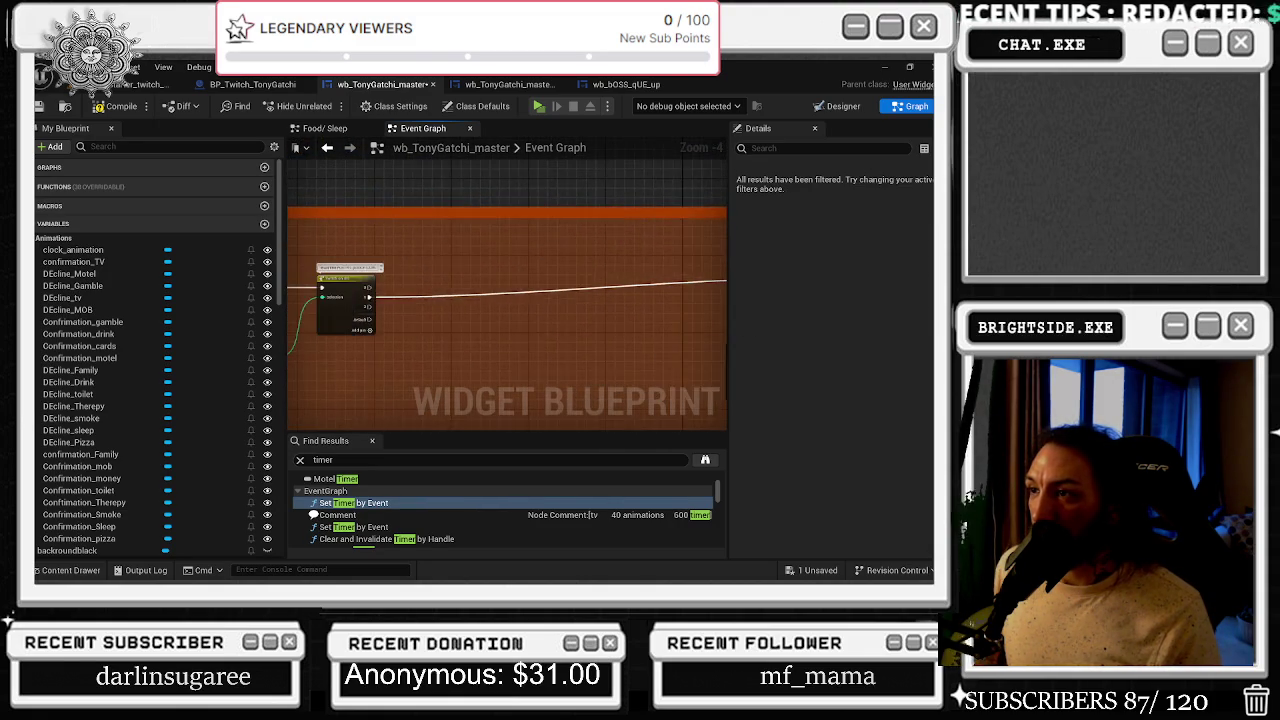
- Select the Set Brush, Select and Confirmation_gamble nodes near the Delay, then undo the last change
drag(541, 246, 428, 228)
mouse_move(290, 282)
mouse_down()
mouse_move(471, 349)
mouse_move(500, 375)
mouse_up()
mouse_move(584, 299)
mouse_down()
mouse_move(371, 260)
mouse_move(503, 306)
mouse_move(692, 287)
mouse_up()
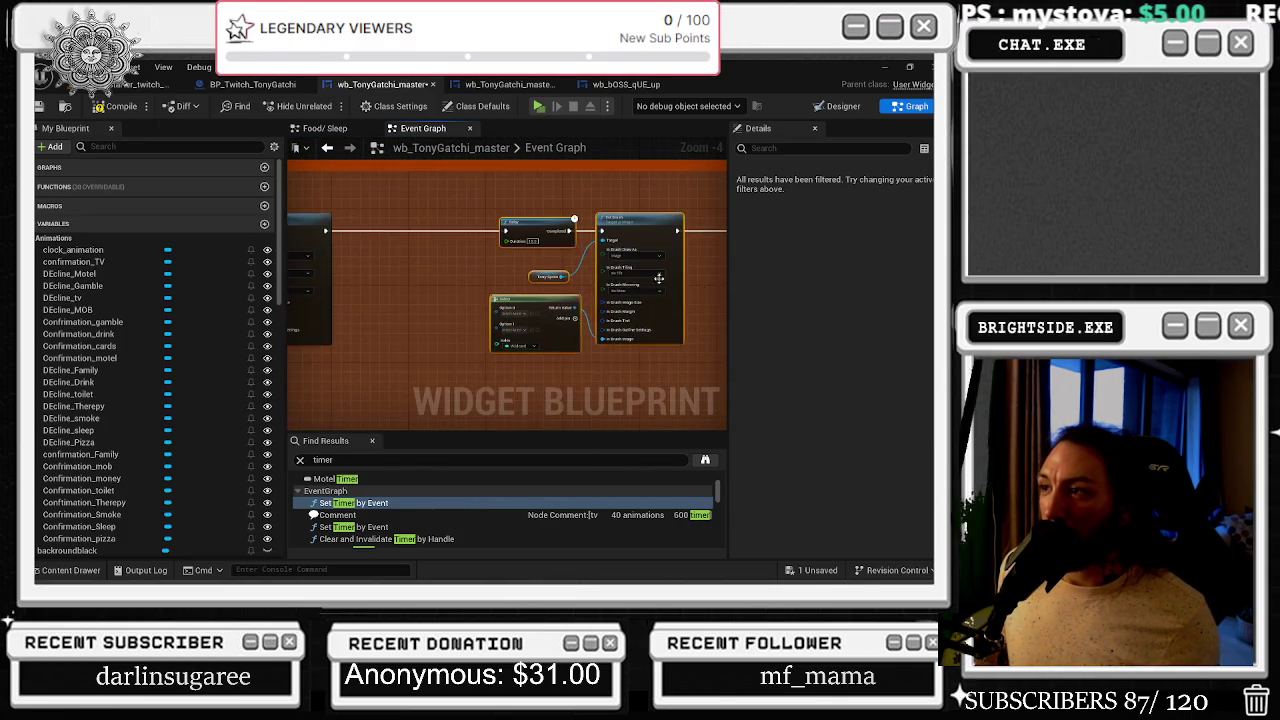
drag(525, 259, 647, 352)
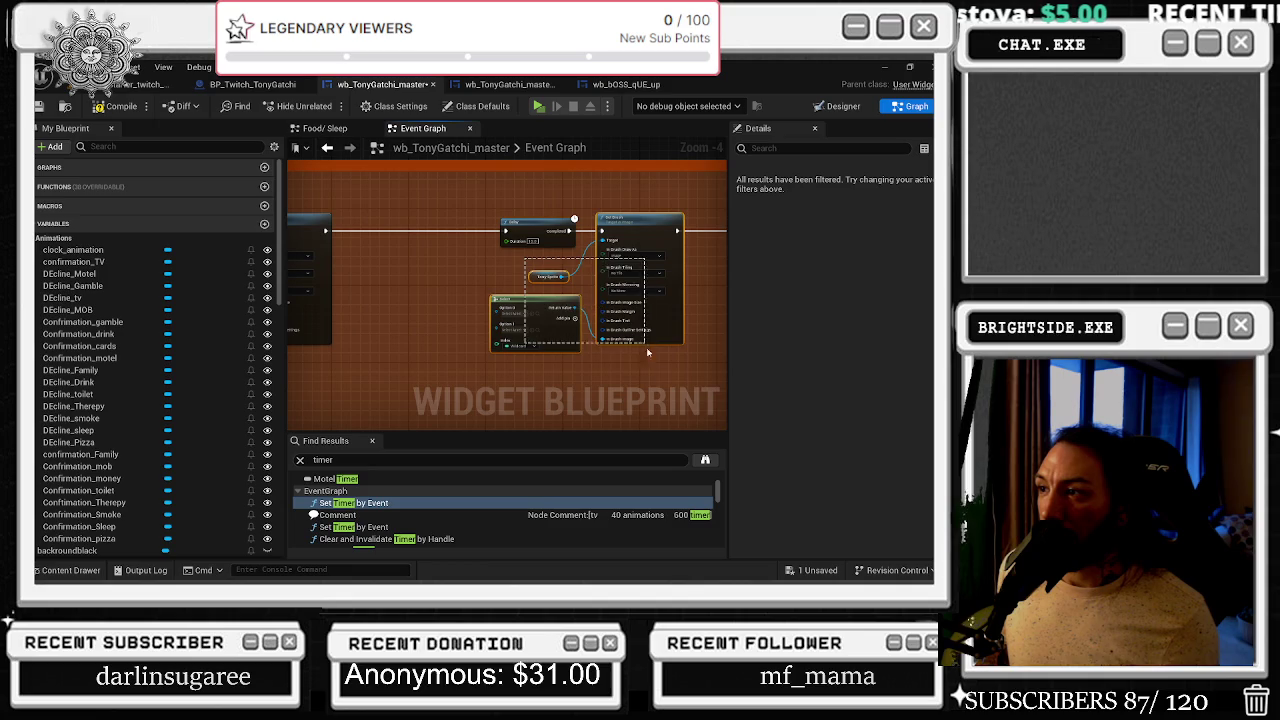
click(524, 355)
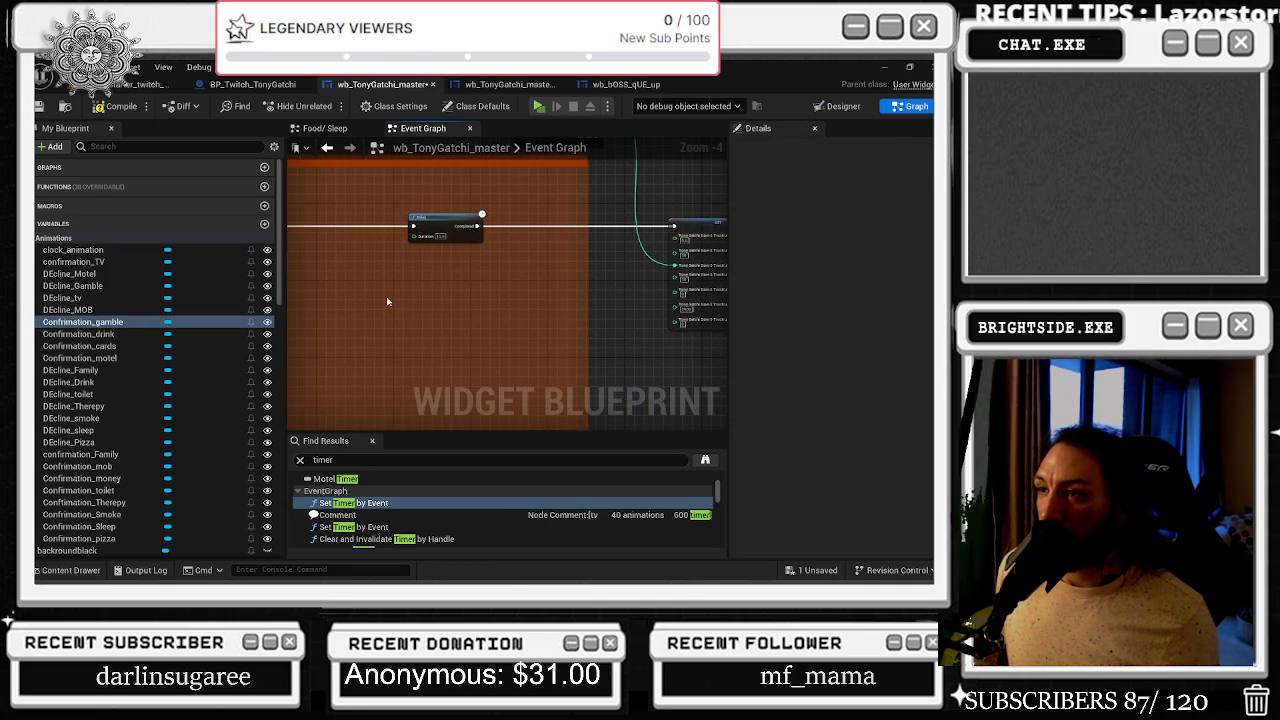
key(ctrl+z)
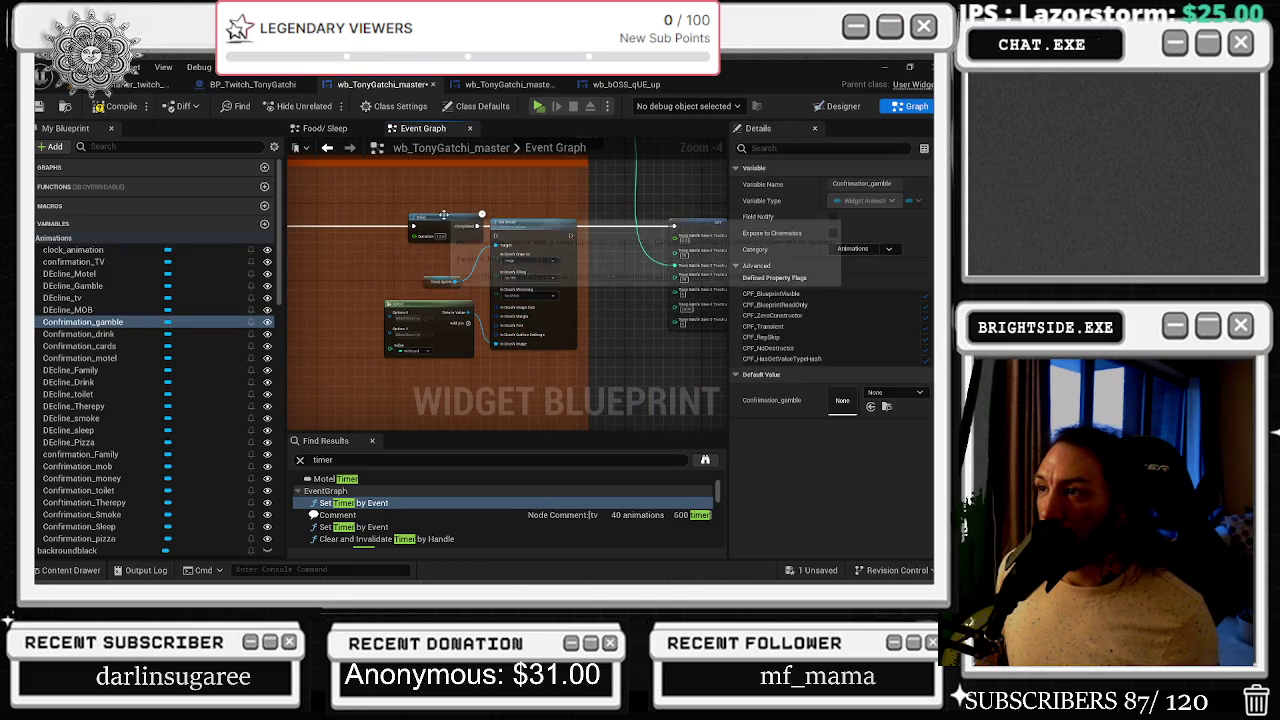
- Make room and position a Delay between the stats SET and Is In Animation? SET nodes
drag(442, 215, 488, 243)
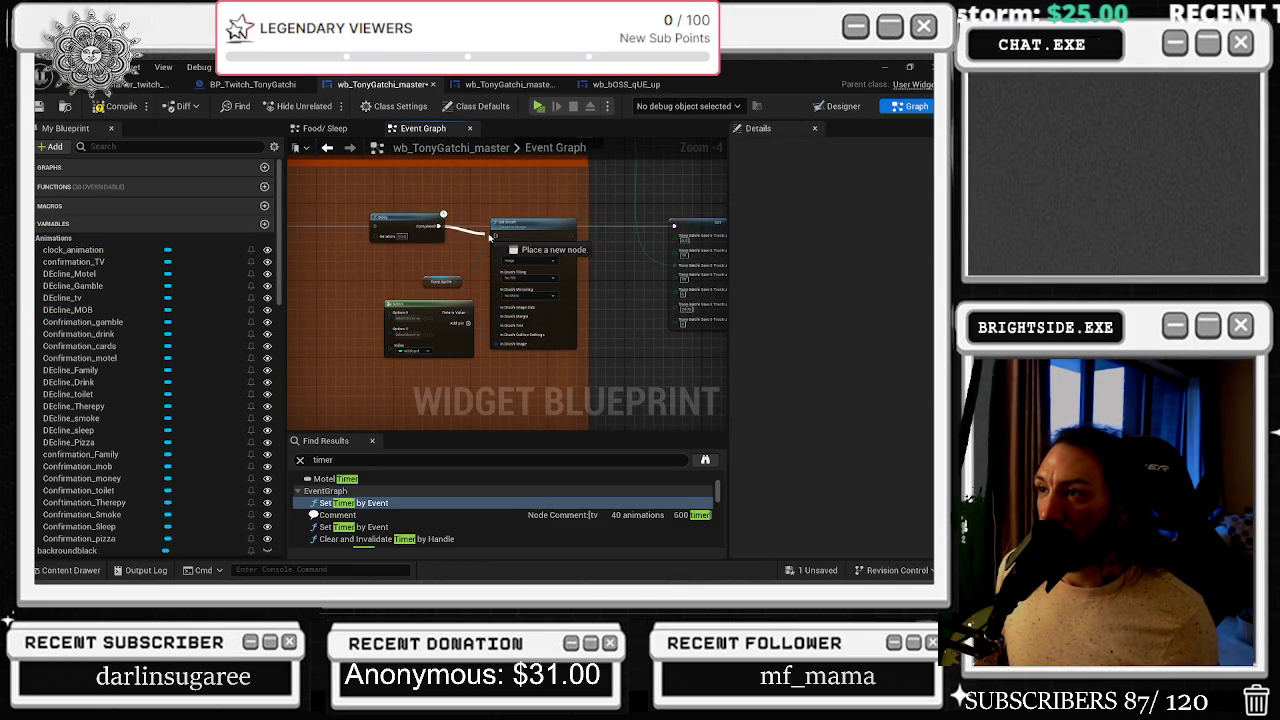
click(502, 263)
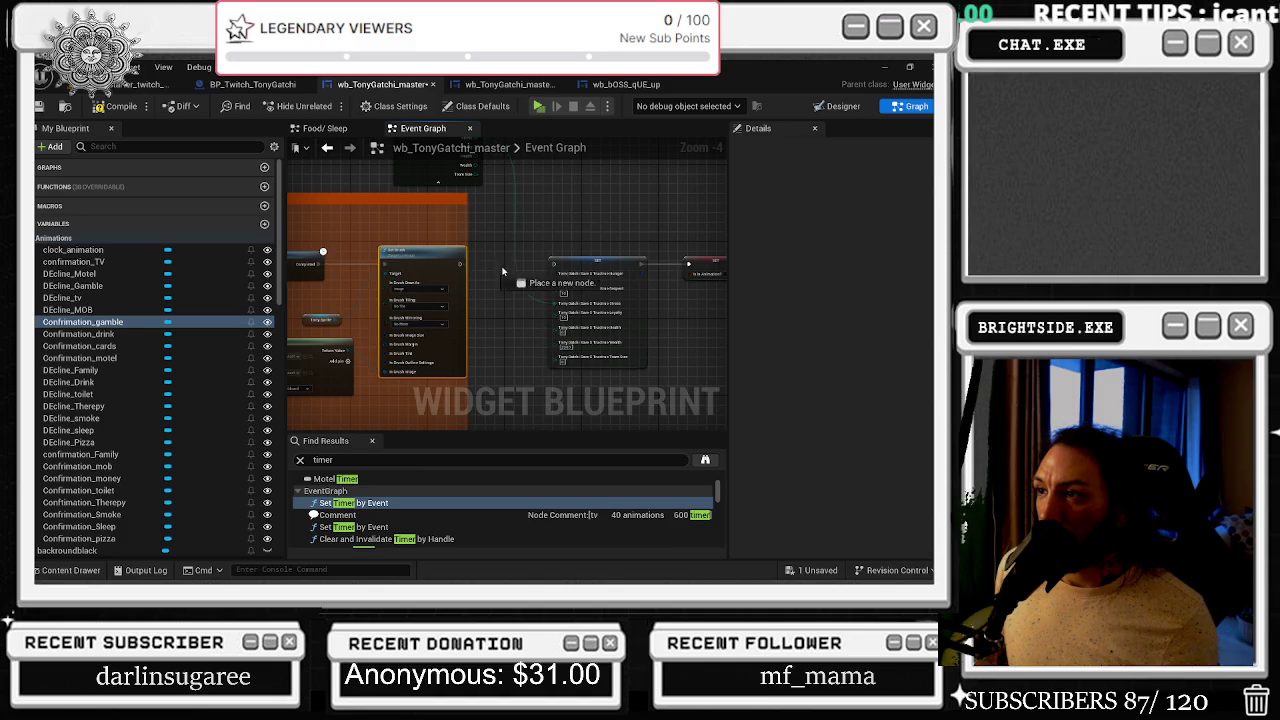
scroll(560, 270, up, 2)
drag(507, 277, 709, 277)
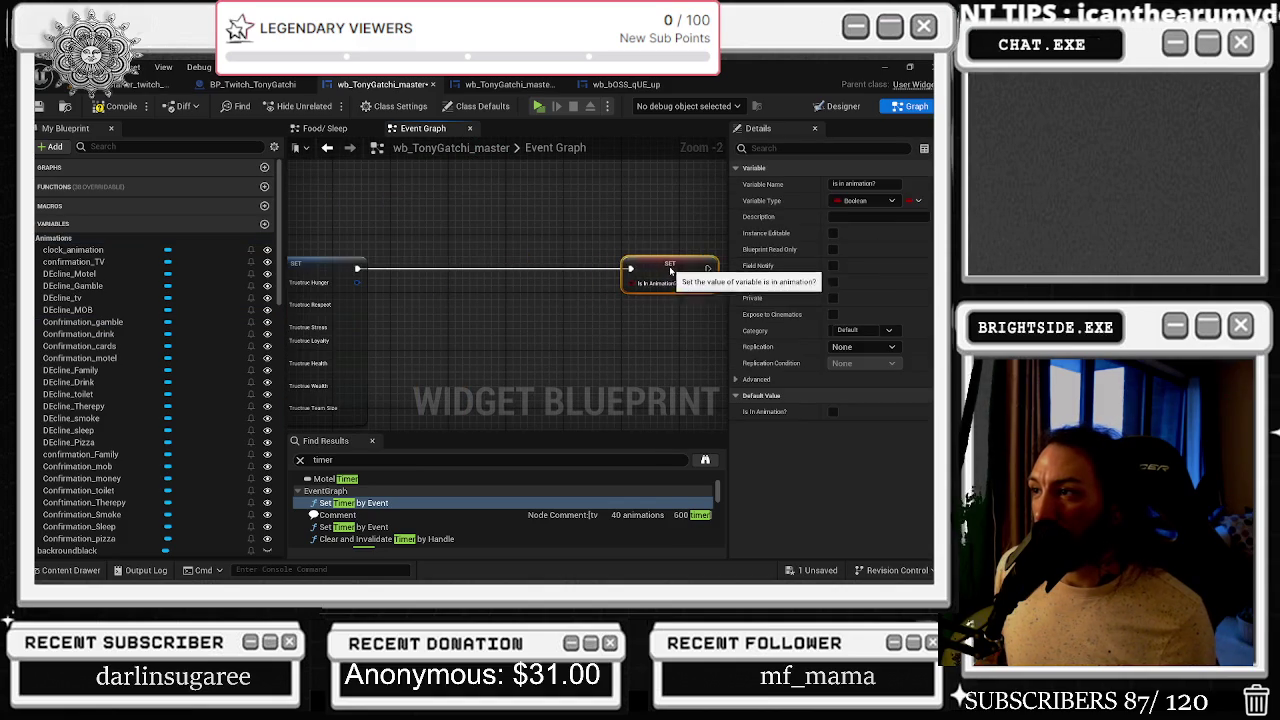
key(ctrl+z)
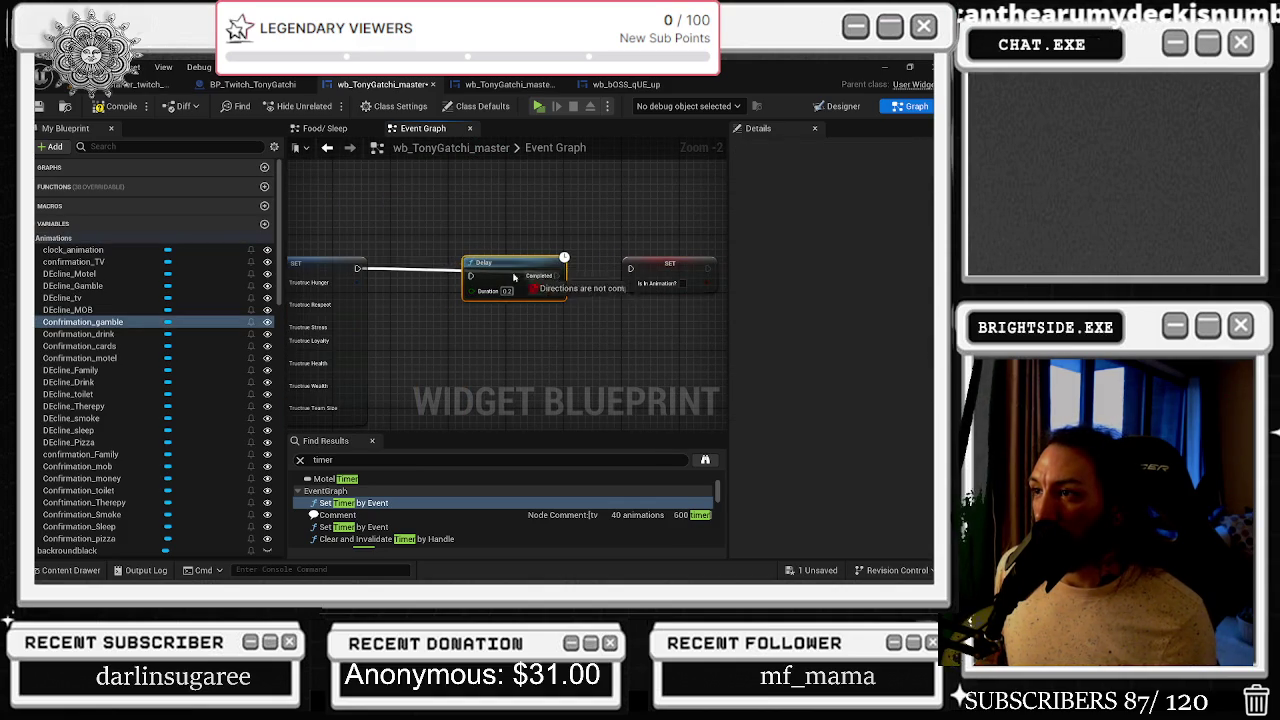
drag(504, 275, 525, 268)
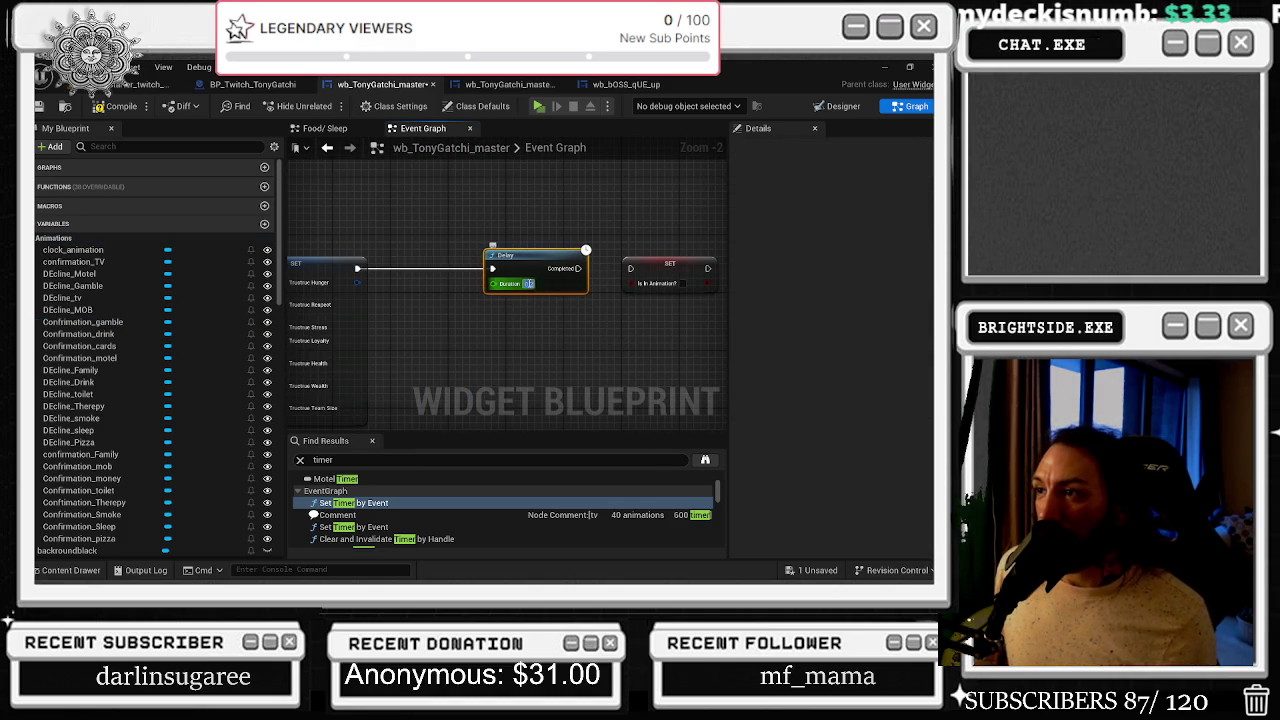
click(634, 277)
scroll(640, 290, down, 2)
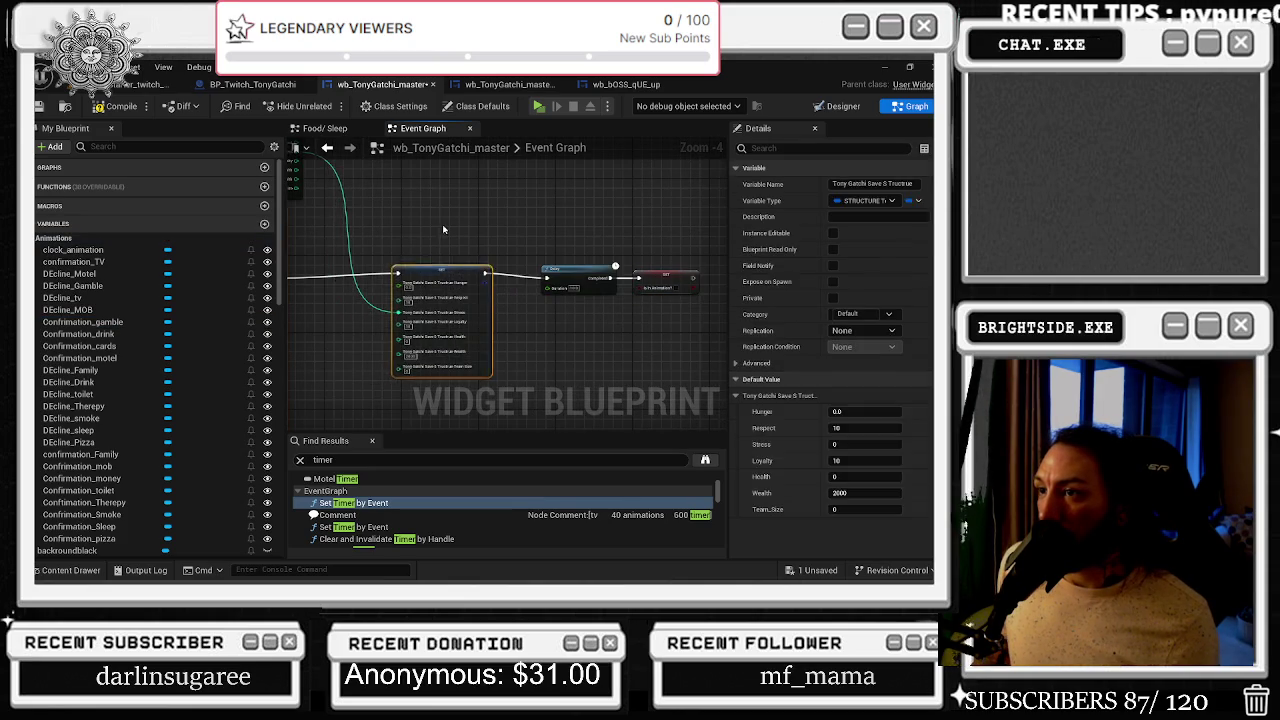
mouse_move(438, 275)
mouse_down()
mouse_move(550, 250)
mouse_move(460, 281)
mouse_up()
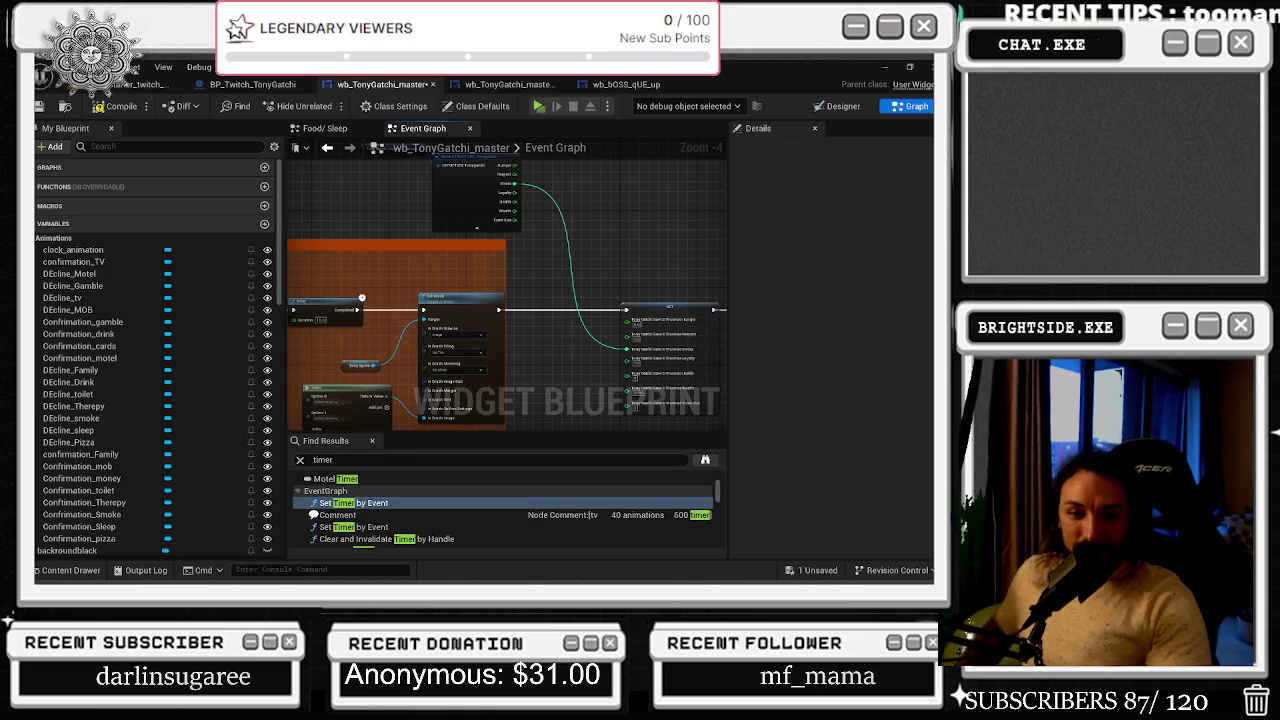
- Bring the browser forward, search Google for 'ELITE 8', then go back to YouTube
key(alt+Tab)
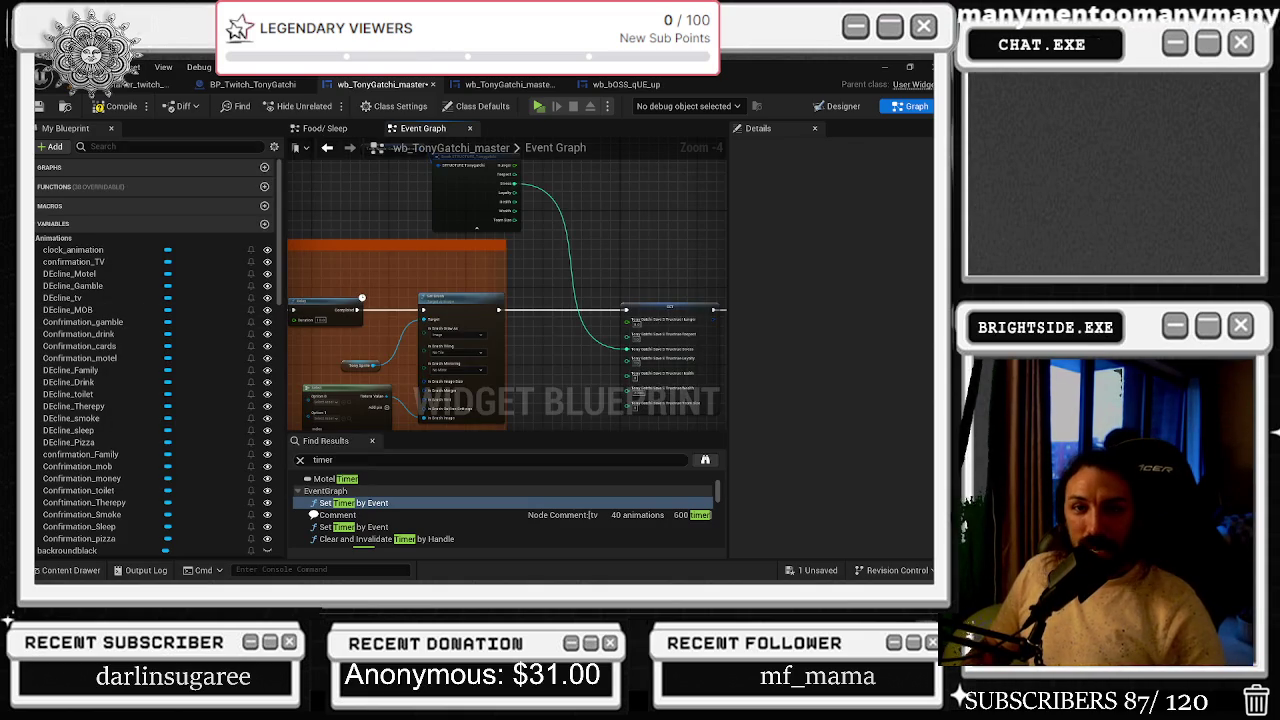
key(alt+Tab)
click(237, 208)
text(ELITE 8)
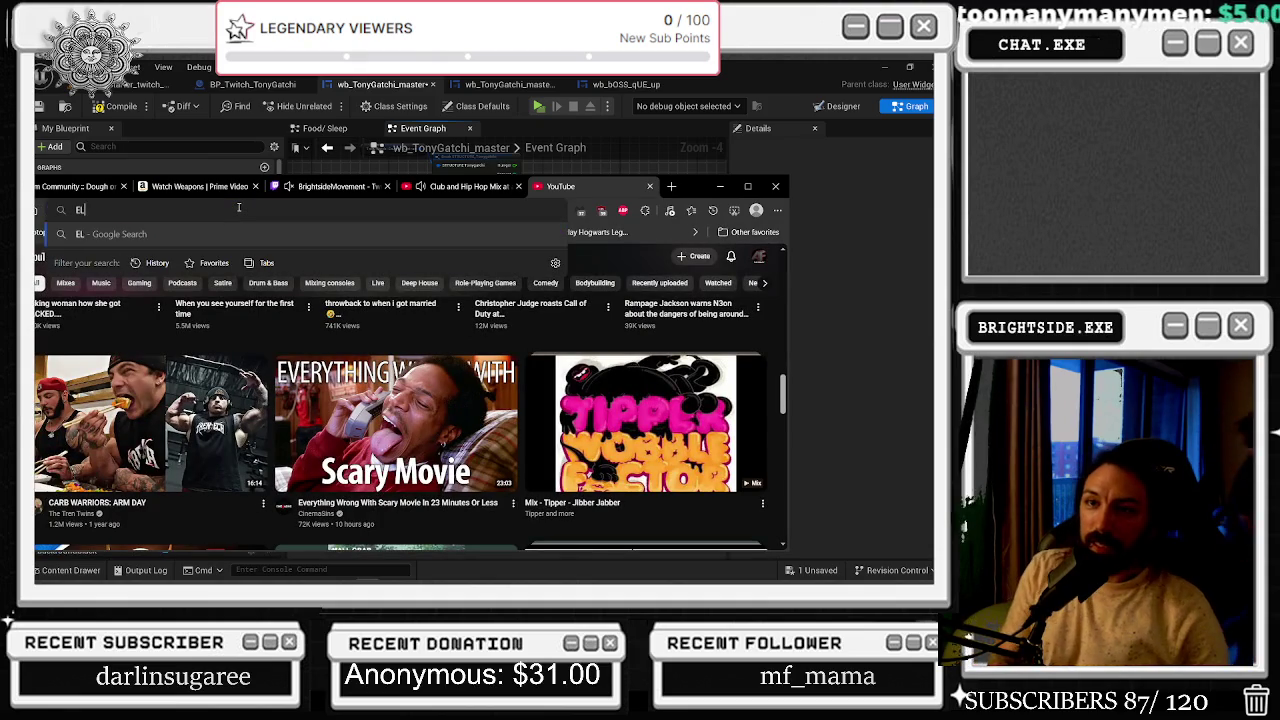
key(Return)
key(alt+Left)
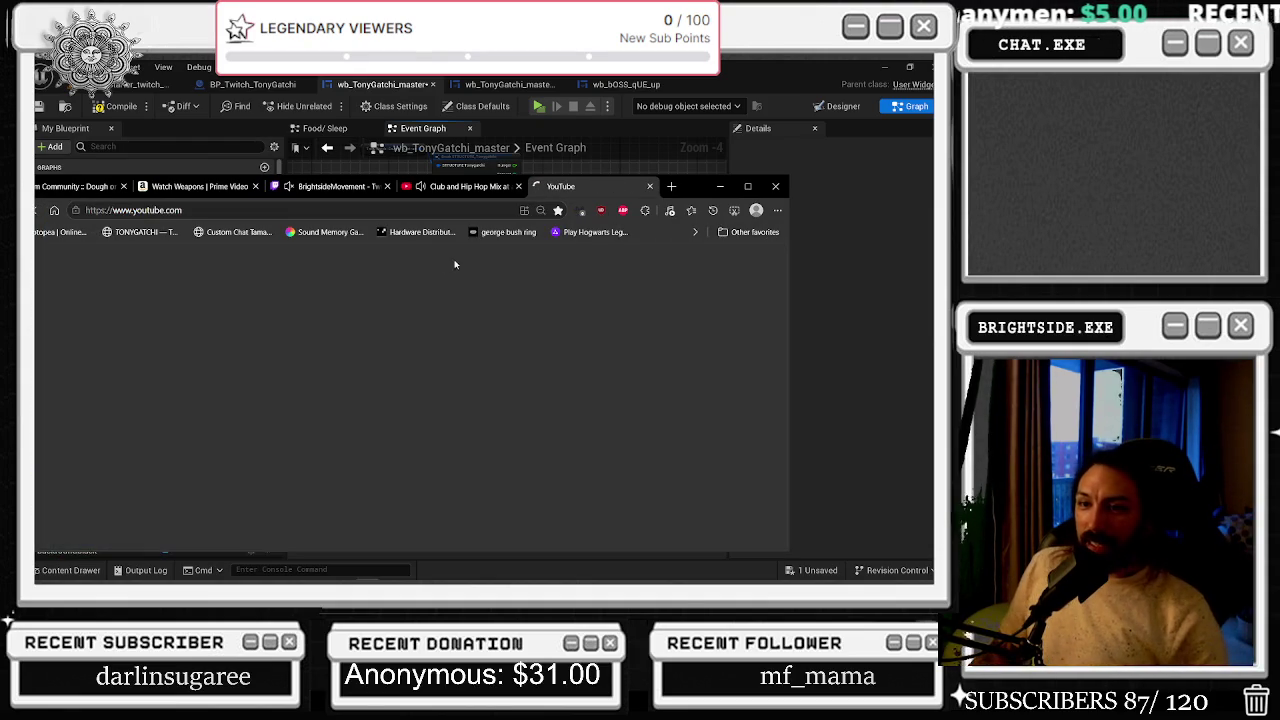
drag(693, 189, 741, 186)
- Search Google for 'ELITE 4' and open the Pokémon Wiki Elite Four page full-screen
click(328, 204)
text(ELITE 4)
key(Return)
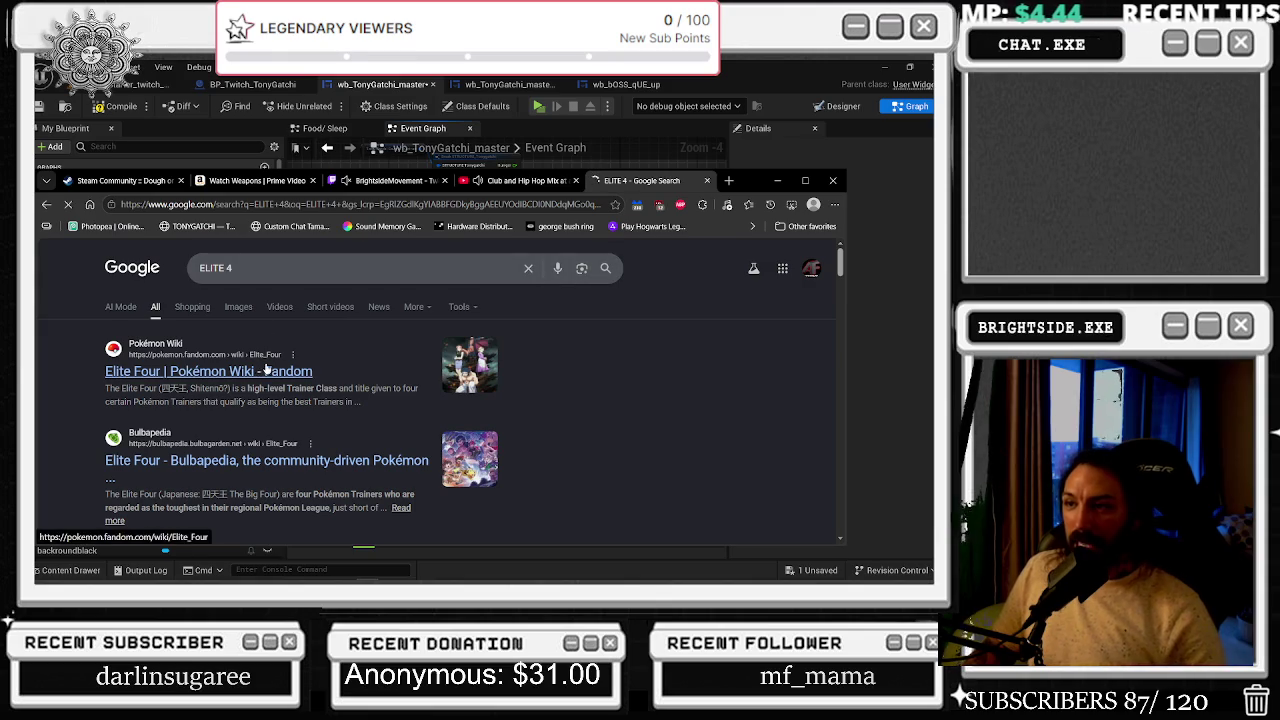
click(215, 371)
click(807, 181)
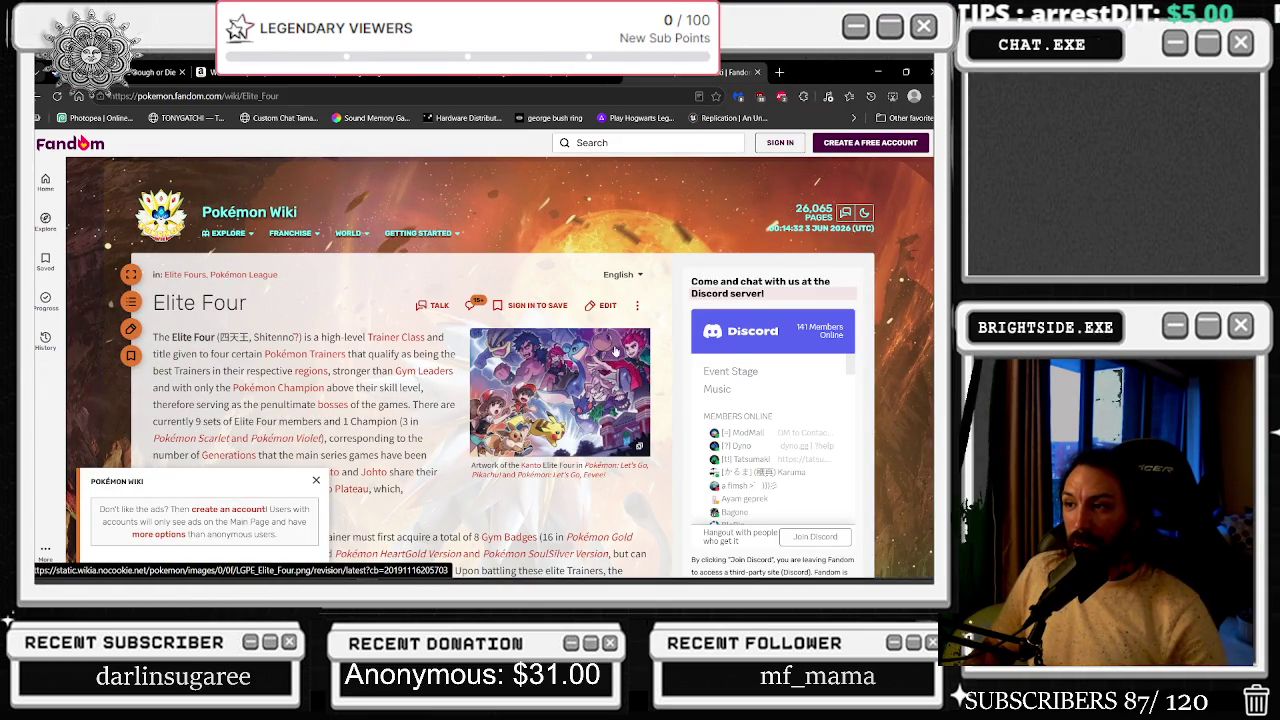
- Scroll down the Elite Four page, dismissing the Pokémon Wiki ad popup
scroll(615, 352, down, 3)
scroll(615, 350, down, 3)
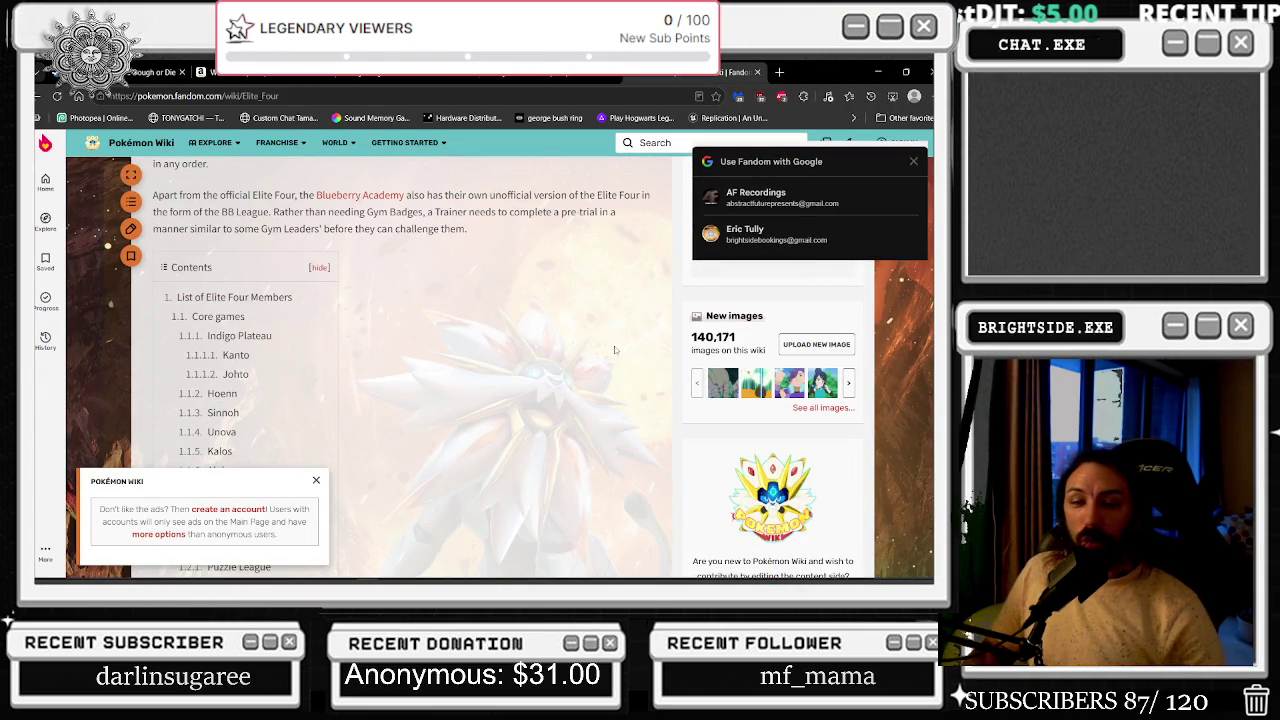
scroll(422, 316, down, 5)
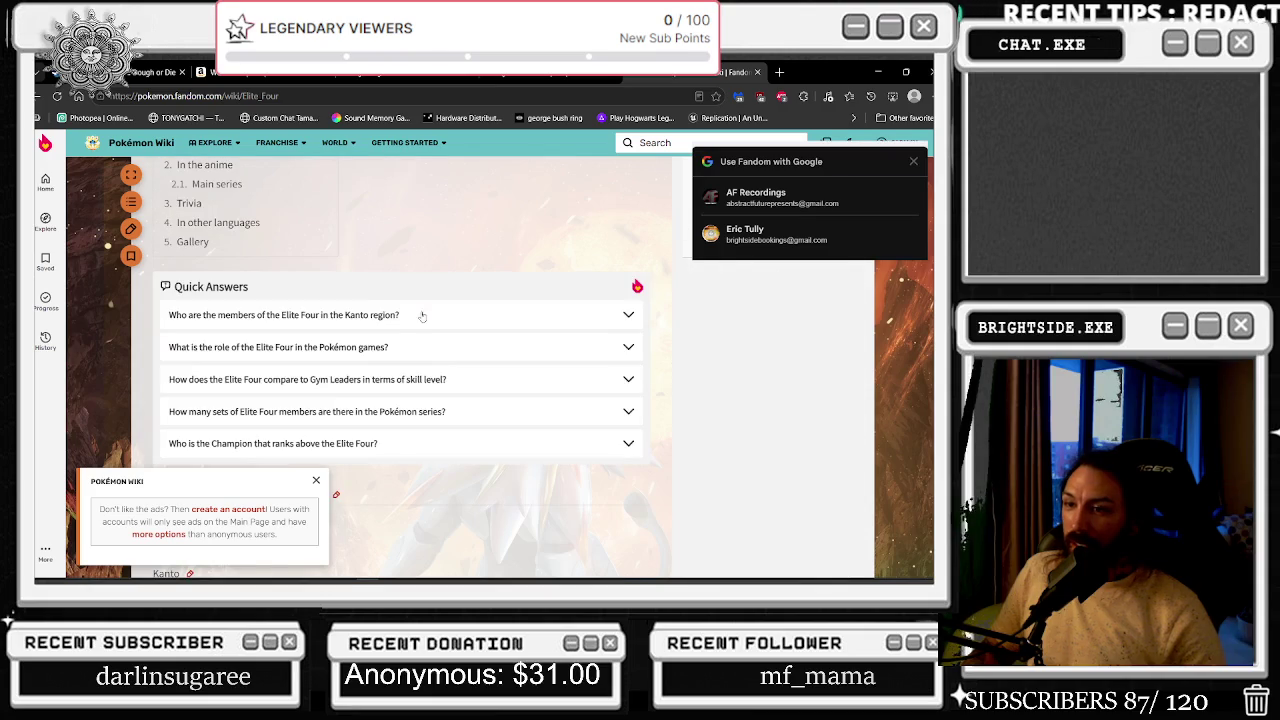
click(316, 480)
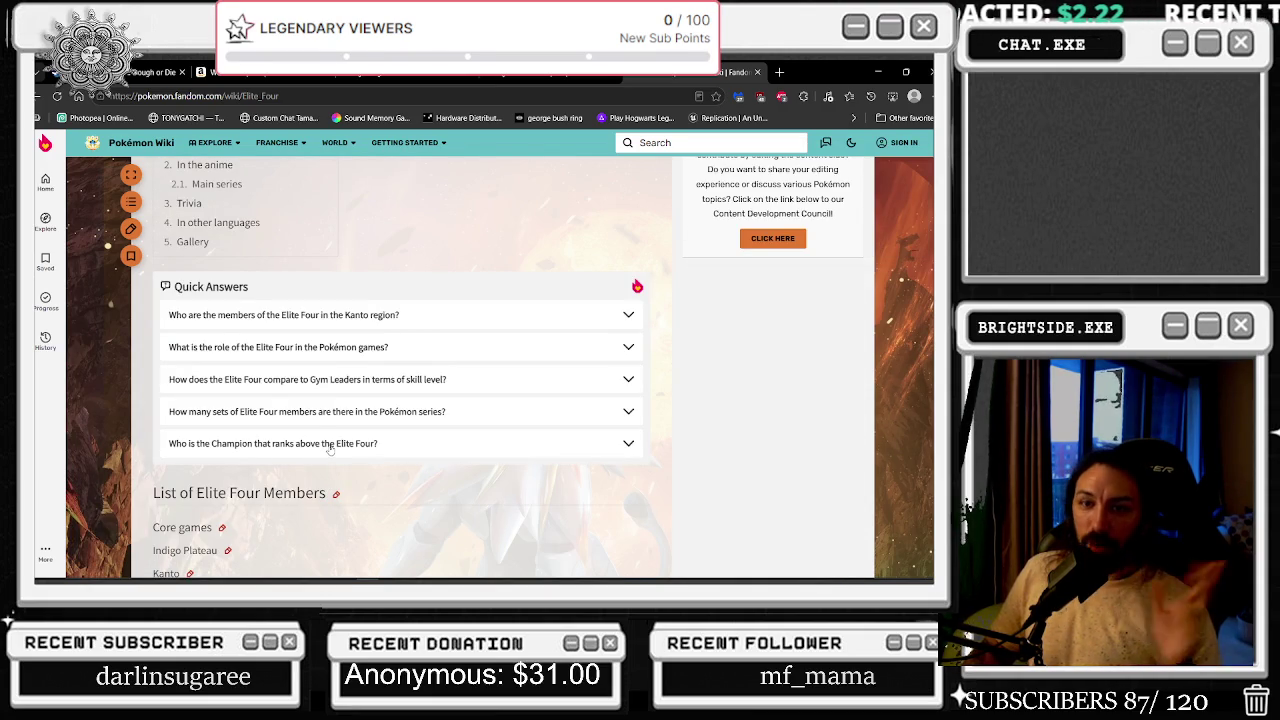
scroll(310, 351, down, 2)
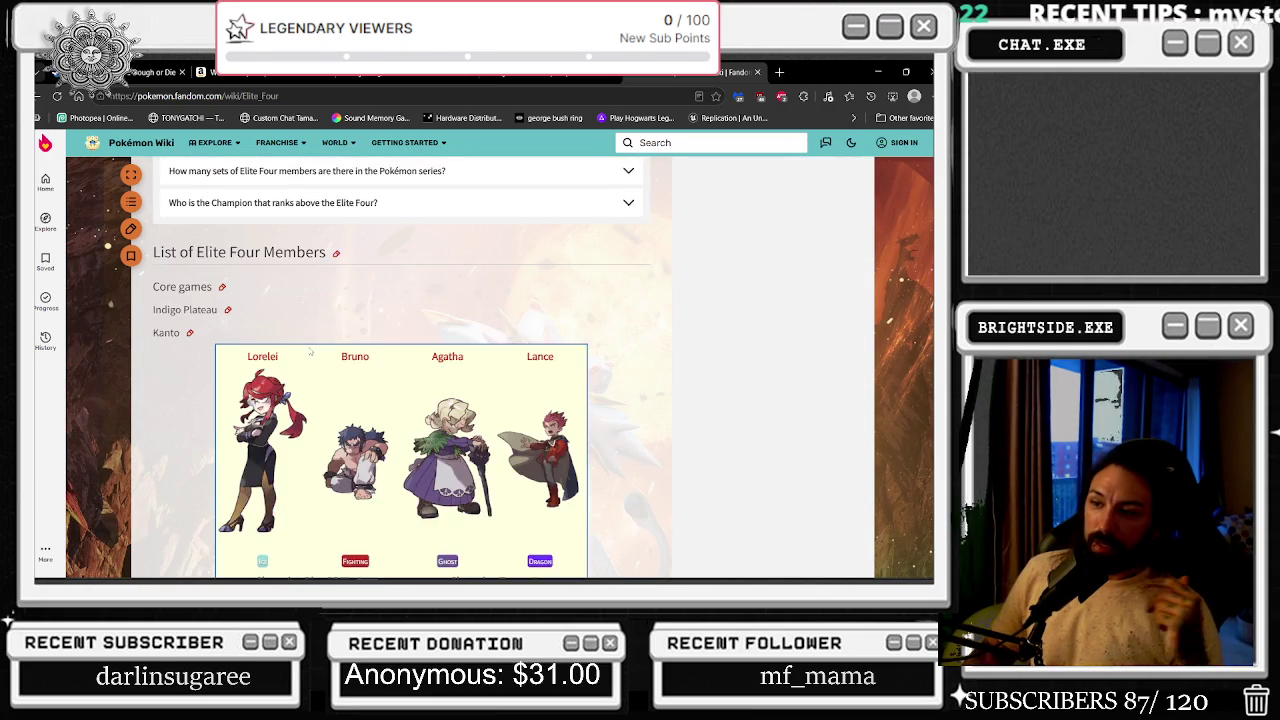
scroll(310, 351, down, 3)
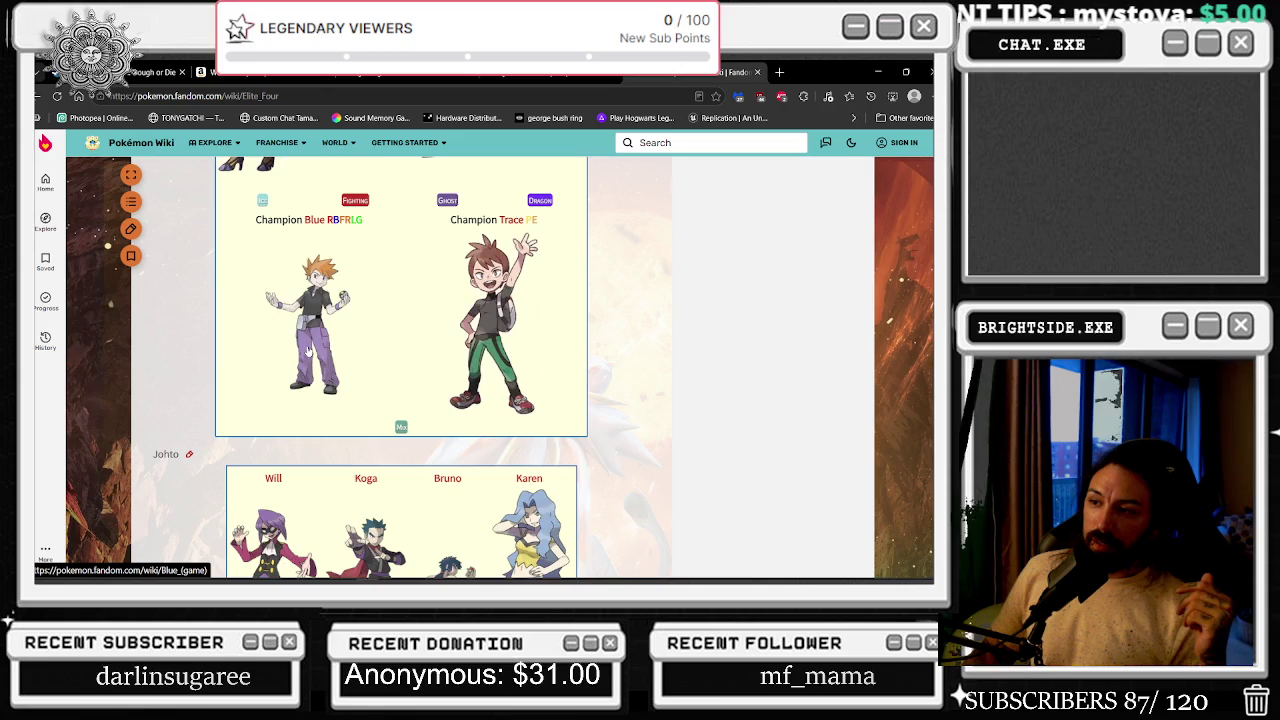
scroll(310, 351, up, 3)
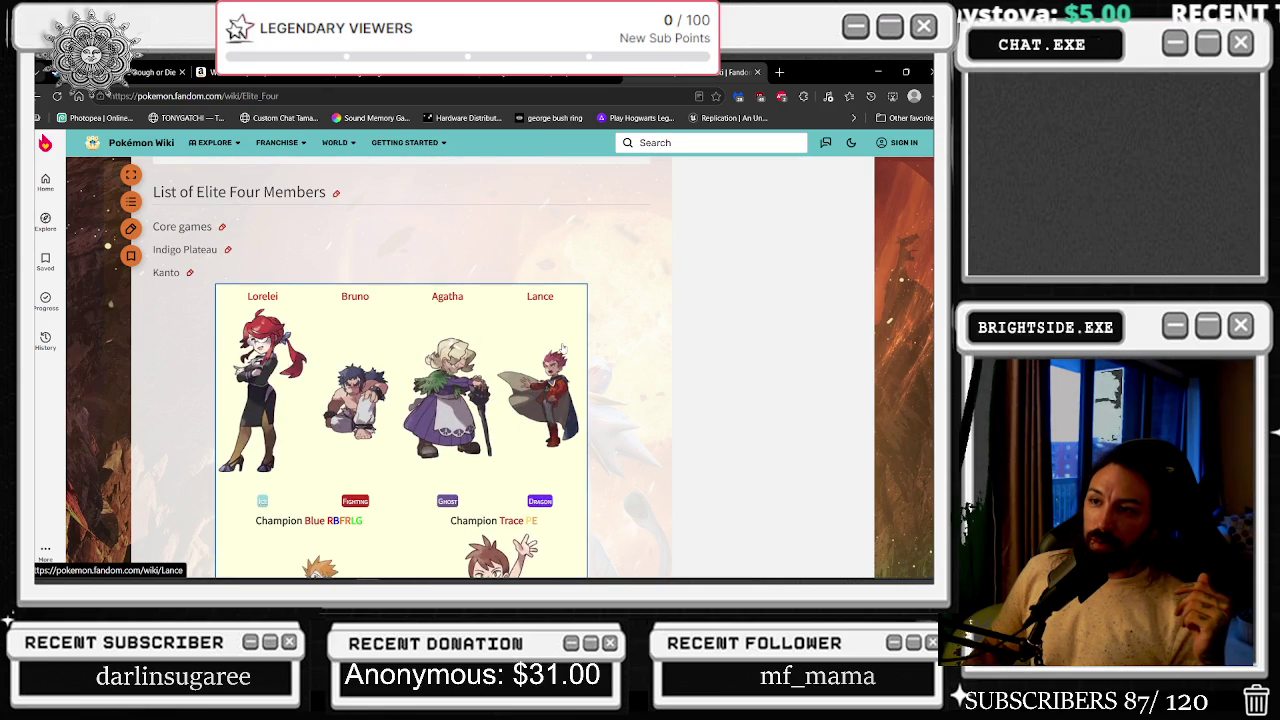
mouse_move(563, 348)
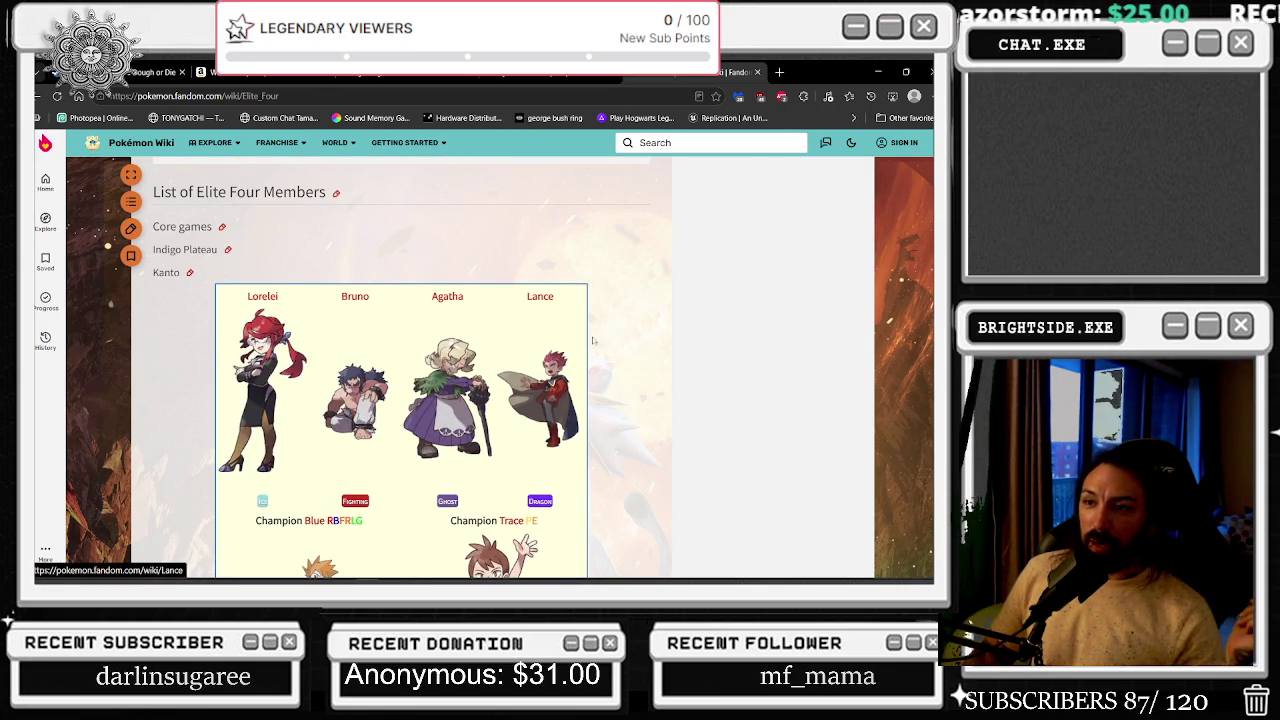
- Scroll further down to Champion Cynthia and the Unova Elite Four lineup
scroll(521, 348, down, 5)
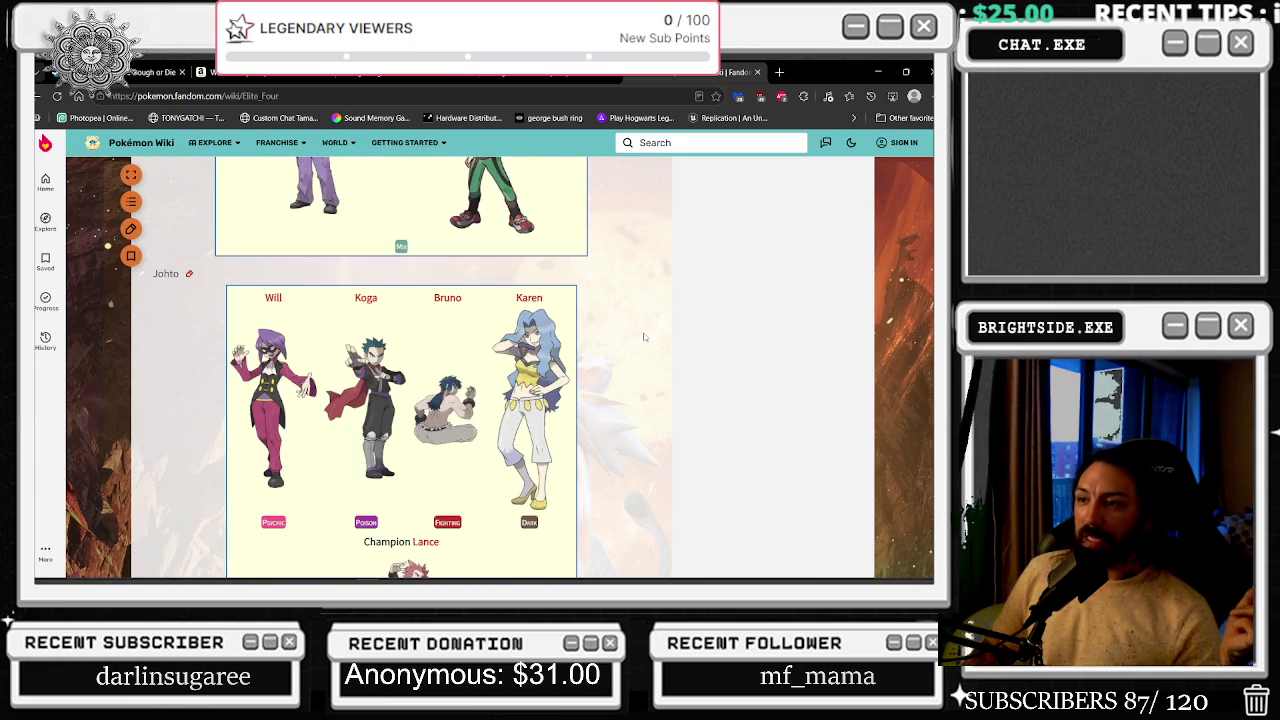
scroll(644, 337, down, 5)
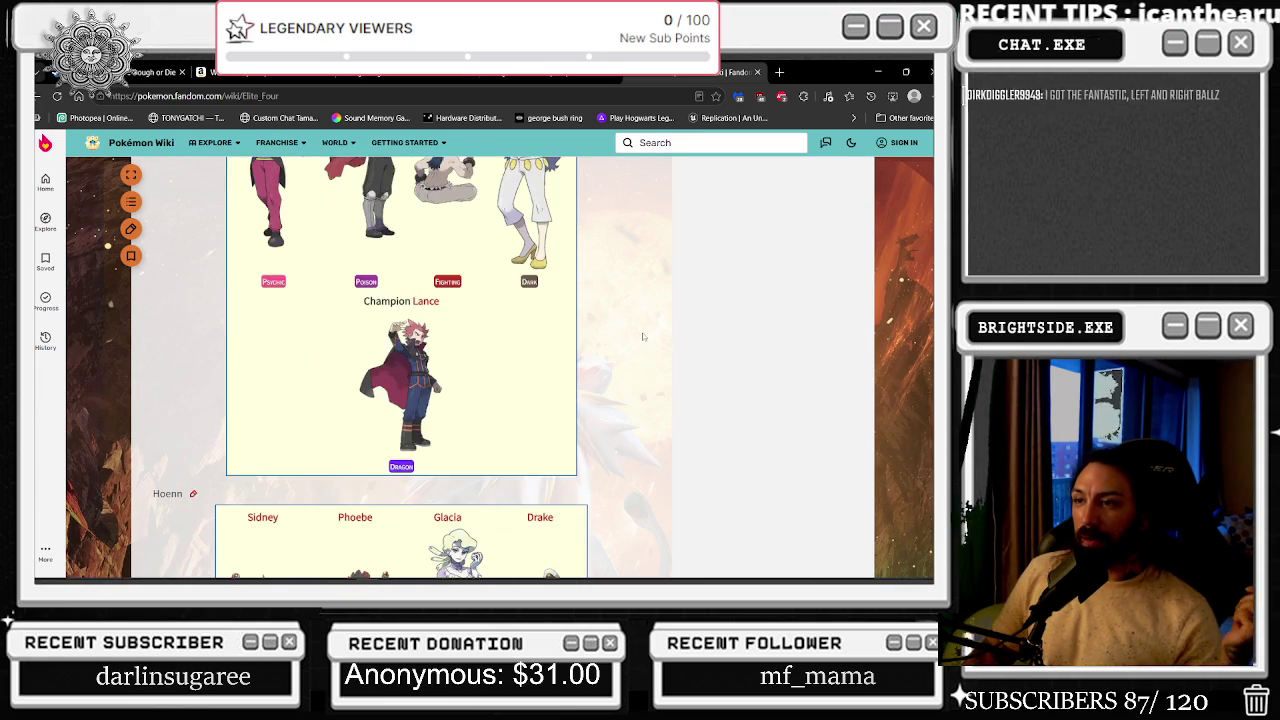
scroll(643, 337, down, 2)
scroll(641, 337, down, 2)
scroll(641, 337, down, 1)
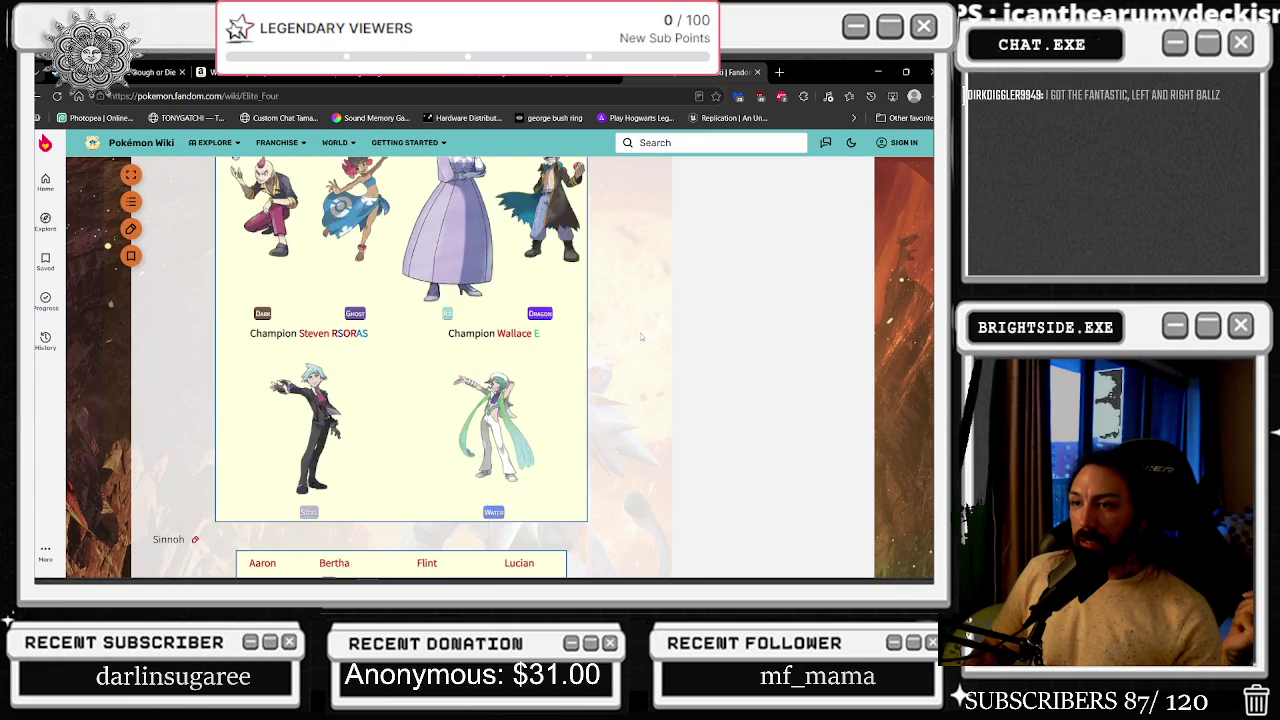
scroll(630, 330, down, 4)
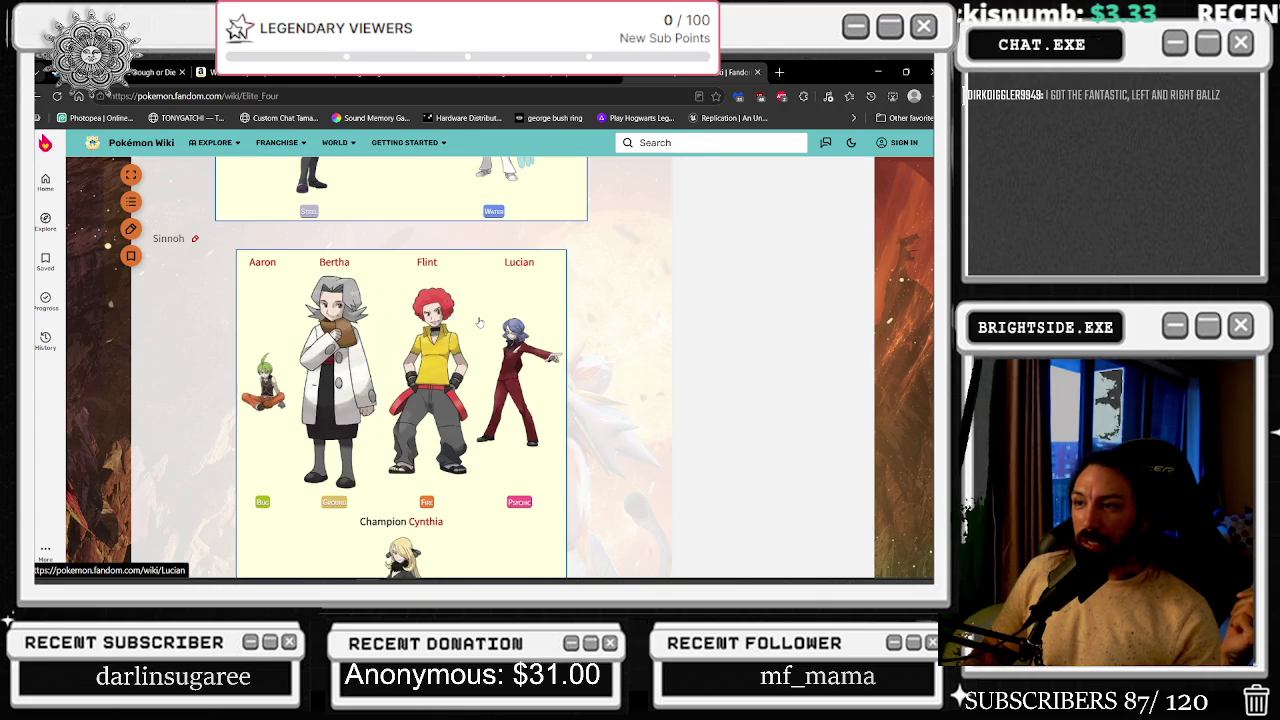
mouse_move(483, 321)
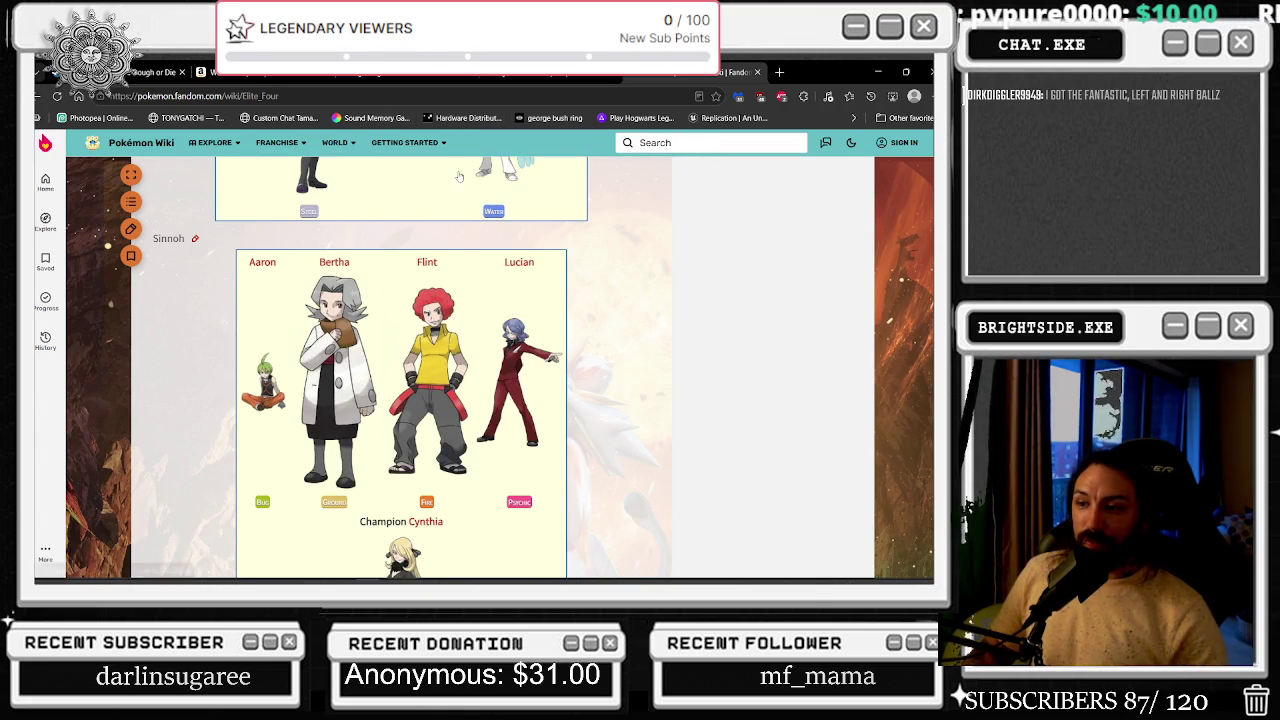
scroll(459, 177, down, 4)
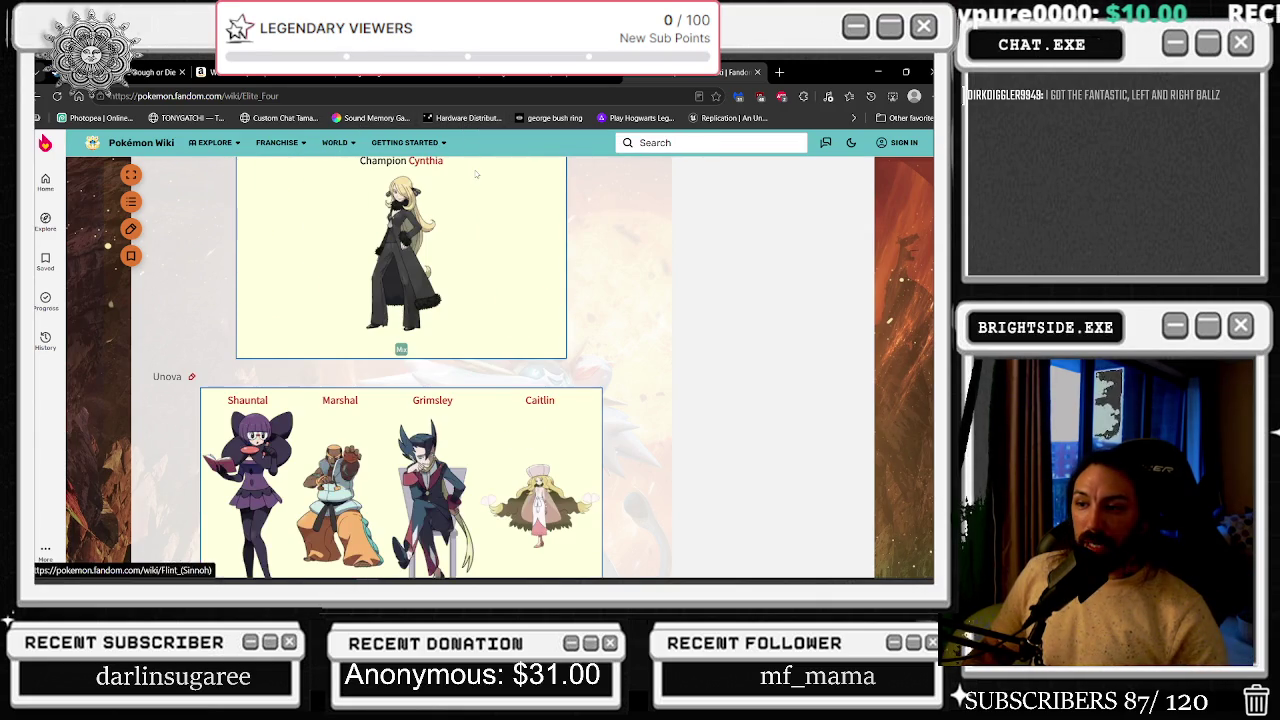
click(340, 95)
- Search for 'BOWLER WITH AFRO' and open the Bowling Digital Kyle Troup article in a new tab
text(BOWLER WITH AFRO)
key(Return)
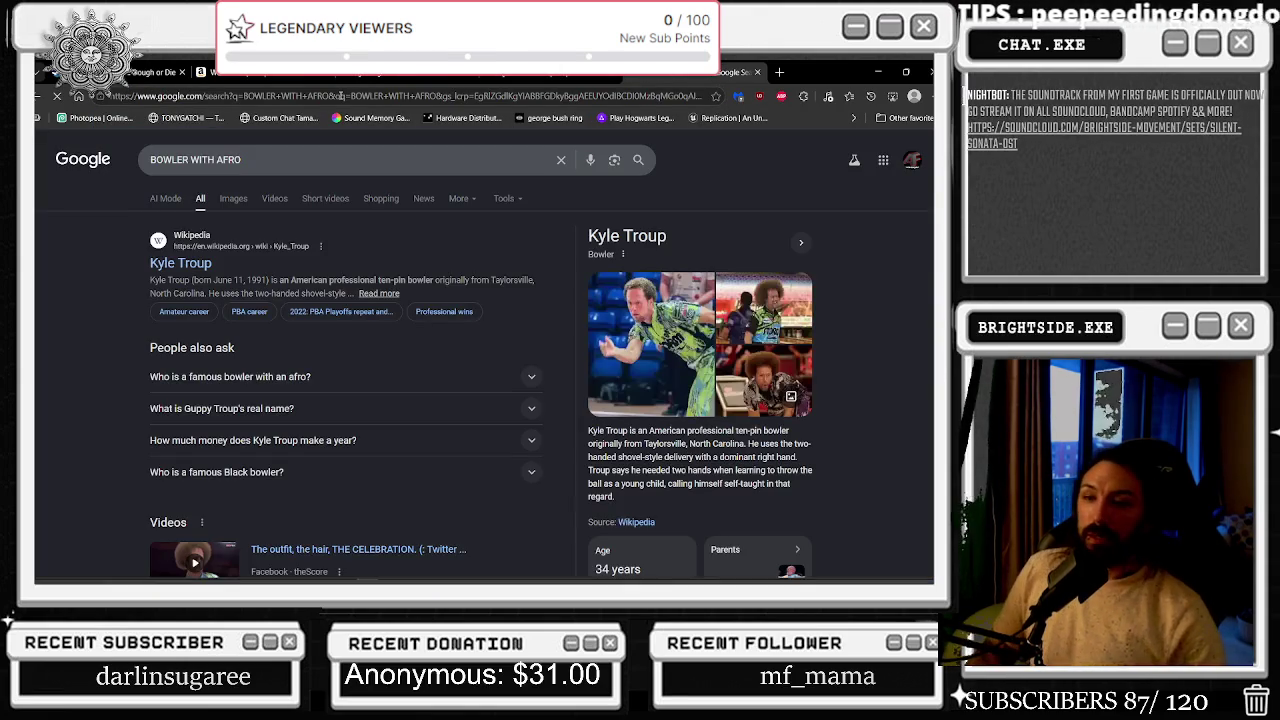
click(651, 300)
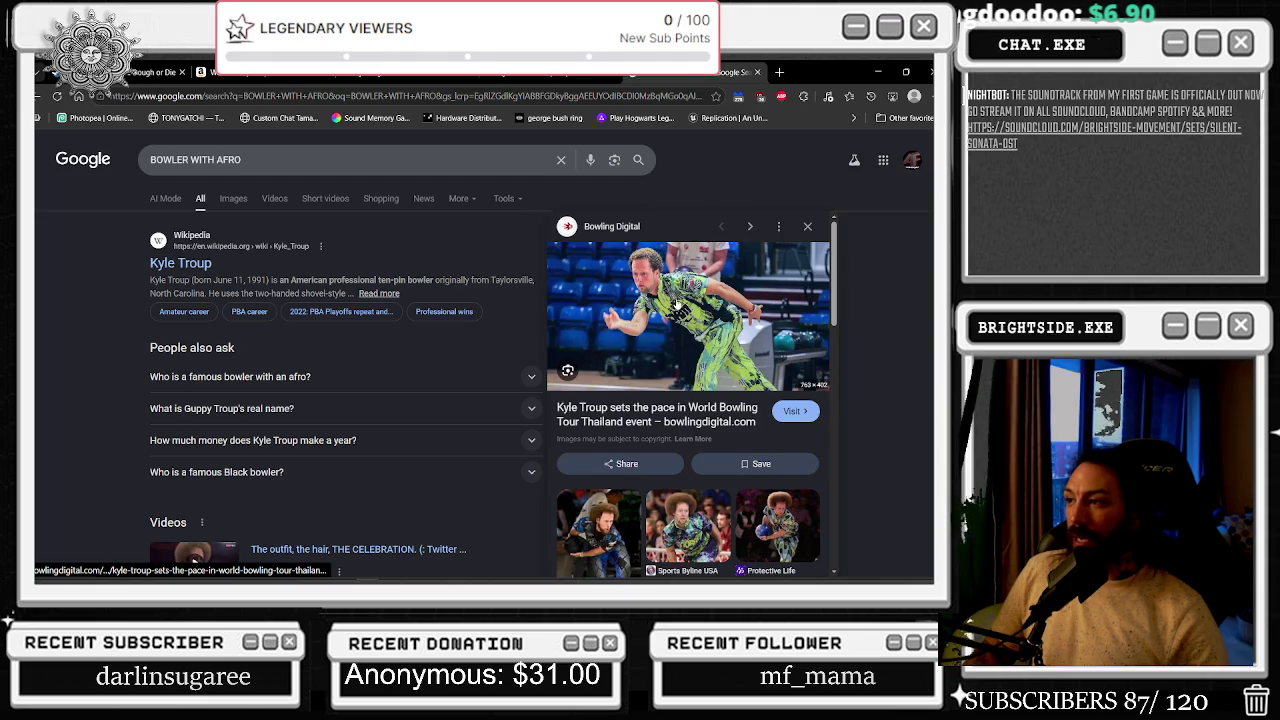
click(676, 303)
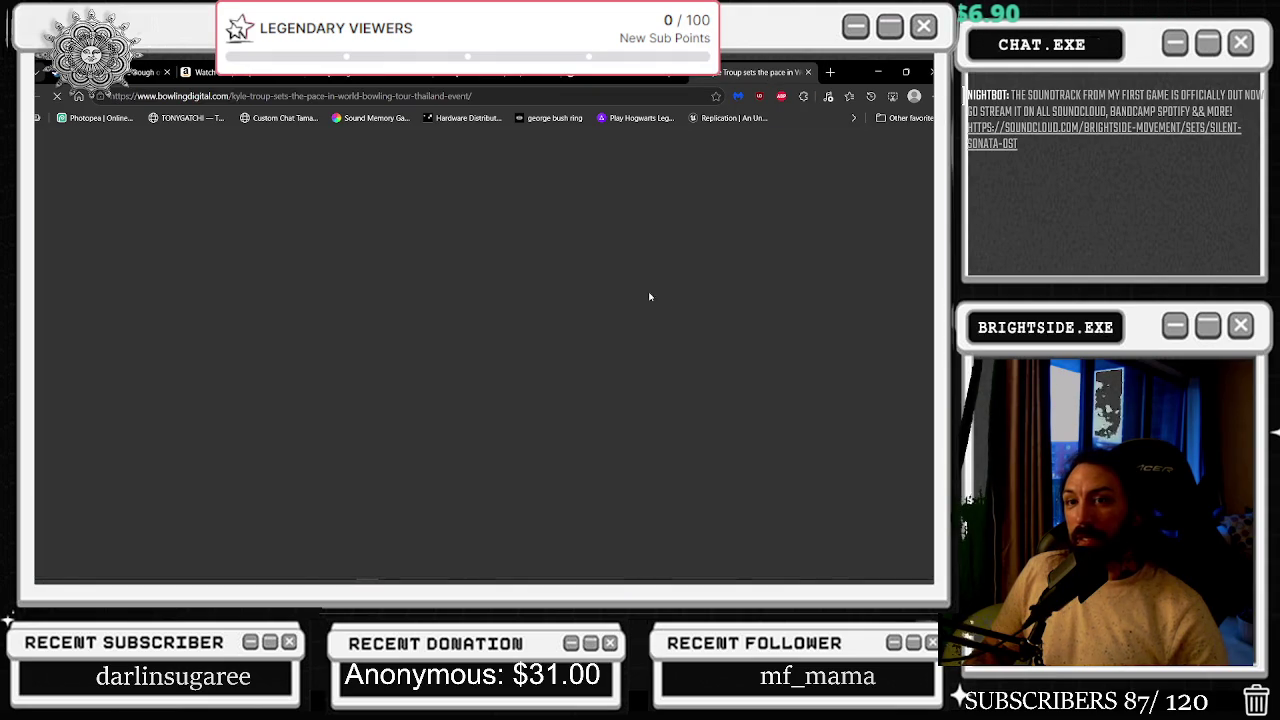
scroll(416, 263, down, 1)
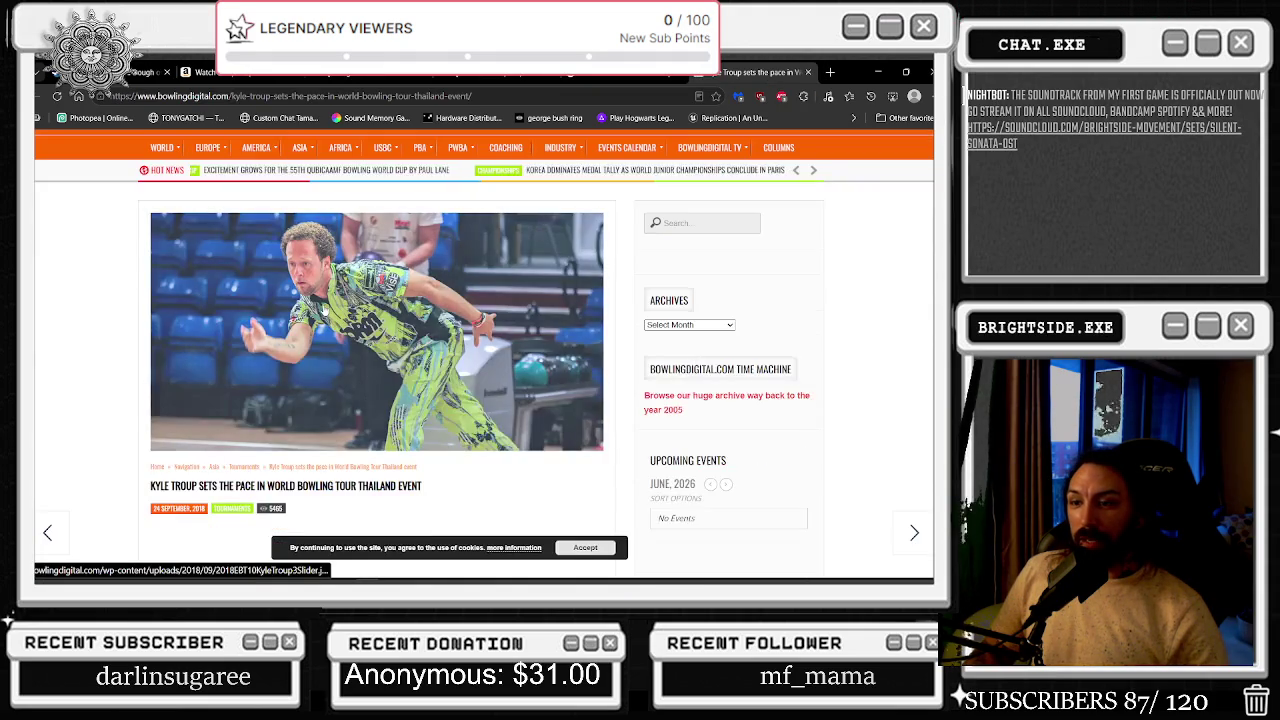
scroll(395, 530, down, 3)
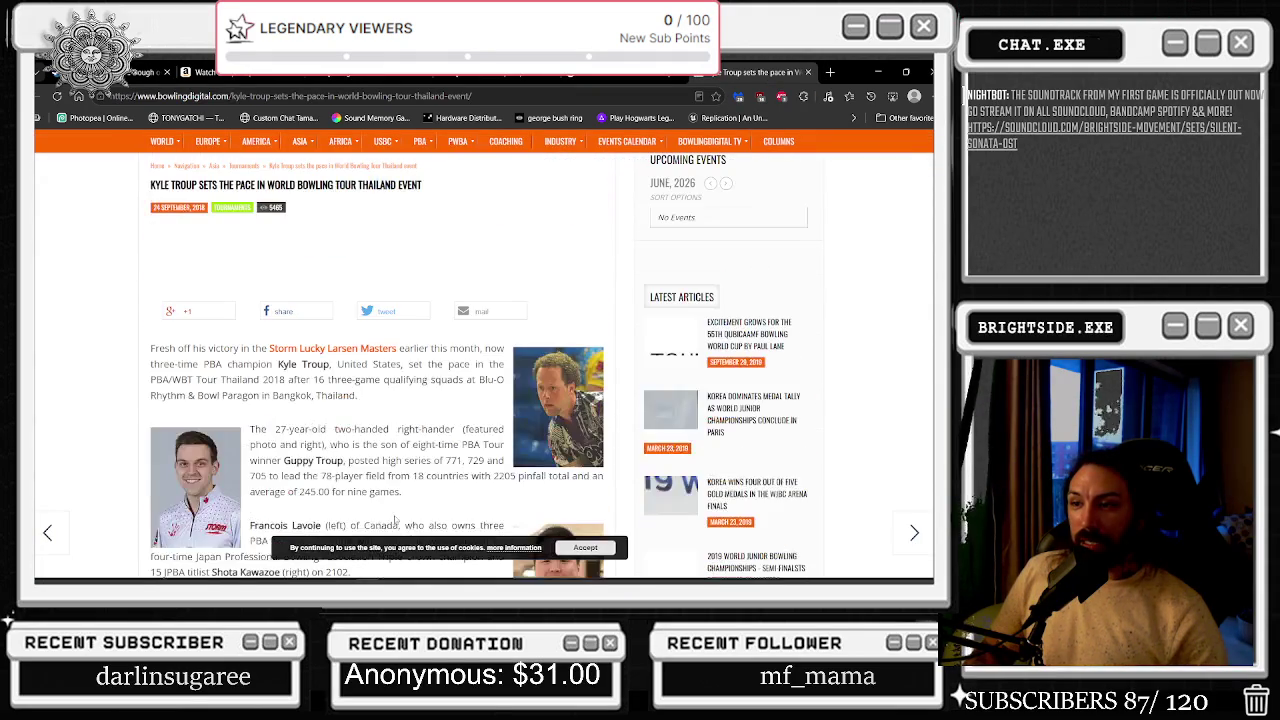
scroll(395, 518, up, 4)
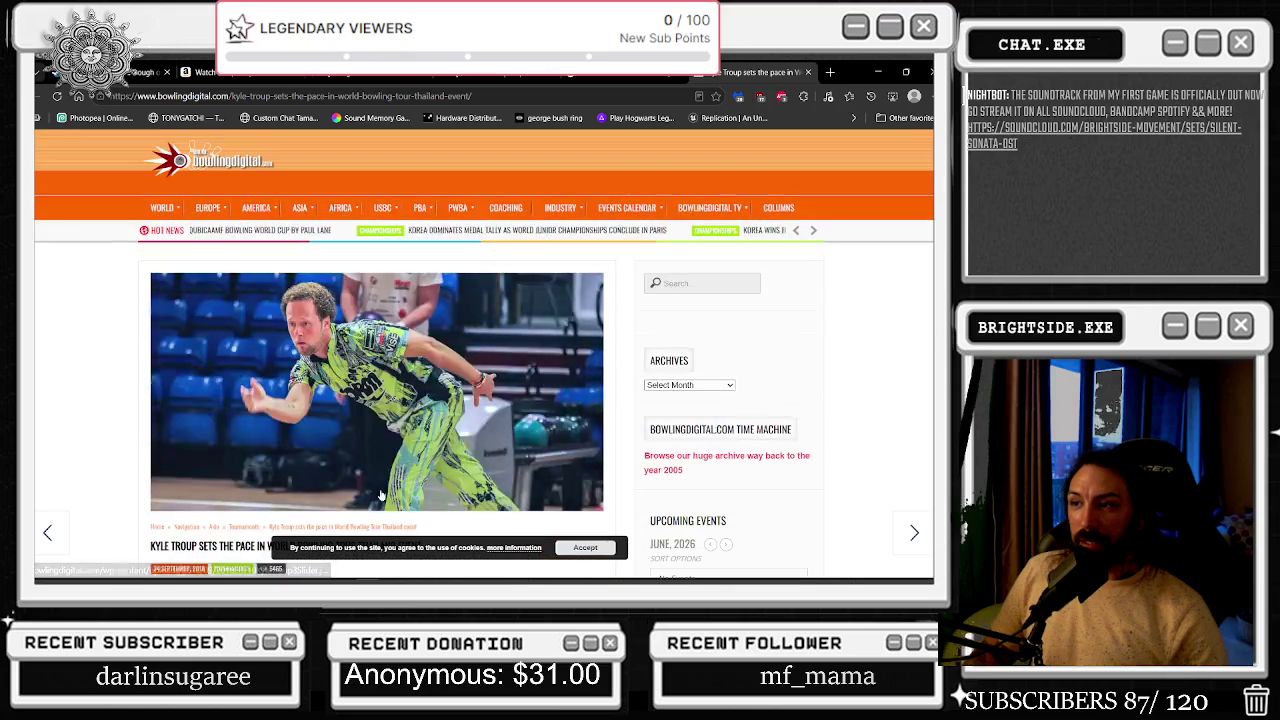
scroll(371, 437, down, 1)
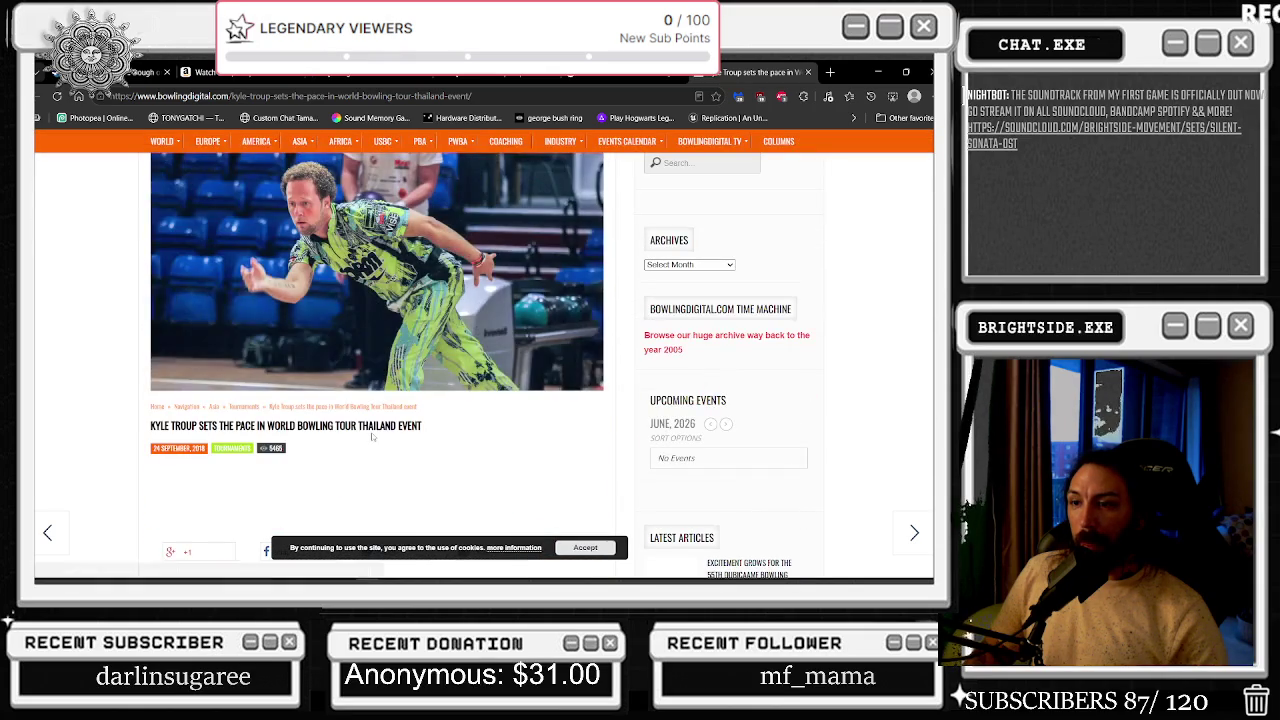
- Pause and resume the YouTube DJ mix, then return to the article and read to its end
key(alt+Tab)
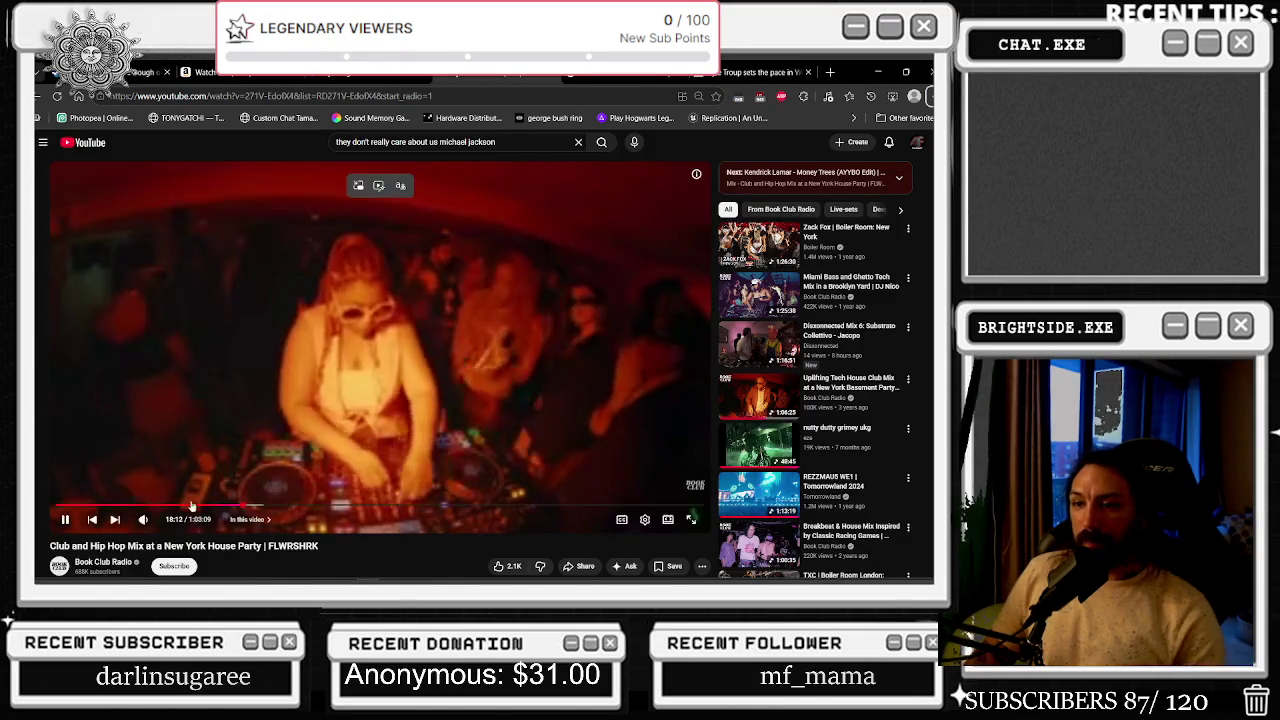
click(440, 438)
click(440, 438)
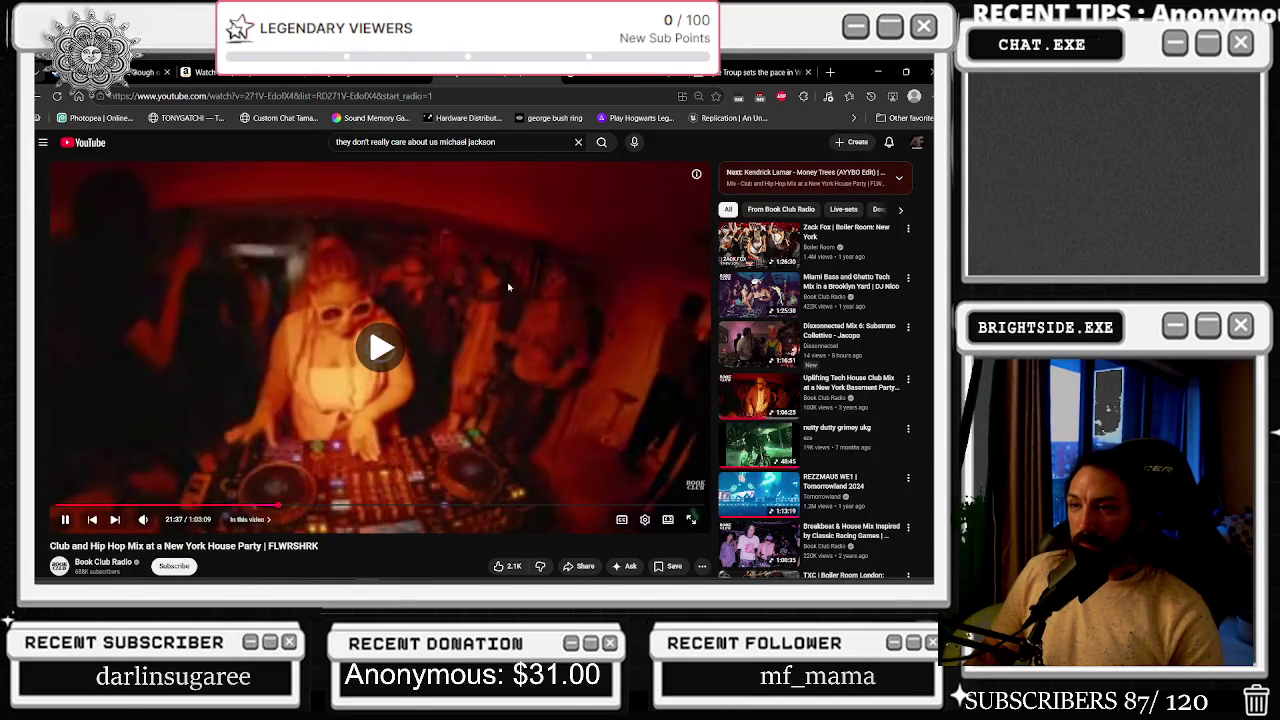
click(874, 73)
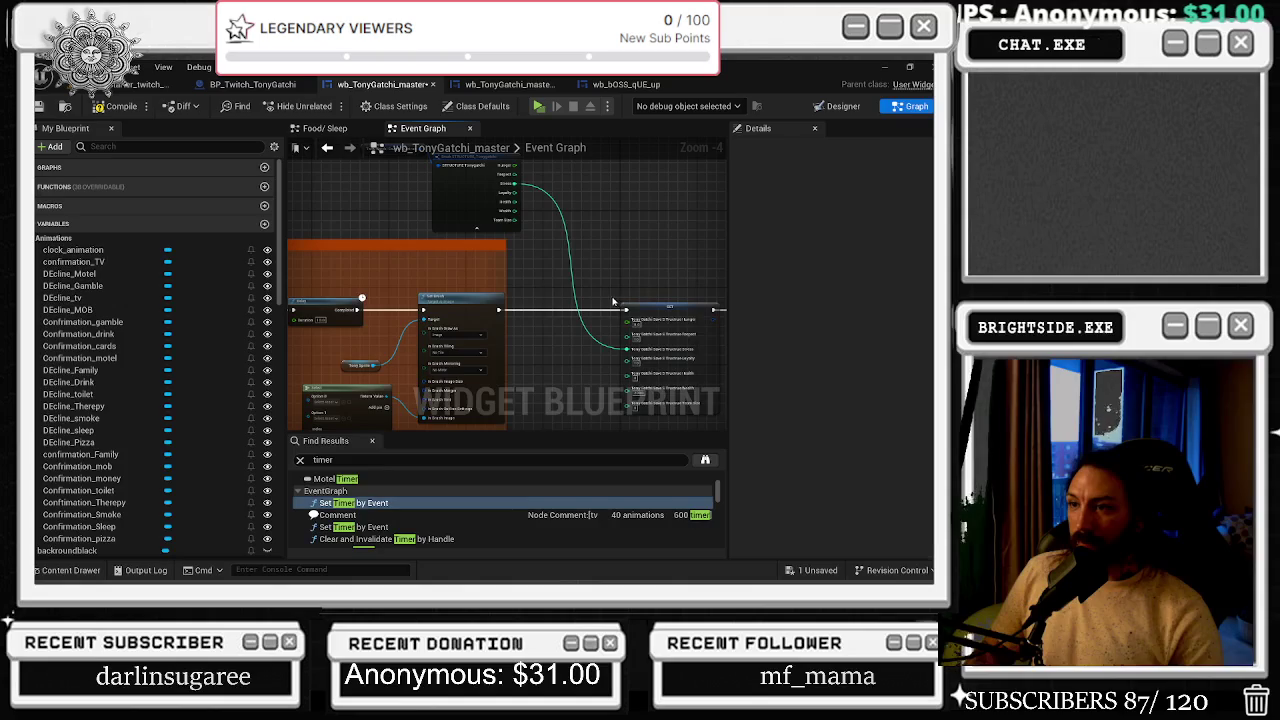
key(alt+Tab)
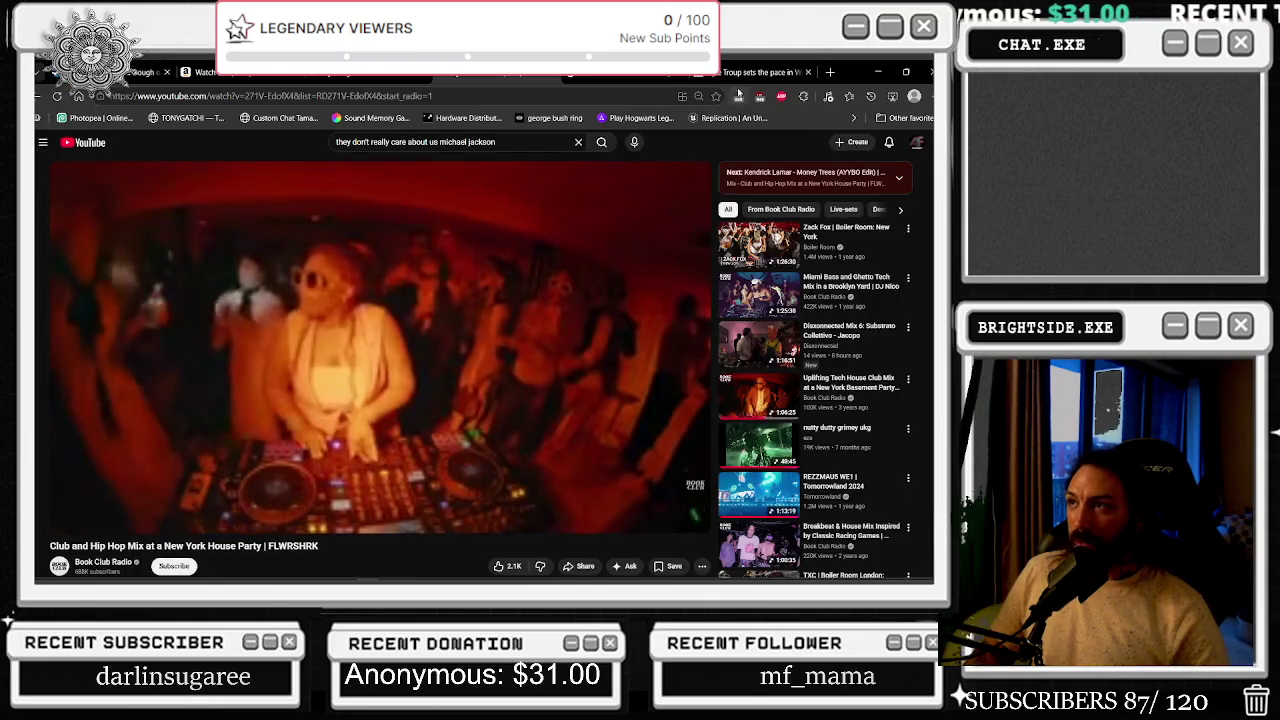
key(Tab)
scroll(518, 378, down, 5)
scroll(518, 378, down, 4)
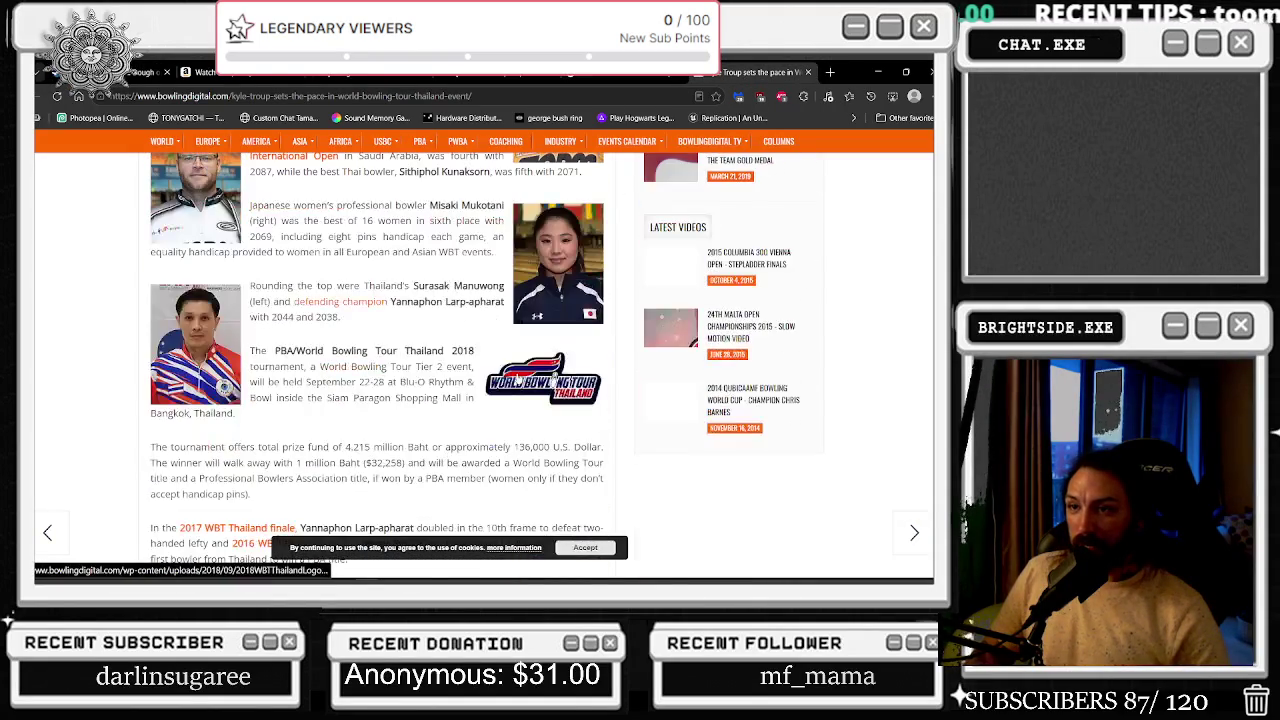
scroll(502, 360, down, 3)
scroll(493, 368, down, 15)
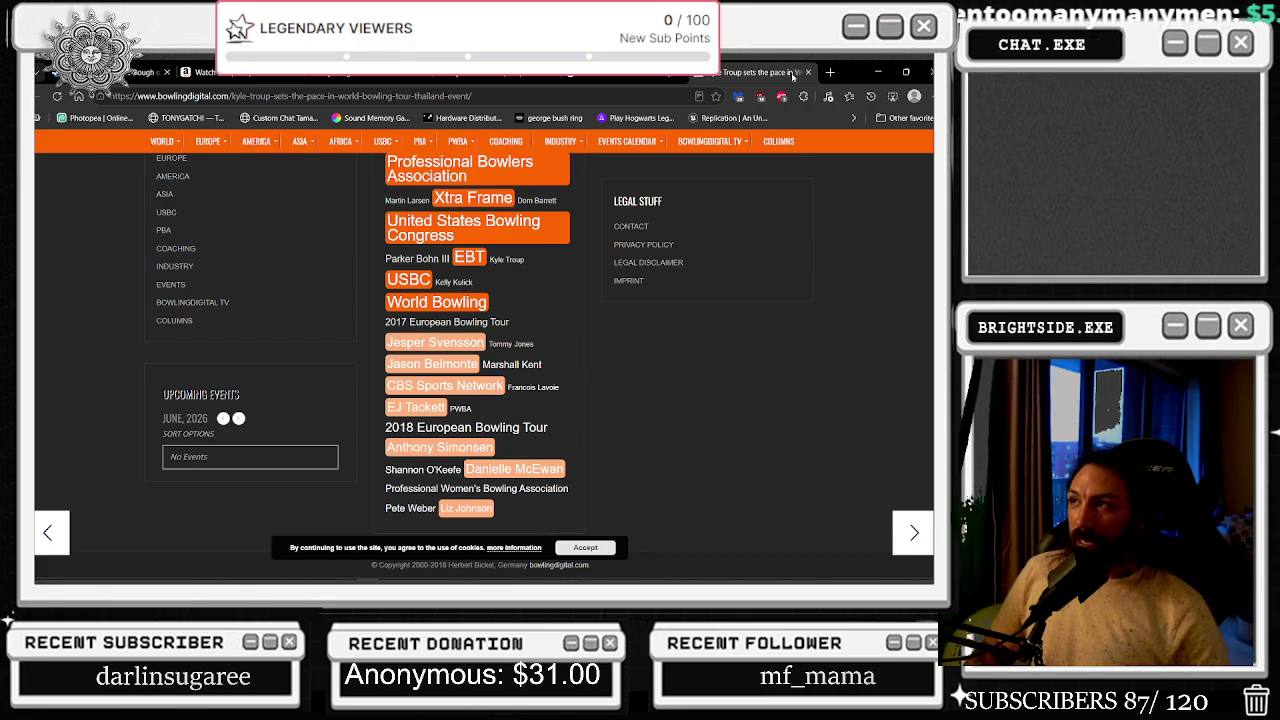
- Close the article and view the Sports Byline USA, Taylorsville Times and FloBowling Kyle Troup photos
click(808, 72)
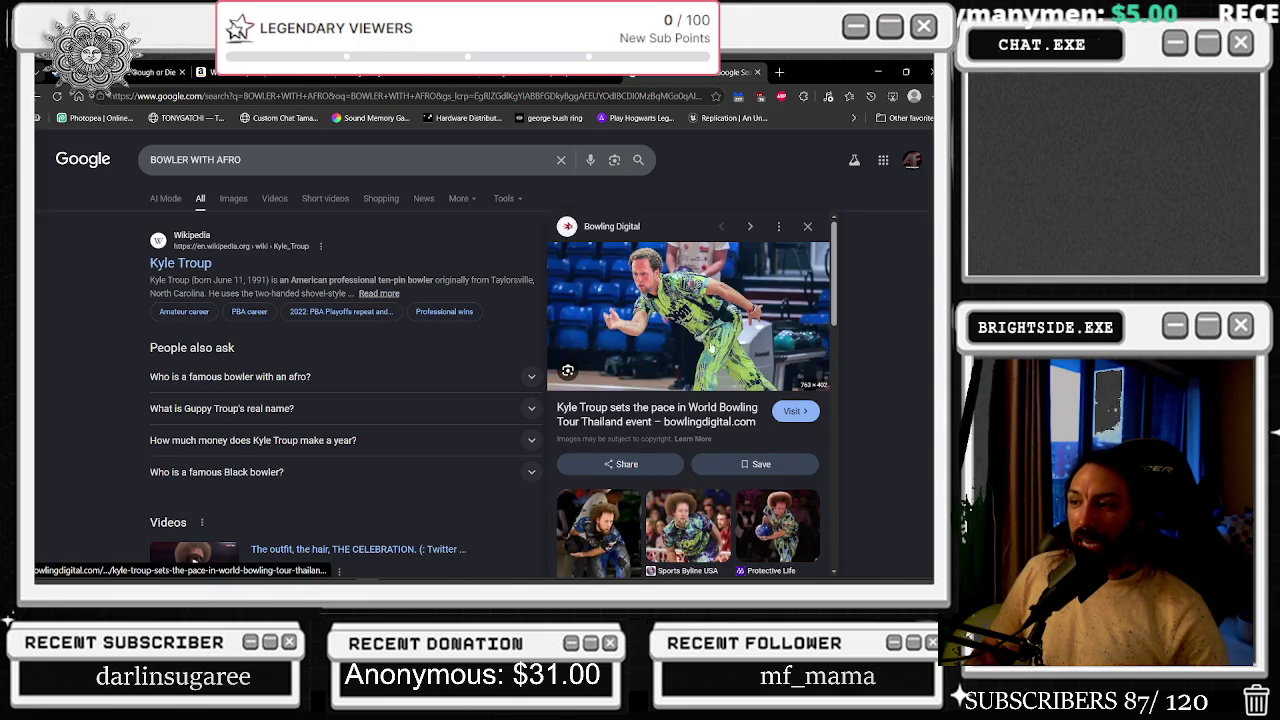
click(688, 553)
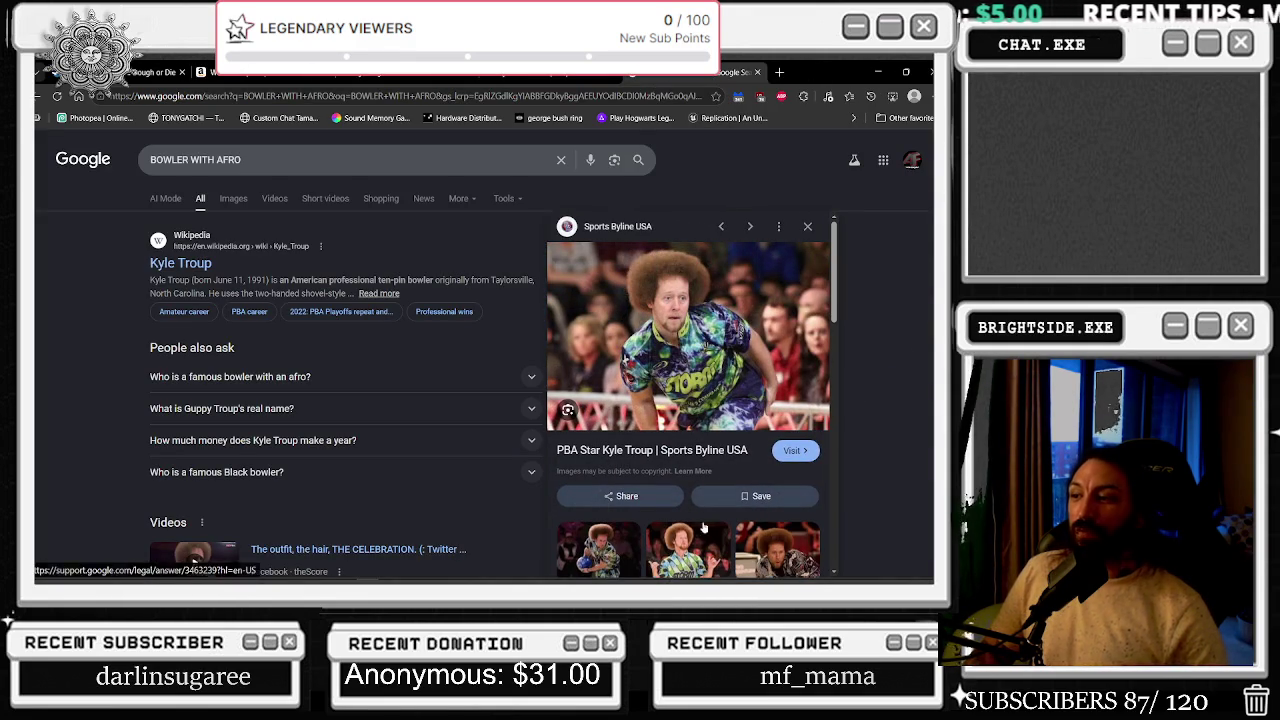
click(689, 540)
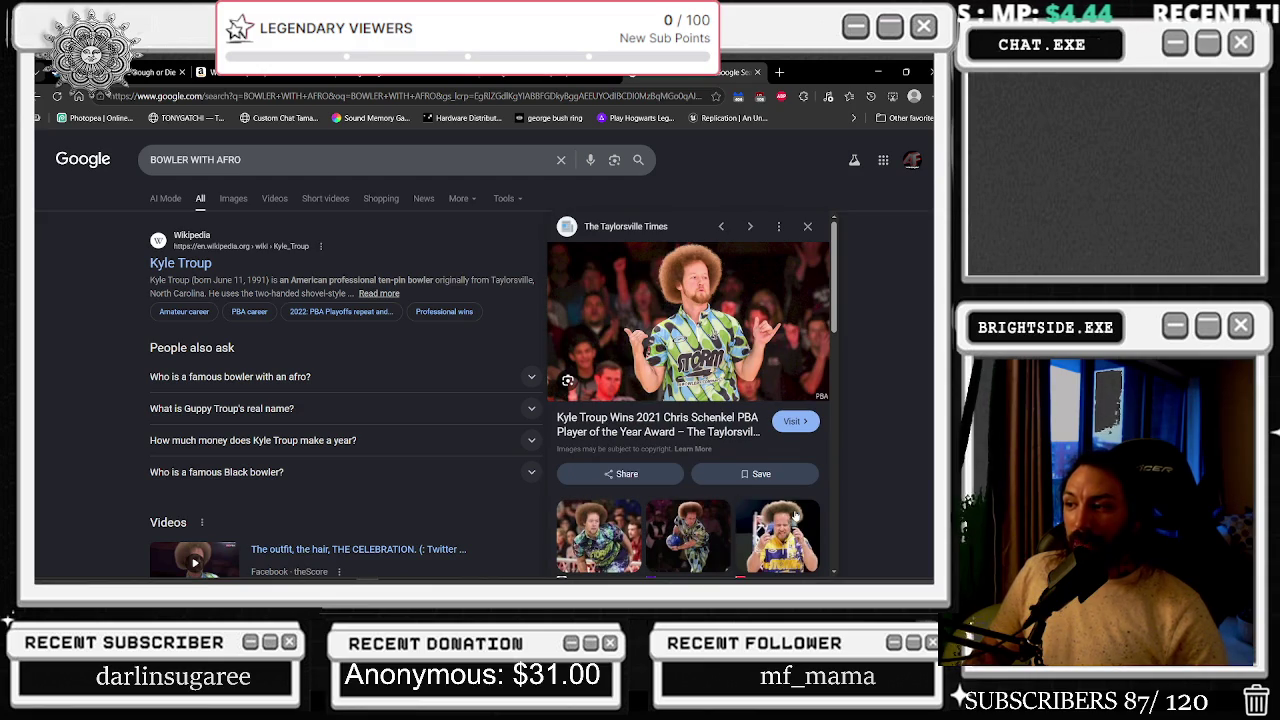
click(790, 537)
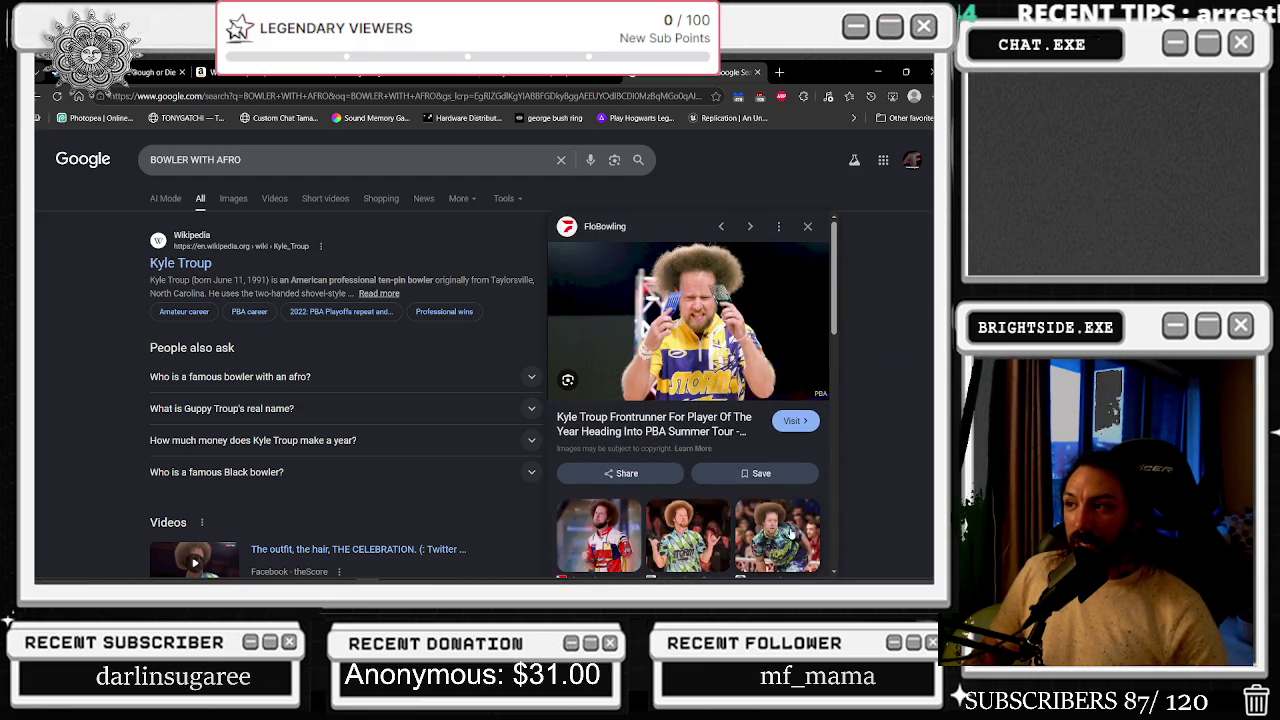
scroll(733, 497, down, 2)
click(625, 423)
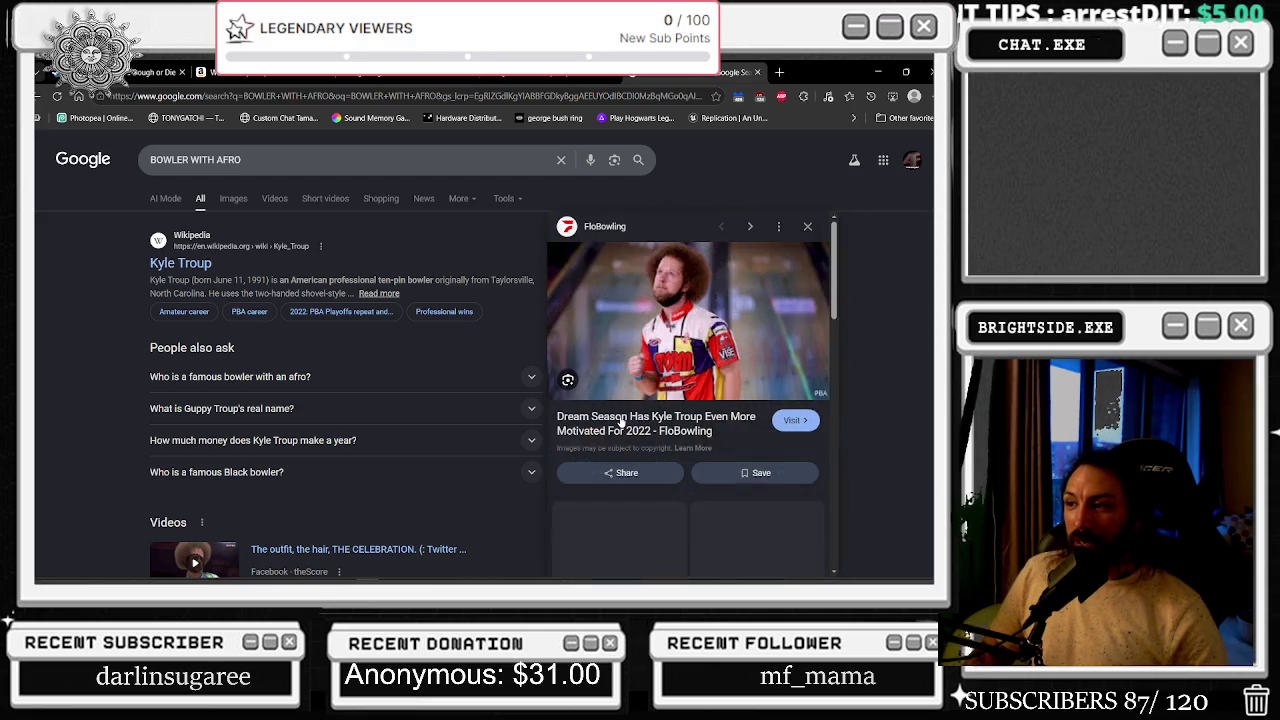
- View the tie-dye shirt and California USBC News photos, then open the Kyle Troup celebration video
scroll(644, 423, down, 1)
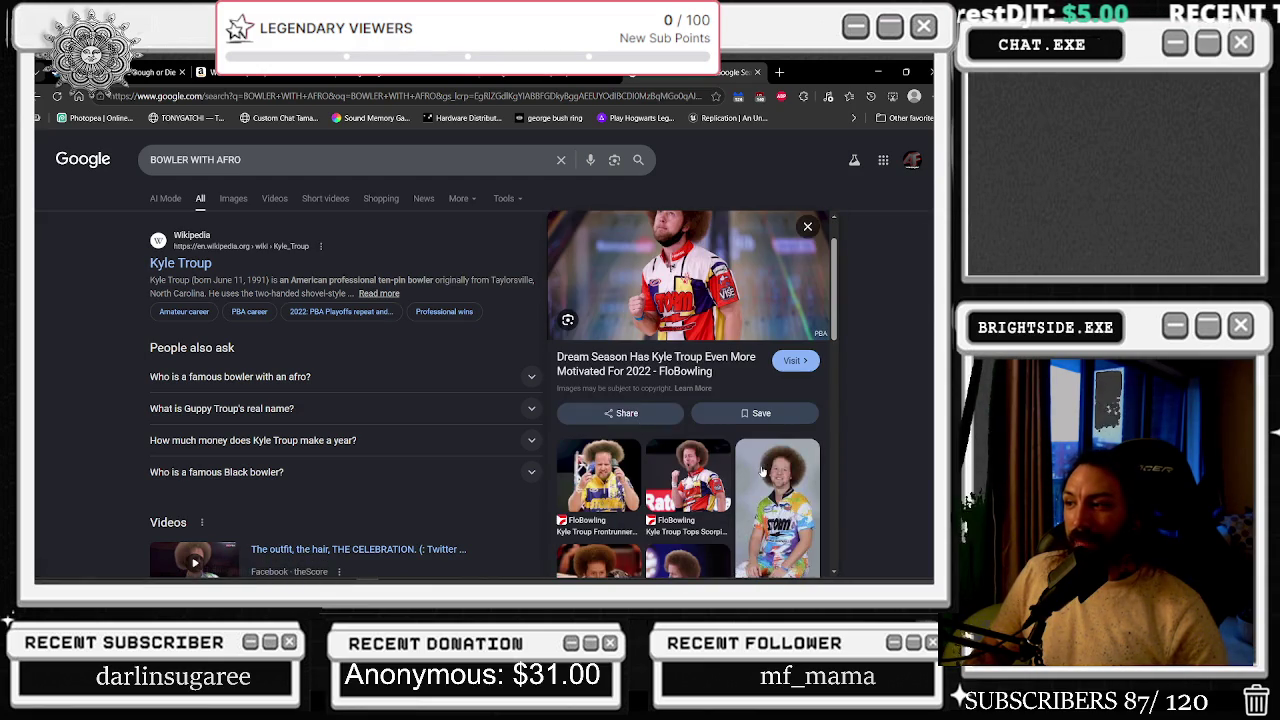
click(762, 474)
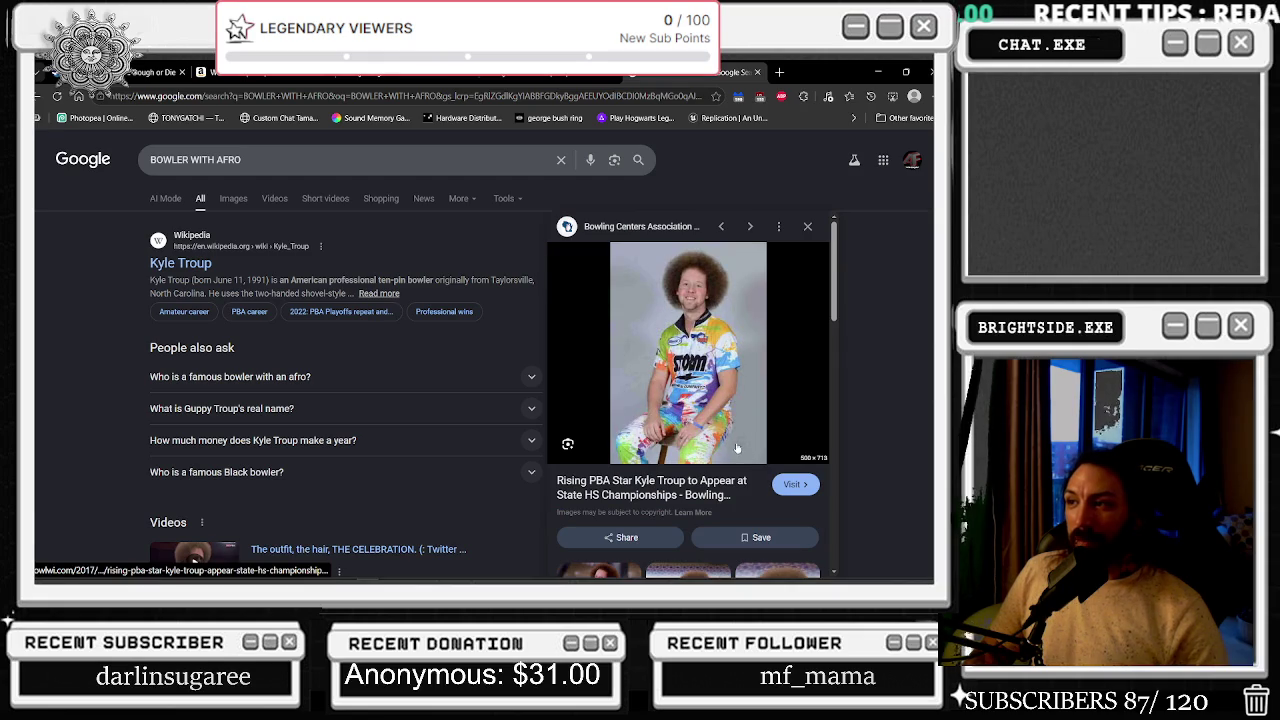
scroll(740, 453, down, 3)
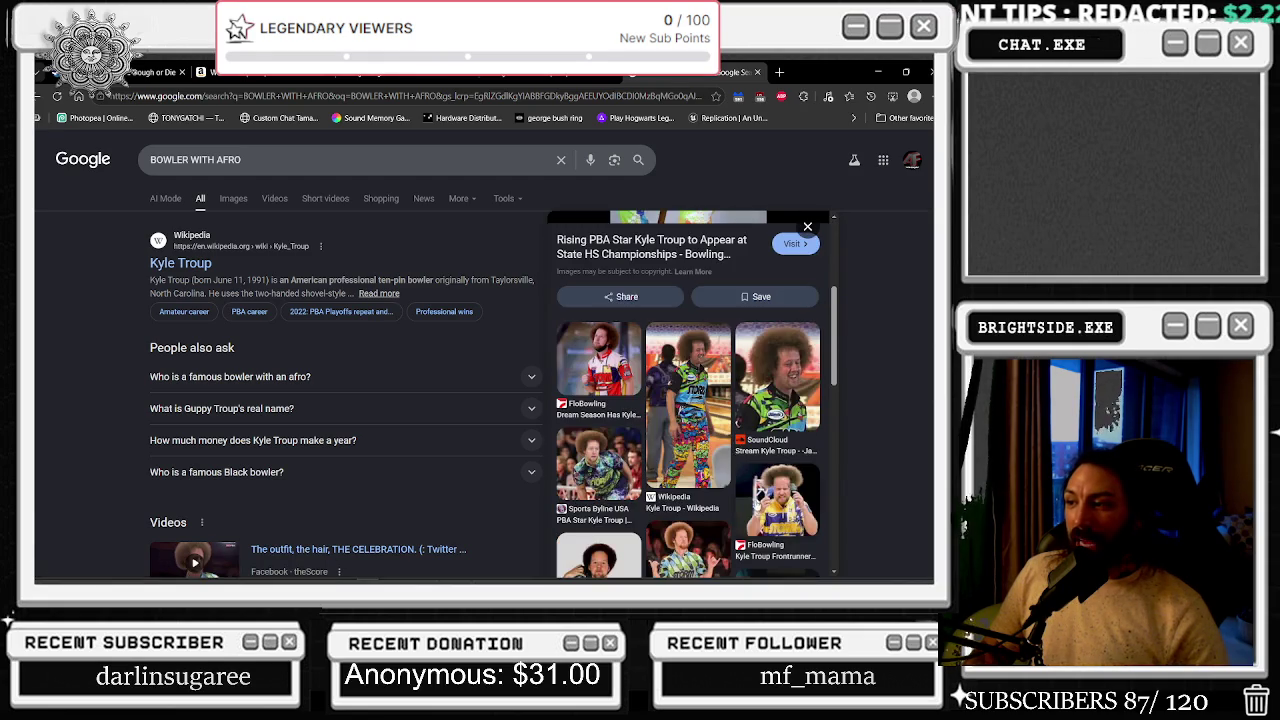
click(699, 502)
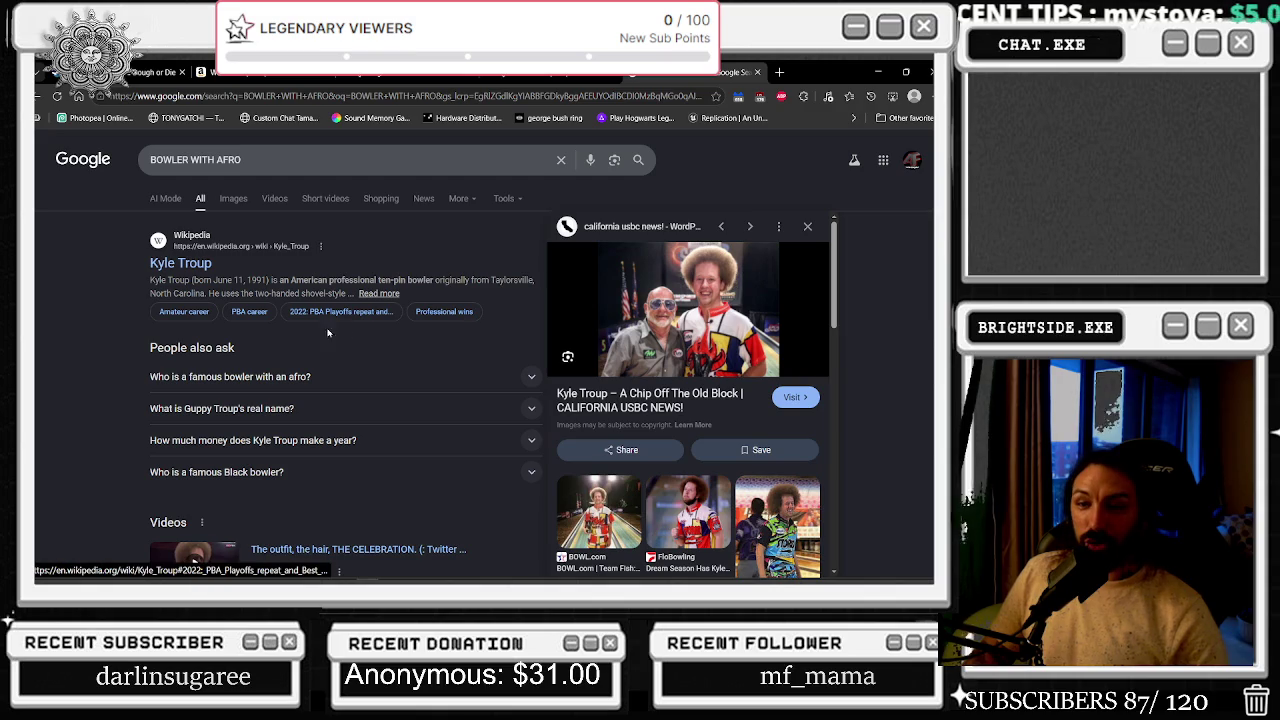
scroll(320, 385, down, 1)
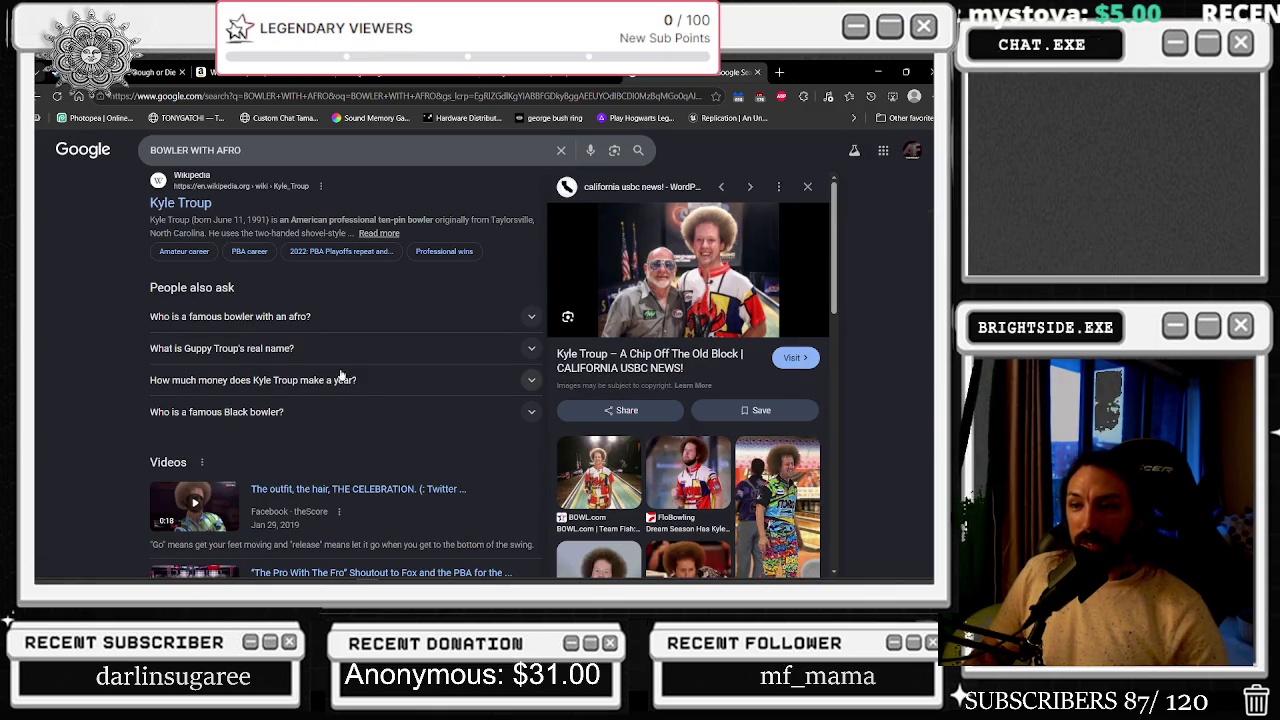
click(190, 524)
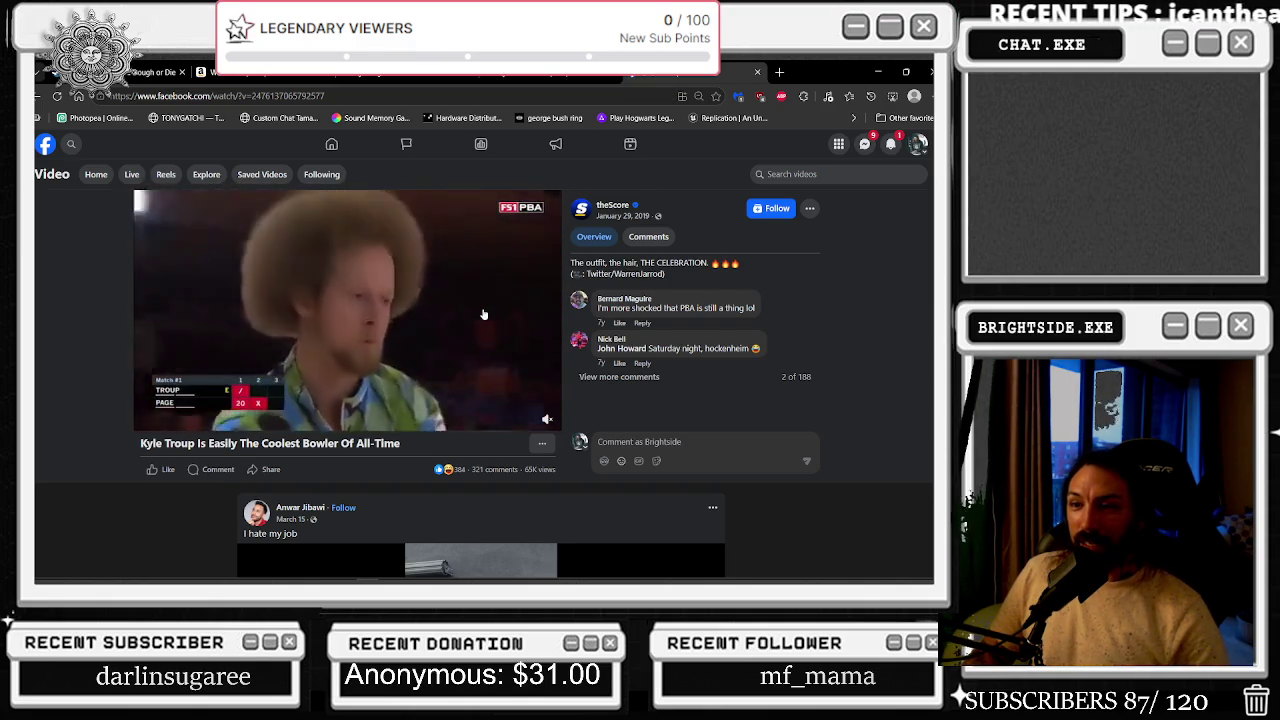
- Close the Facebook Kyle Troup video tab to return to the YouTube DJ mix
click(757, 72)
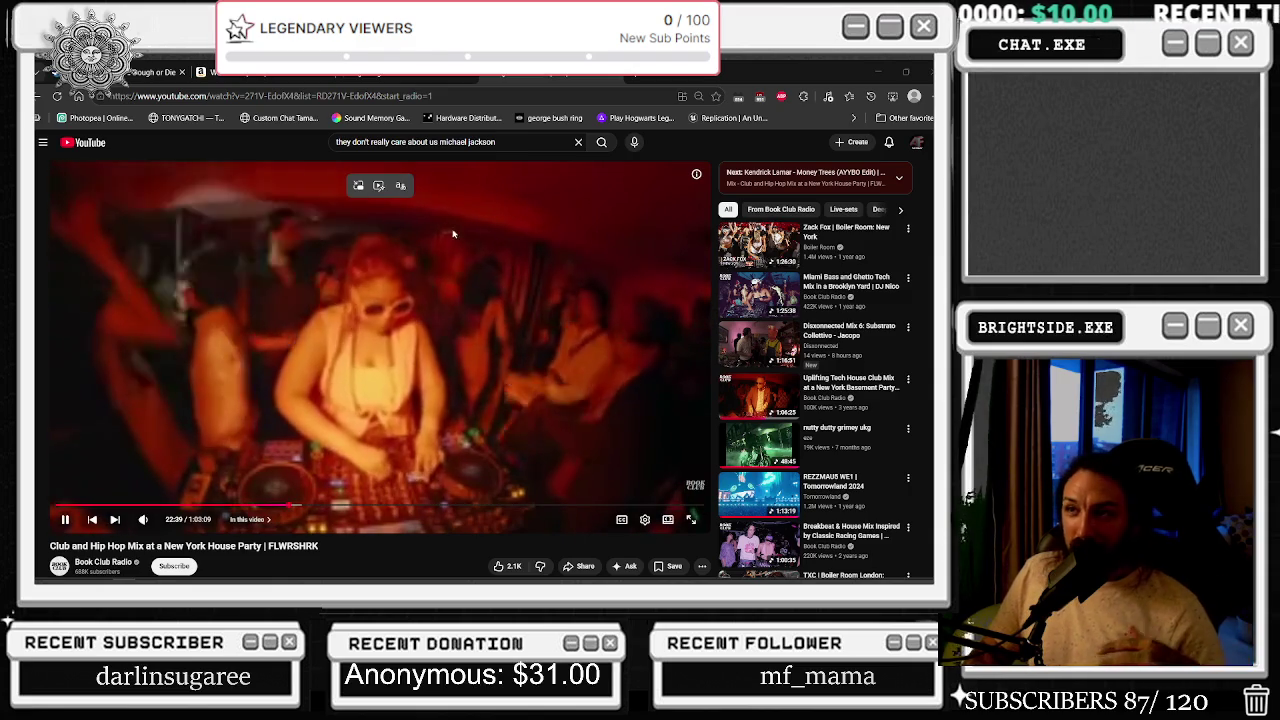
- Search YouTube for 'who do you think you are i am' and play the Pete Weber X Metro Boomin video
triple_click(449, 142)
text(WH)
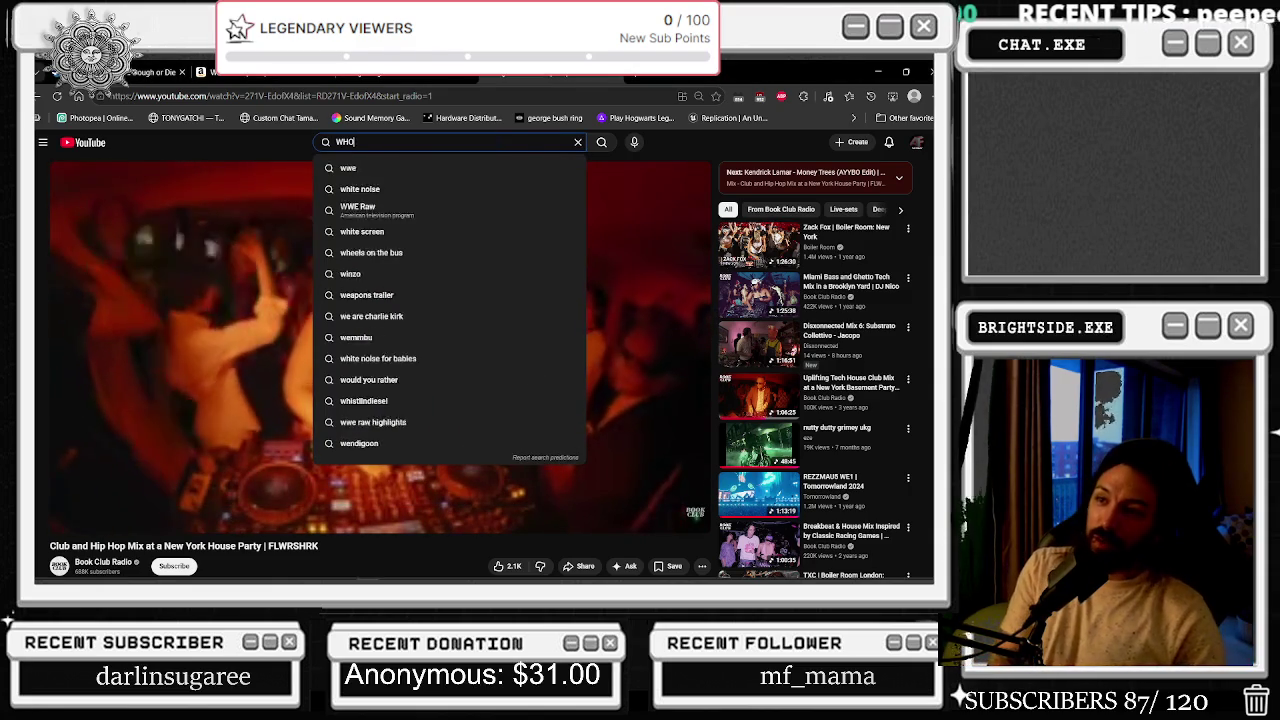
text(o do you think you are i am)
key(Return)
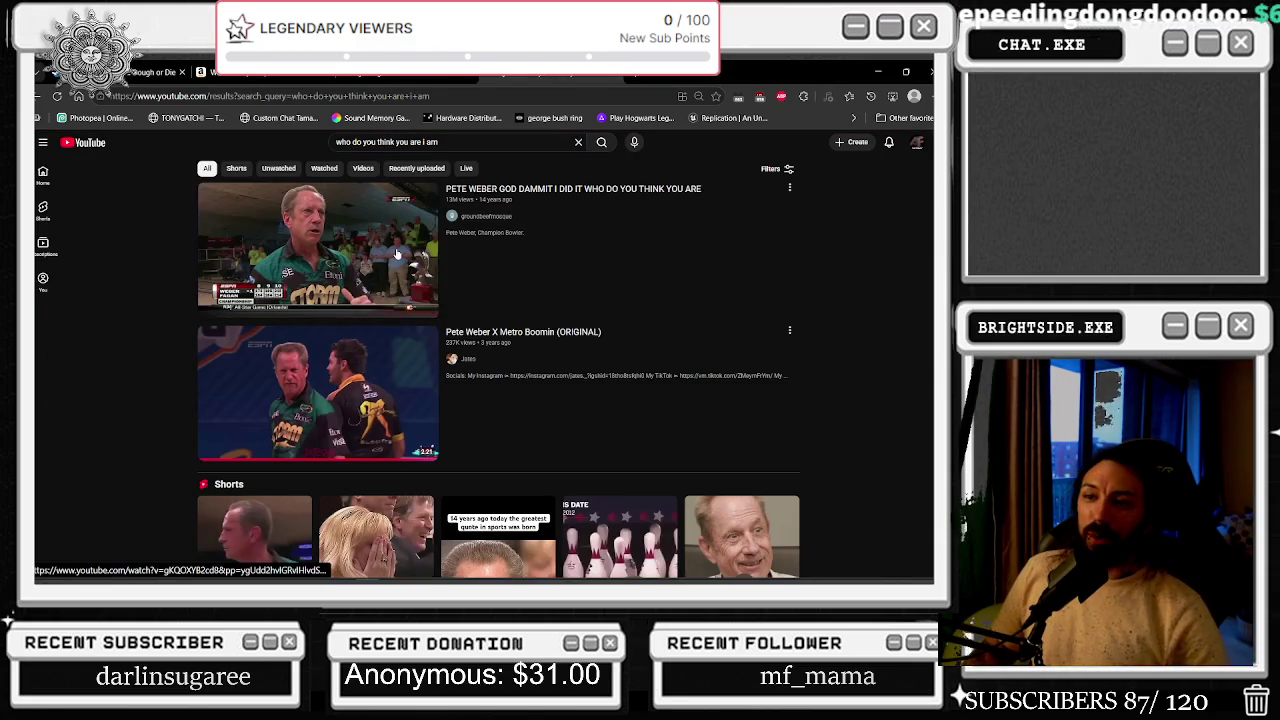
scroll(362, 261, down, 2)
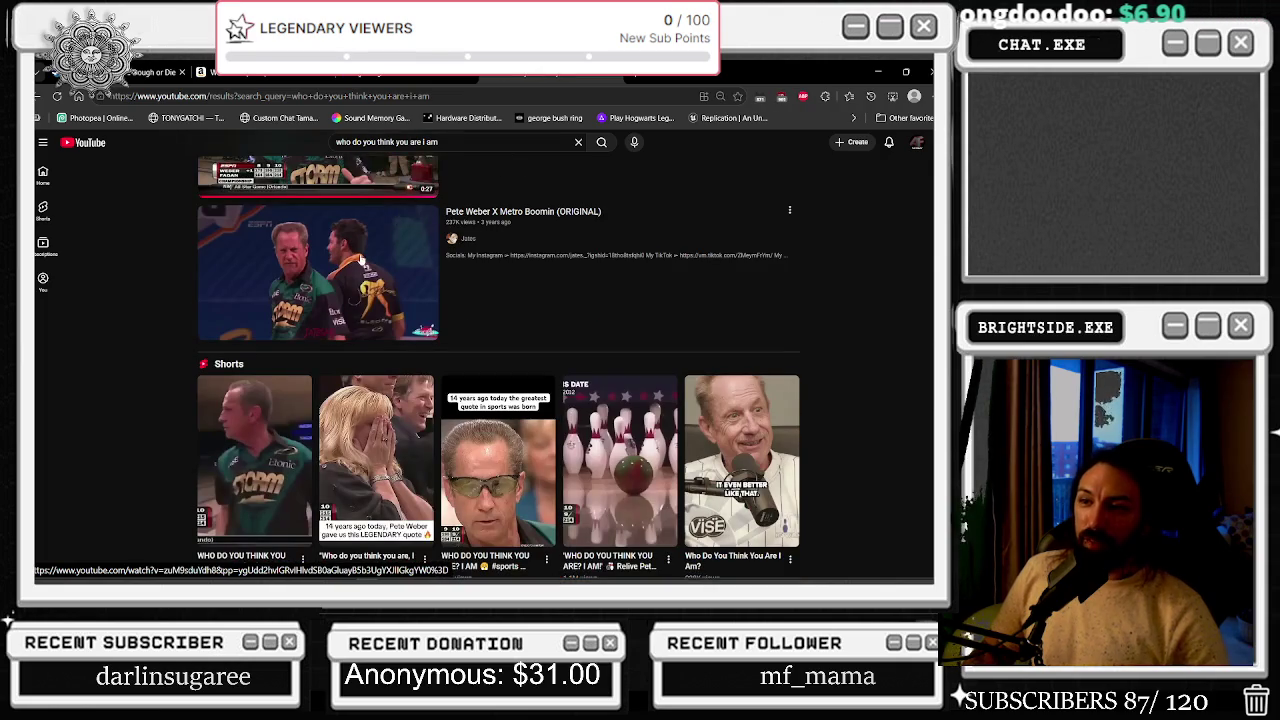
click(360, 260)
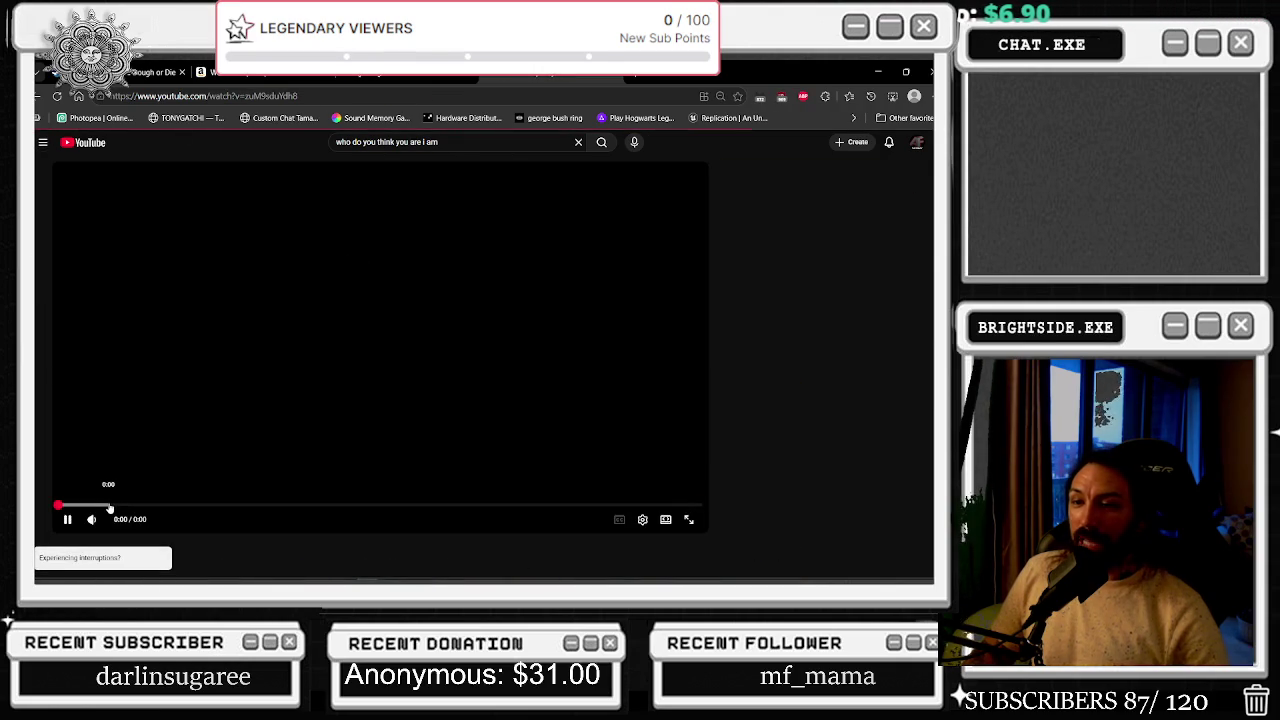